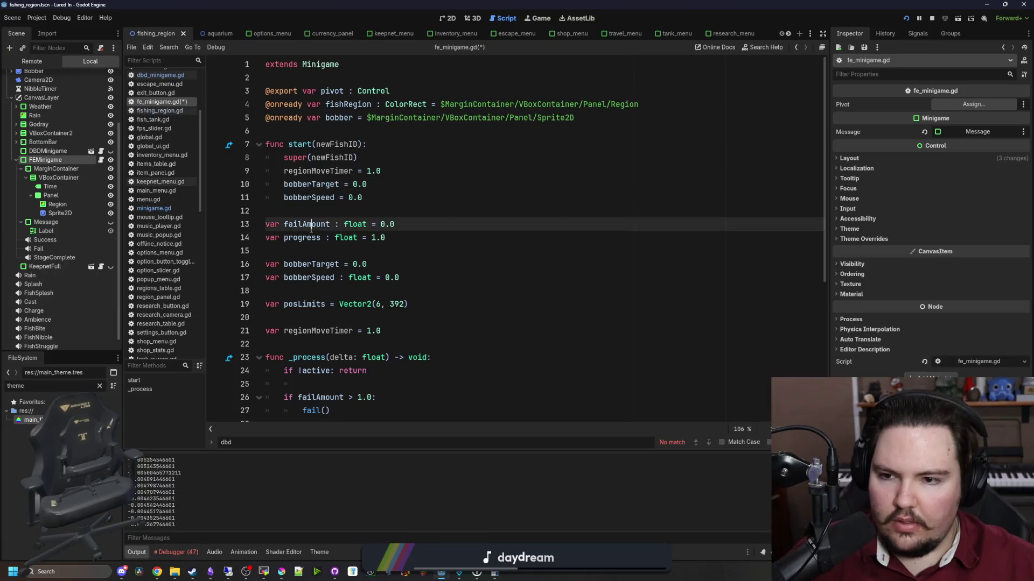
Add failAmount = 0.0 and progress = 0 reset lines in start().
{"action": "left_click", "coordinate": [372, 197]}
{"action": "key", "text": "Return"}
{"action": "type", "text": "failAmount"}
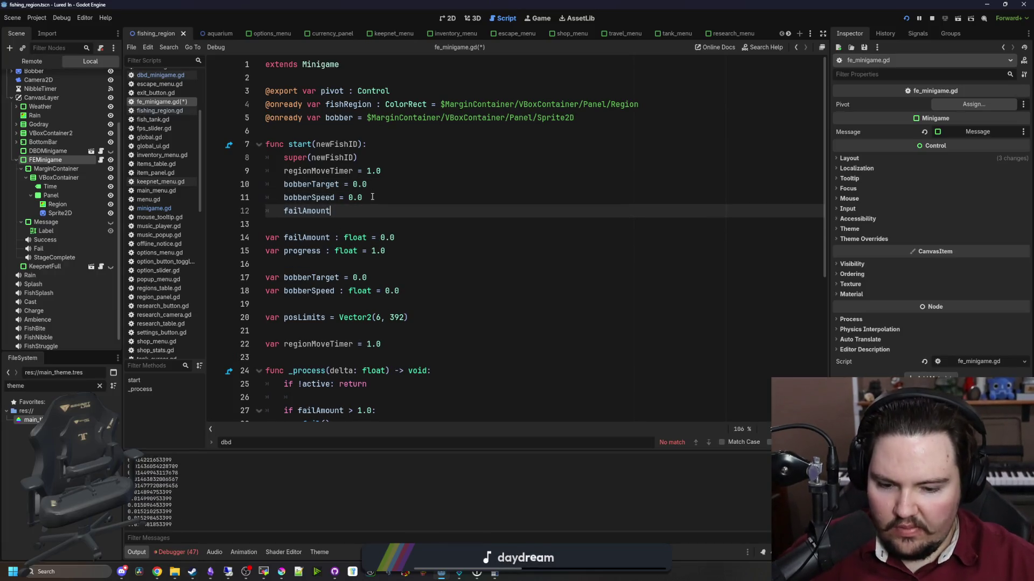
{"action": "type", "text": " = 0.0"}
{"action": "key", "text": "Return"}
{"action": "type", "text": "progress = 0"}
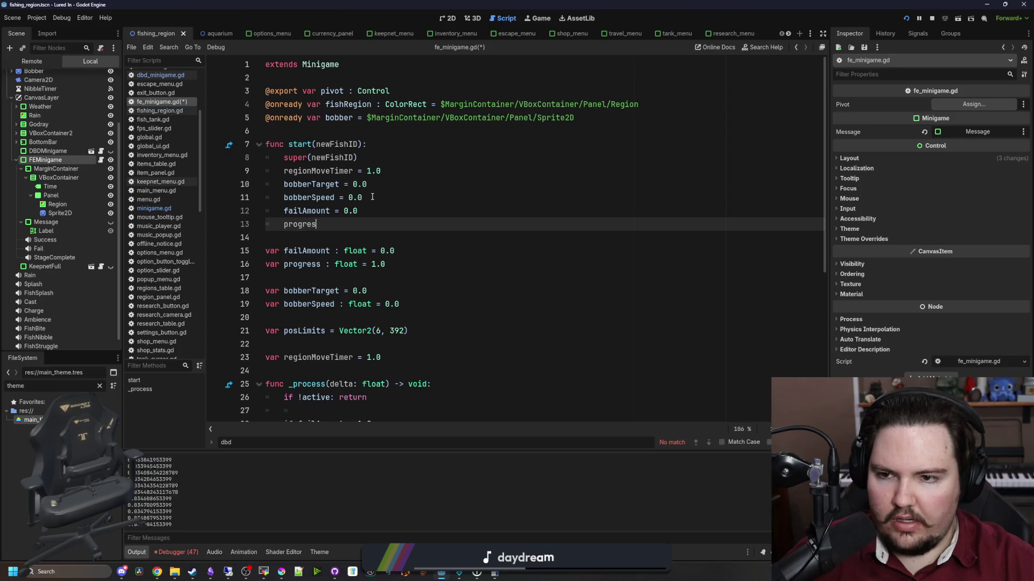
{"action": "scroll", "coordinate": [372, 197], "scroll_direction": "down", "scroll_amount": 2}
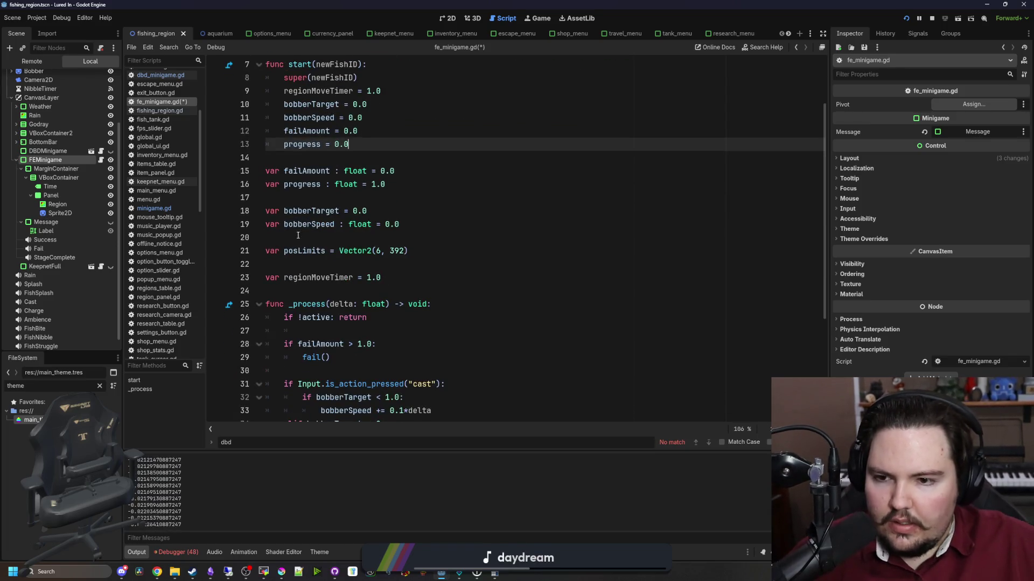
{"action": "scroll", "coordinate": [343, 239], "scroll_direction": "up", "scroll_amount": 2}
Move the reset lines above super(newFishID) and fix the regionMoveTimer line's indent.
{"action": "mouse_move", "coordinate": [364, 230]}
{"action": "left_mouse_down"}
{"action": "mouse_move", "coordinate": [267, 184]}
{"action": "mouse_move", "coordinate": [265, 171]}
{"action": "left_mouse_up"}
{"action": "key", "text": "ctrl+x"}
{"action": "left_click", "coordinate": [392, 143]}
{"action": "key", "text": "Return"}
{"action": "key", "text": "ctrl+v"}
{"action": "key", "text": "Return"}
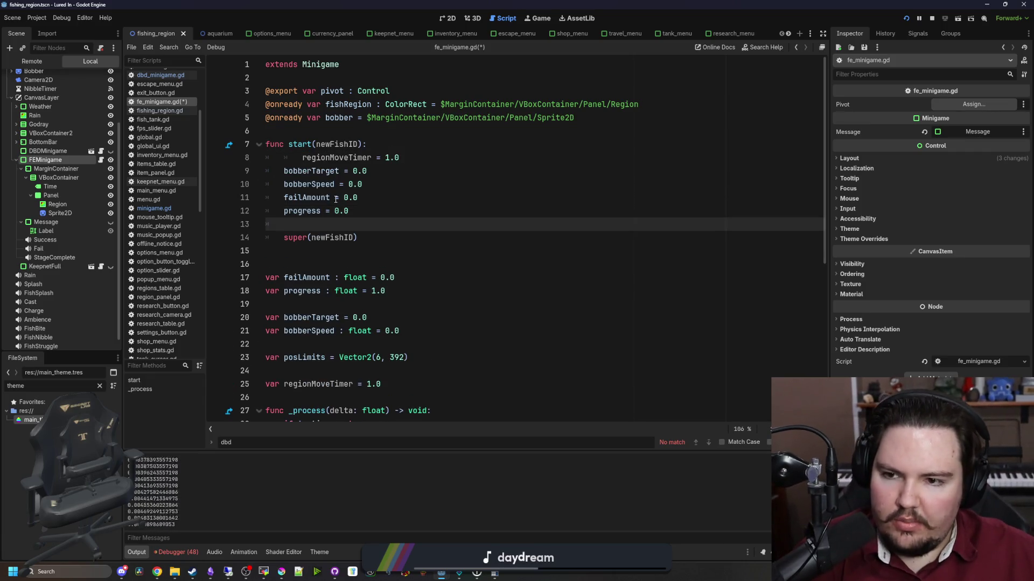
{"action": "left_click", "coordinate": [306, 157]}
{"action": "key", "text": "BackSpace"}
Add a regionMoveTimer reset line after the progress reset, copying the variable name from its declaration.
{"action": "left_click", "coordinate": [305, 256]}
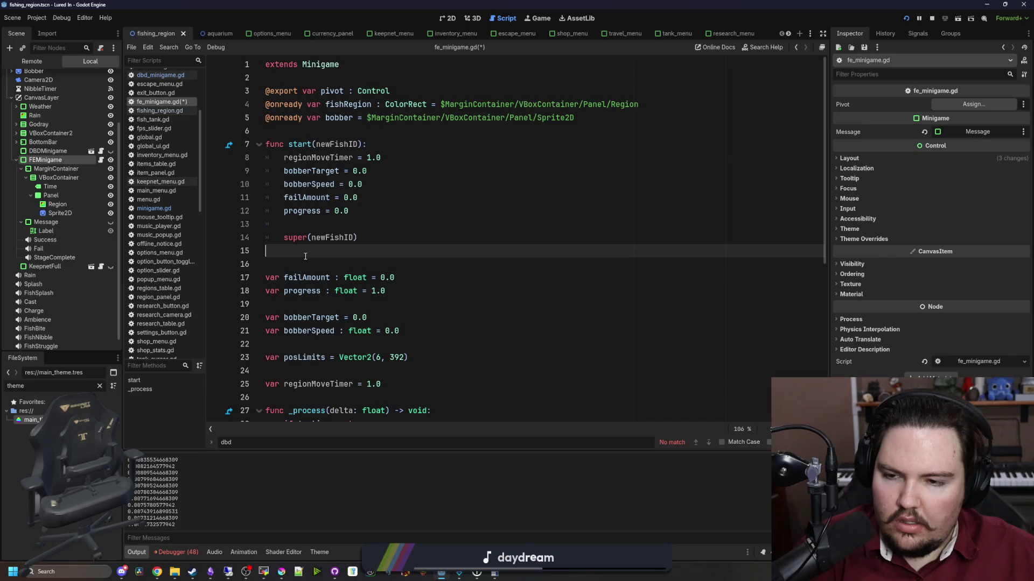
{"action": "scroll", "coordinate": [423, 281], "scroll_direction": "down", "scroll_amount": 3}
{"action": "left_click", "coordinate": [407, 264]}
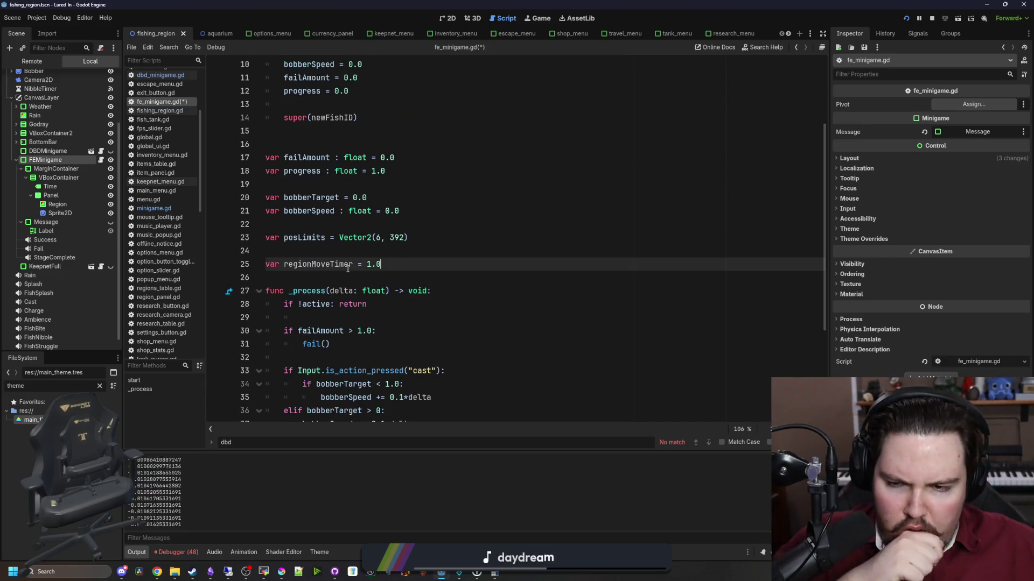
{"action": "double_click", "coordinate": [329, 265]}
{"action": "left_click", "coordinate": [365, 97]}
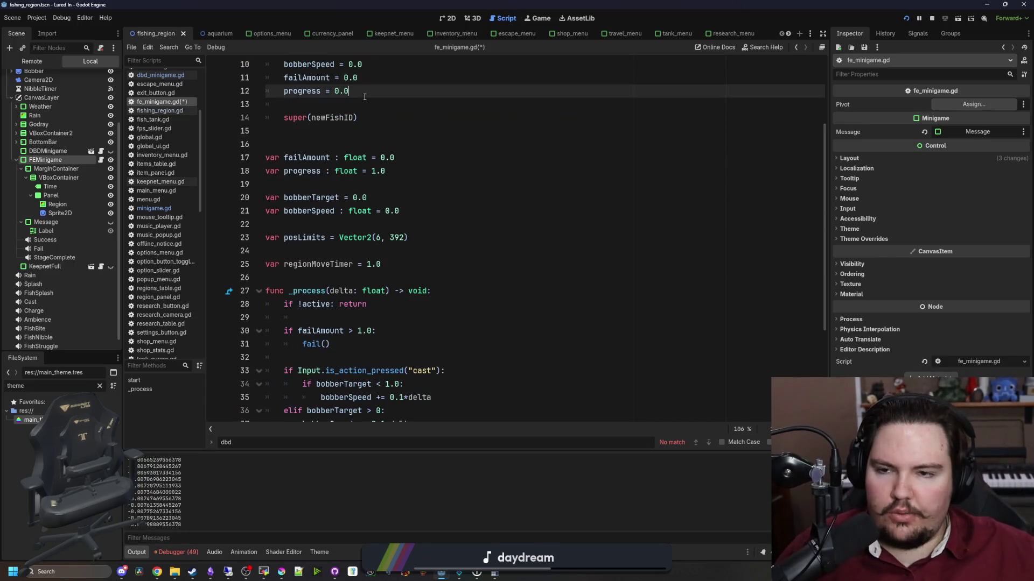
{"action": "key", "text": "Return"}
{"action": "key", "text": "ctrl+v"}
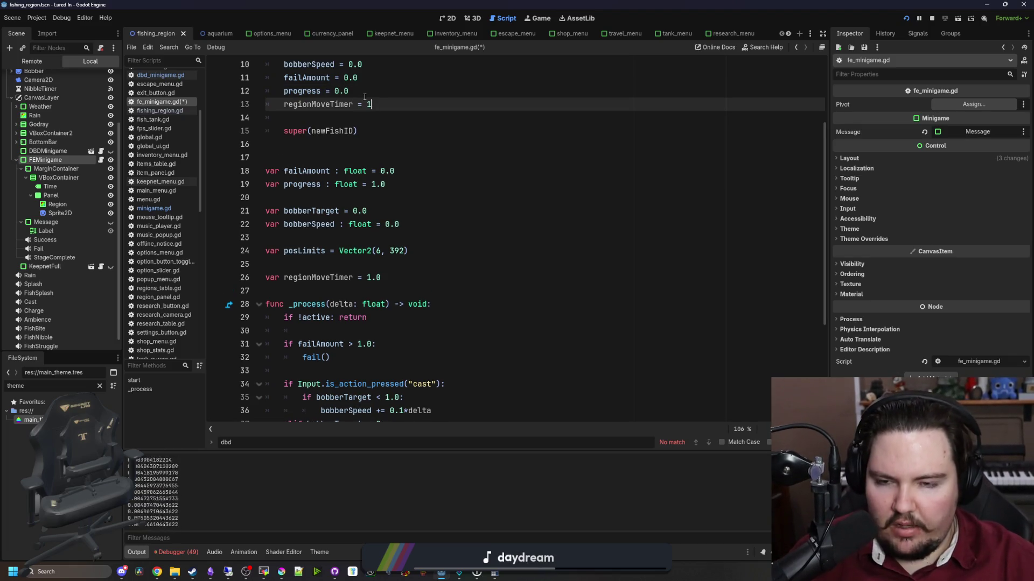
{"action": "double_click", "coordinate": [328, 278]}
{"action": "scroll", "coordinate": [349, 305], "scroll_direction": "down", "scroll_amount": 4}
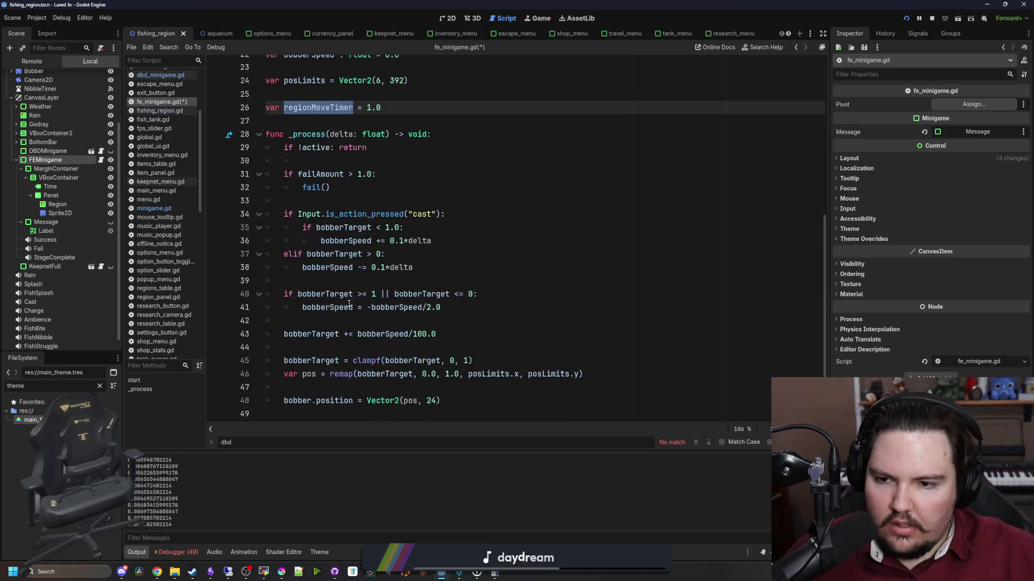
Remove a surplus blank line and add regionMoveTimer -= 1*delta followed by if regionMoveTimer <= 0:.
{"action": "left_click", "coordinate": [306, 320]}
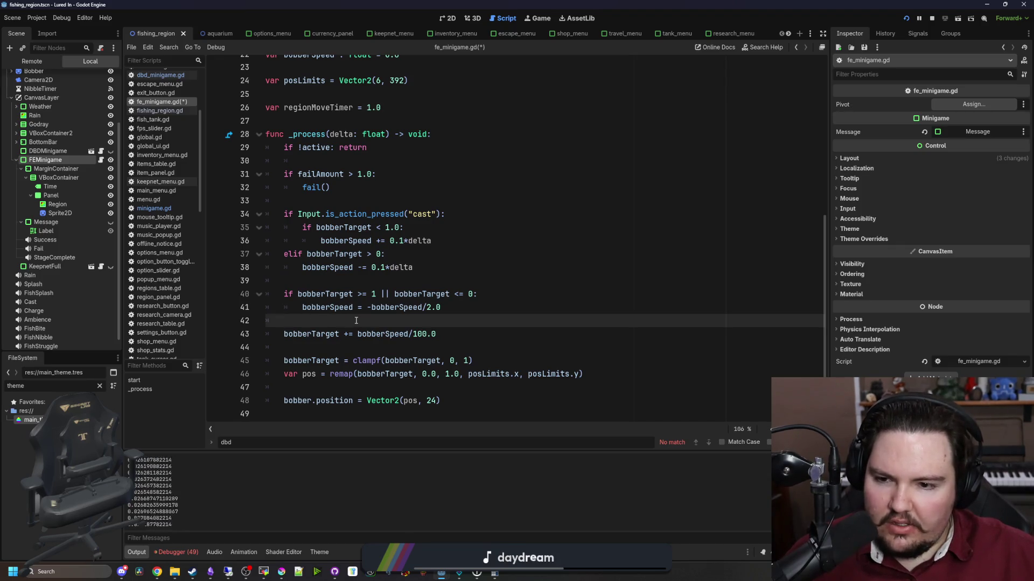
{"action": "left_click", "coordinate": [334, 348]}
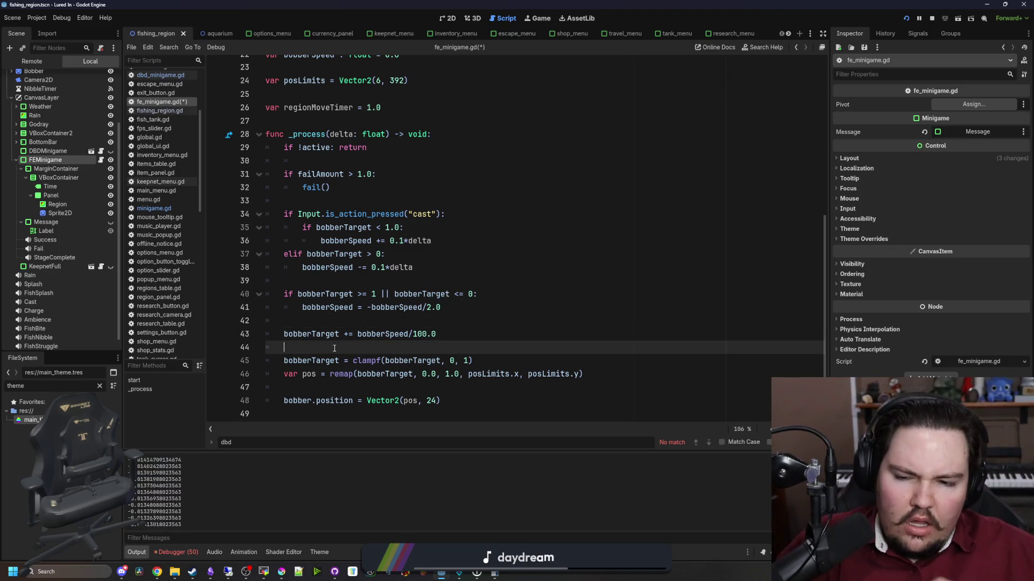
{"action": "key", "text": "BackSpace"}
{"action": "key", "text": "BackSpace"}
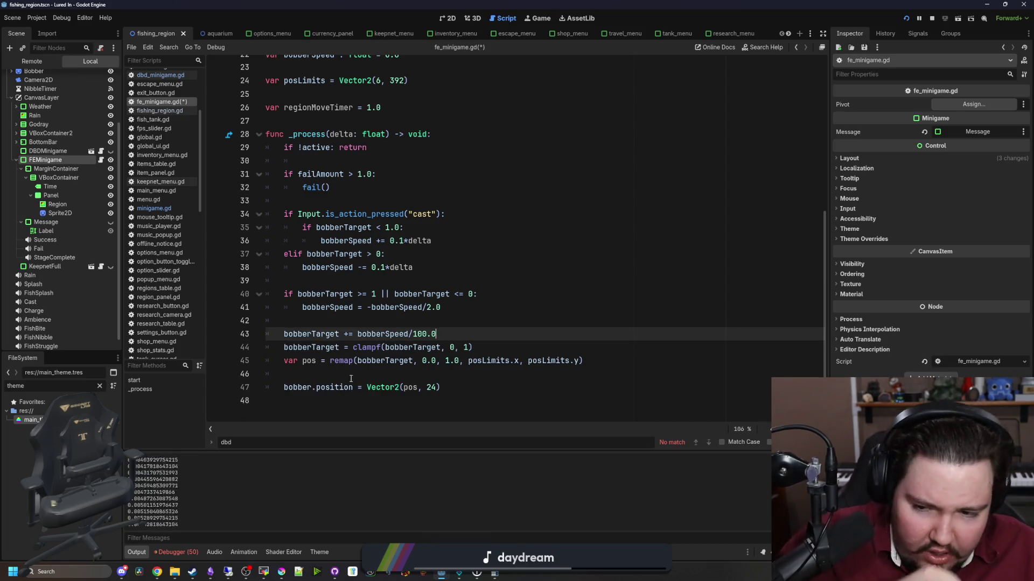
{"action": "left_click", "coordinate": [353, 377]}
{"action": "key", "text": "Return"}
{"action": "key", "text": "Return"}
{"action": "key", "text": "Up"}
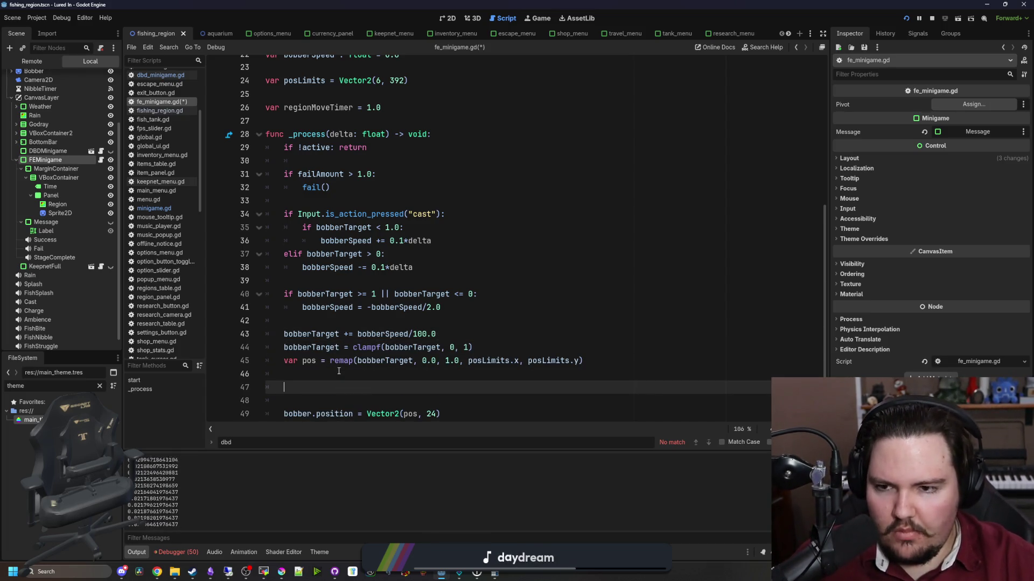
{"action": "type", "text": "regionMoveTimer -="}
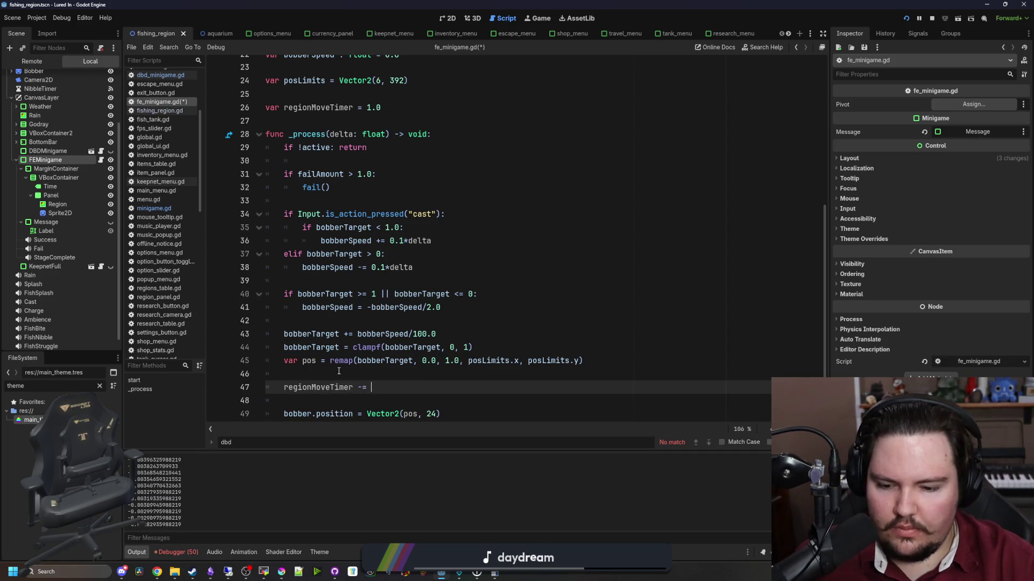
{"action": "type", "text": " 1*delta"}
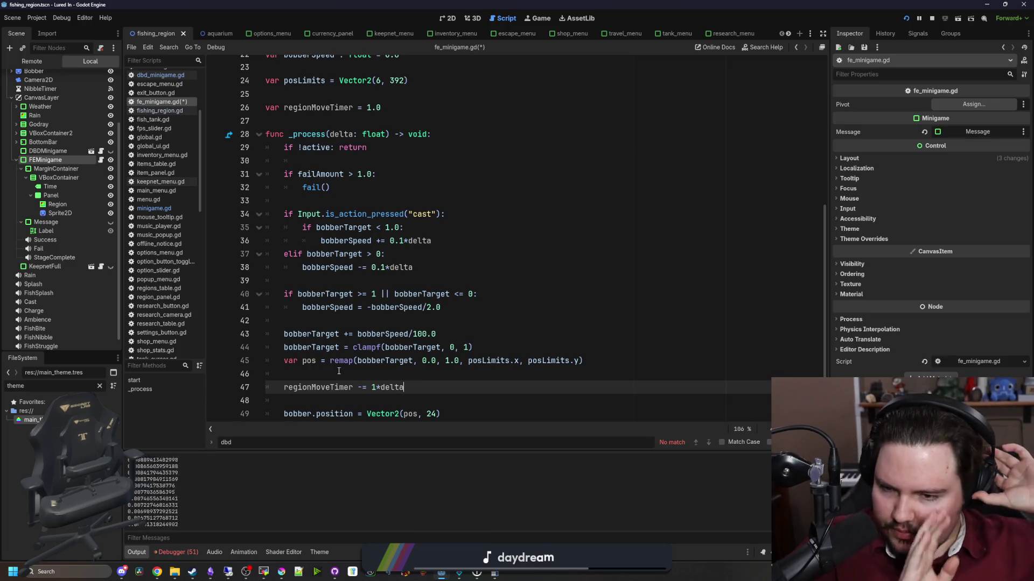
{"action": "key", "text": "Return"}
{"action": "type", "text": "if regionMo"}
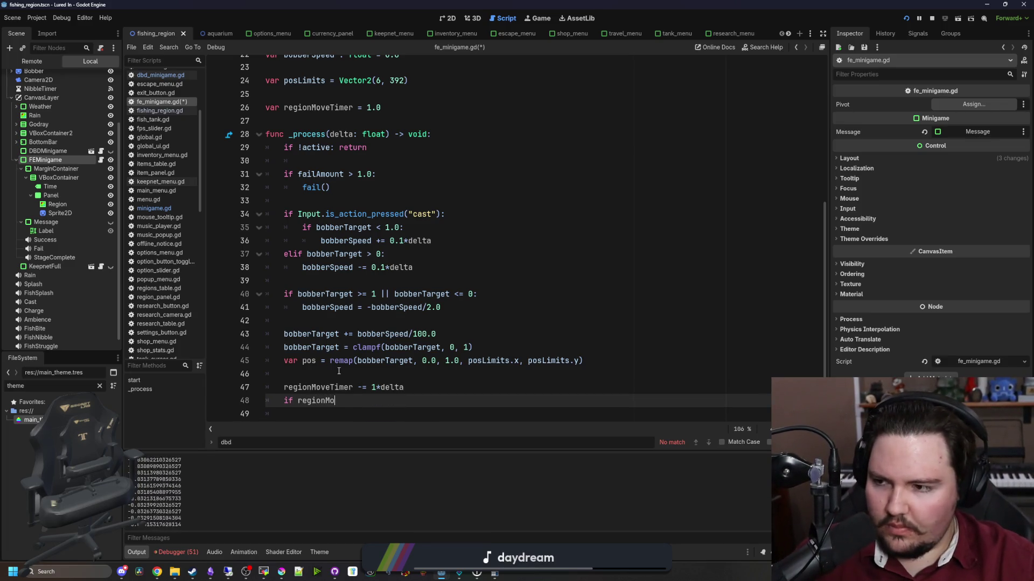
{"action": "type", "text": "veTimer <= 0:"}
{"action": "key", "text": "Return"}
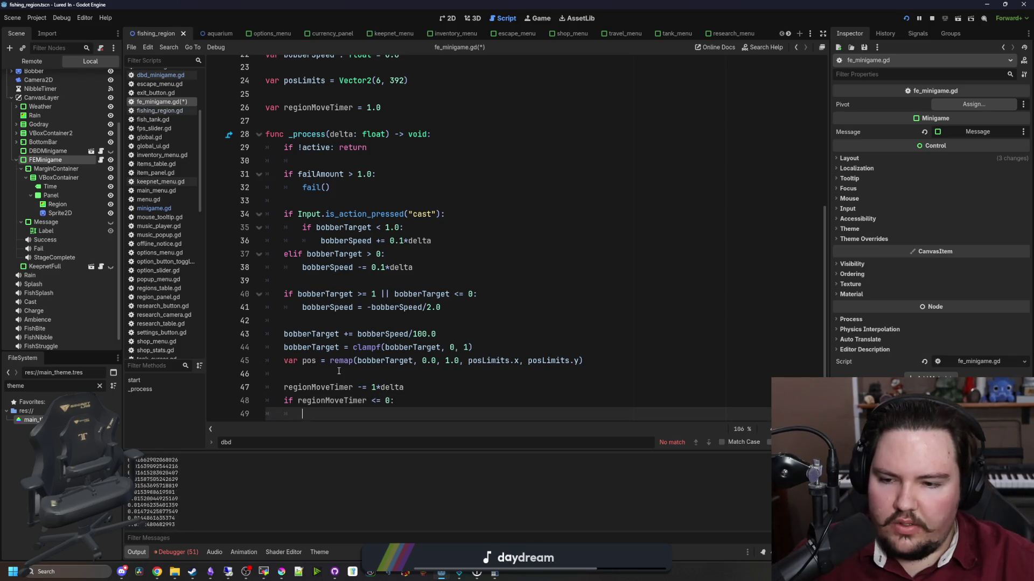
Inside the check, reset regionMoveTimer = 1.0 and start fishRegion.position.x = randf_range(6, …).
{"action": "type", "text": "regionMove"}
{"action": "key", "text": "Return"}
{"action": "type", "text": "= 1.0"}
{"action": "key", "text": "Return"}
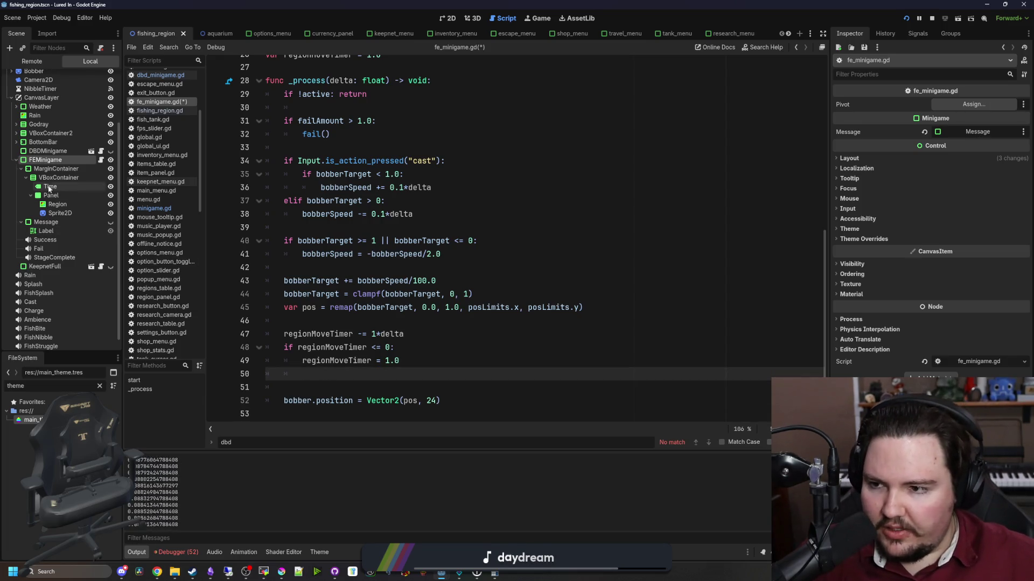
{"action": "scroll", "coordinate": [323, 289], "scroll_direction": "up", "scroll_amount": 10}
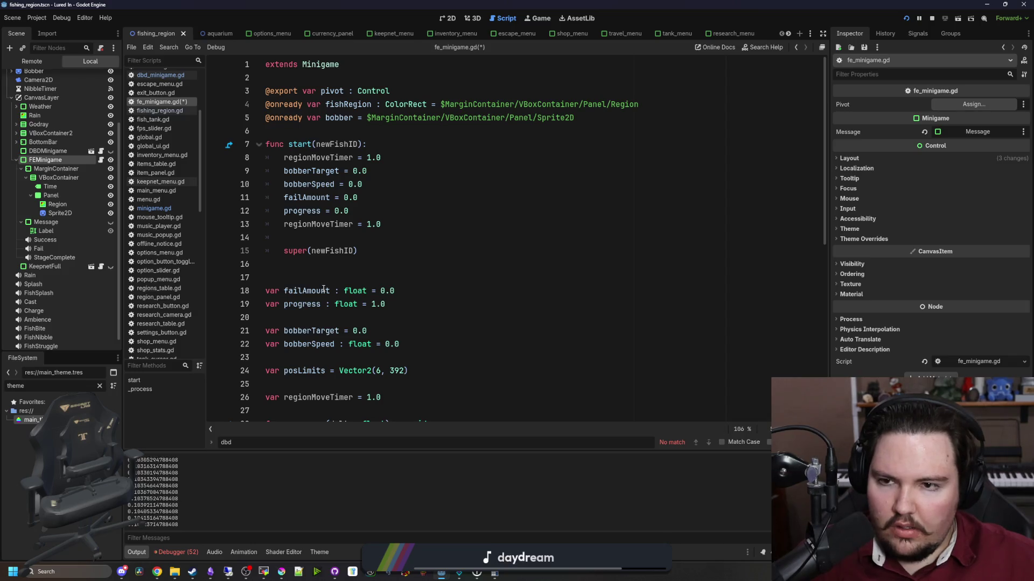
{"action": "scroll", "coordinate": [413, 205], "scroll_direction": "down", "scroll_amount": 8}
{"action": "type", "text": "fis"}
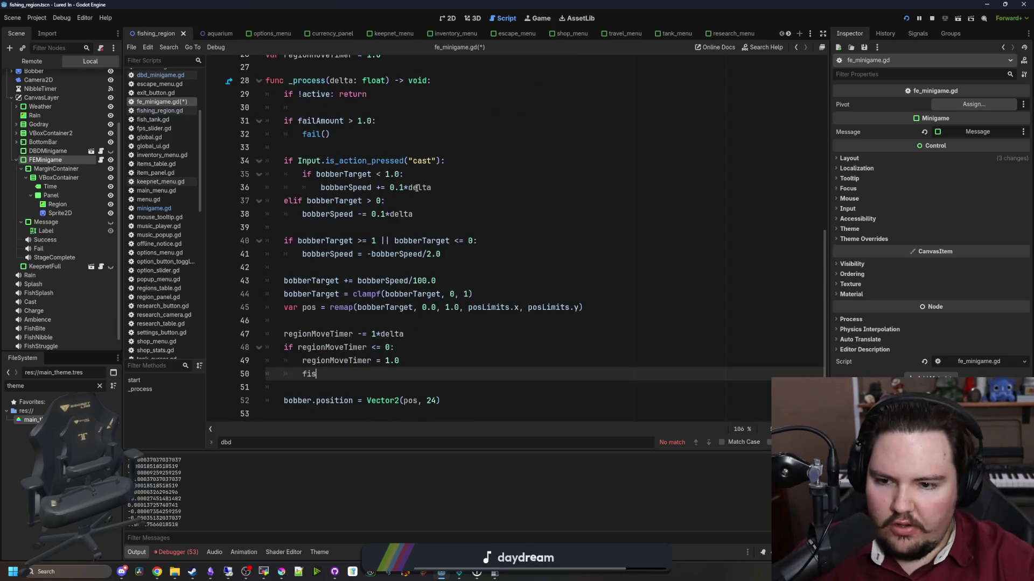
{"action": "type", "text": "hRegion.position.x = "}
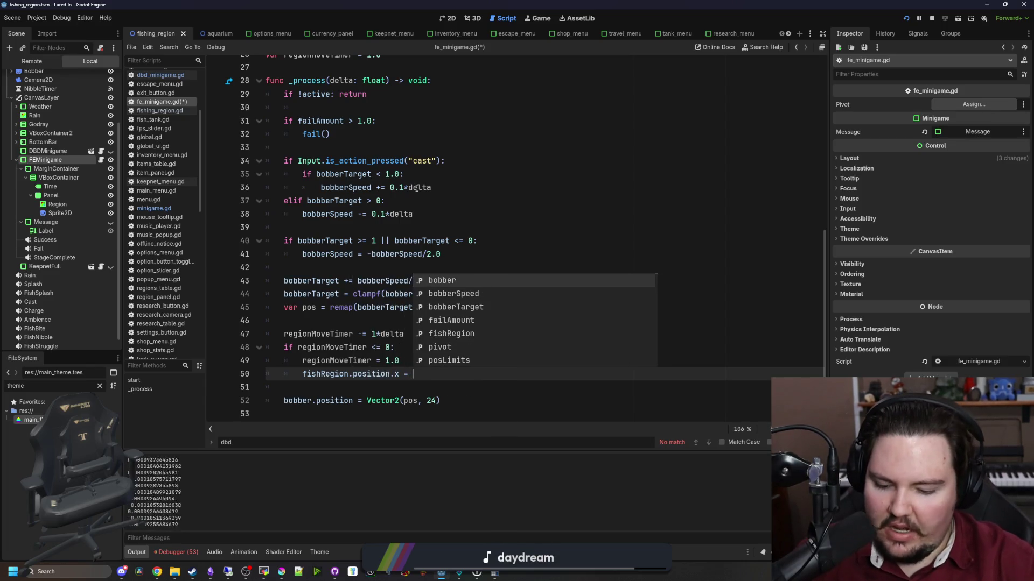
{"action": "type", "text": "6,"}
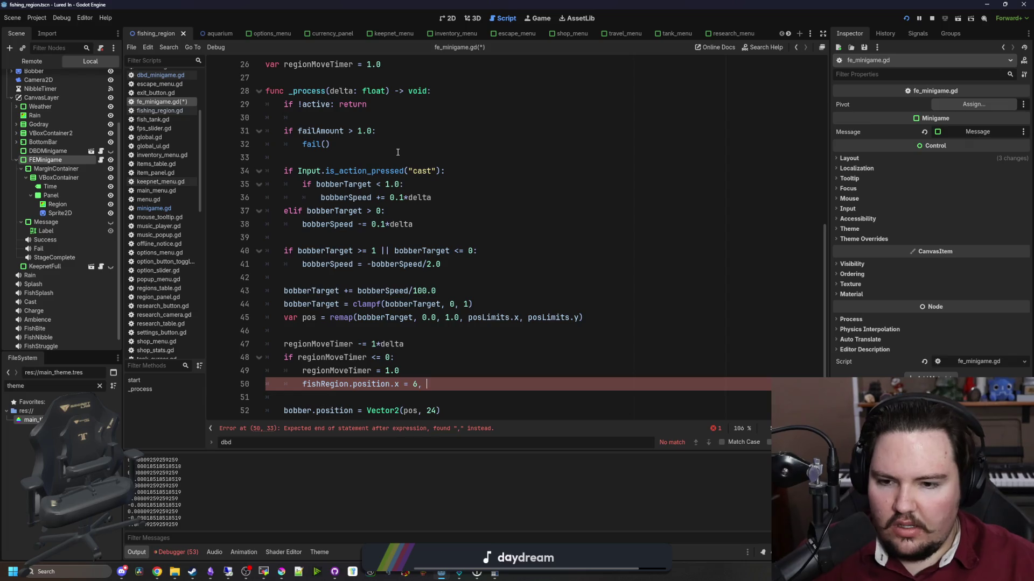
{"action": "type", "text": "randf_range(6,"}
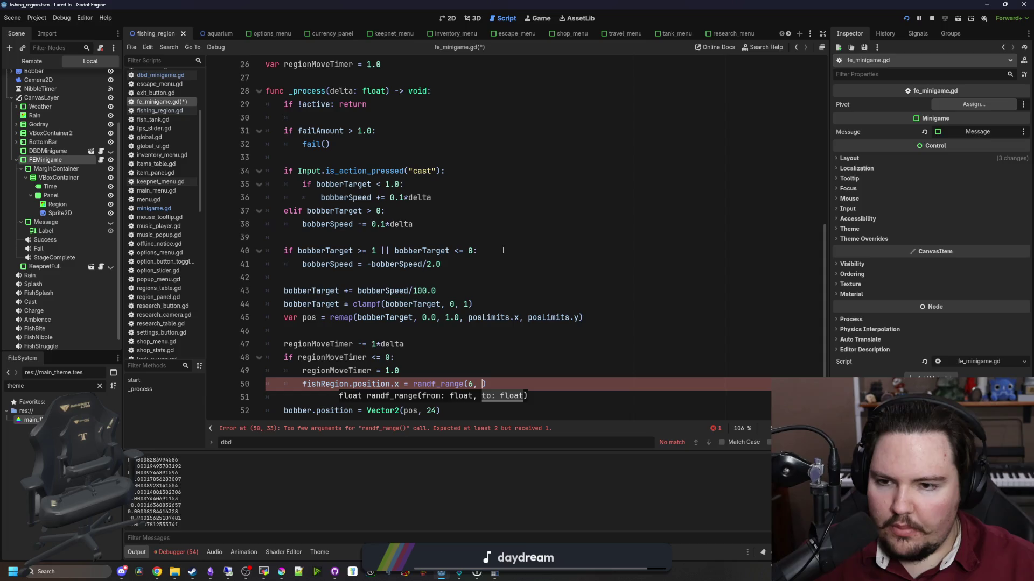
{"action": "left_click", "coordinate": [386, 333]}
{"action": "scroll", "coordinate": [386, 302], "scroll_direction": "up", "scroll_amount": 8}
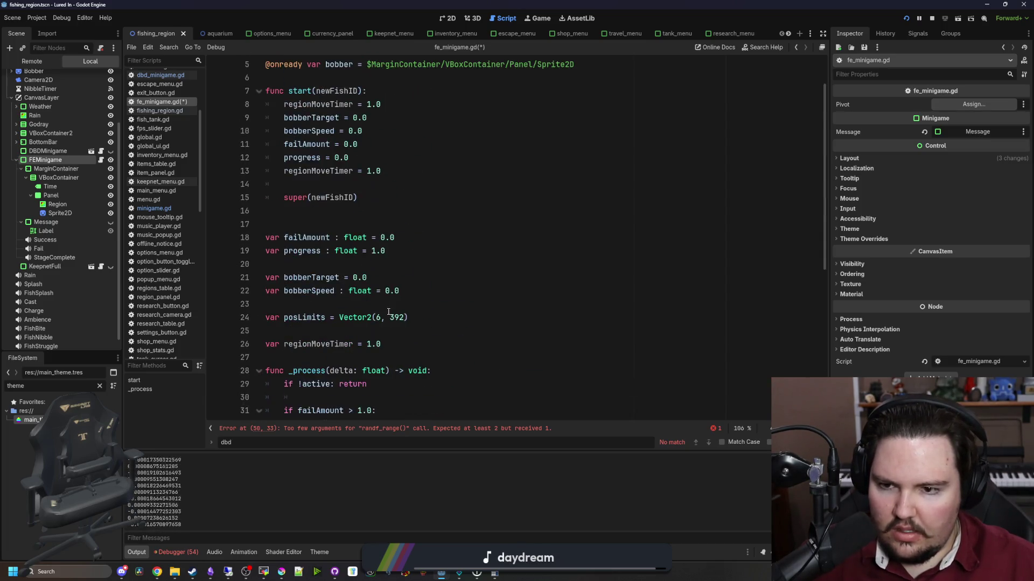
{"action": "scroll", "coordinate": [393, 280], "scroll_direction": "down", "scroll_amount": 3}
{"action": "left_click", "coordinate": [399, 263]}
Declare new variables regionTargetSize and regionTargetPosition.
{"action": "key", "text": "Return"}
{"action": "type", "text": "var "}
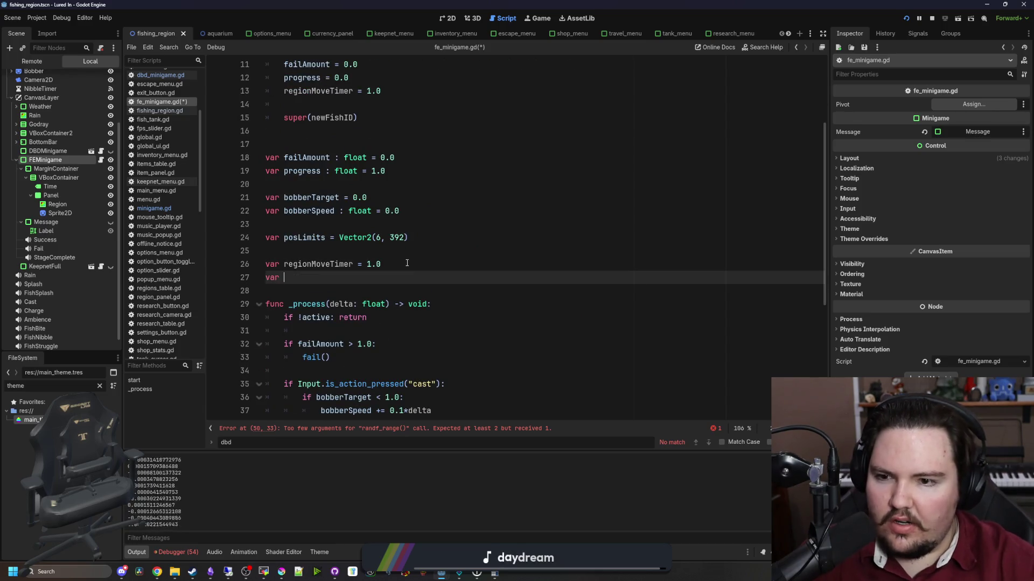
{"action": "type", "text": "regionTarge"}
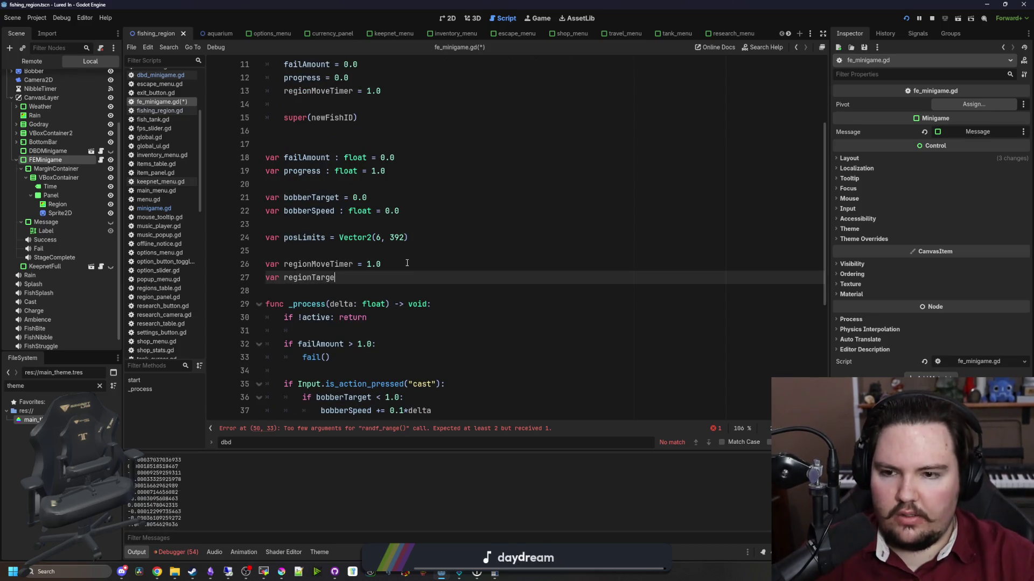
{"action": "type", "text": "tSize"}
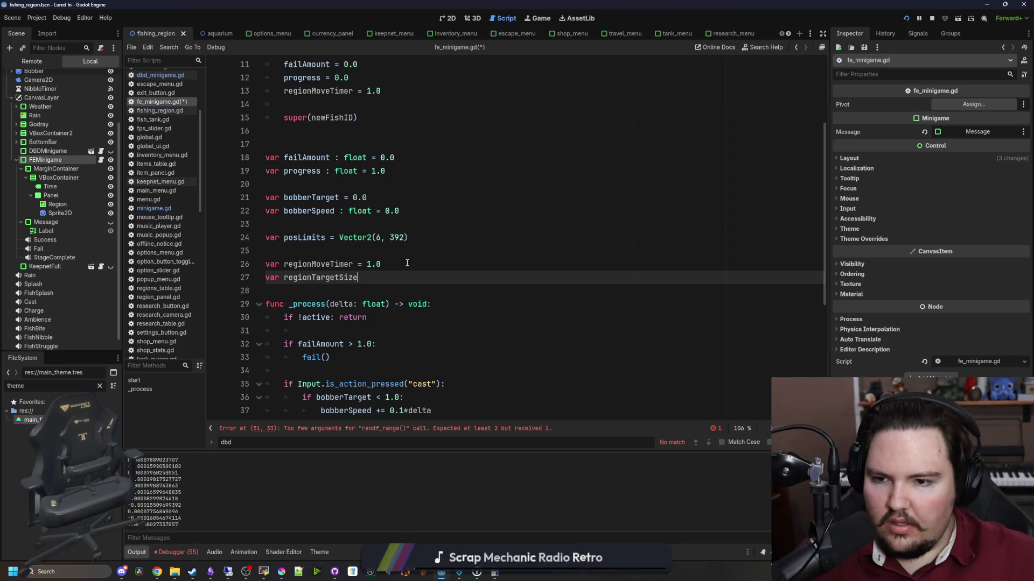
{"action": "key", "text": "Return"}
{"action": "type", "text": "va"}
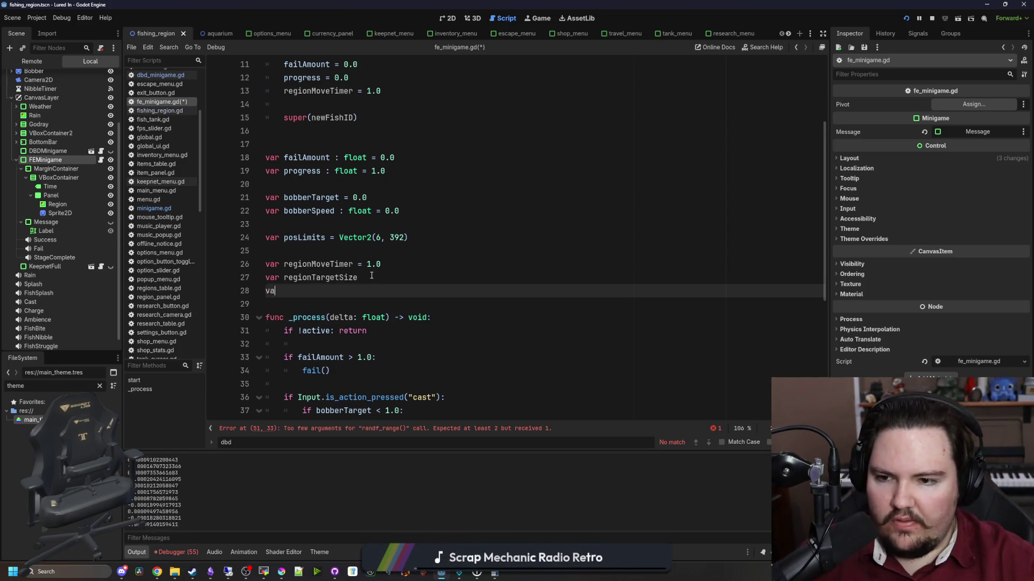
{"action": "type", "text": "r regionTargetPosition"}
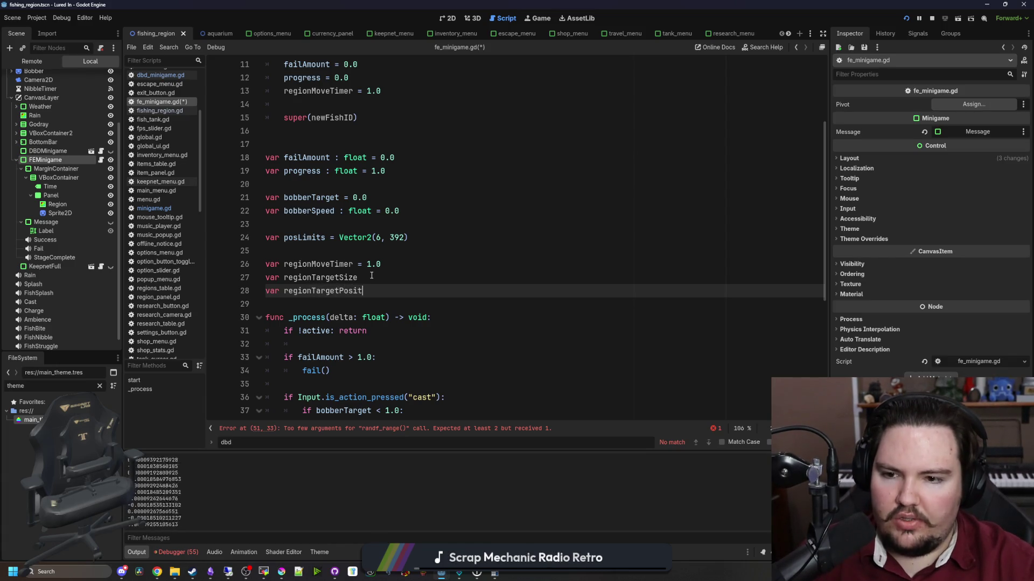
Make line 52 assign regionTargetPosition = randf_range(6, …) instead of fishRegion.position.x.
{"action": "double_click", "coordinate": [347, 292]}
{"action": "key", "text": "ctrl+c"}
{"action": "scroll", "coordinate": [356, 312], "scroll_direction": "down", "scroll_amount": 6}
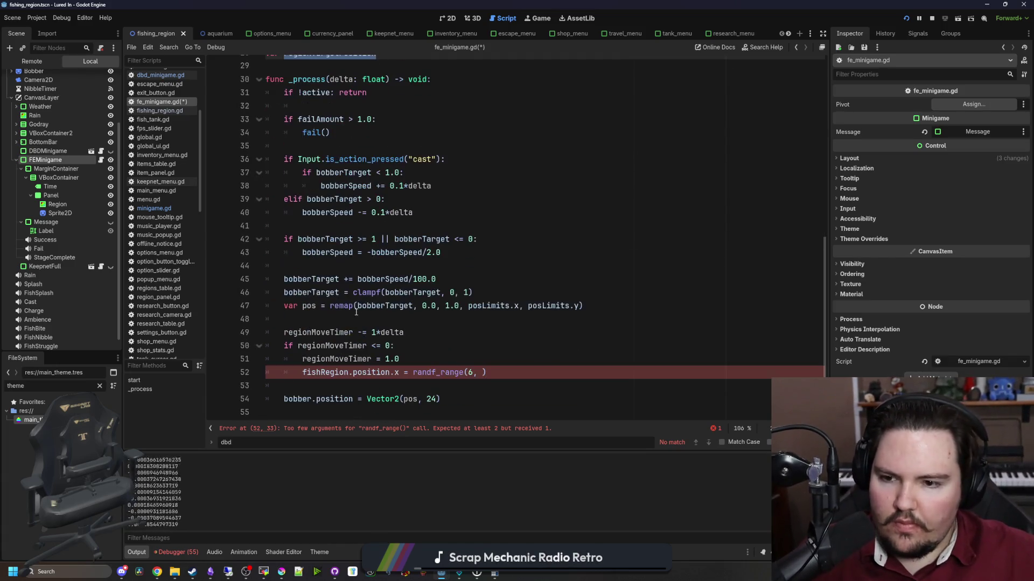
{"action": "double_click", "coordinate": [326, 375]}
{"action": "key", "text": "ctrl+v"}
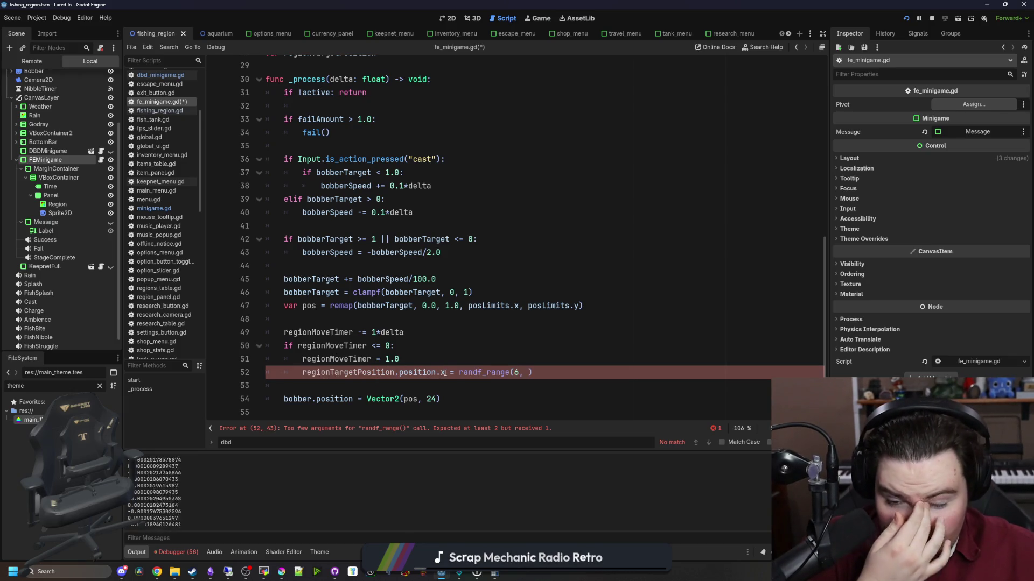
{"action": "key", "text": "Delete"}
{"action": "key", "text": "Delete"}
{"action": "key", "text": "Delete"}
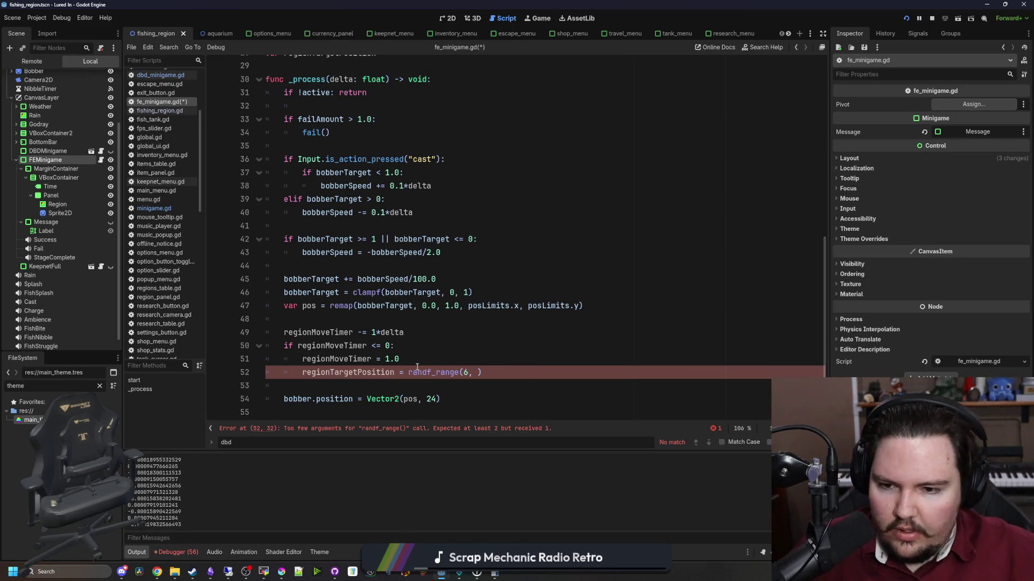
Add region.position.x = lerpf(region.position.x, regionTargetPosition, delta) below the target line.
{"action": "left_click", "coordinate": [310, 389]}
{"action": "key", "text": "Down"}
{"action": "key", "text": "ctrl+x"}
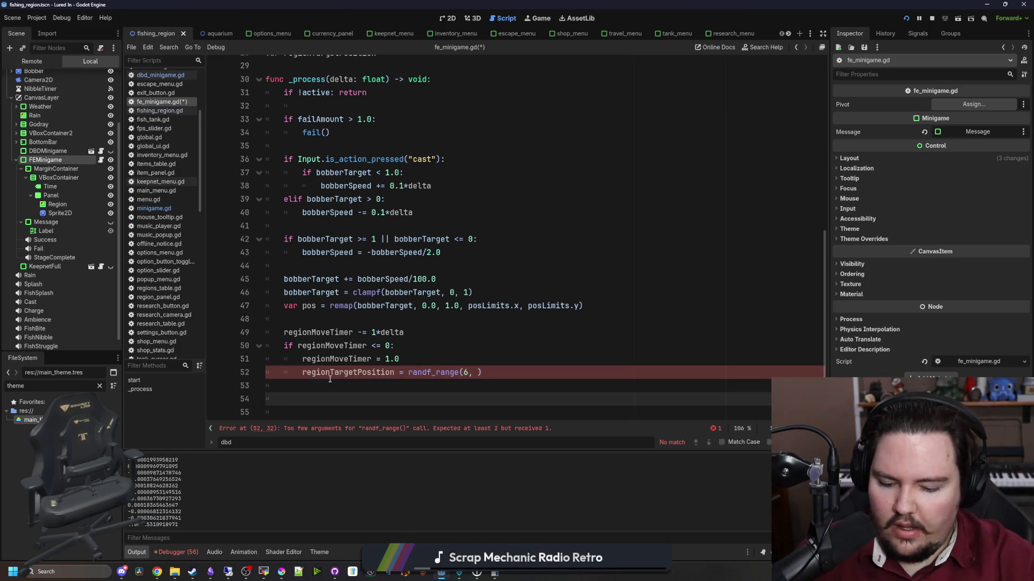
{"action": "type", "text": "regionT"}
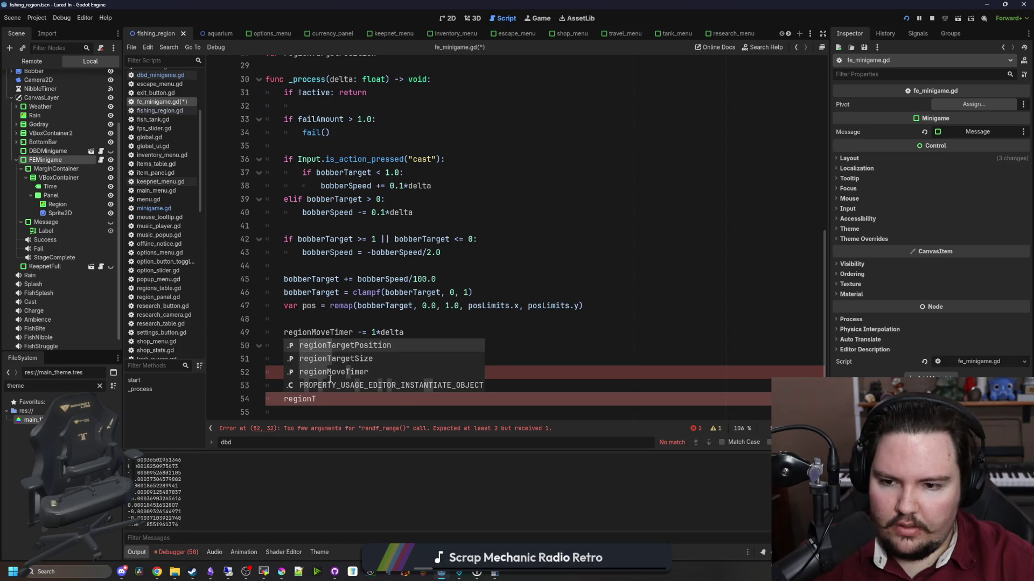
{"action": "key", "text": "BackSpace"}
{"action": "type", "text": "."}
{"action": "key", "text": "BackSpace"}
{"action": "type", "text": ".position.x = lerpf)("}
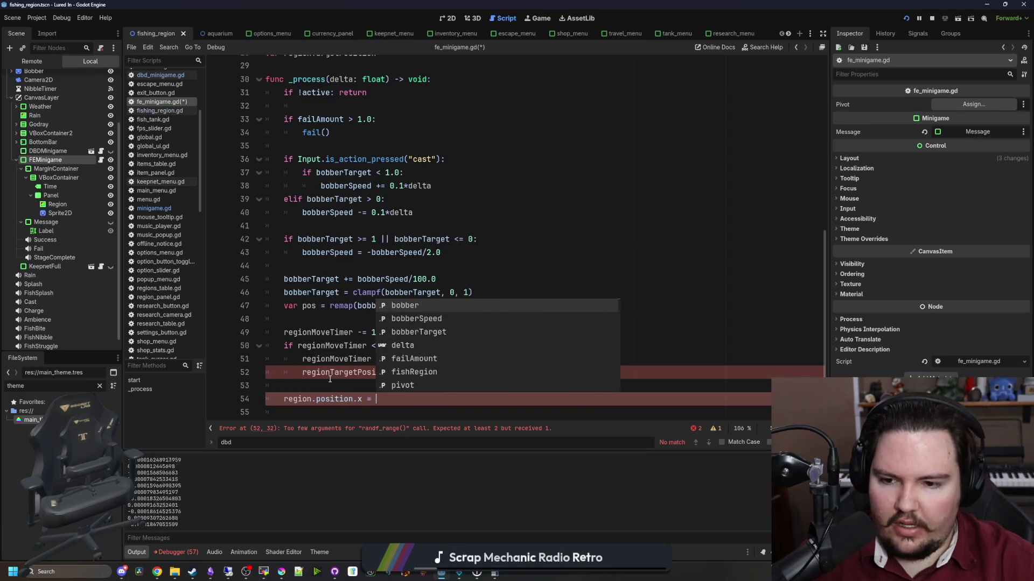
{"action": "key", "text": "BackSpace"}
{"action": "key", "text": "BackSpace"}
{"action": "type", "text": "("}
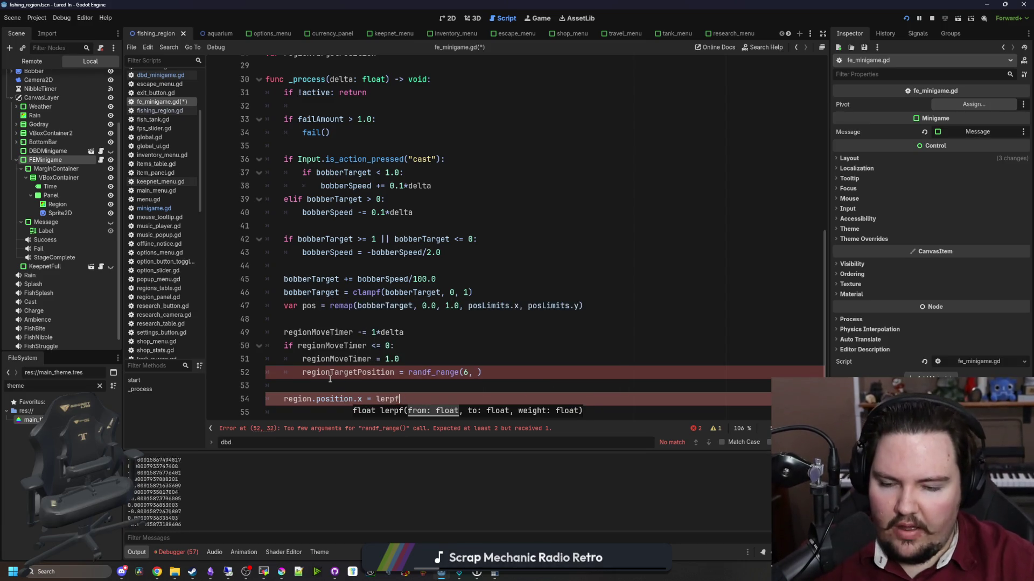
{"action": "type", "text": "region.position.x, regionTargetPosition, delta"}
Type the regionTargetSize and regionTargetPosition declarations as float = 0.0.
{"action": "left_click", "coordinate": [403, 389]}
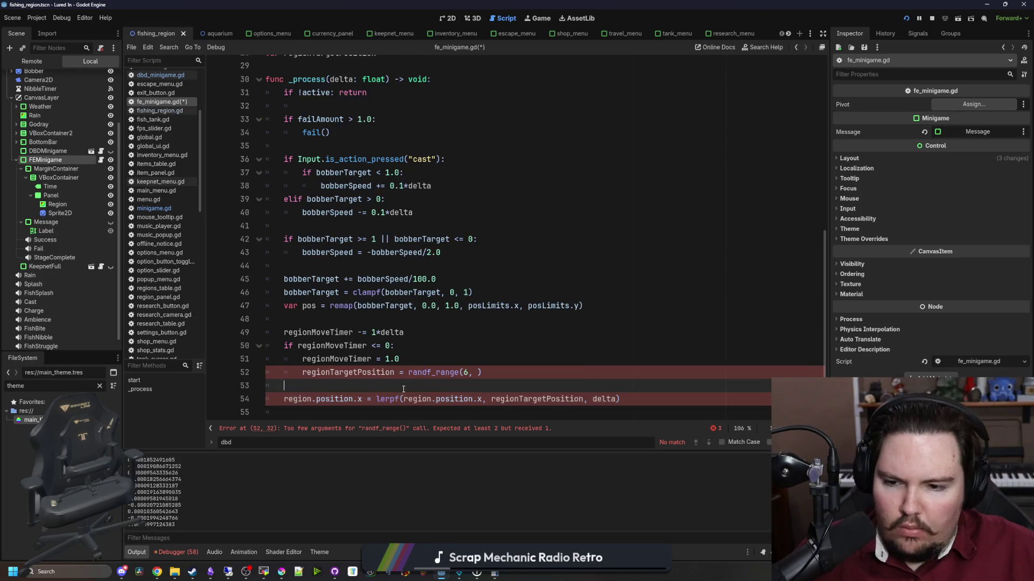
{"action": "scroll", "coordinate": [403, 389], "scroll_direction": "down", "scroll_amount": 1}
{"action": "left_click", "coordinate": [479, 346]}
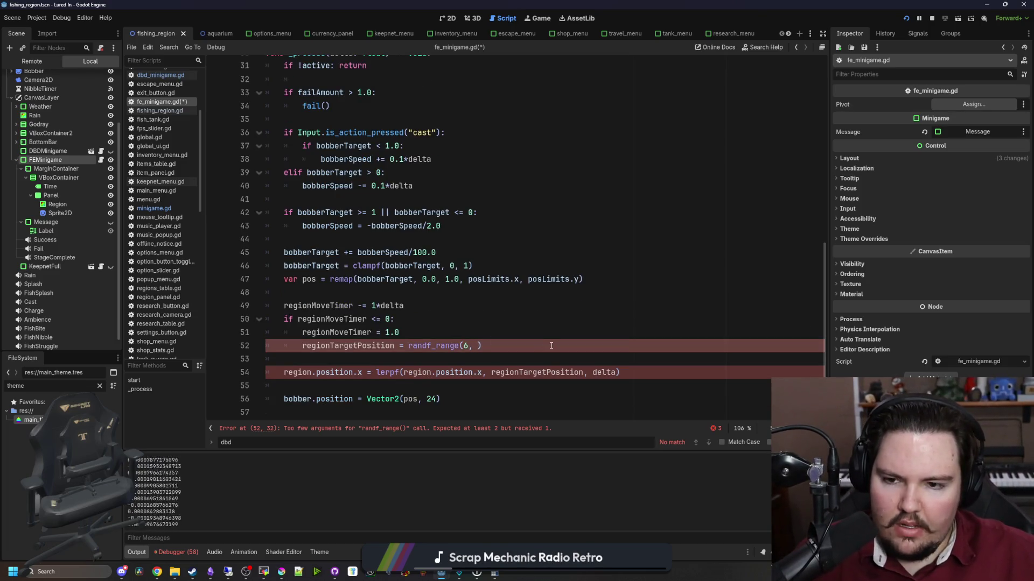
{"action": "scroll", "coordinate": [537, 323], "scroll_direction": "up", "scroll_amount": 6}
{"action": "left_click", "coordinate": [377, 265]}
{"action": "left_click", "coordinate": [380, 257]}
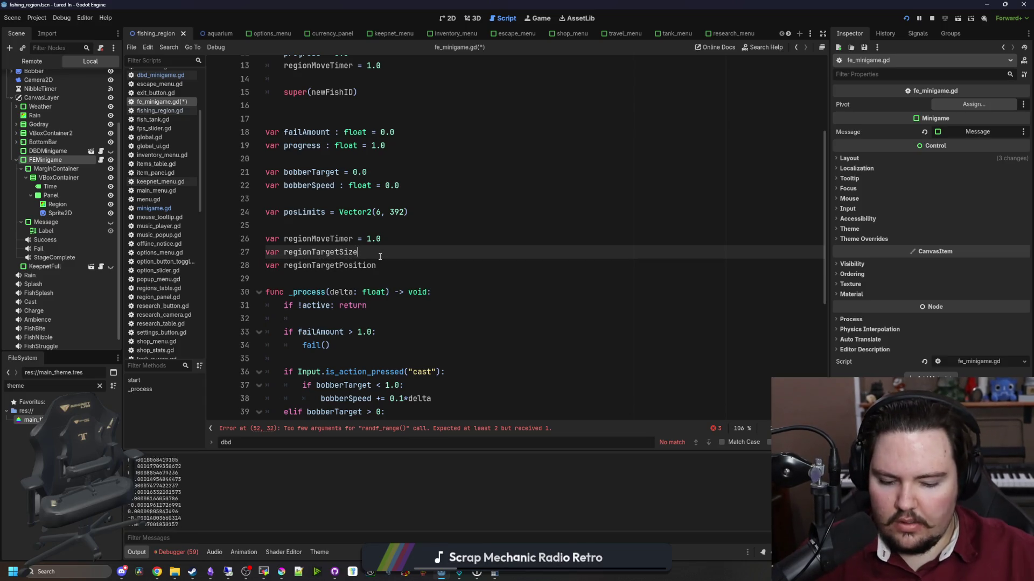
{"action": "type", "text": " : float = 0.0"}
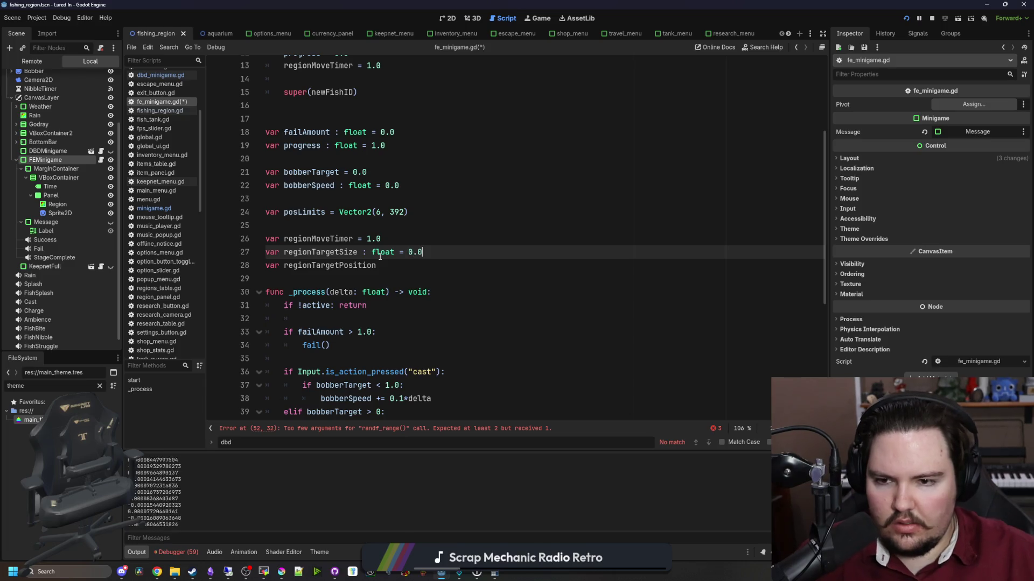
{"action": "left_click", "coordinate": [415, 260]}
{"action": "left_click", "coordinate": [377, 262]}
{"action": "type", "text": ": float = 0.0"}
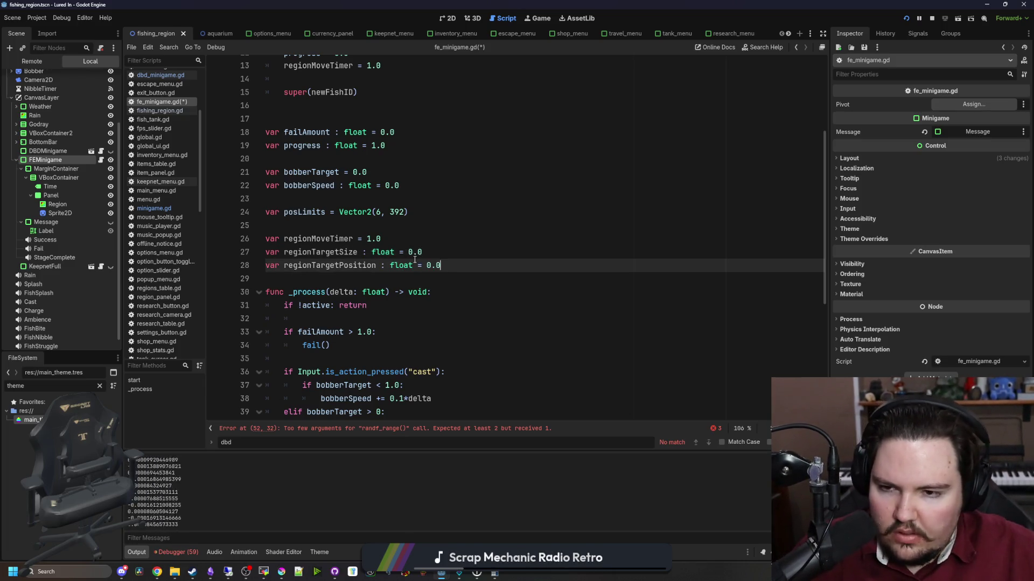
{"action": "scroll", "coordinate": [355, 251], "scroll_direction": "down", "scroll_amount": 6}
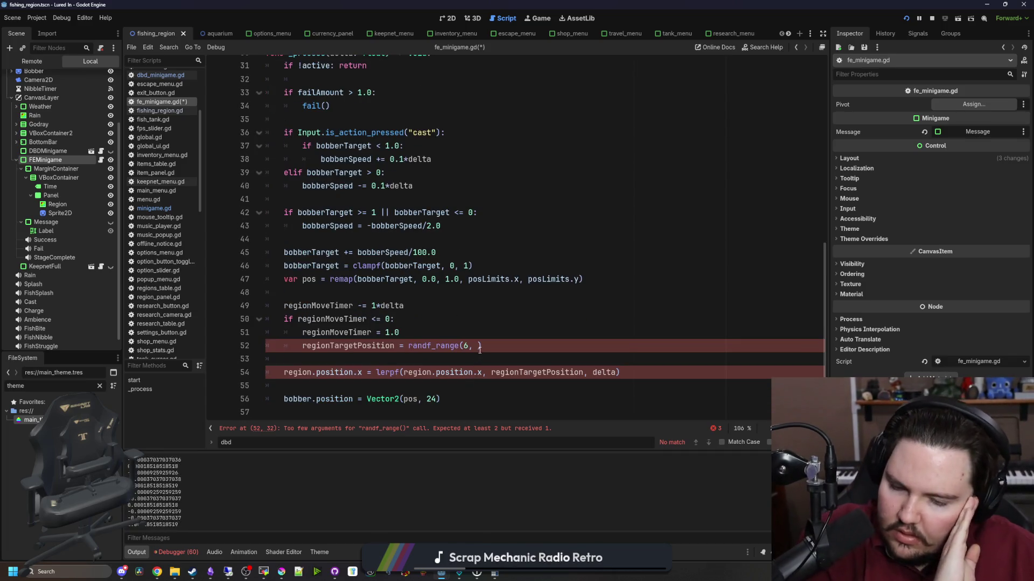
Change line 52's random range bounds to posLimits.x and posLimits.y.
{"action": "left_click", "coordinate": [478, 348]}
{"action": "scroll", "coordinate": [486, 324], "scroll_direction": "up", "scroll_amount": 6}
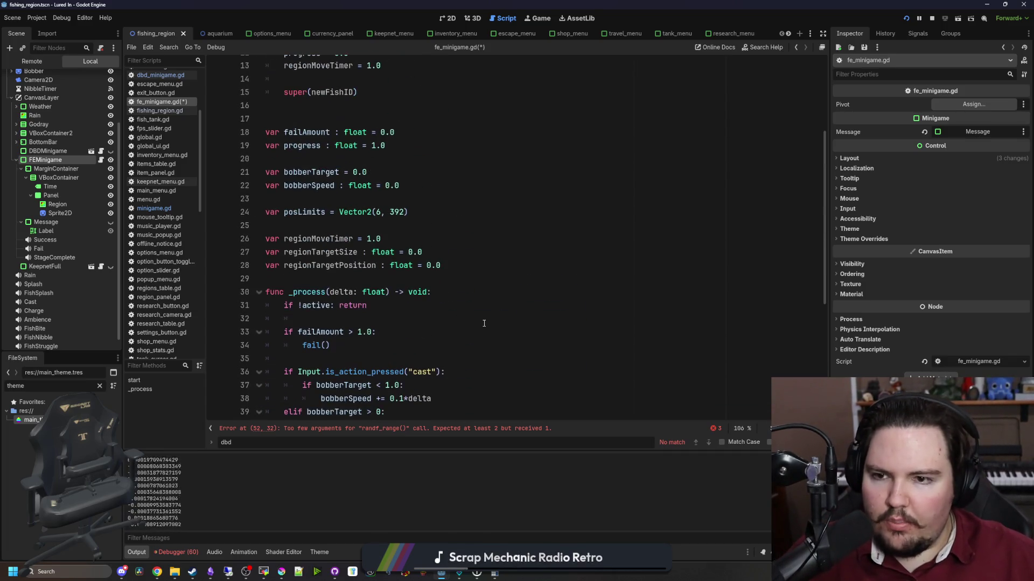
{"action": "scroll", "coordinate": [301, 214], "scroll_direction": "down", "scroll_amount": 6}
{"action": "type", "text": "posLi"}
{"action": "type", "text": "mits.y"}
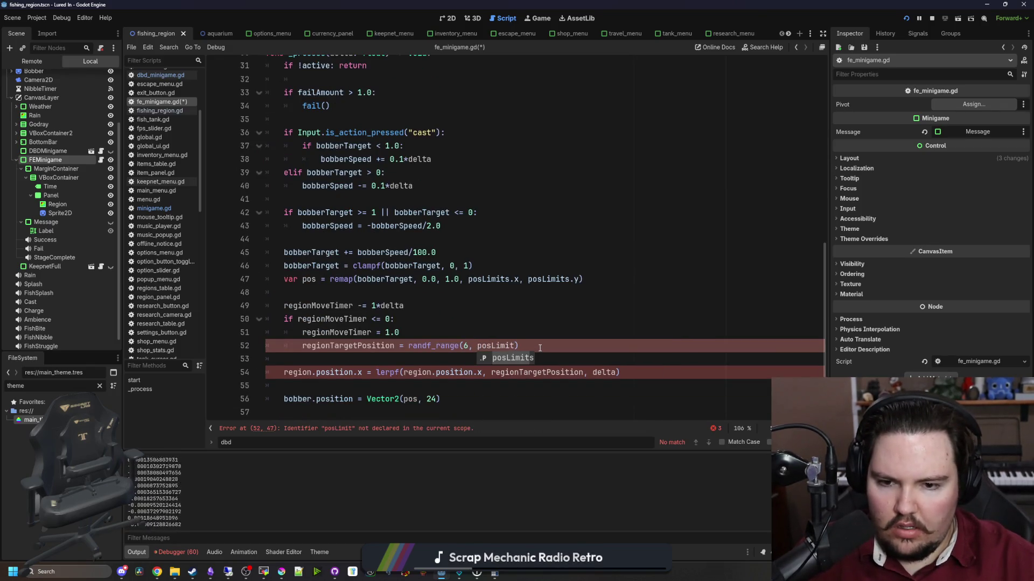
{"action": "key", "text": "Left"}
{"action": "key", "text": "Left"}
{"action": "key", "text": "Left"}
{"action": "key", "text": "Left"}
{"action": "key", "text": "BackSpace"}
{"action": "type", "text": "posLimi"}
{"action": "key", "text": "Return"}
{"action": "type", "text": ".x"}
Subtract regionTargetSize from the upper bound and add a regionTargetSize = randf_range() line.
{"action": "key", "text": "End"}
{"action": "type", "text": "-"}
{"action": "scroll", "coordinate": [451, 273], "scroll_direction": "up", "scroll_amount": 6}
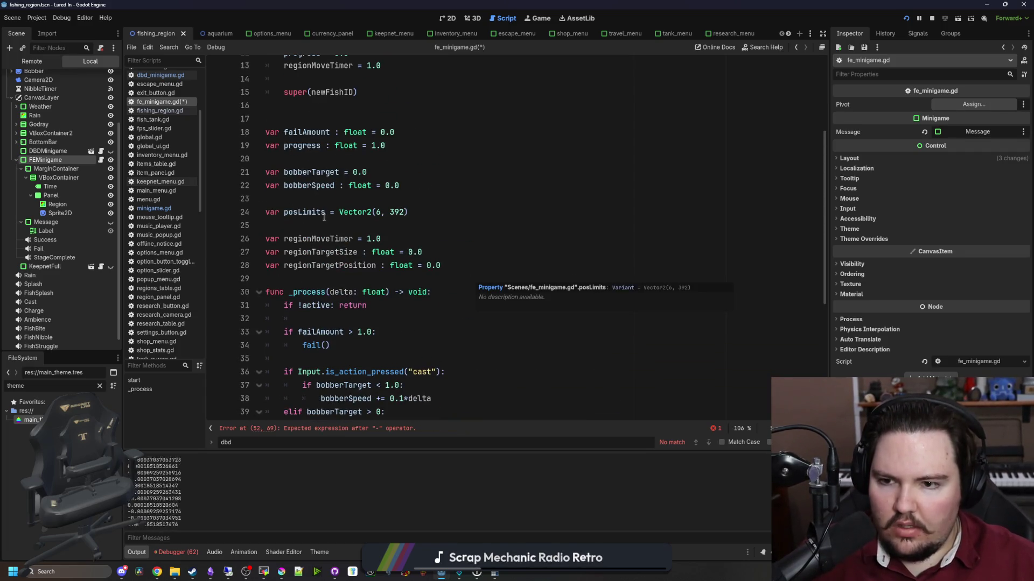
{"action": "type", "text": "regionTargetPosition = randf_range(posLimits.x, posLimits.y - regionTar"}
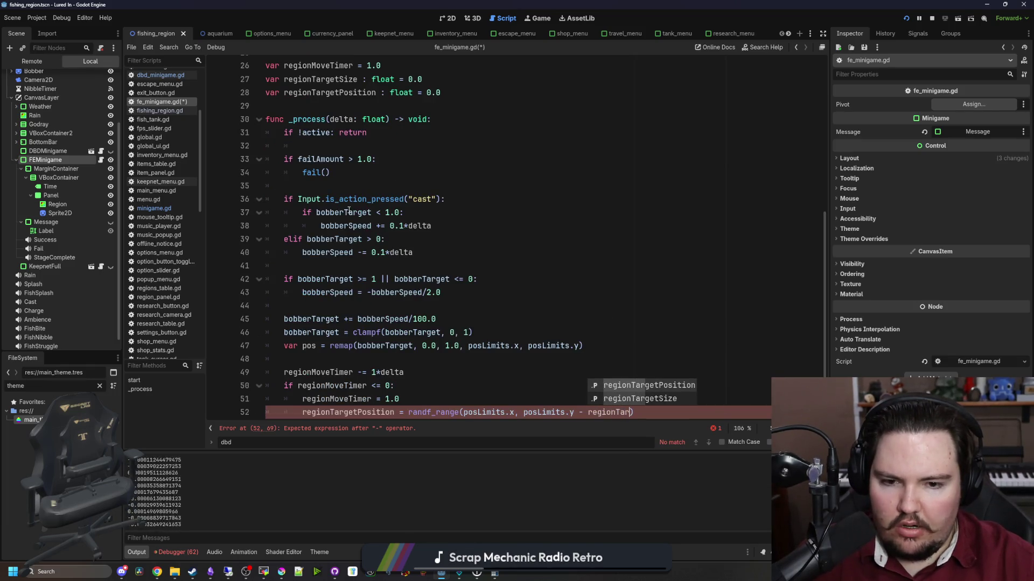
{"action": "key", "text": "Down"}
{"action": "key", "text": "Return"}
{"action": "scroll", "coordinate": [506, 300], "scroll_direction": "down", "scroll_amount": 2}
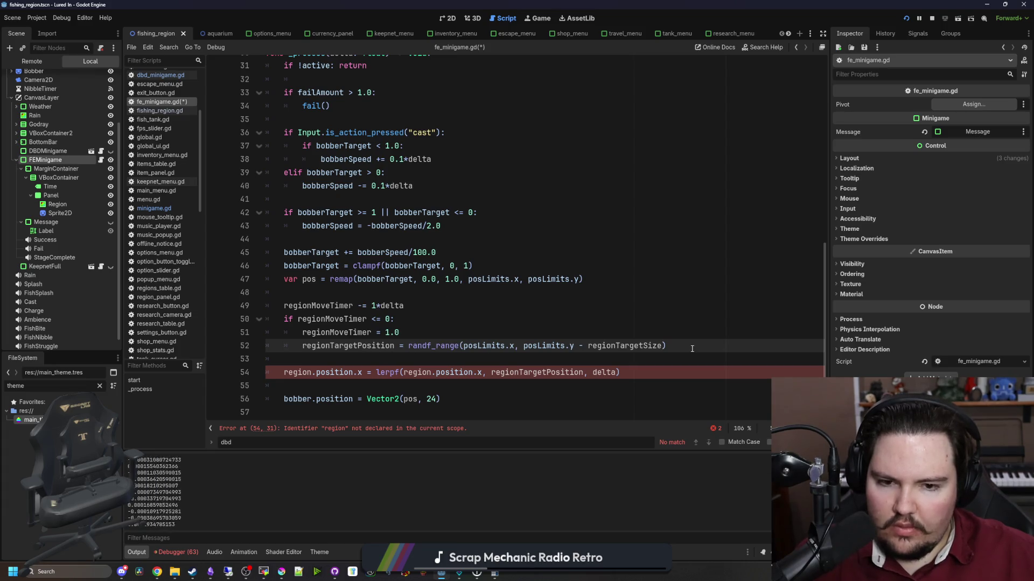
{"action": "key", "text": "Return"}
{"action": "type", "text": "regionTarg"}
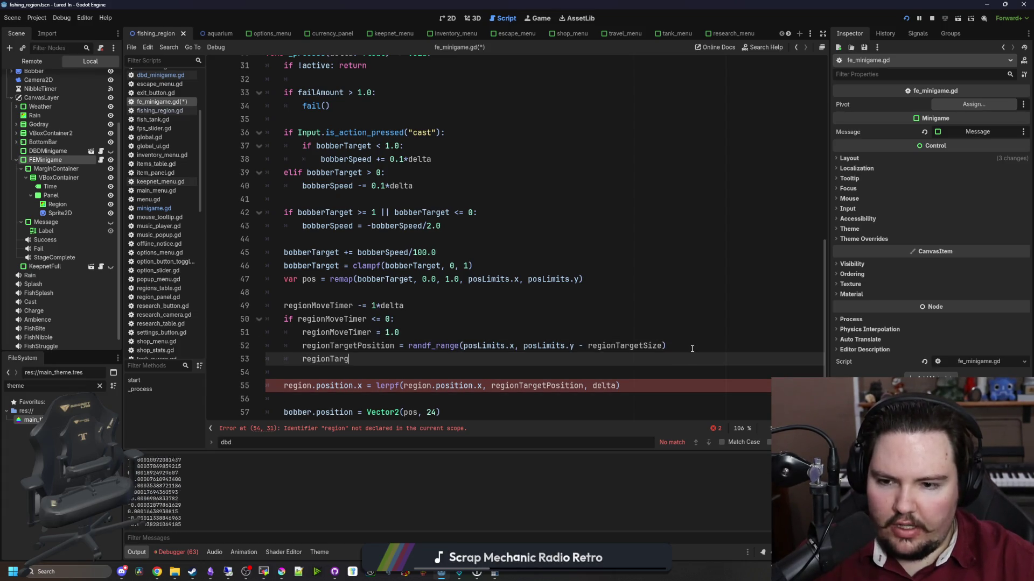
{"action": "type", "text": "etSize = randf_range"}
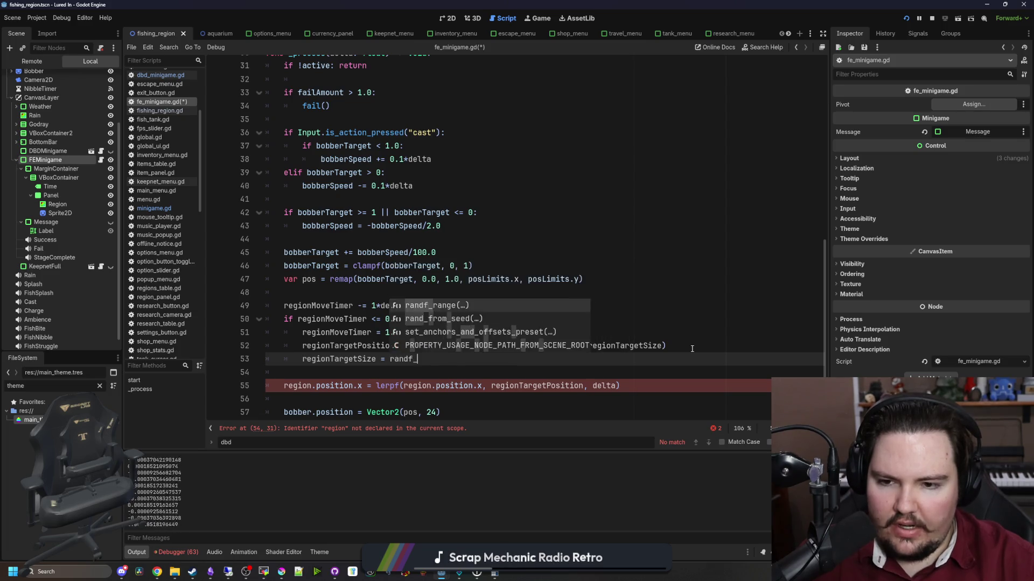
{"action": "key", "text": "Return"}
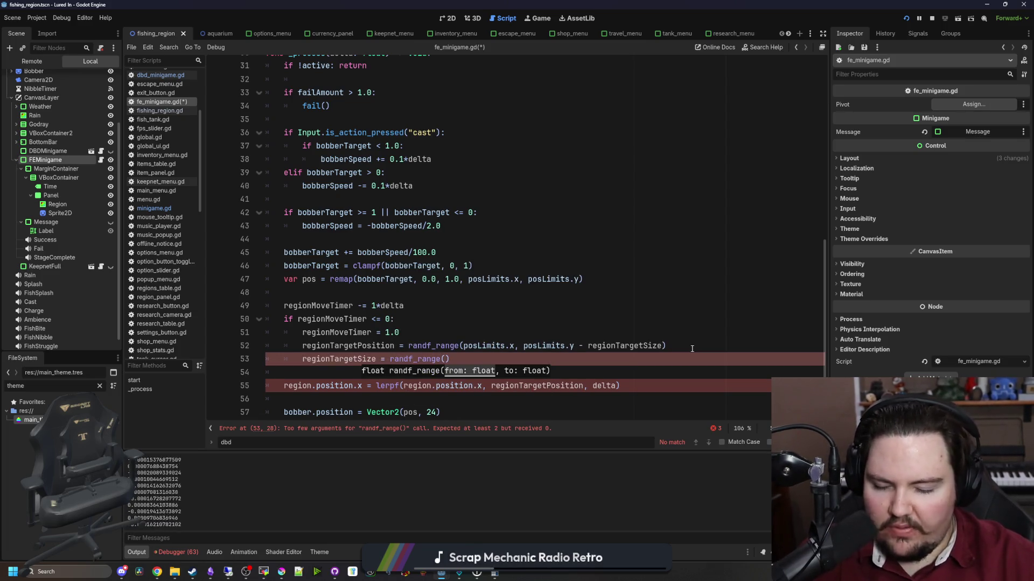
In the 2D view, drag the Region node's right edge slightly wider.
{"action": "left_click", "coordinate": [450, 19]}
{"action": "left_click", "coordinate": [57, 204]}
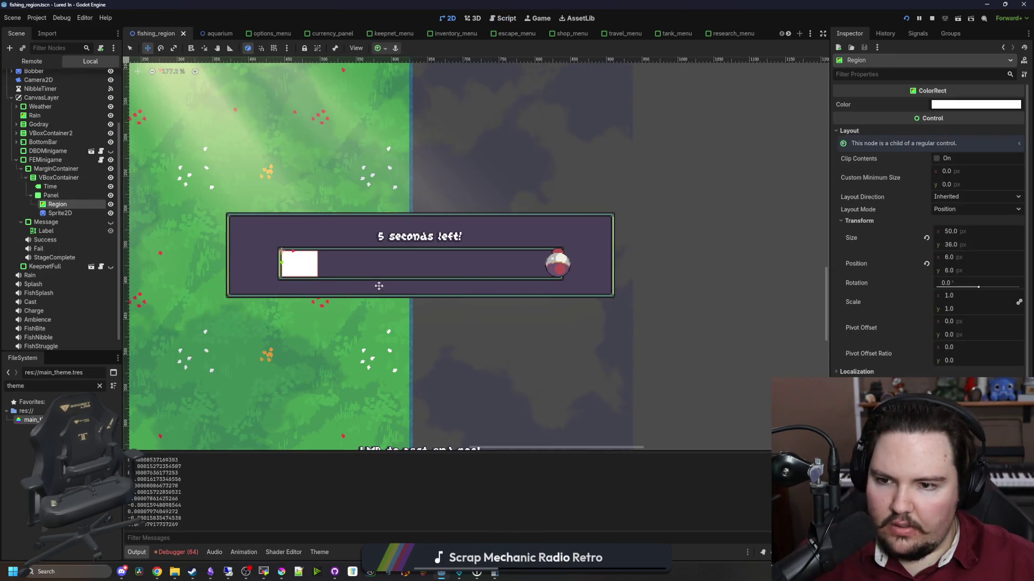
{"action": "scroll", "coordinate": [382, 318], "scroll_direction": "up", "scroll_amount": 3}
{"action": "left_click_drag", "start_coordinate": [959, 232], "coordinate": [971, 233]}
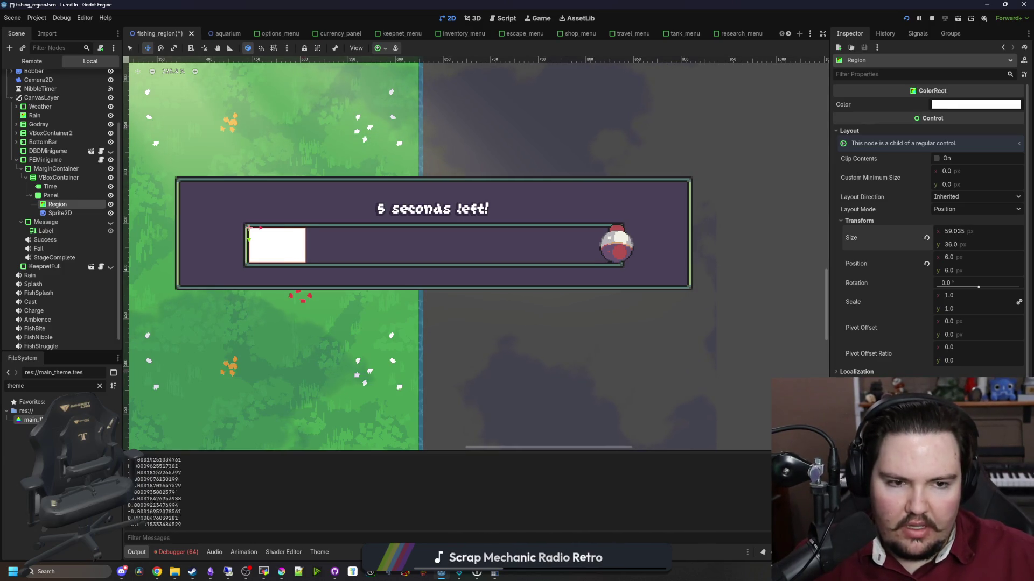
{"action": "left_click", "coordinate": [100, 160]}
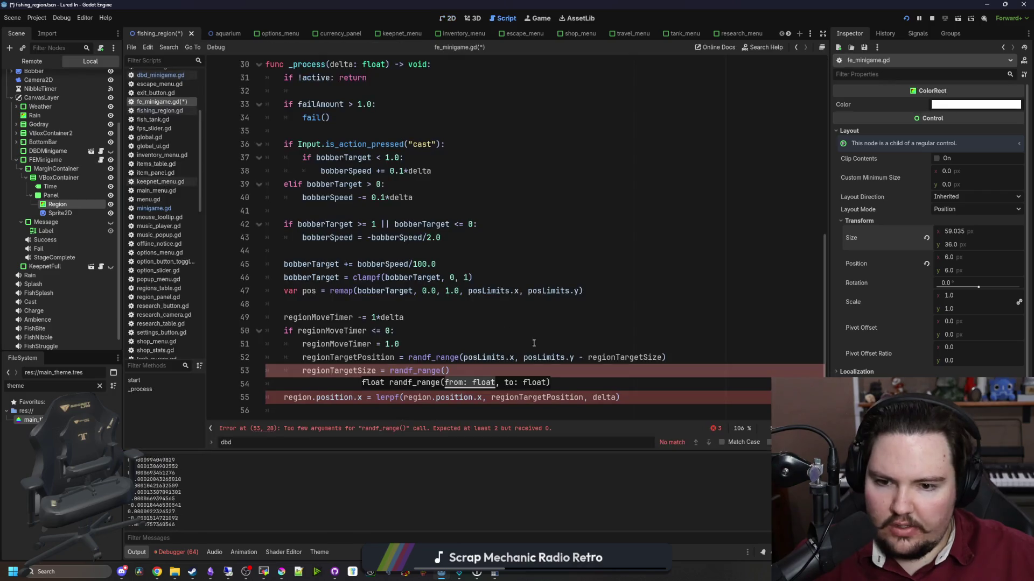
Set regionTargetSize to randf_range(50, 100).
{"action": "left_click", "coordinate": [445, 371]}
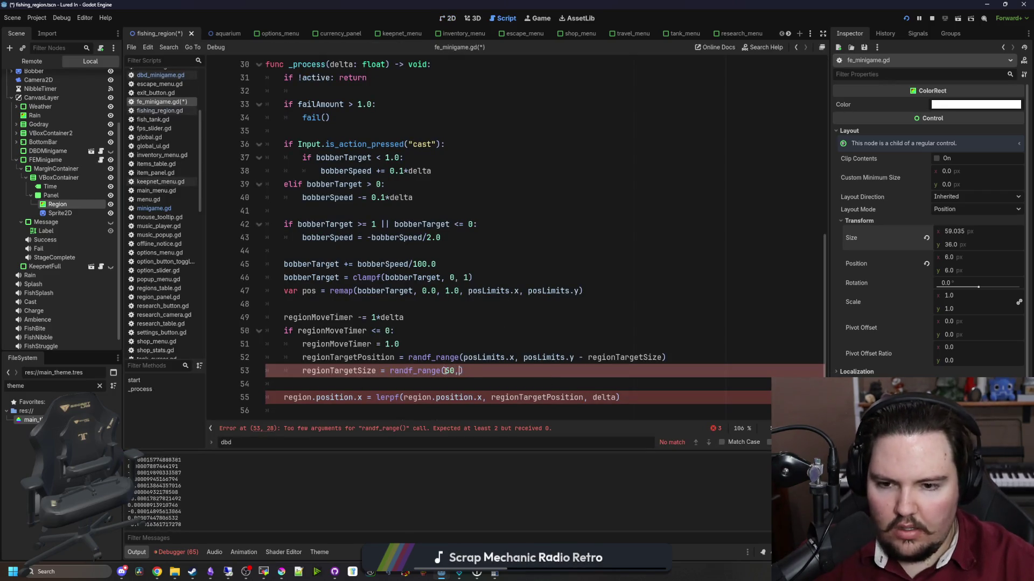
{"action": "type", "text": "100"}
{"action": "key", "text": "Down"}
{"action": "scroll", "coordinate": [579, 385], "scroll_direction": "down", "scroll_amount": 1}
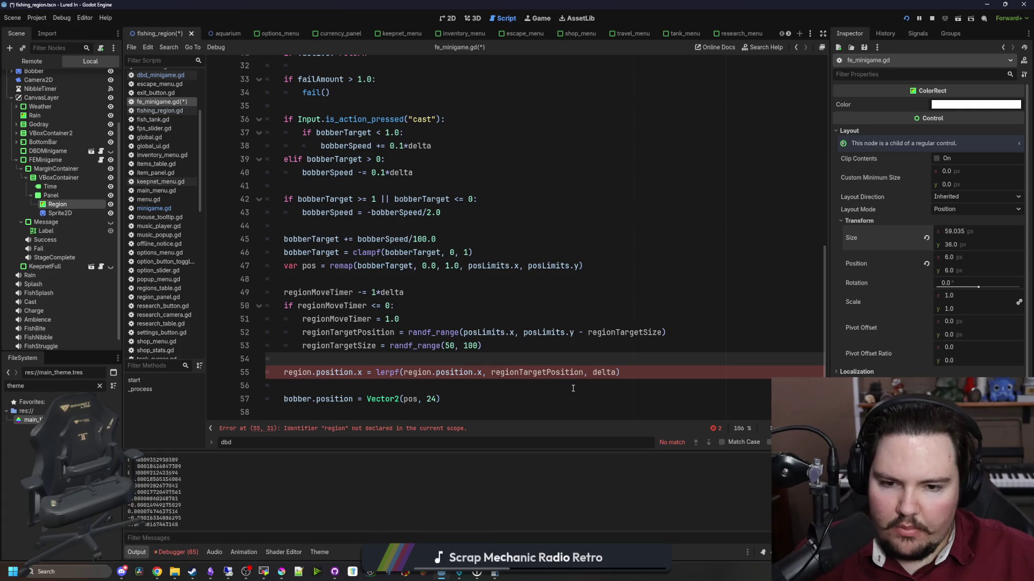
{"action": "scroll", "coordinate": [297, 370], "scroll_direction": "up", "scroll_amount": 10}
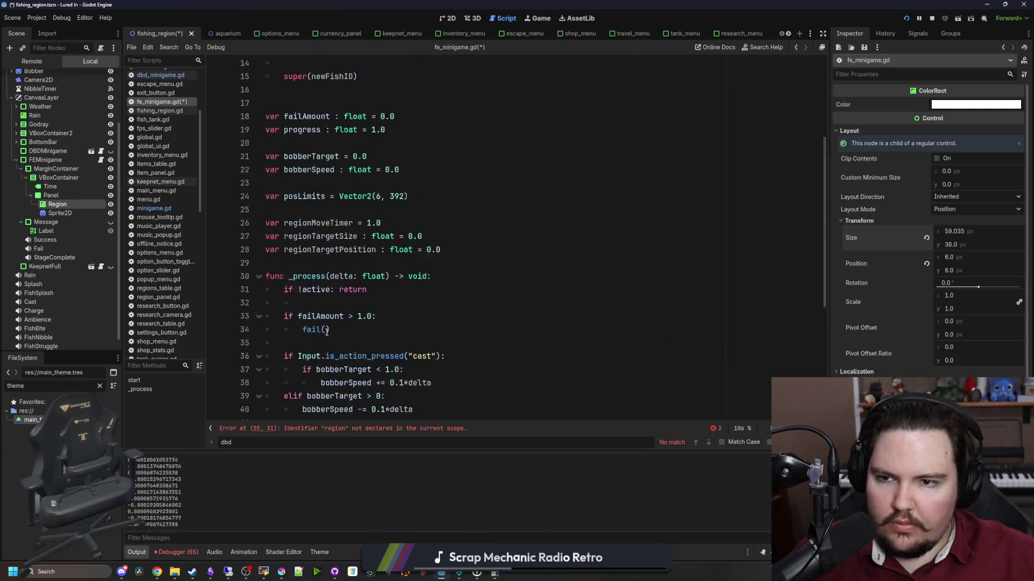
Replace both region references in the lerp line 55 with fishRegion.
{"action": "double_click", "coordinate": [348, 104]}
{"action": "key", "text": "ctrl+c"}
{"action": "scroll", "coordinate": [298, 372], "scroll_direction": "down", "scroll_amount": 10}
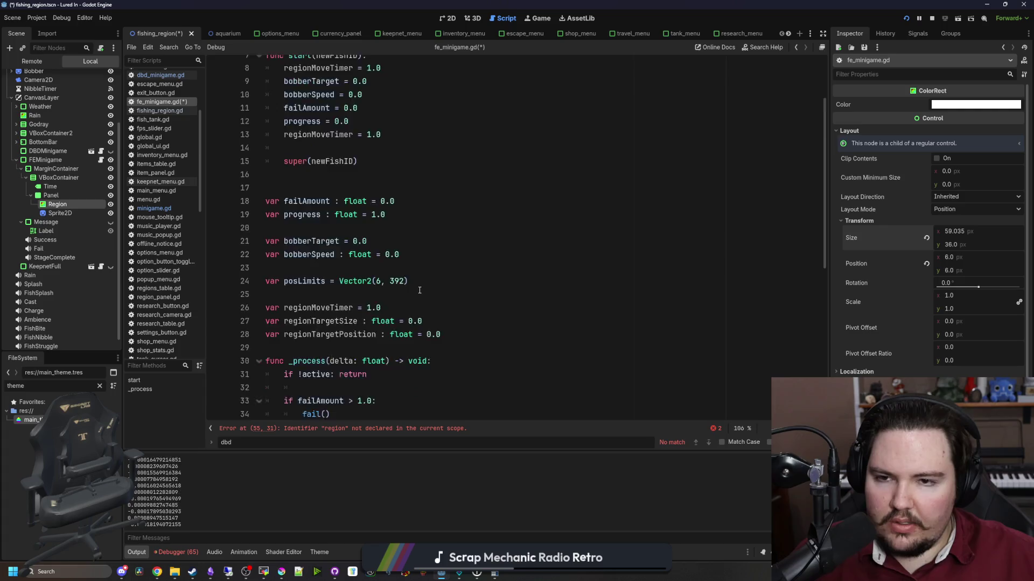
{"action": "left_click", "coordinate": [297, 372]}
{"action": "double_click", "coordinate": [298, 373]}
{"action": "key", "text": "ctrl+v"}
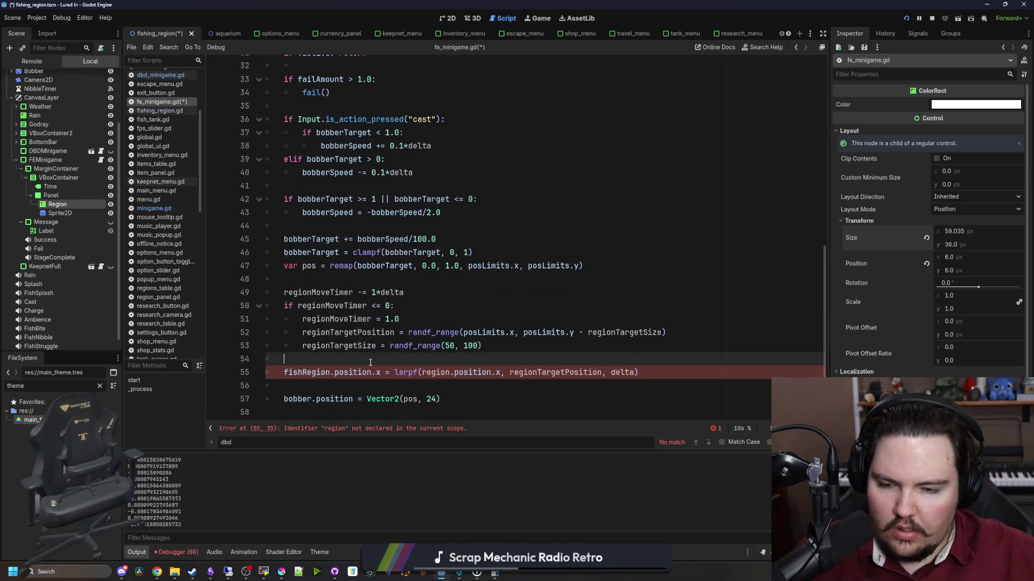
{"action": "double_click", "coordinate": [433, 373]}
{"action": "key", "text": "ctrl+v"}
{"action": "scroll", "coordinate": [592, 383], "scroll_direction": "up", "scroll_amount": 1}
Add fishRegion.size.x = lerpf(fishRegion.size.x, regionTargetSize, delta) below the position lerp.
{"action": "left_click", "coordinate": [674, 389]}
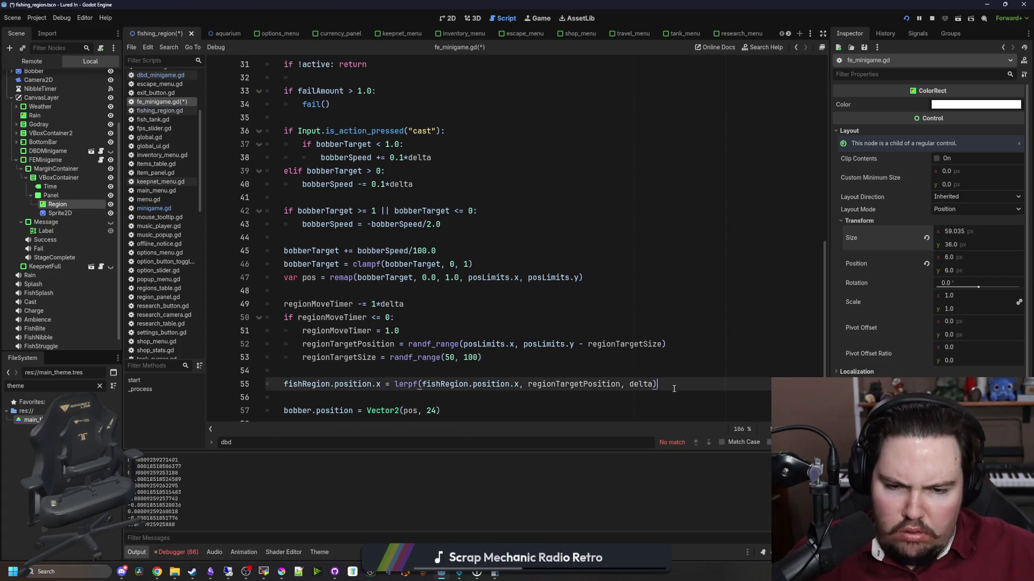
{"action": "key", "text": "Return"}
{"action": "key", "text": "ctrl+v"}
{"action": "type", "text": "size"}
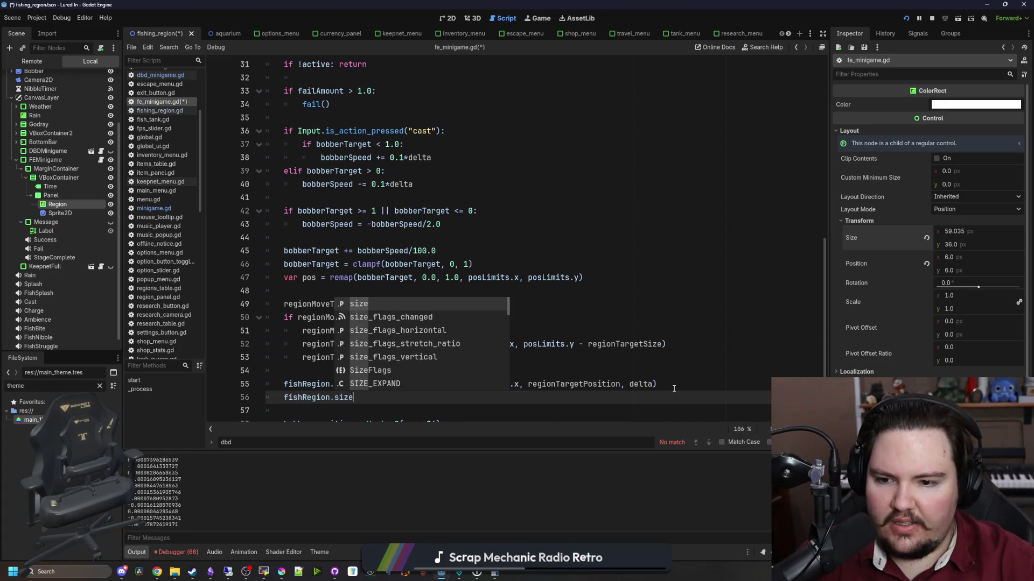
{"action": "type", "text": ".x "}
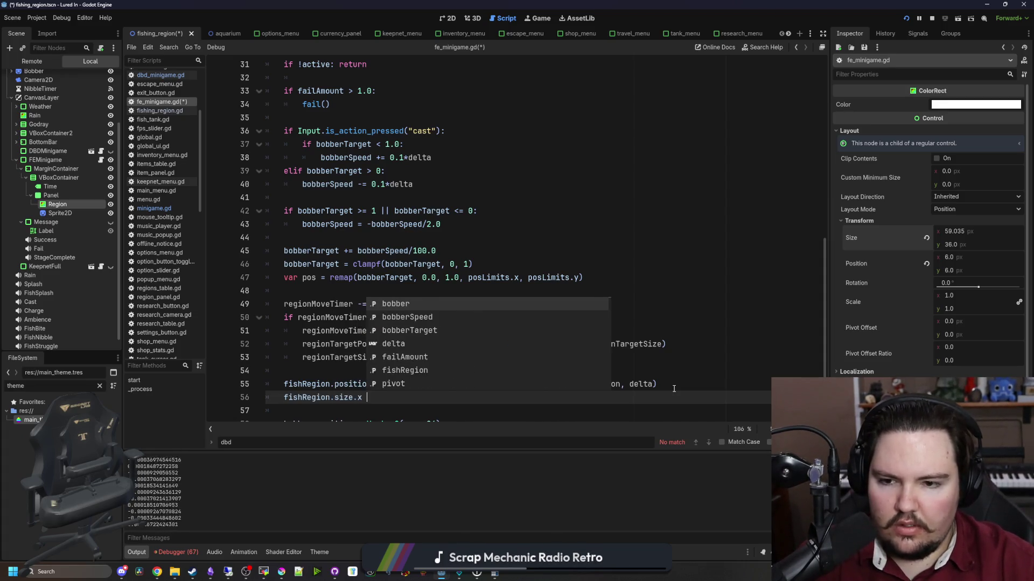
{"action": "type", "text": "= l;eerpf(fiush"}
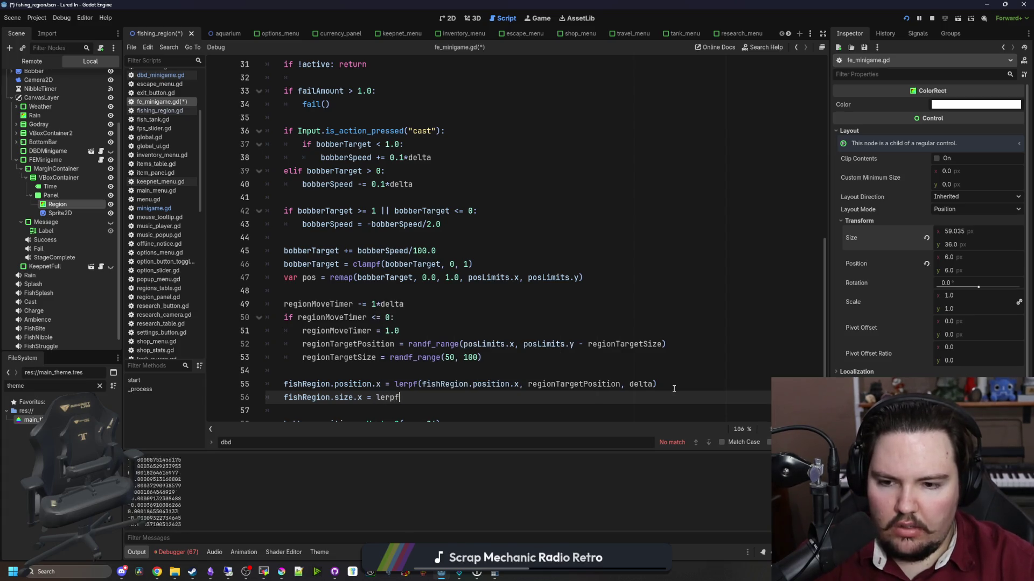
{"action": "key", "text": "BackSpace"}
{"action": "key", "text": "BackSpace"}
{"action": "key", "text": "BackSpace"}
{"action": "type", "text": "shRegion.s"}
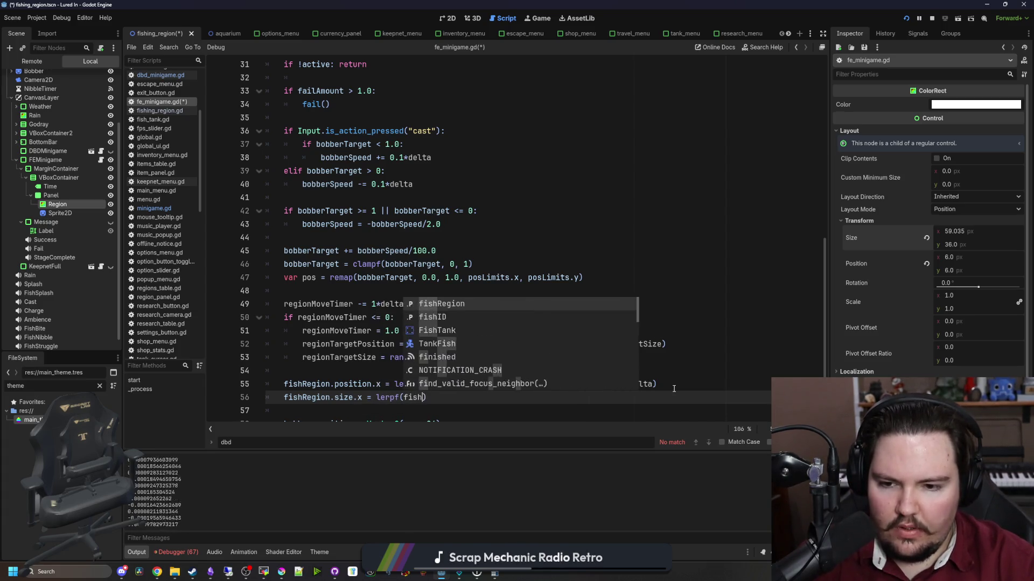
{"action": "type", "text": "ize.x, "}
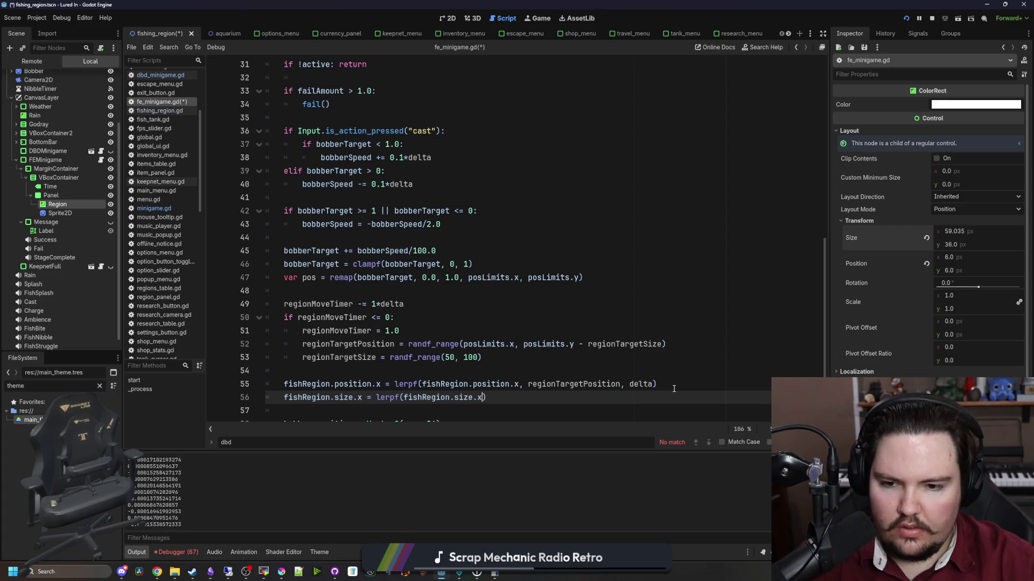
{"action": "type", "text": "regionTar"}
{"action": "key", "text": "Down"}
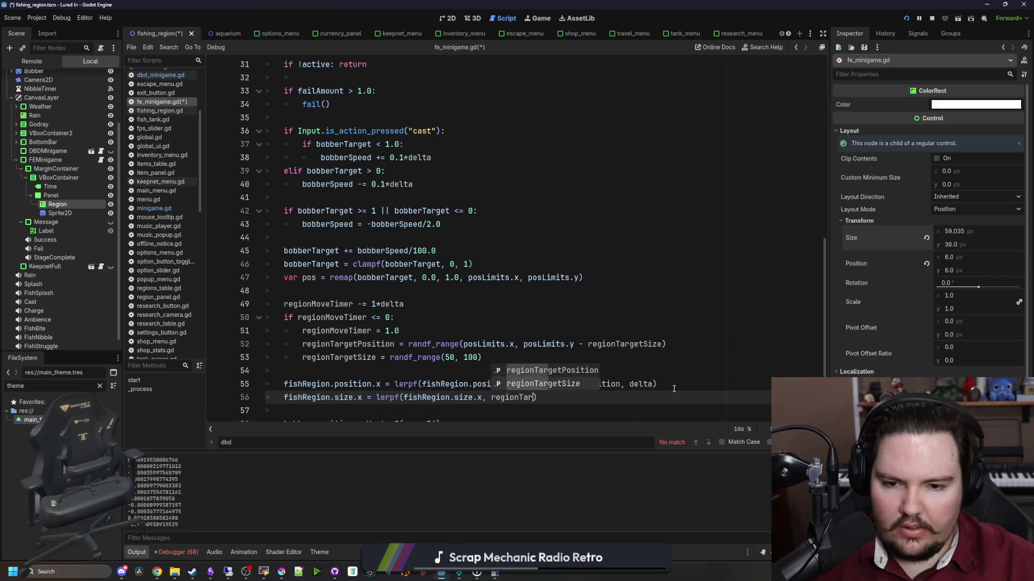
{"action": "key", "text": "Return"}
{"action": "type", "text": ", delta"}
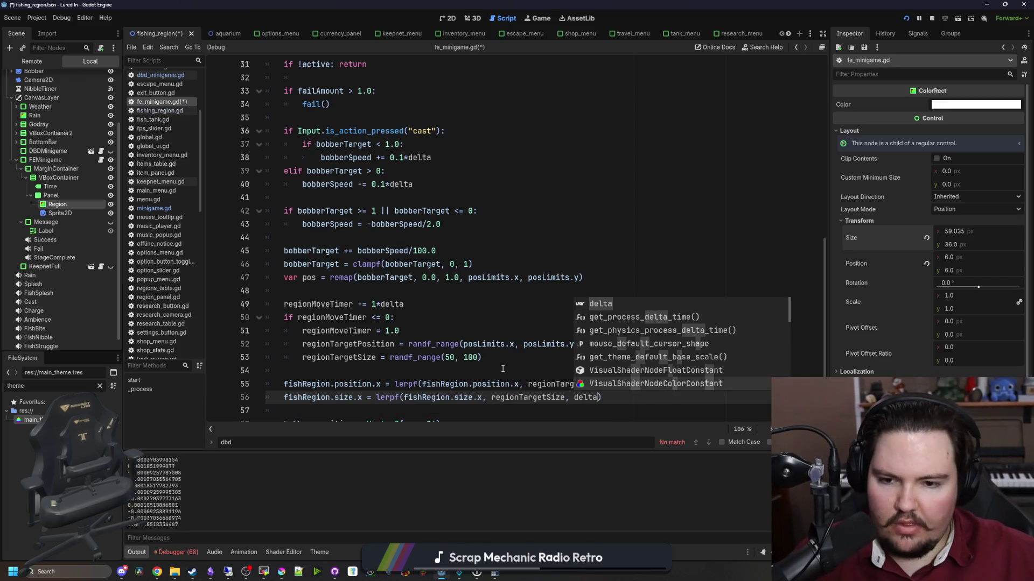
Save the scene and script, then switch to the Game view.
{"action": "scroll", "coordinate": [673, 388], "scroll_direction": "down", "scroll_amount": 1}
{"action": "left_click", "coordinate": [333, 382]}
{"action": "key", "text": "ctrl+s"}
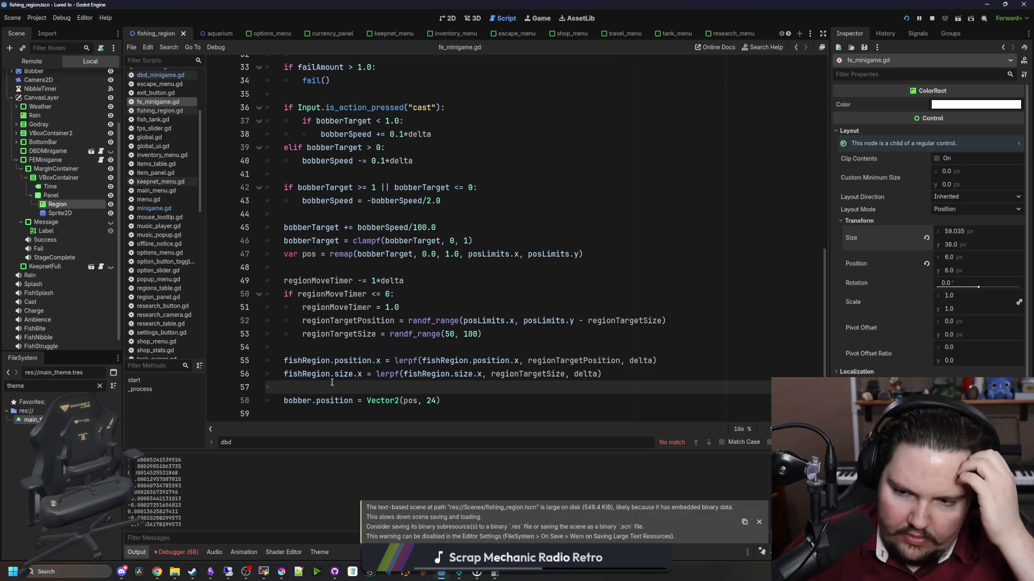
{"action": "key", "text": "ctrl+s"}
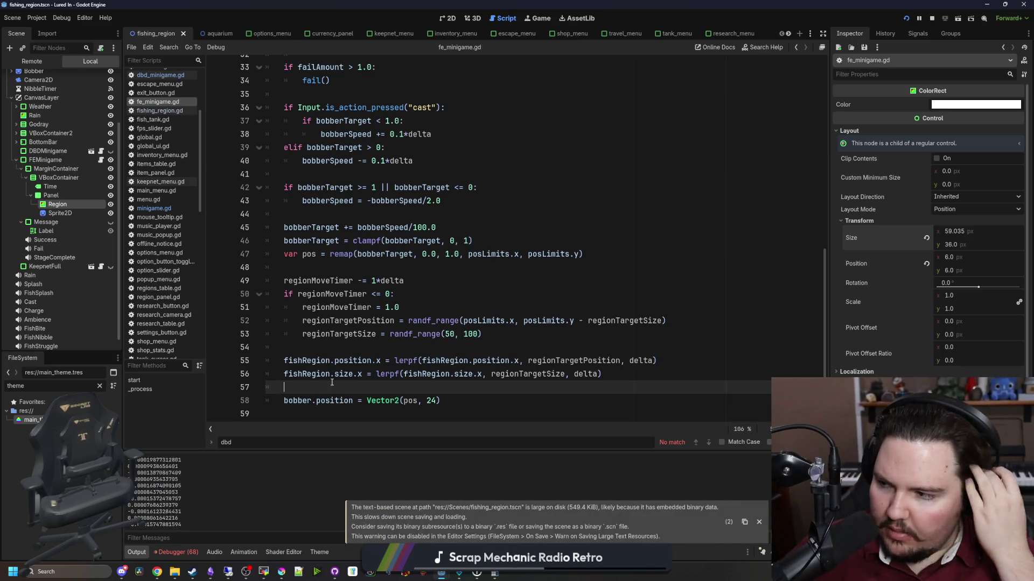
{"action": "key", "text": "ctrl+s"}
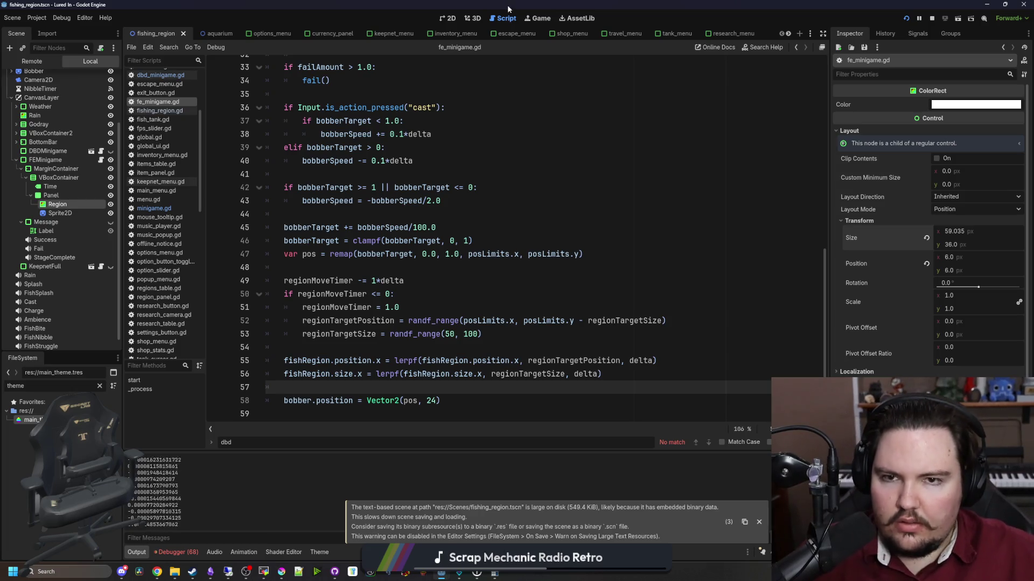
{"action": "left_click", "coordinate": [536, 19]}
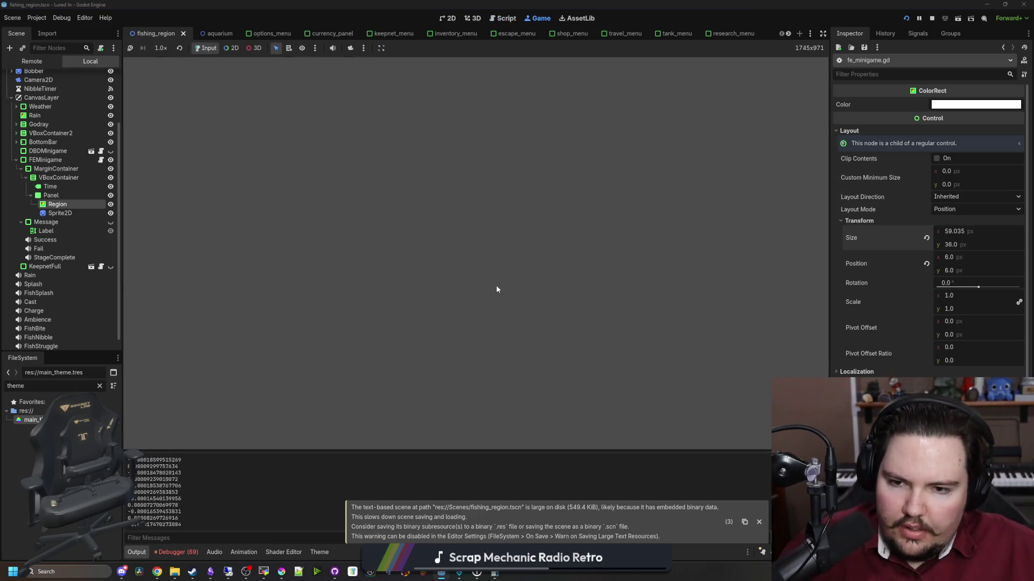
Dismiss the large-scene save warning and restart the running game.
{"action": "left_click", "coordinate": [759, 522]}
{"action": "left_click", "coordinate": [933, 19]}
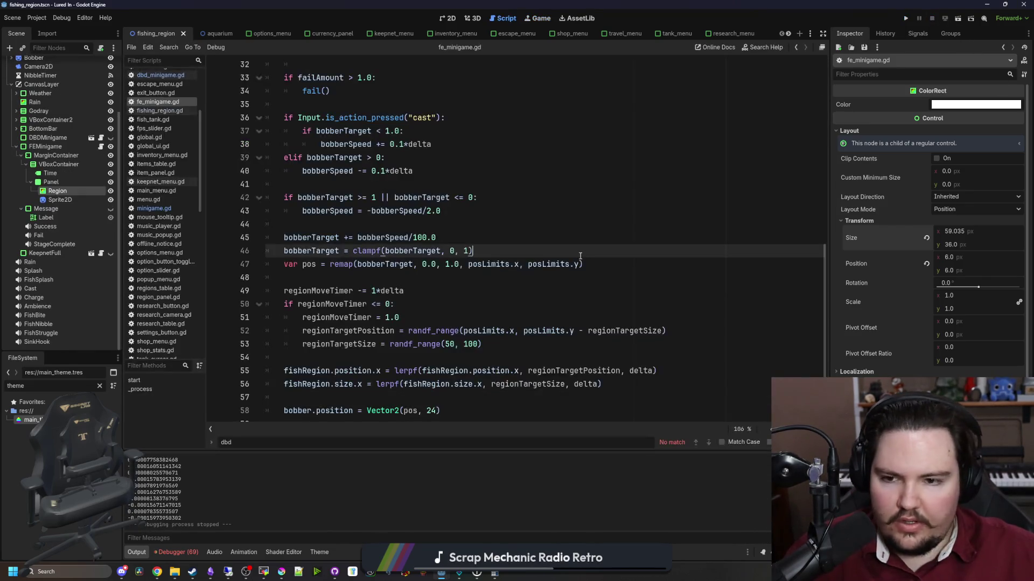
{"action": "left_click", "coordinate": [899, 16]}
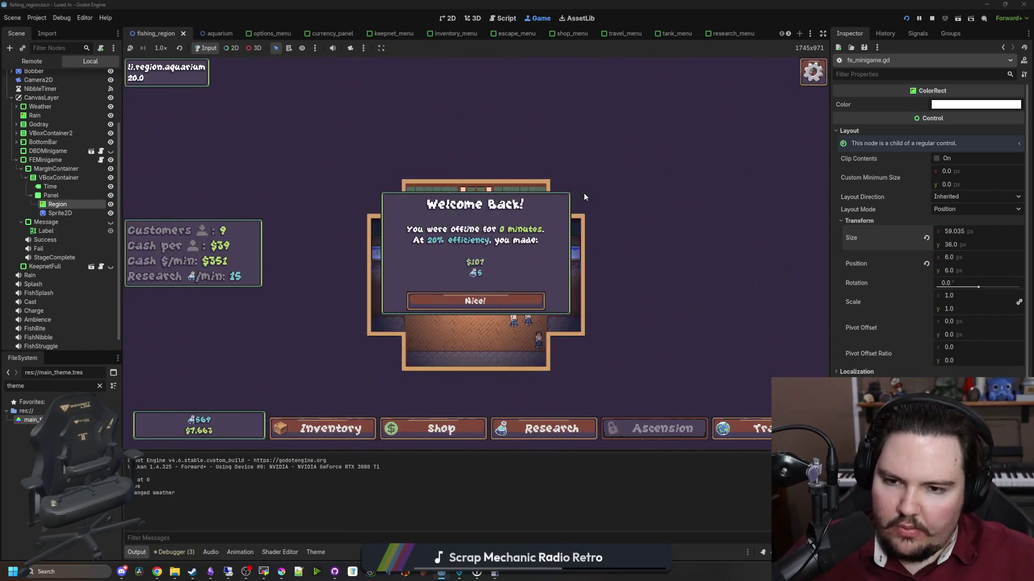
Travel to the Pond, cast and reel to test the minigame, then return to line 55's lerp weight.
{"action": "left_click", "coordinate": [461, 301]}
{"action": "left_click", "coordinate": [740, 429]}
{"action": "left_click", "coordinate": [605, 179]}
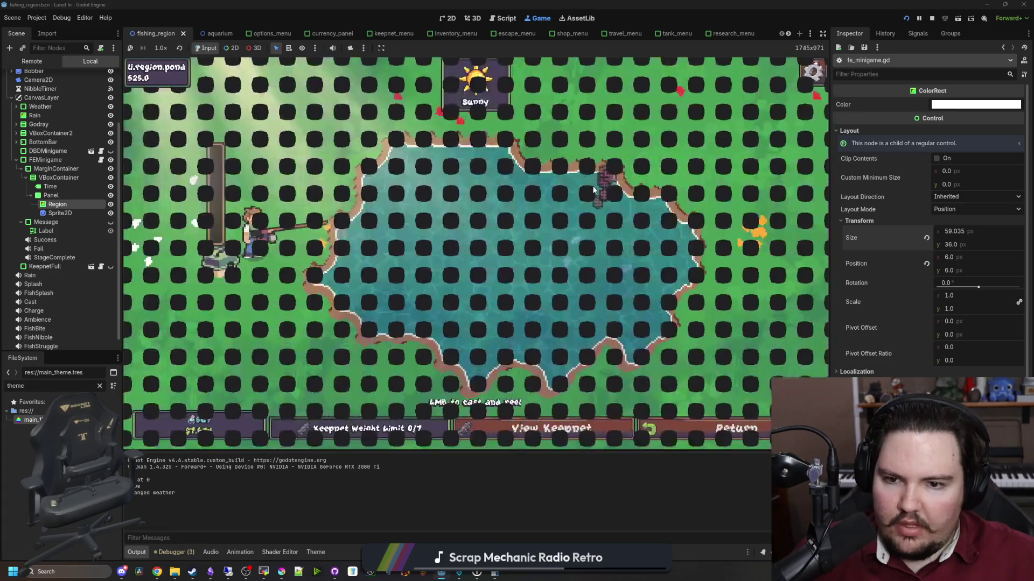
{"action": "left_click", "coordinate": [453, 191]}
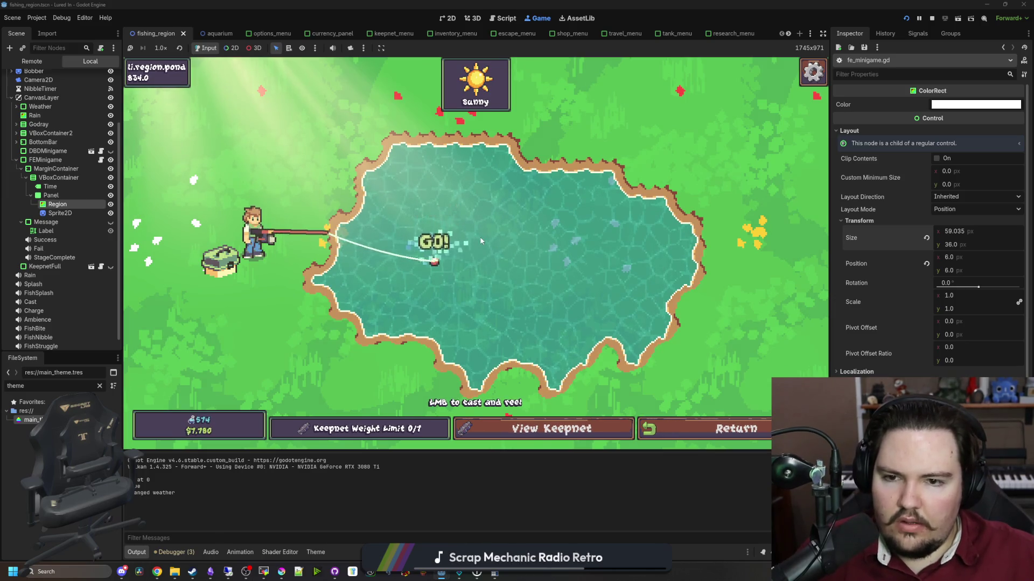
{"action": "left_click", "coordinate": [481, 239]}
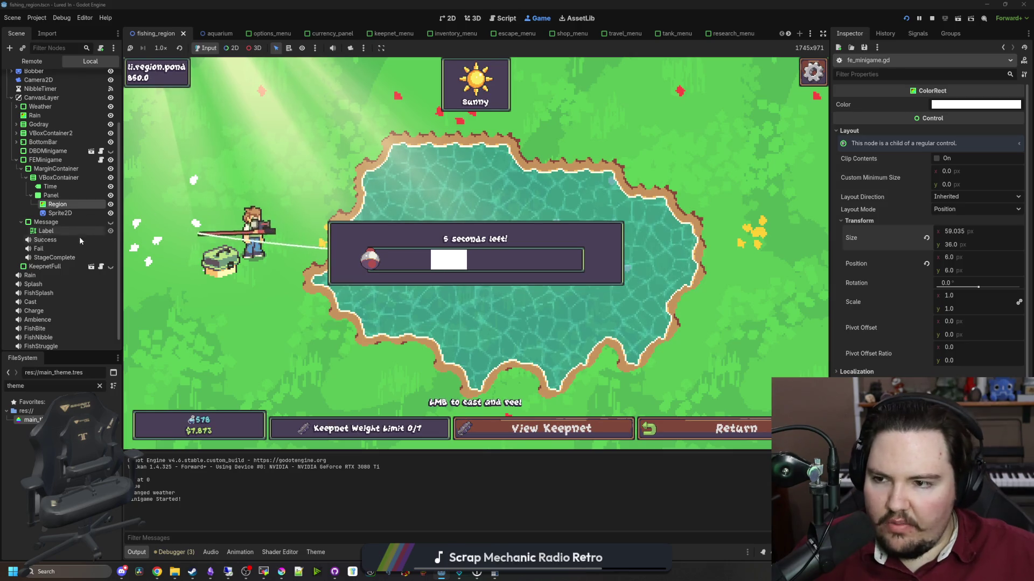
{"action": "left_click", "coordinate": [101, 160]}
{"action": "left_click", "coordinate": [629, 360]}
Change both lerpf calls on lines 55–56 to use 0.5*delta and save the script.
{"action": "type", "text": "0.5*"}
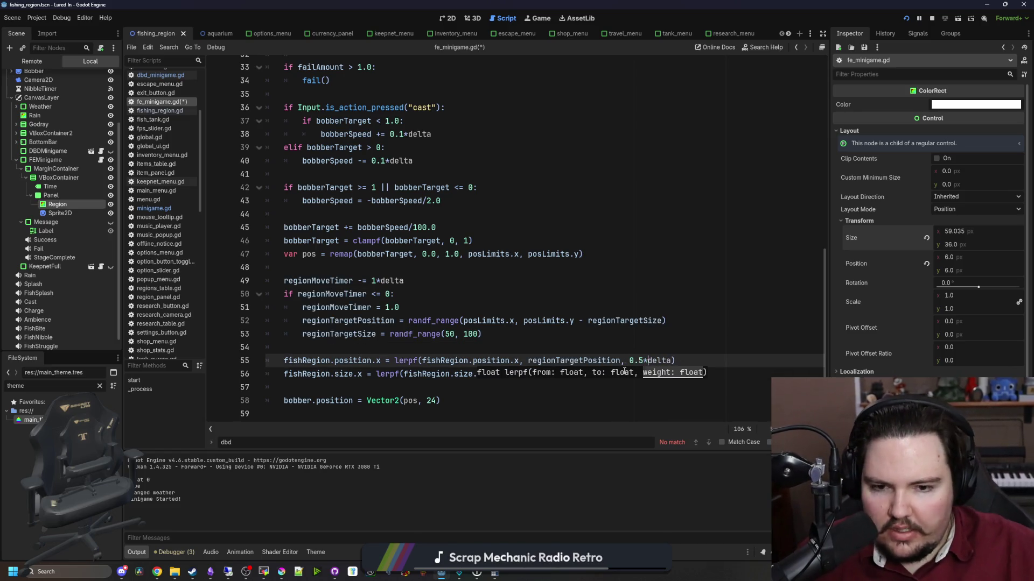
{"action": "left_click", "coordinate": [583, 391]}
{"action": "left_click", "coordinate": [574, 373]}
{"action": "type", "text": "*"}
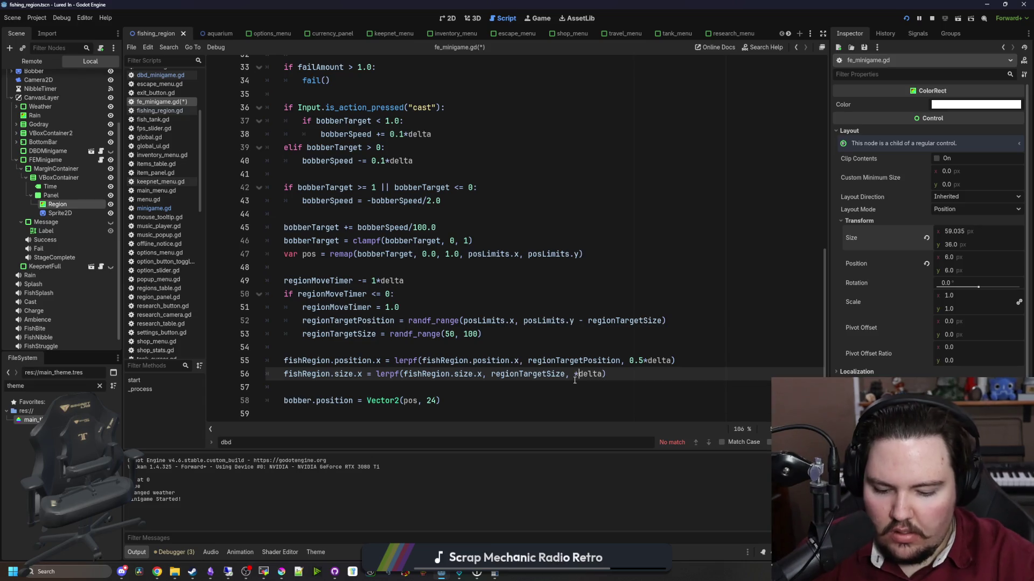
{"action": "type", "text": "0.5"}
{"action": "left_click", "coordinate": [570, 347]}
{"action": "key", "text": "ctrl+s"}
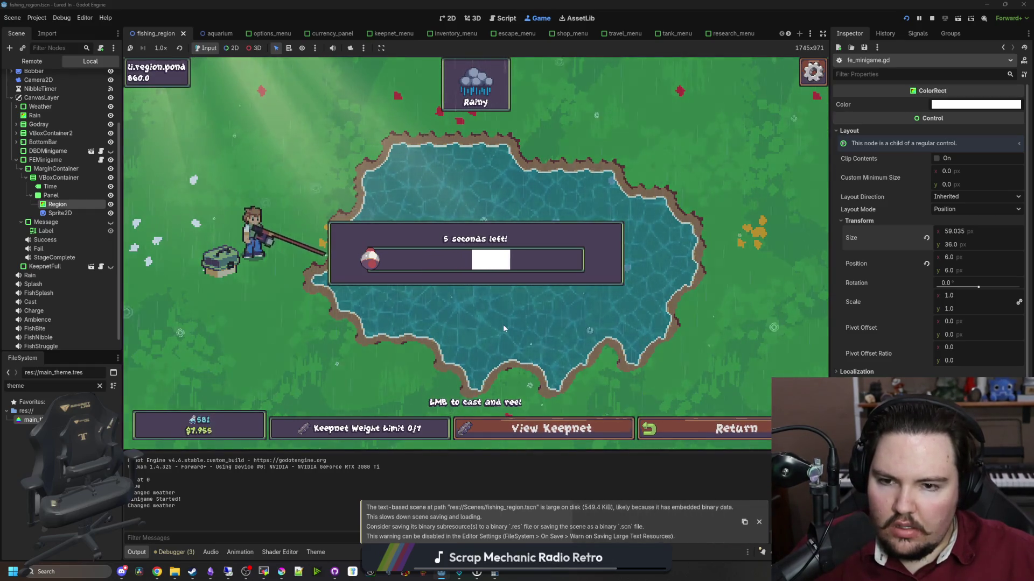
Play the minigame, reeling to keep the bobber inside the slower-moving catch zone.
{"action": "mouse_move", "coordinate": [489, 268]}
{"action": "left_mouse_down"}
{"action": "mouse_move", "coordinate": [479, 270]}
{"action": "mouse_move", "coordinate": [501, 255]}
{"action": "mouse_move", "coordinate": [491, 265]}
{"action": "left_mouse_up"}
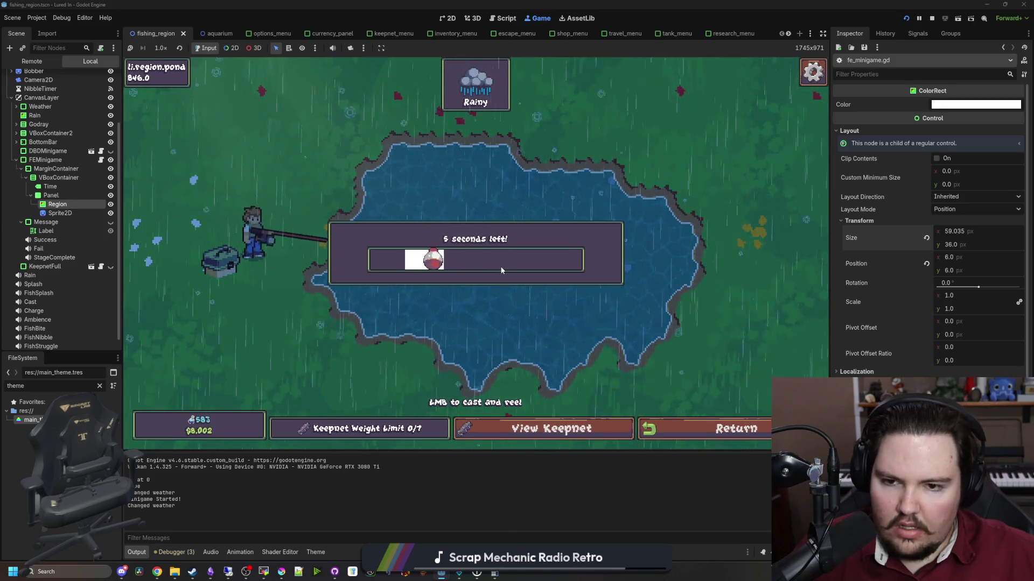
{"action": "mouse_move", "coordinate": [501, 268]}
{"action": "left_mouse_down"}
{"action": "mouse_move", "coordinate": [487, 280]}
{"action": "mouse_move", "coordinate": [498, 274]}
{"action": "left_mouse_up"}
{"action": "left_click", "coordinate": [498, 249]}
{"action": "left_click", "coordinate": [497, 251]}
{"action": "left_click", "coordinate": [478, 278]}
{"action": "left_click", "coordinate": [479, 279]}
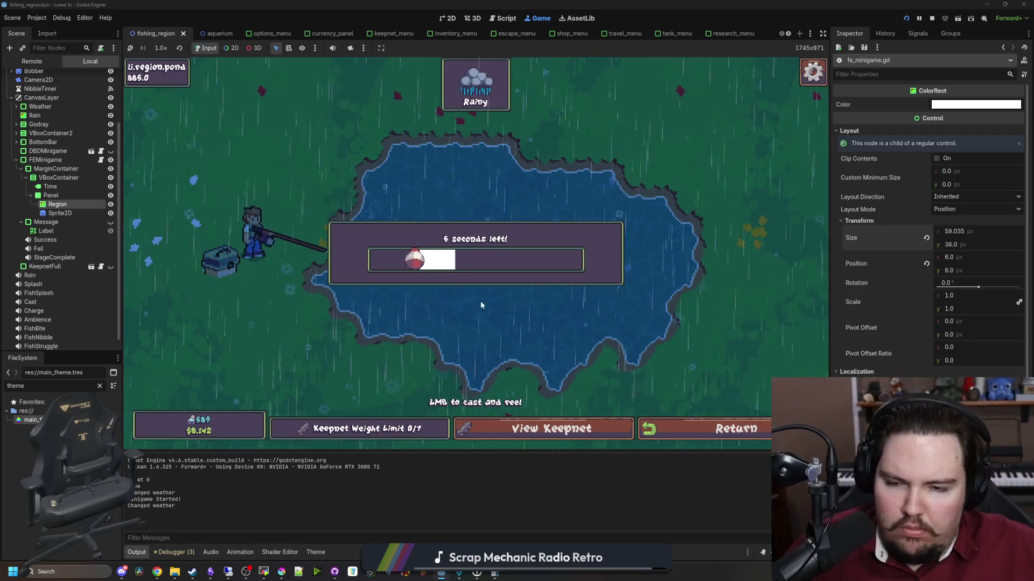
{"action": "left_click", "coordinate": [521, 292]}
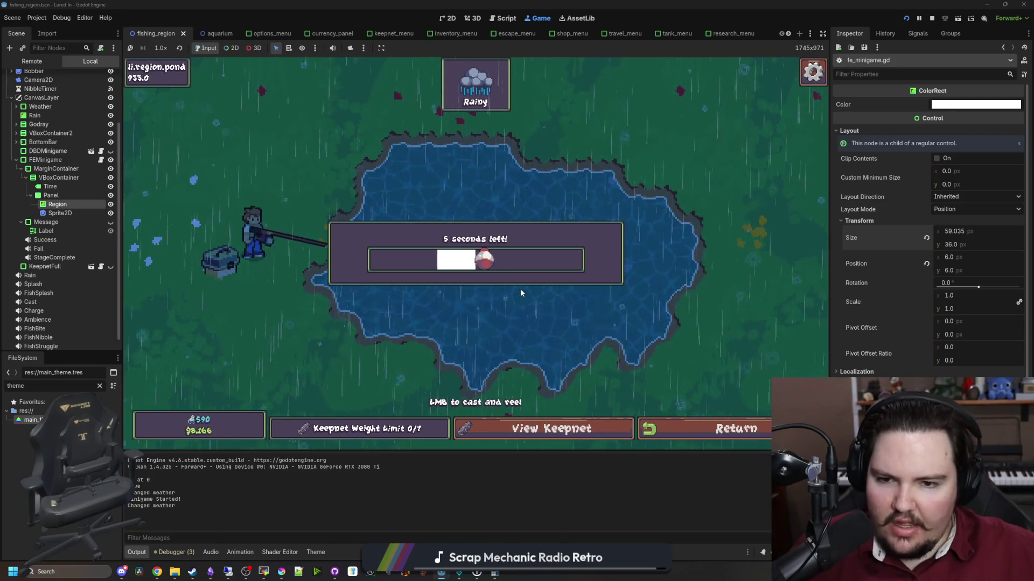
{"action": "left_click", "coordinate": [520, 289]}
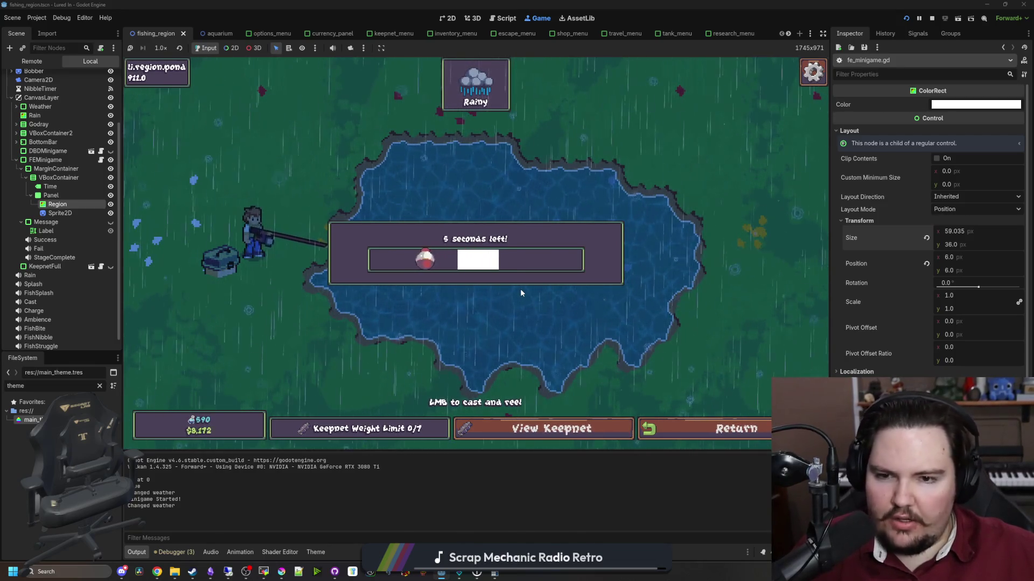
{"action": "left_click", "coordinate": [560, 269]}
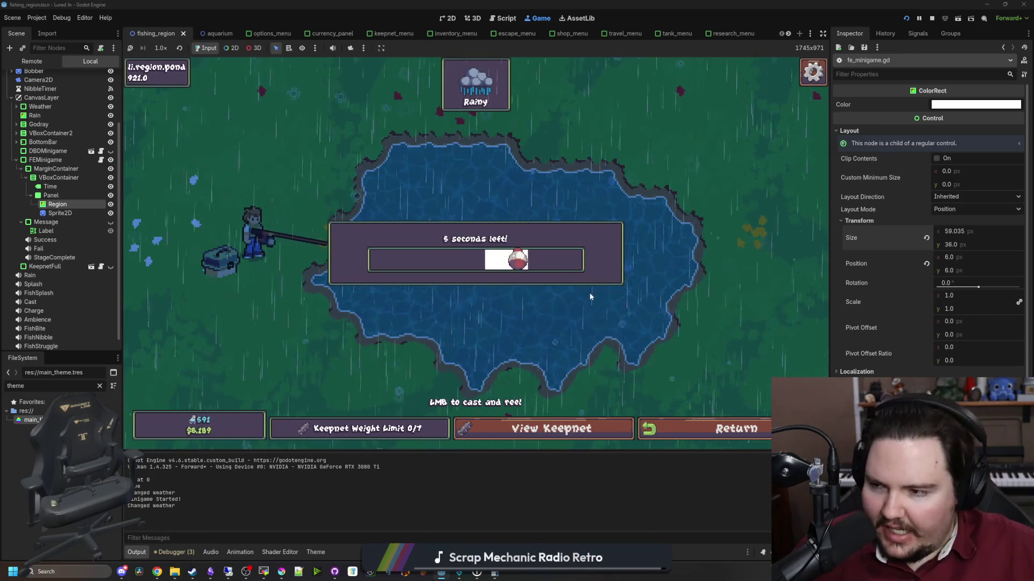
{"action": "left_click", "coordinate": [101, 160]}
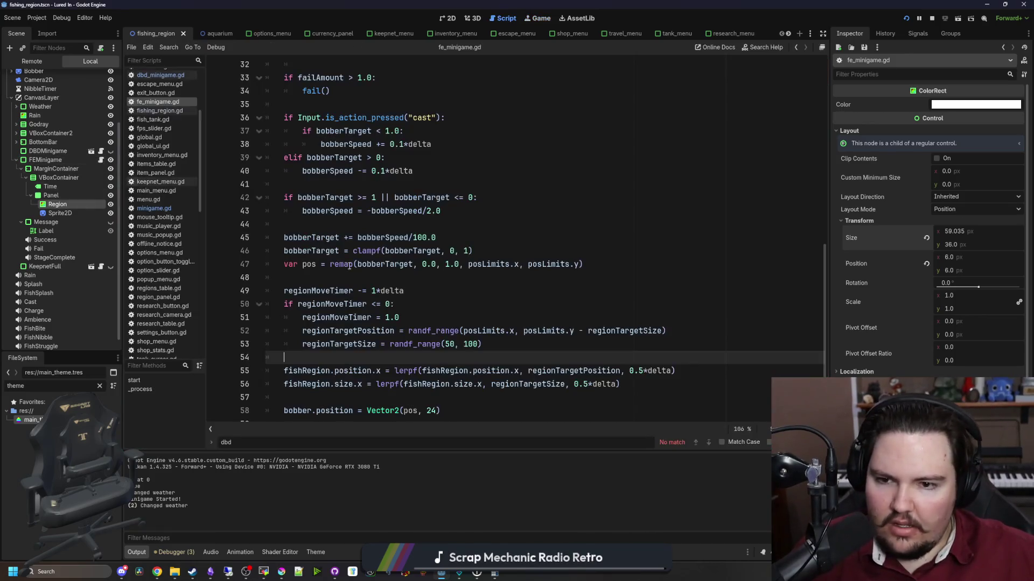
Below the bobber position line, add an if block that grows progress while inside fishRegion.
{"action": "left_click", "coordinate": [335, 388]}
{"action": "left_click", "coordinate": [512, 404]}
{"action": "key", "text": "Down"}
{"action": "key", "text": "Return"}
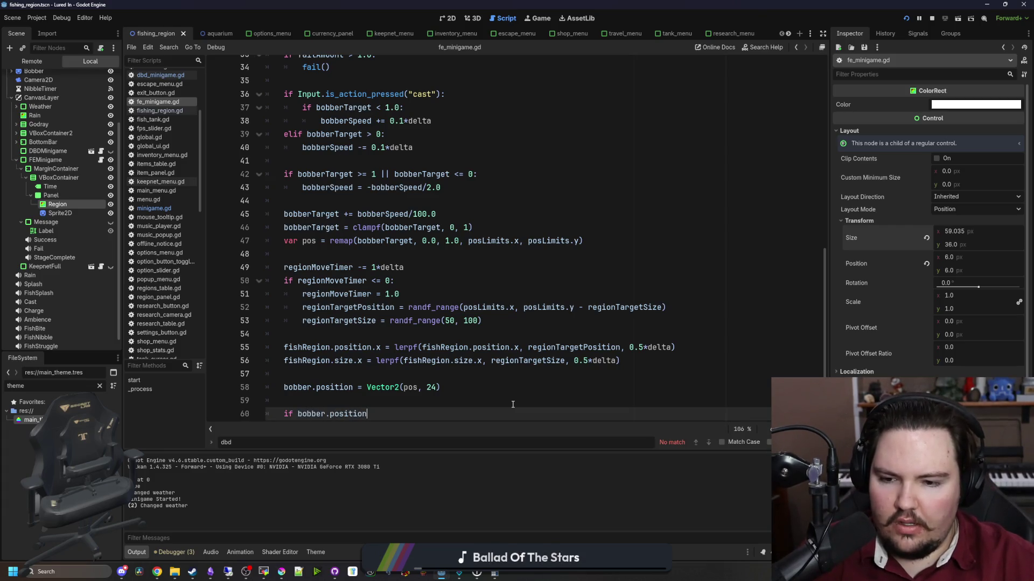
{"action": "type", "text": ".x > fishRegion.position.x"}
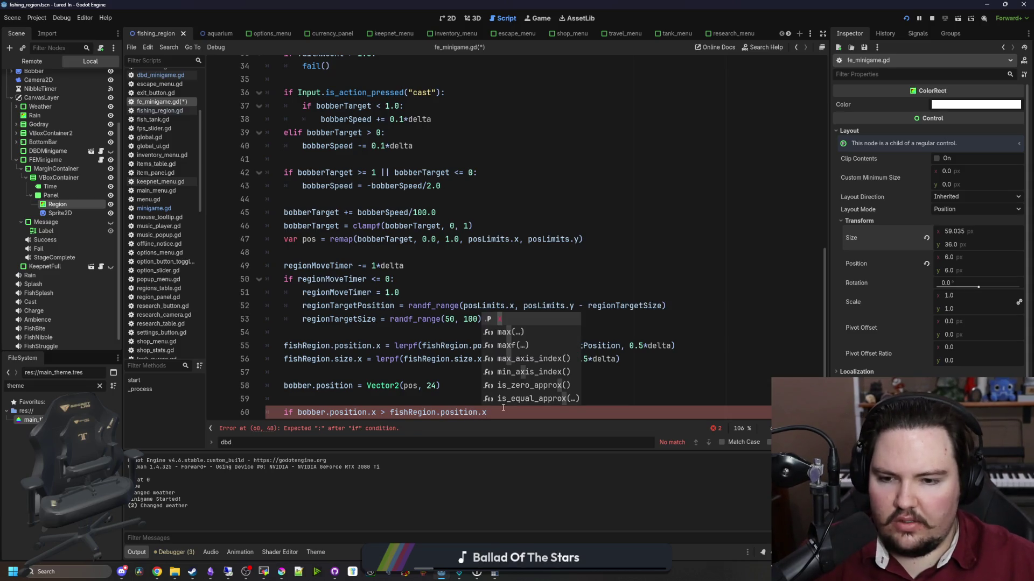
{"action": "left_click", "coordinate": [496, 412]}
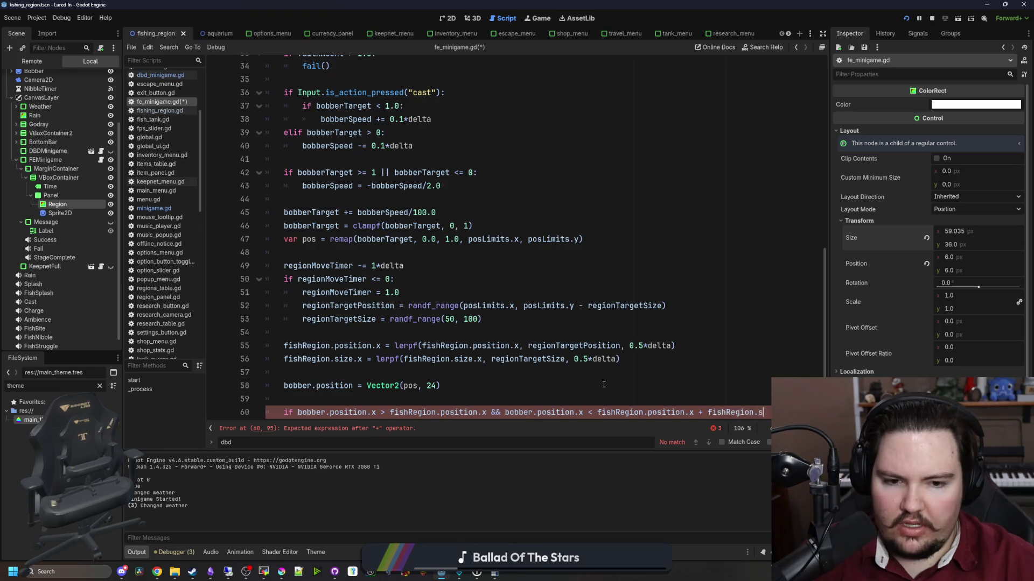
{"action": "key", "text": "Return"}
{"action": "type", "text": "progress += 1."}
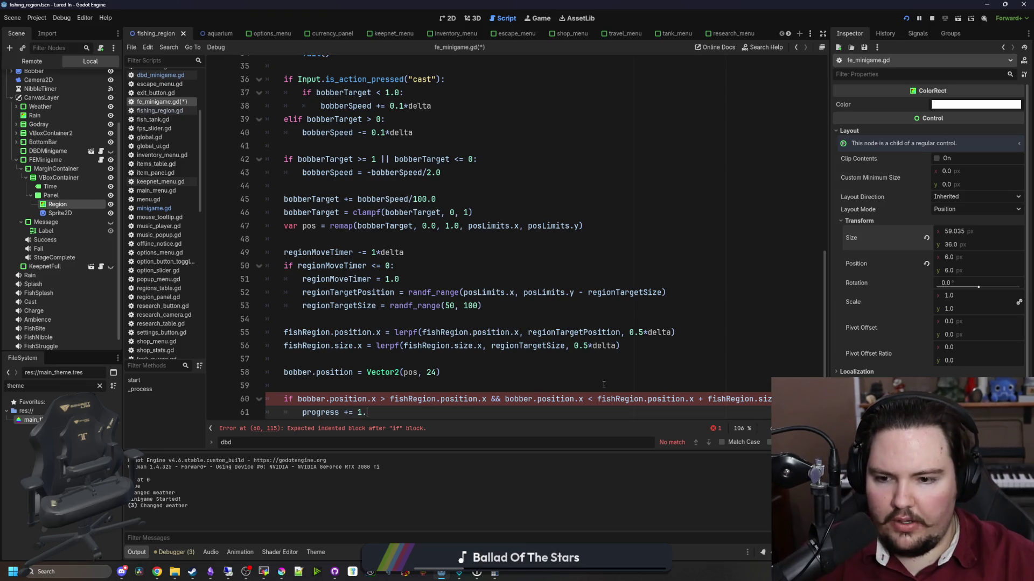
{"action": "type", "text": "0*"}
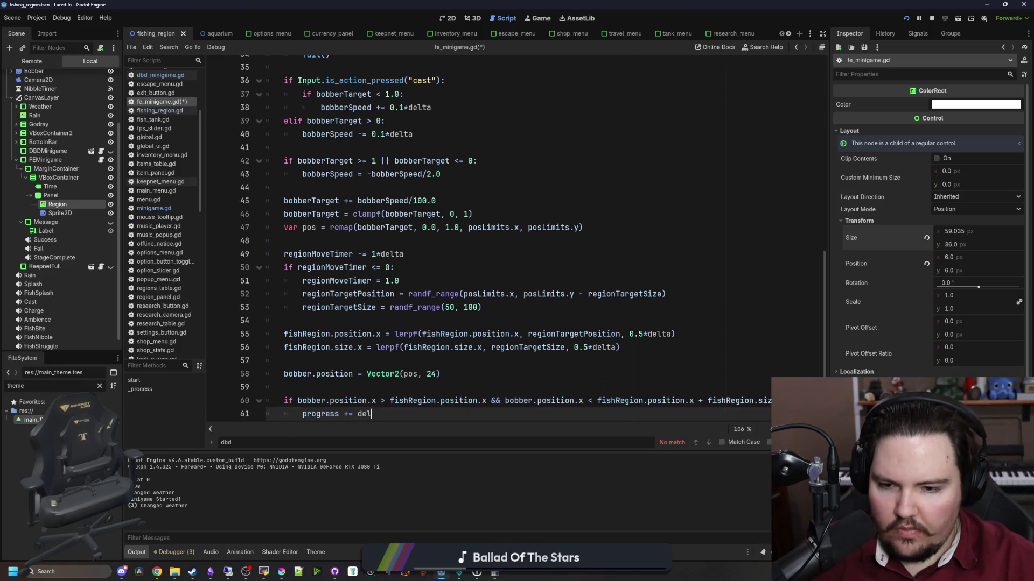
{"action": "scroll", "coordinate": [552, 330], "scroll_direction": "up", "scroll_amount": 10}
{"action": "scroll", "coordinate": [337, 266], "scroll_direction": "down", "scroll_amount": 11}
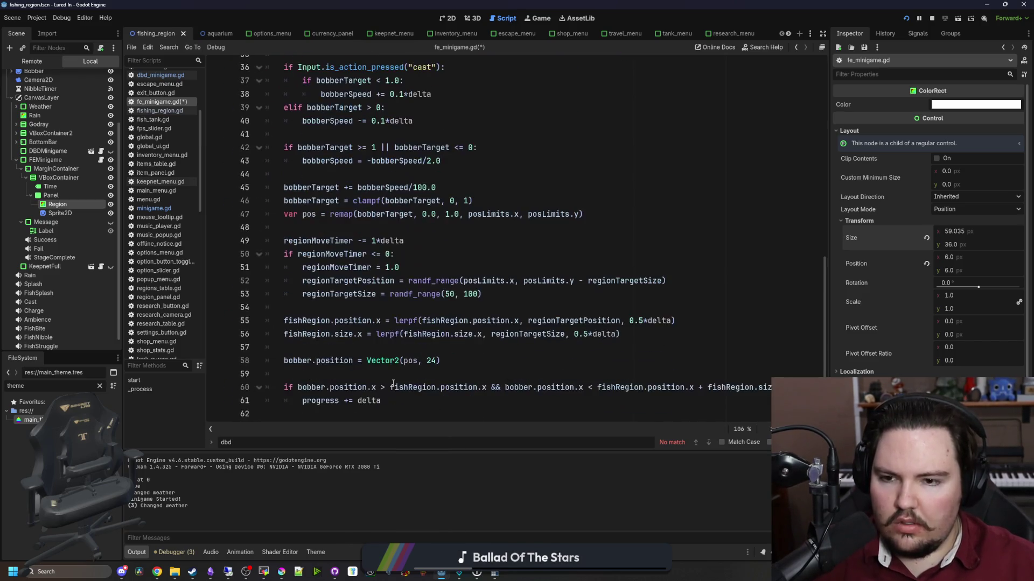
Make the increment progress += delta/5.0 and add 'if progress >= 1.0: success()'.
{"action": "left_click", "coordinate": [358, 401]}
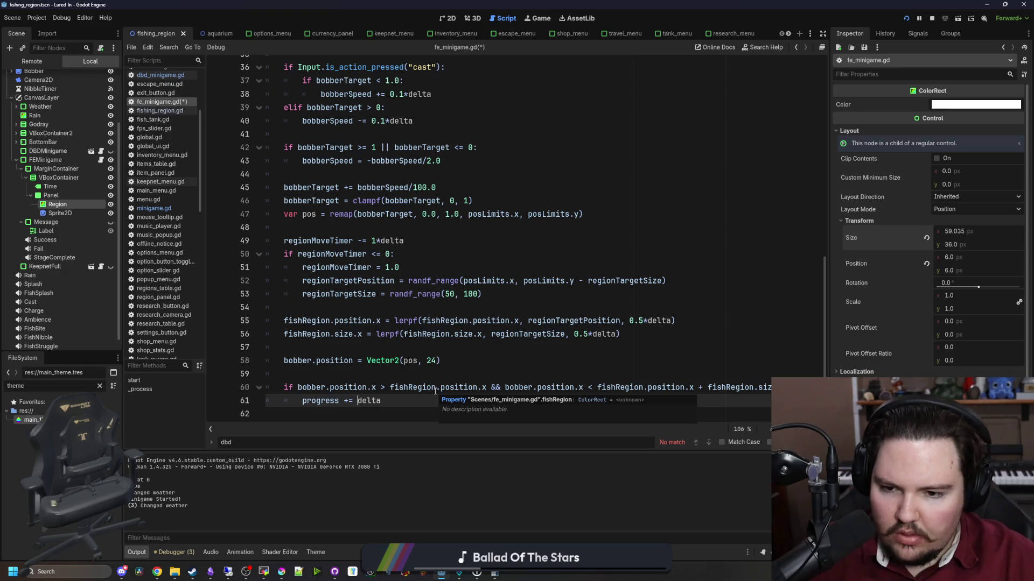
{"action": "key", "text": "Right"}
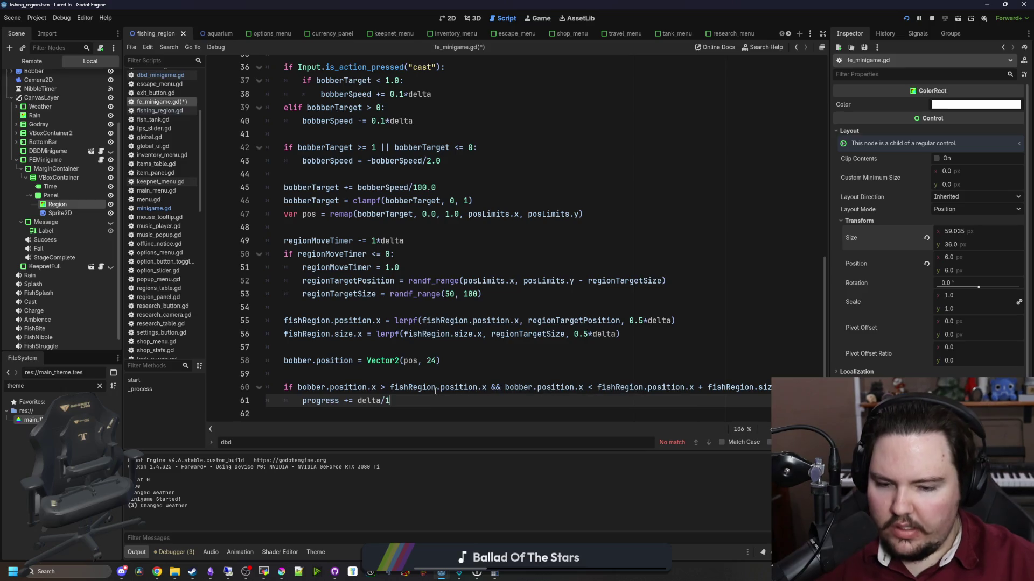
{"action": "type", "text": "10.0"}
{"action": "key", "text": "BackSpace"}
{"action": "key", "text": "BackSpace"}
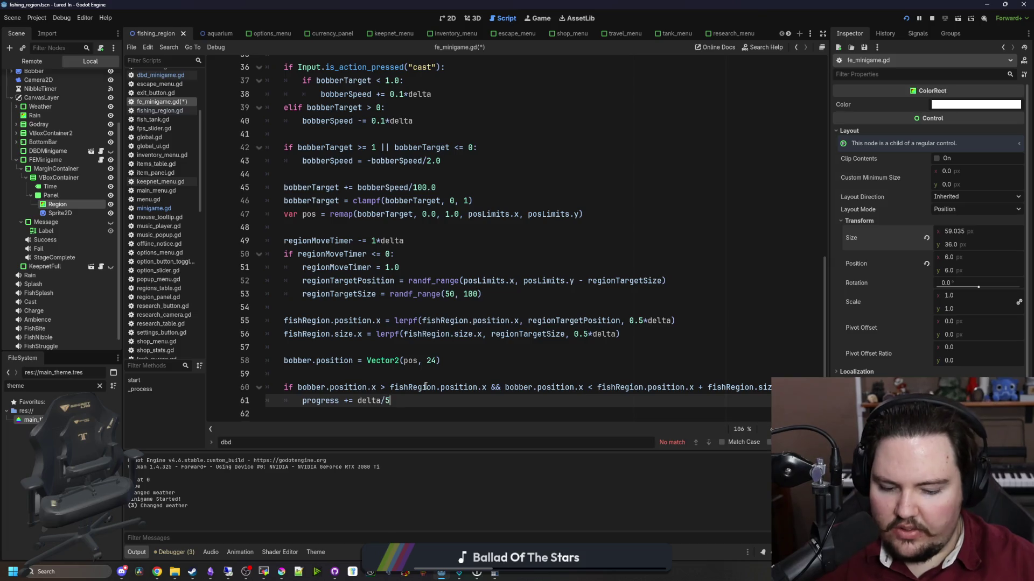
{"action": "type", "text": ".0"}
{"action": "key", "text": "Return"}
{"action": "key", "text": "Return"}
{"action": "type", "text": "if progres s"}
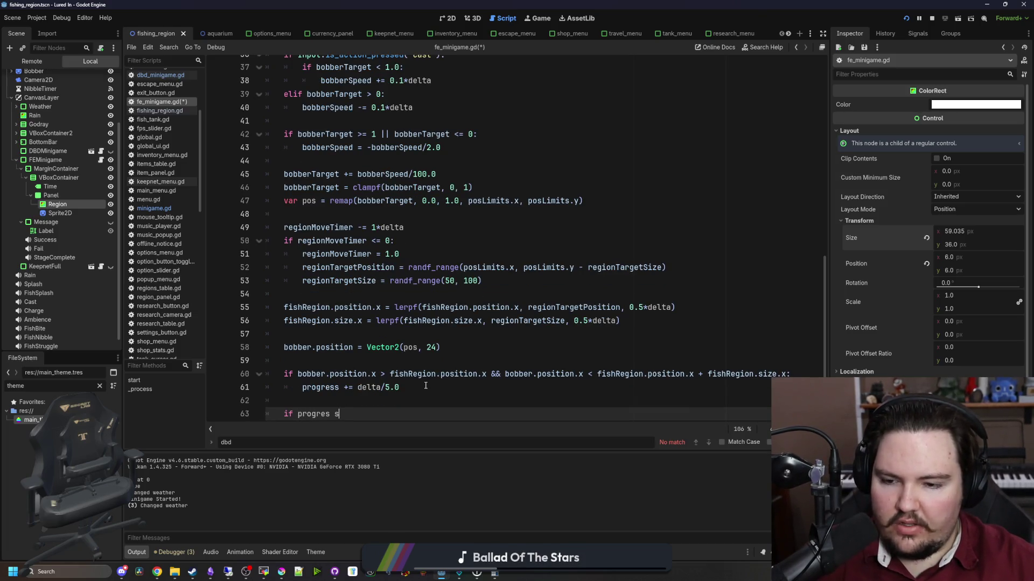
{"action": "type", "text": ">="}
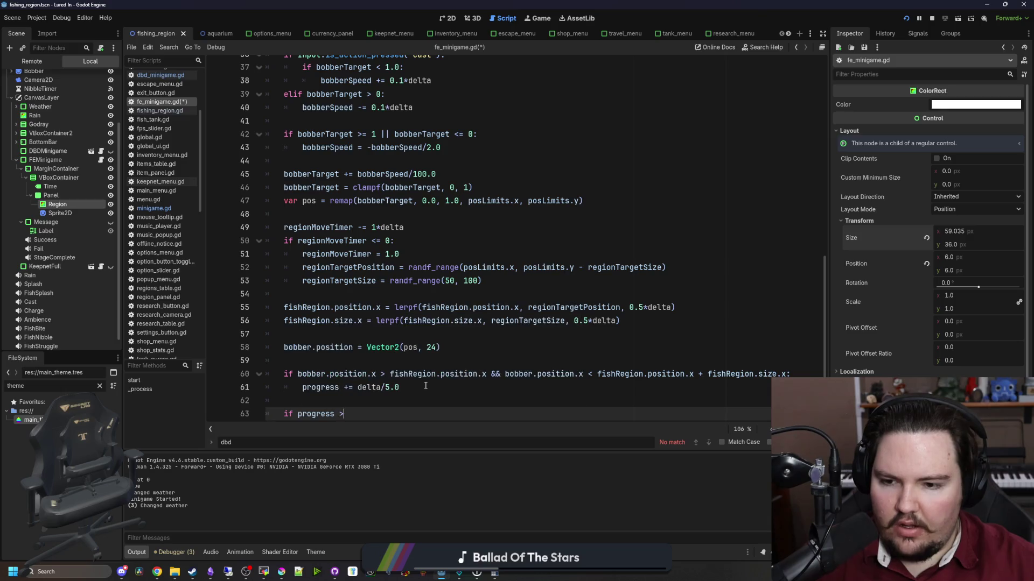
{"action": "type", "text": " 1.0:"}
{"action": "key", "text": "Return"}
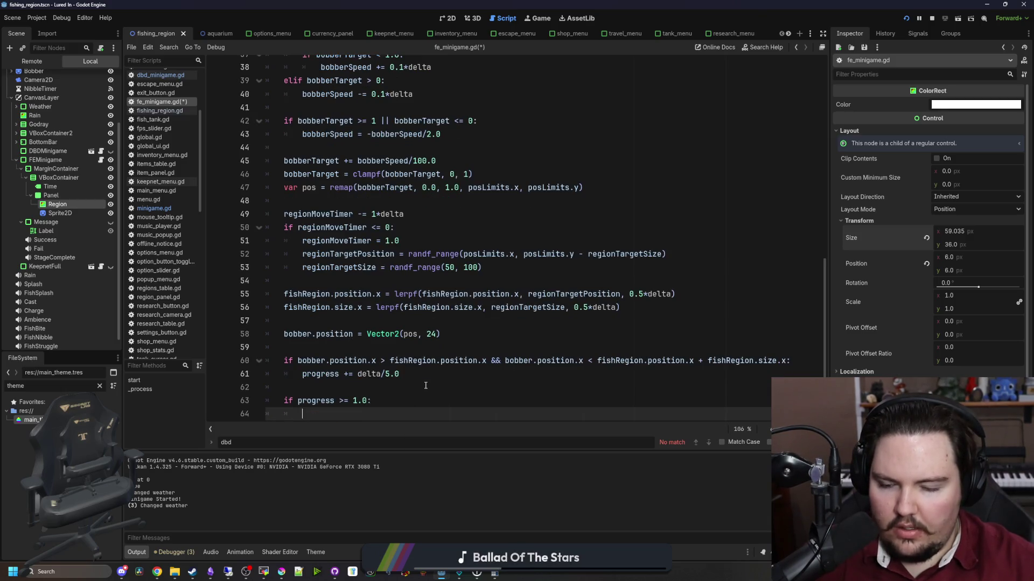
{"action": "type", "text": "f"}
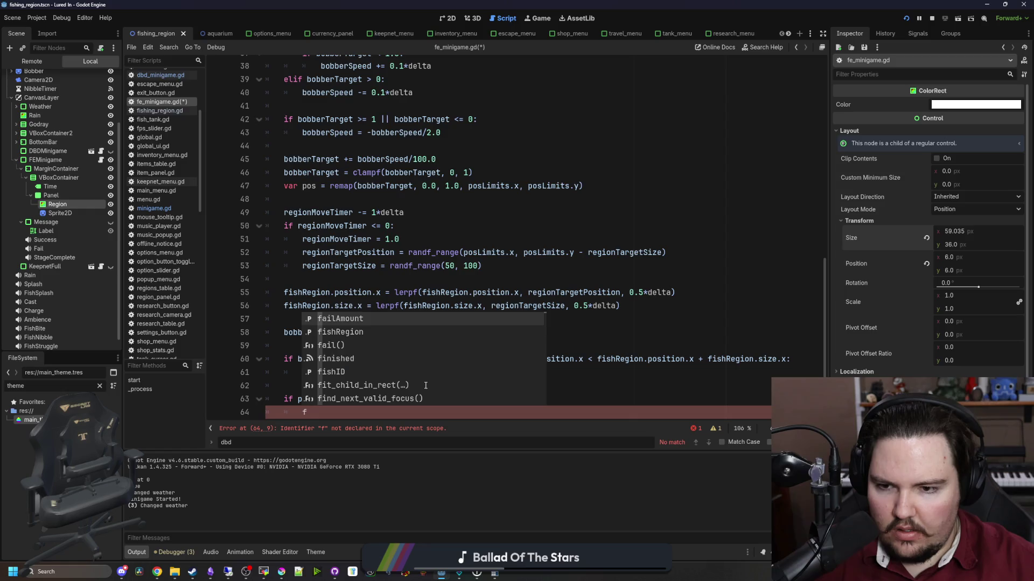
{"action": "type", "text": "cc"}
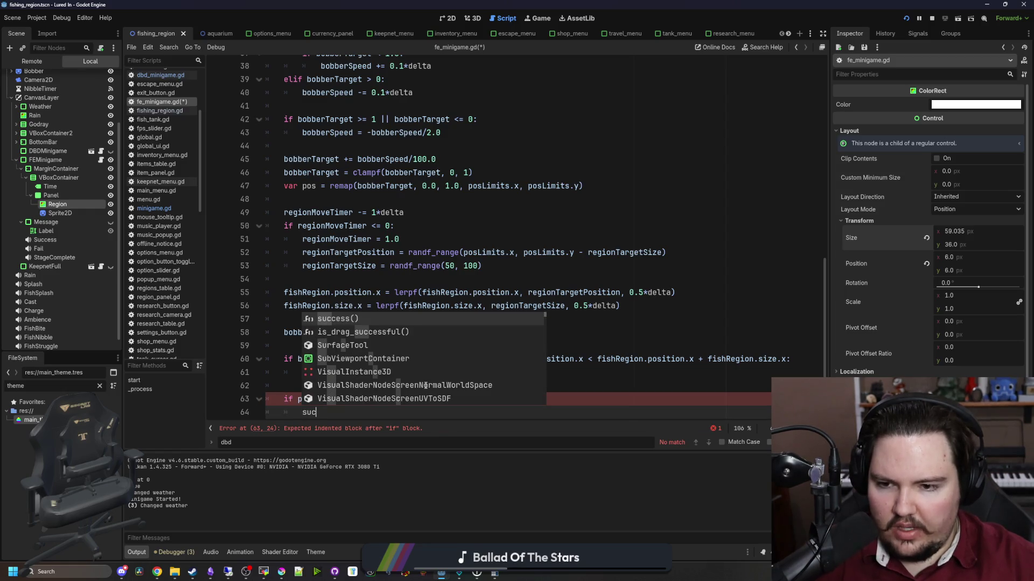
{"action": "key", "text": "Return"}
Move the failAmount >= 1.0 check to the end of the script, then save and run.
{"action": "scroll", "coordinate": [428, 376], "scroll_direction": "up", "scroll_amount": 5}
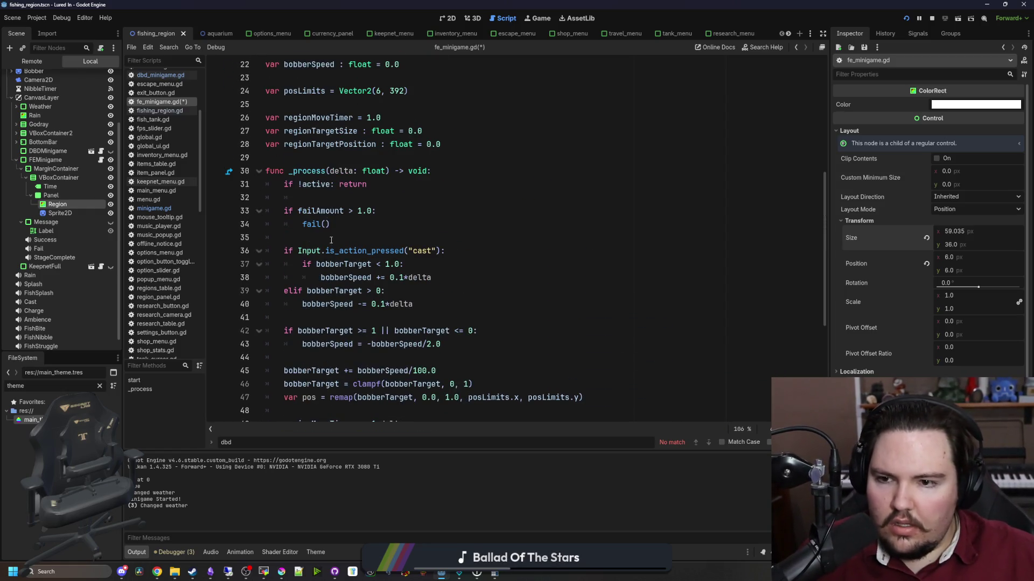
{"action": "left_click_drag", "start_coordinate": [365, 224], "coordinate": [367, 184]}
{"action": "key", "text": "BackSpace"}
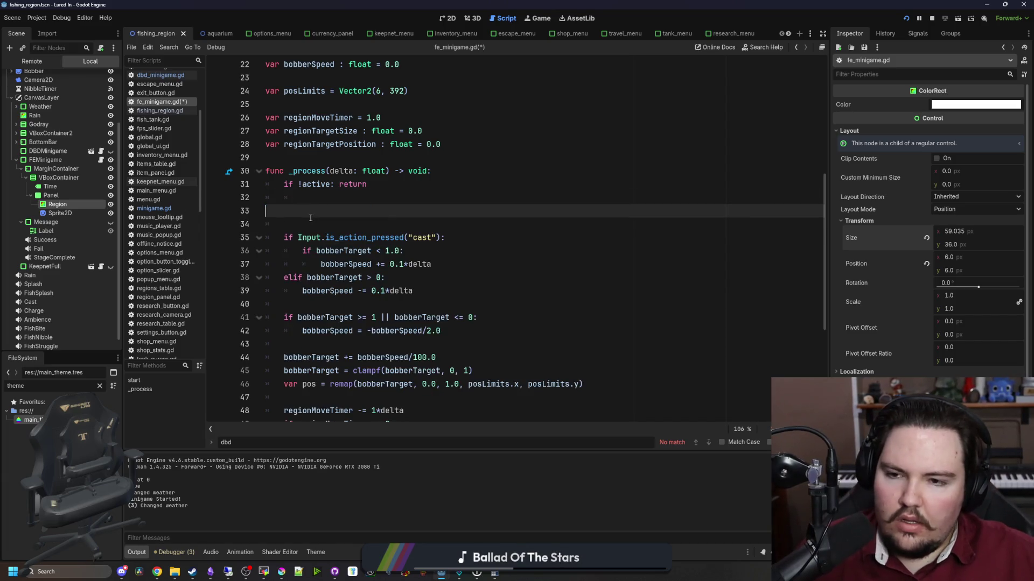
{"action": "scroll", "coordinate": [344, 255], "scroll_direction": "down", "scroll_amount": 5}
{"action": "left_click", "coordinate": [359, 401]}
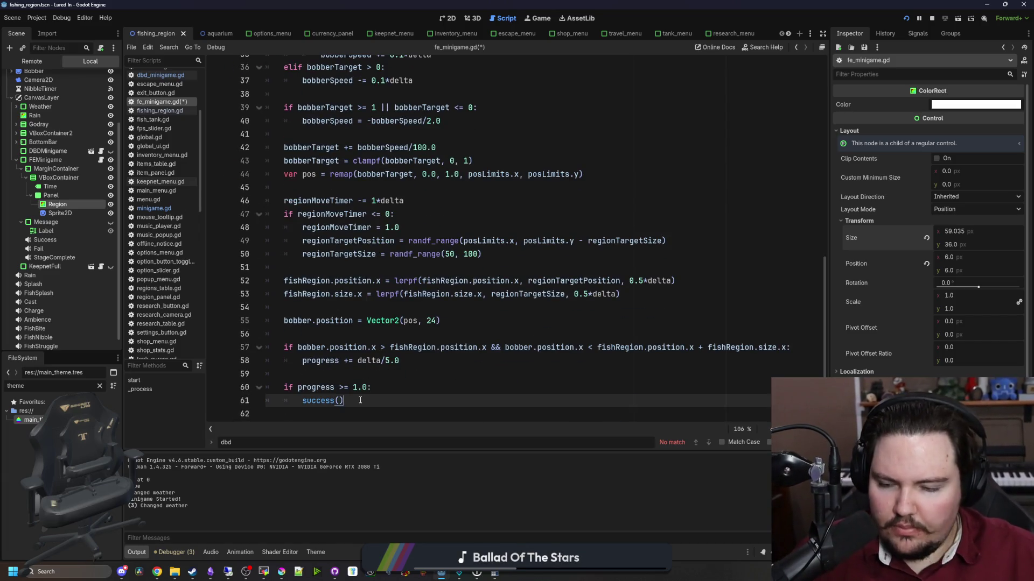
{"action": "key", "text": "ctrl+v"}
{"action": "left_click", "coordinate": [296, 400]}
{"action": "key", "text": "BackSpace"}
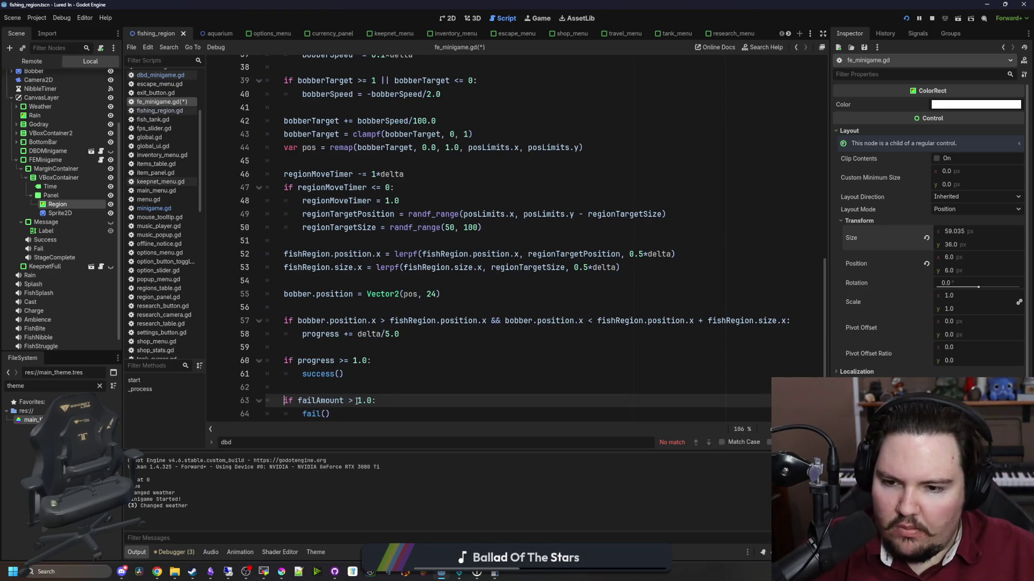
{"action": "type", "text": "="}
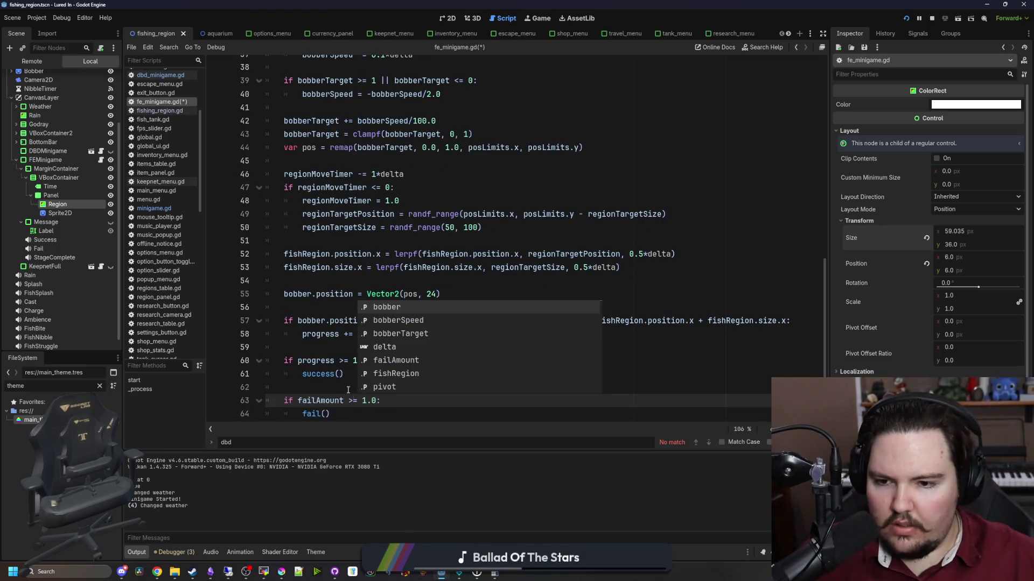
{"action": "left_click", "coordinate": [331, 390]}
{"action": "key", "text": "ctrl+s"}
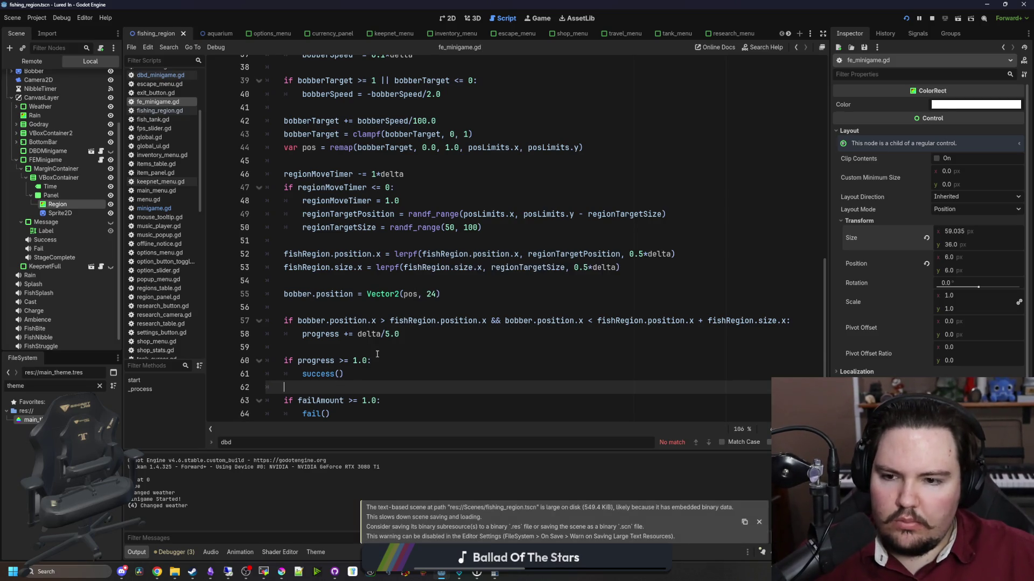
{"action": "key", "text": "F6"}
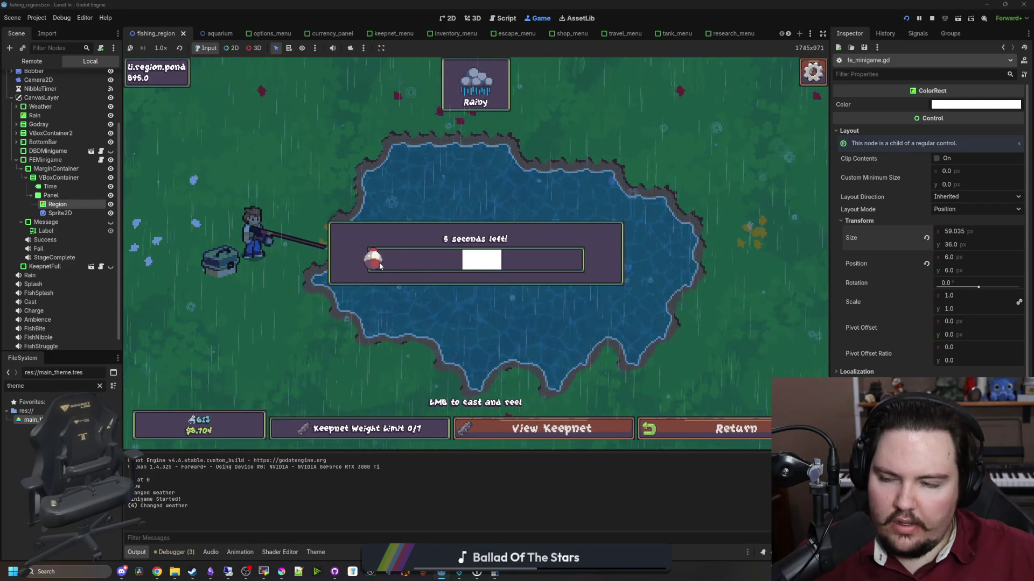
Add an 'else: bobberSpeed = 0' branch after the cast input elif.
{"action": "left_click", "coordinate": [101, 160]}
{"action": "left_click", "coordinate": [317, 304]}
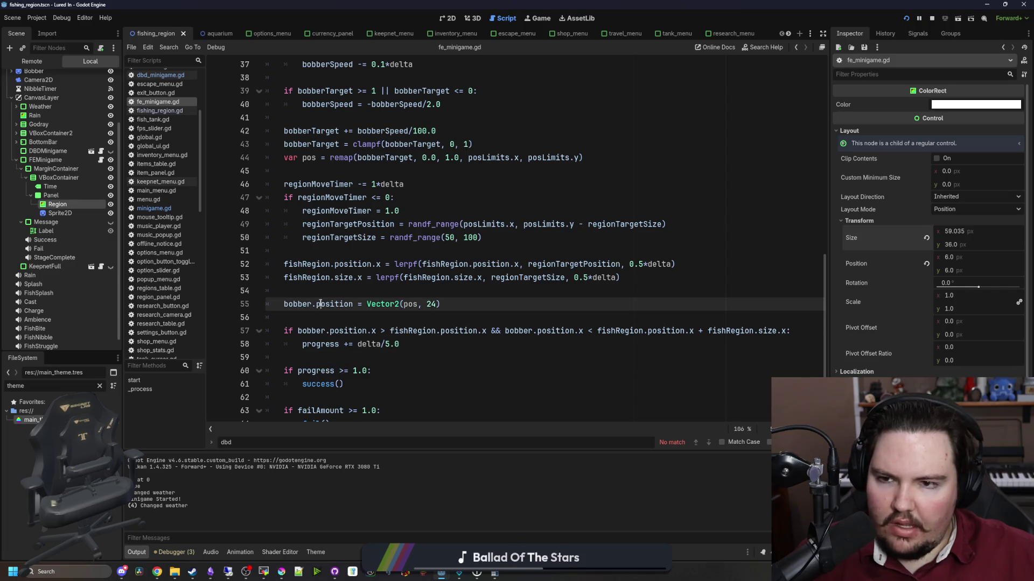
{"action": "left_click", "coordinate": [387, 292]}
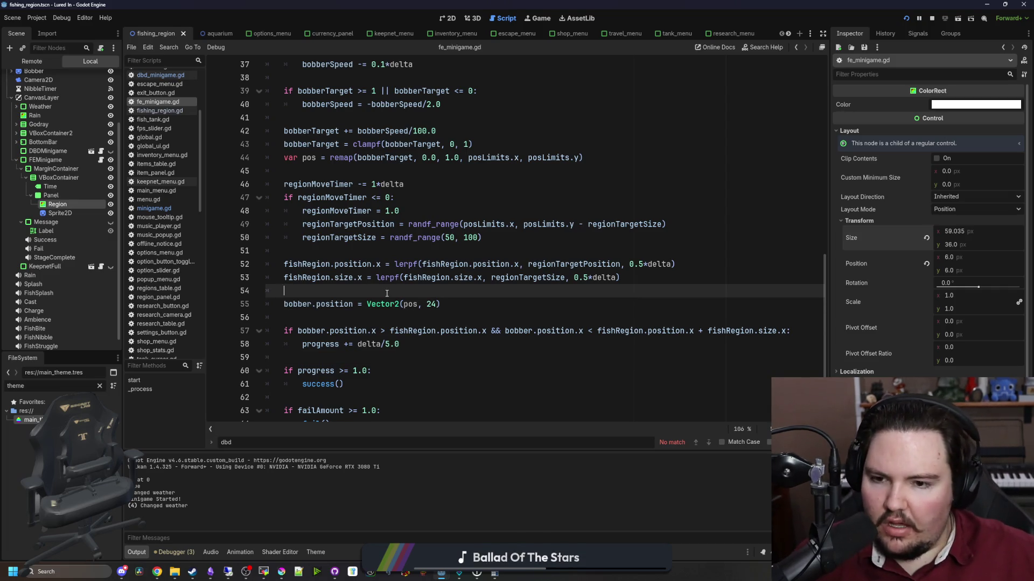
{"action": "scroll", "coordinate": [386, 293], "scroll_direction": "up", "scroll_amount": 4}
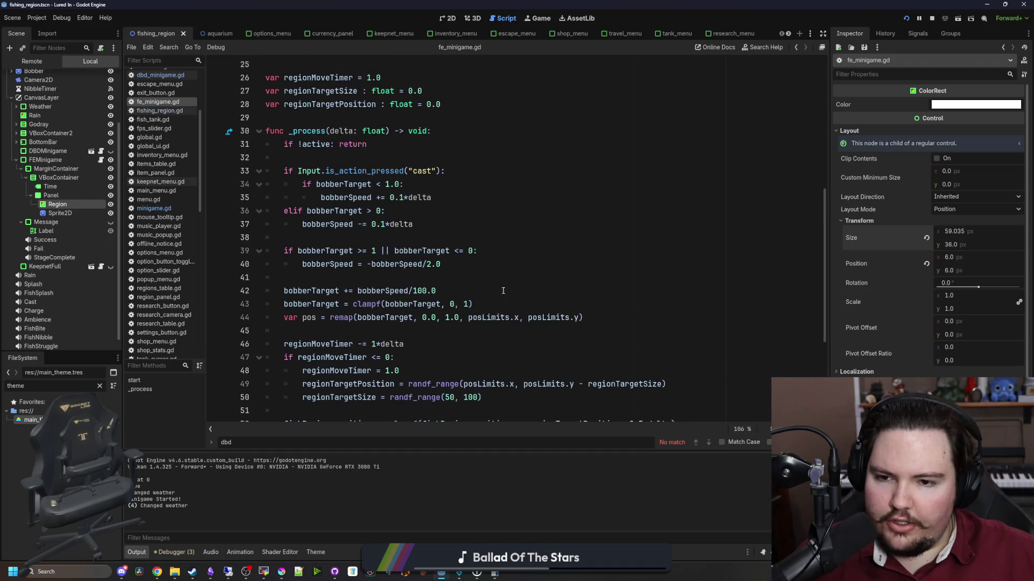
{"action": "left_click", "coordinate": [424, 279]}
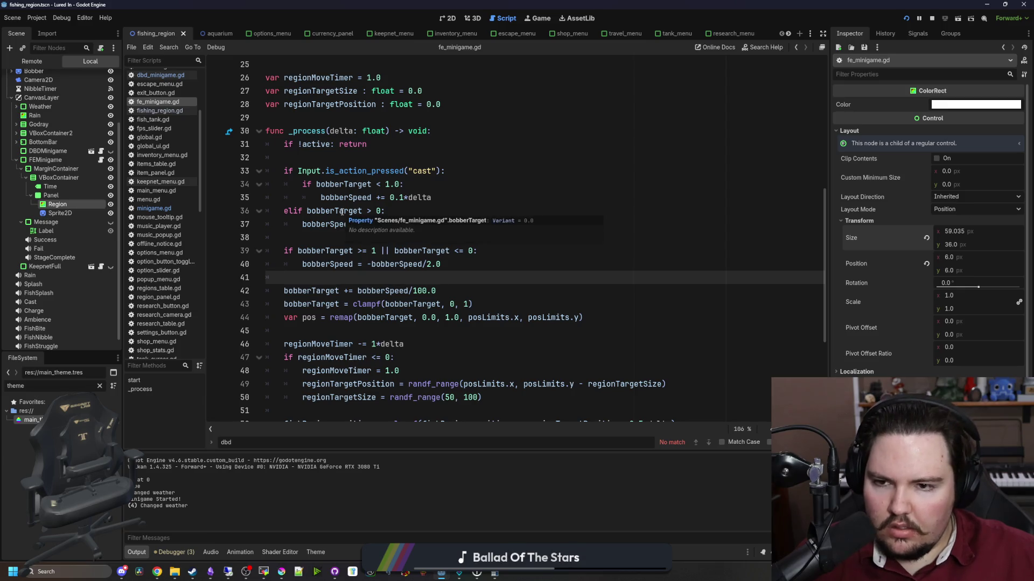
{"action": "left_click", "coordinate": [333, 239]}
{"action": "key", "text": "Return"}
{"action": "key", "text": "Up"}
{"action": "key", "text": "Tab"}
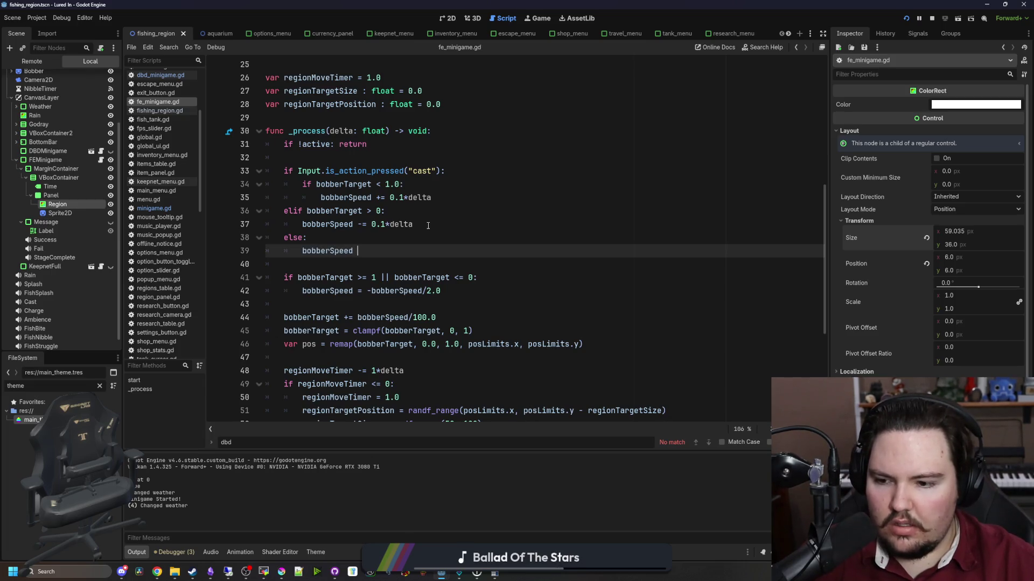
{"action": "scroll", "coordinate": [428, 226], "scroll_direction": "down", "scroll_amount": 5}
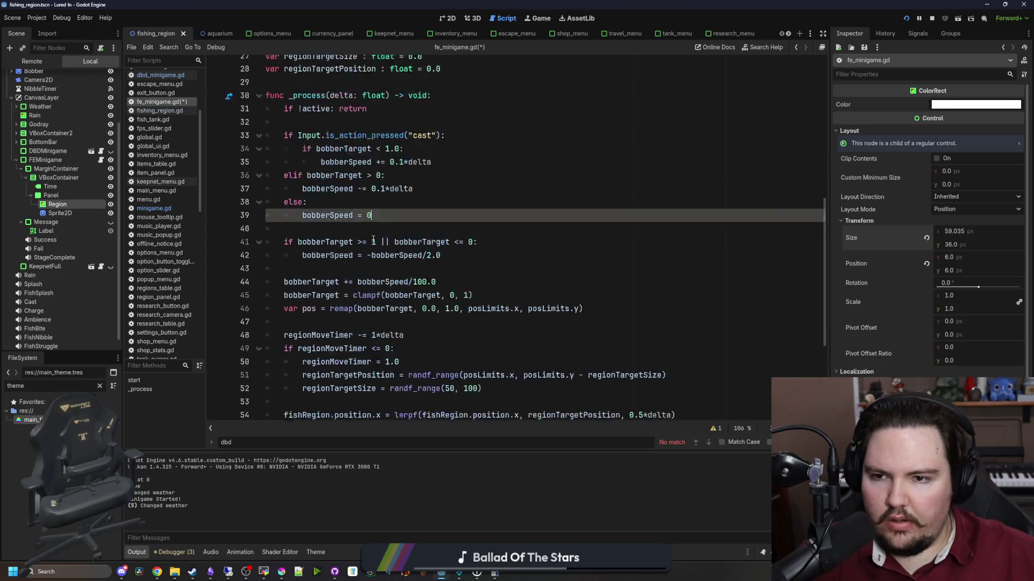
Cut the bobberTarget bounds check and bounce lines from lower in _process.
{"action": "left_click", "coordinate": [379, 331]}
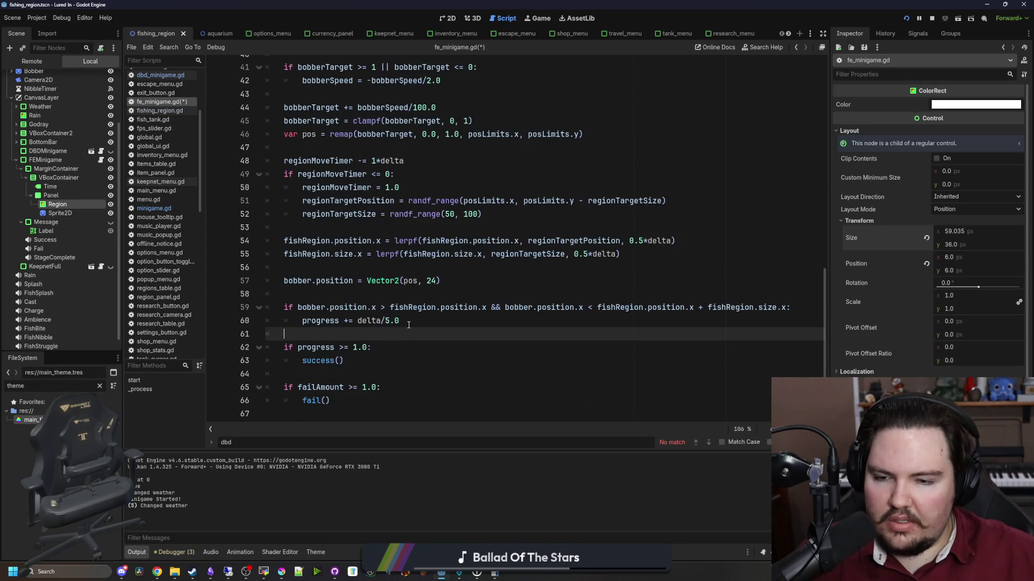
{"action": "scroll", "coordinate": [408, 324], "scroll_direction": "up", "scroll_amount": 2}
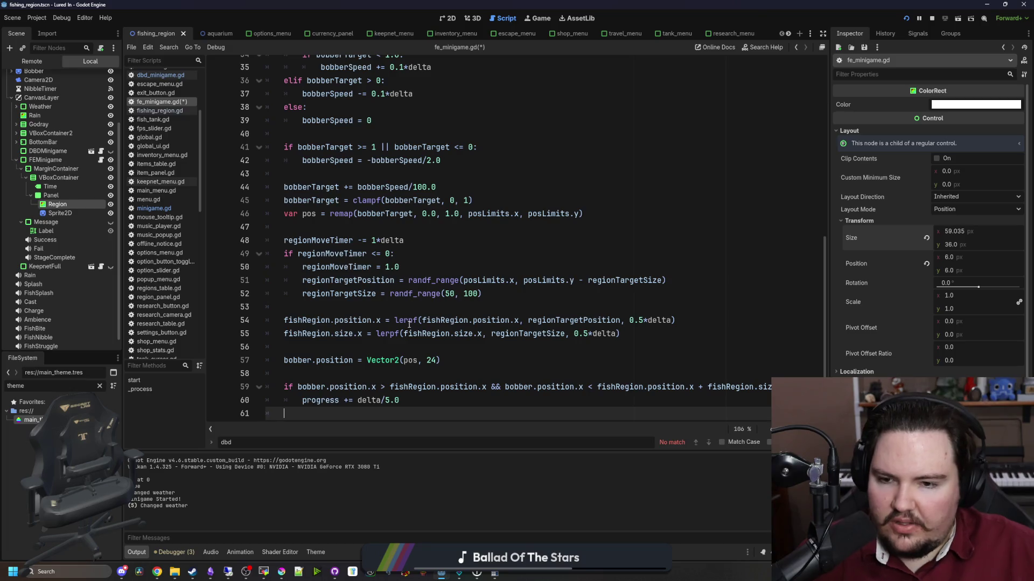
{"action": "scroll", "coordinate": [416, 341], "scroll_direction": "down", "scroll_amount": 2}
{"action": "scroll", "coordinate": [348, 321], "scroll_direction": "up", "scroll_amount": 4}
{"action": "left_click", "coordinate": [346, 309]}
{"action": "left_click", "coordinate": [323, 267]}
{"action": "left_click_drag", "start_coordinate": [442, 240], "coordinate": [266, 227]}
{"action": "key", "text": "BackSpace"}
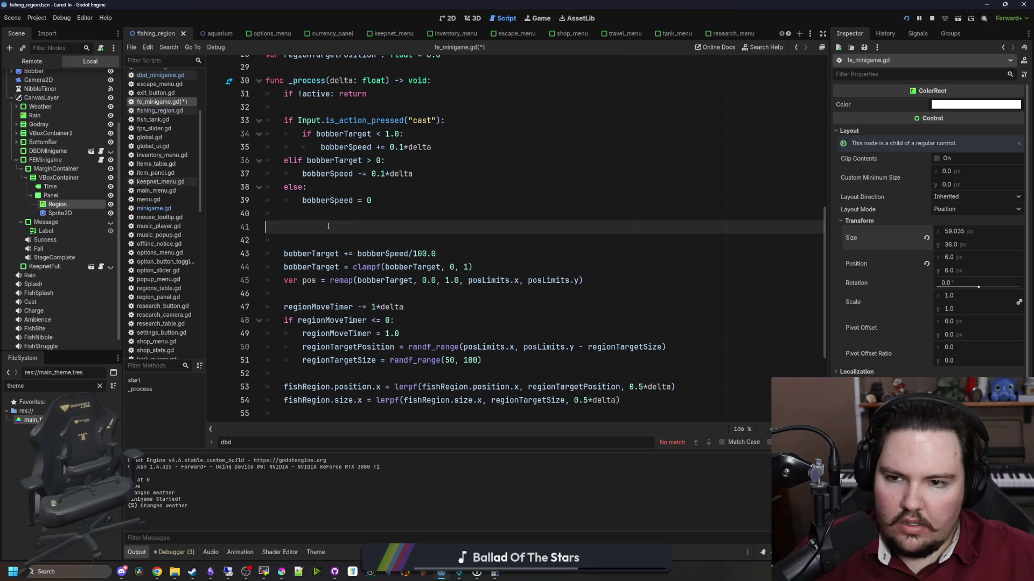
{"action": "key", "text": "BackSpace"}
{"action": "key", "text": "BackSpace"}
Paste the bounds check right after 'if !active: return', save, and run with F5.
{"action": "left_click", "coordinate": [320, 107]}
{"action": "key", "text": "Return"}
{"action": "key", "text": "Return"}
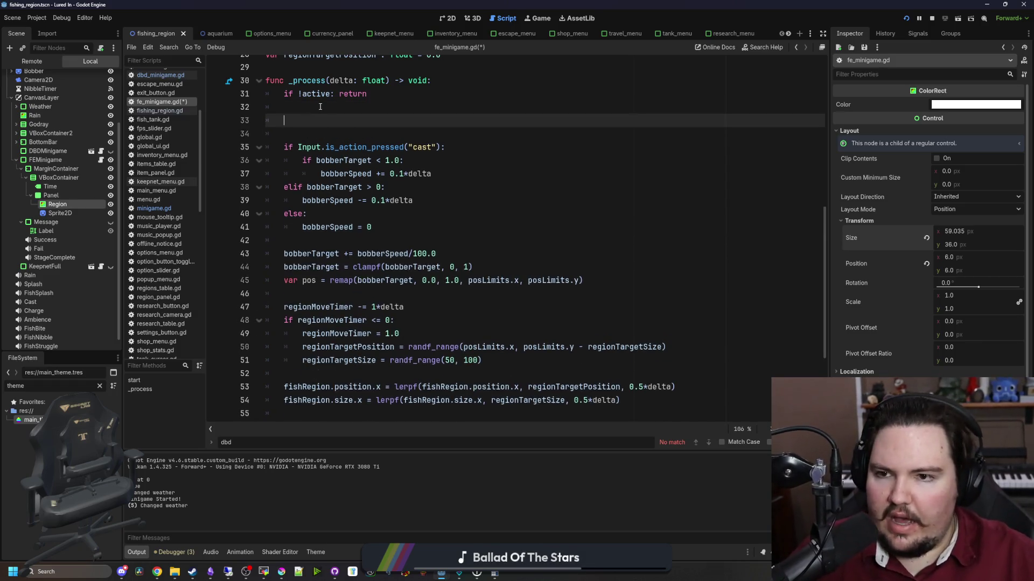
{"action": "type", "text": "if bobberTarget >= 1 || bobberTarget <= 0: \t\tbobberSpeed = -bobberSpeed/2.0"}
{"action": "left_click", "coordinate": [314, 109]}
{"action": "key", "text": "ctrl+s"}
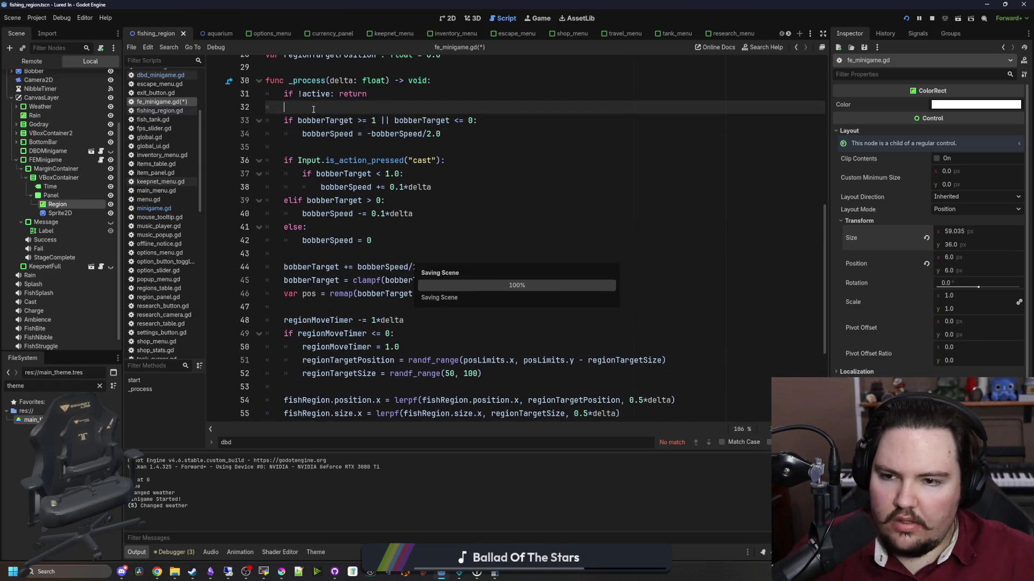
{"action": "key", "text": "F5"}
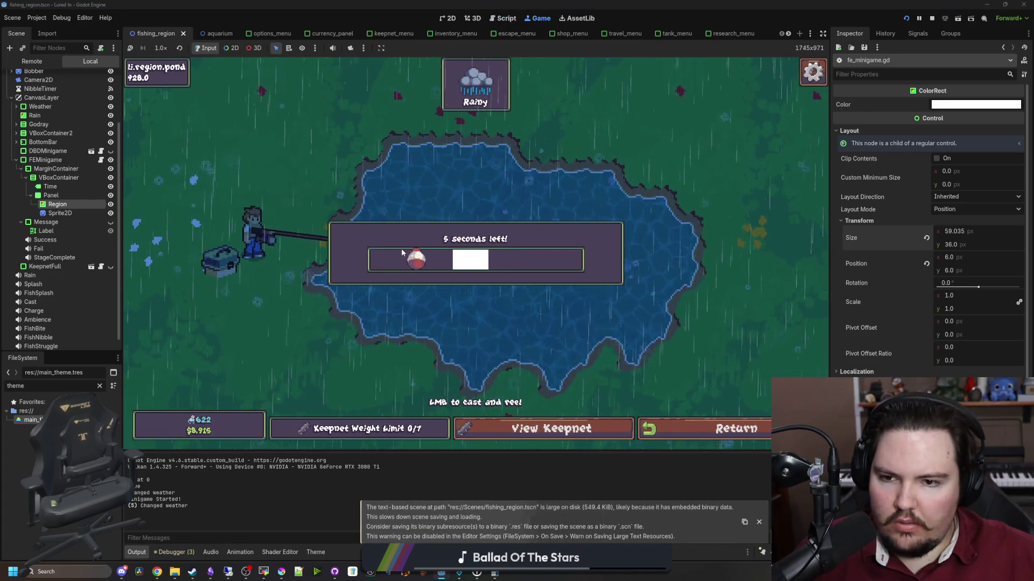
Cut the bobberTarget >= 1 || <= 0 bounce check and paste it after the if/elif input branch.
{"action": "left_click", "coordinate": [101, 160]}
{"action": "left_click", "coordinate": [353, 160]}
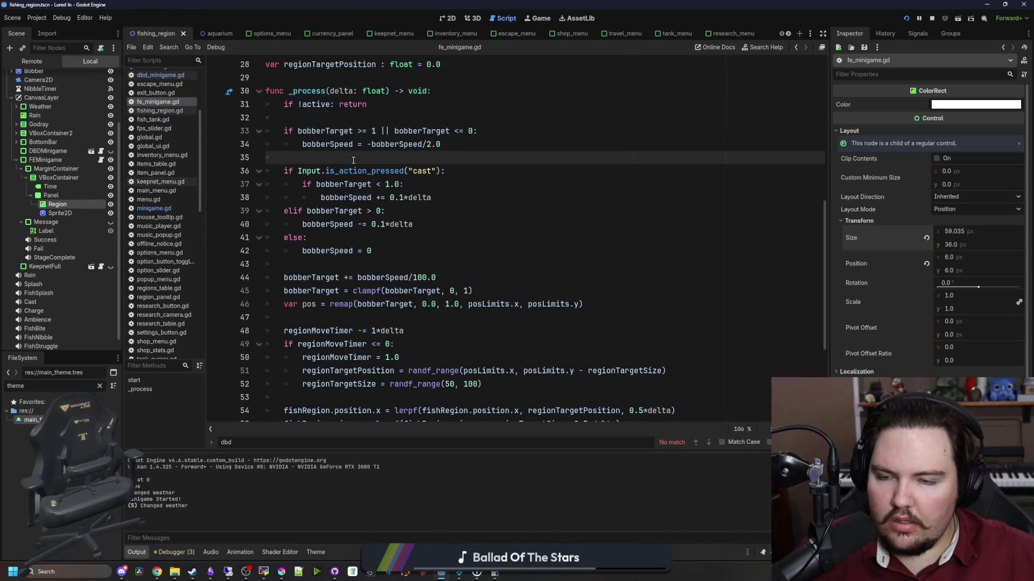
{"action": "left_click", "coordinate": [393, 117]}
{"action": "left_click", "coordinate": [455, 146]}
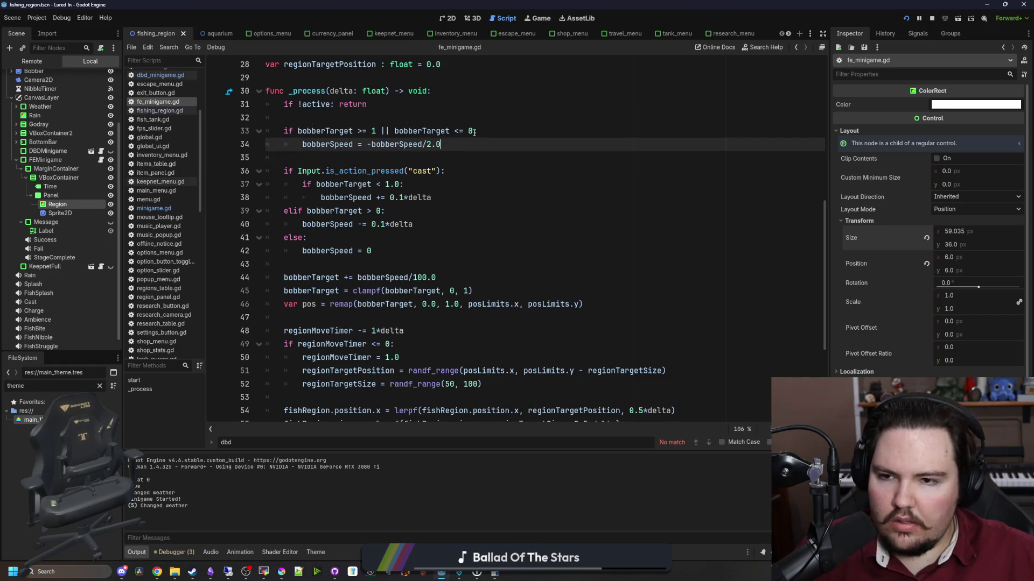
{"action": "key", "text": "shift+Up"}
{"action": "key", "text": "shift+Up"}
{"action": "key", "text": "ctrl+x"}
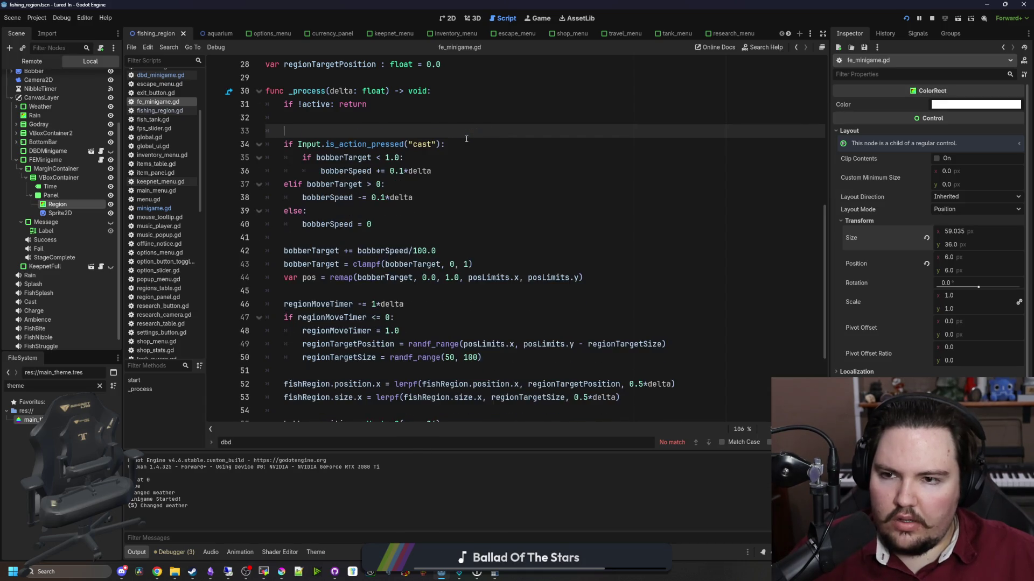
{"action": "key", "text": "Down"}
{"action": "key", "text": "Down"}
{"action": "key", "text": "Down"}
{"action": "key", "text": "Return"}
{"action": "key", "text": "ctrl+v"}
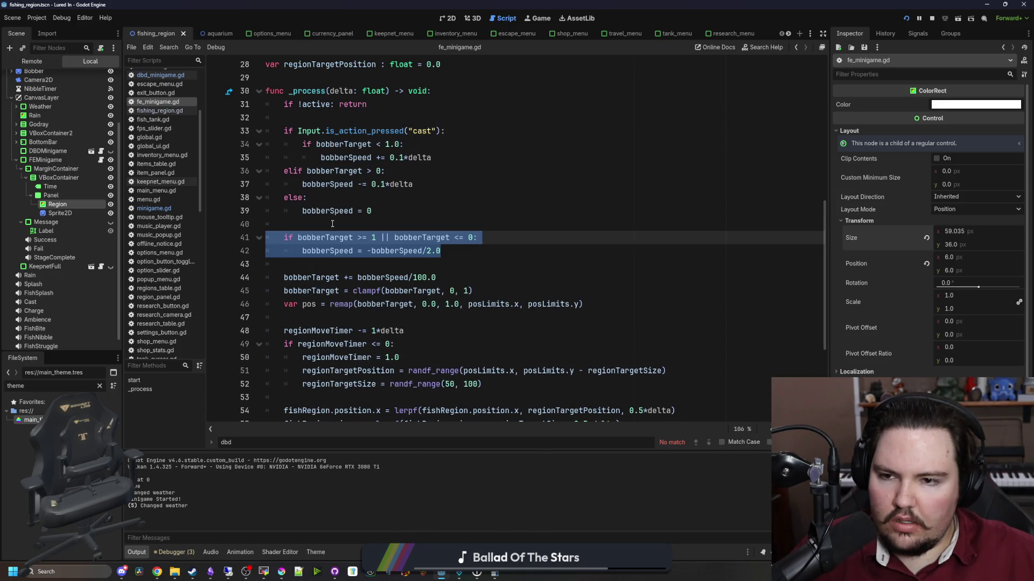
{"action": "key", "text": "Down"}
{"action": "key", "text": "Down"}
Delete the else branch zeroing bobberSpeed, add print(bobberSpeed), save, and run the game.
{"action": "left_click_drag", "start_coordinate": [388, 211], "coordinate": [414, 185]}
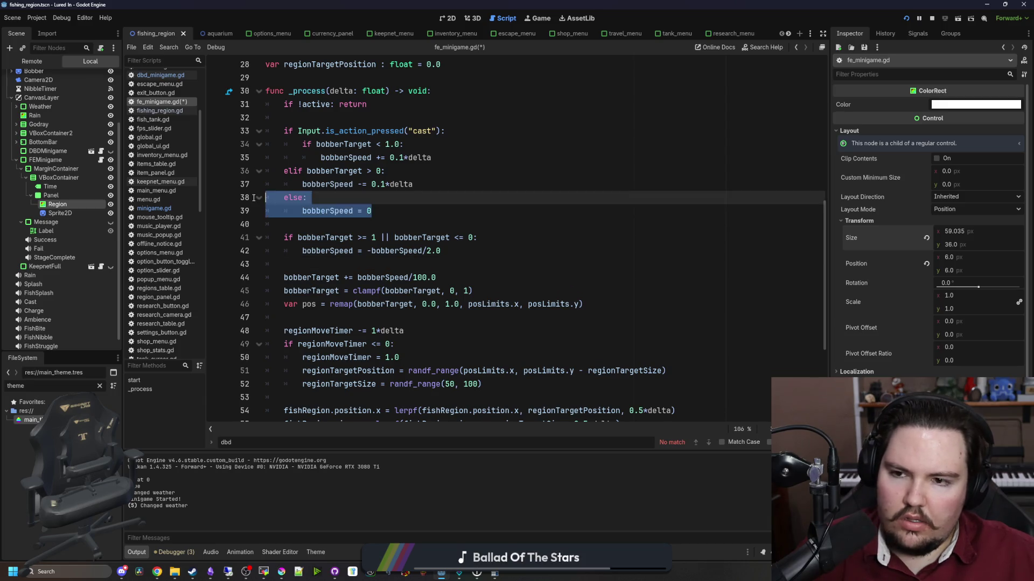
{"action": "key", "text": "BackSpace"}
{"action": "left_click", "coordinate": [294, 238]}
{"action": "key", "text": "Down"}
{"action": "key", "text": "Return"}
{"action": "key", "text": "Up"}
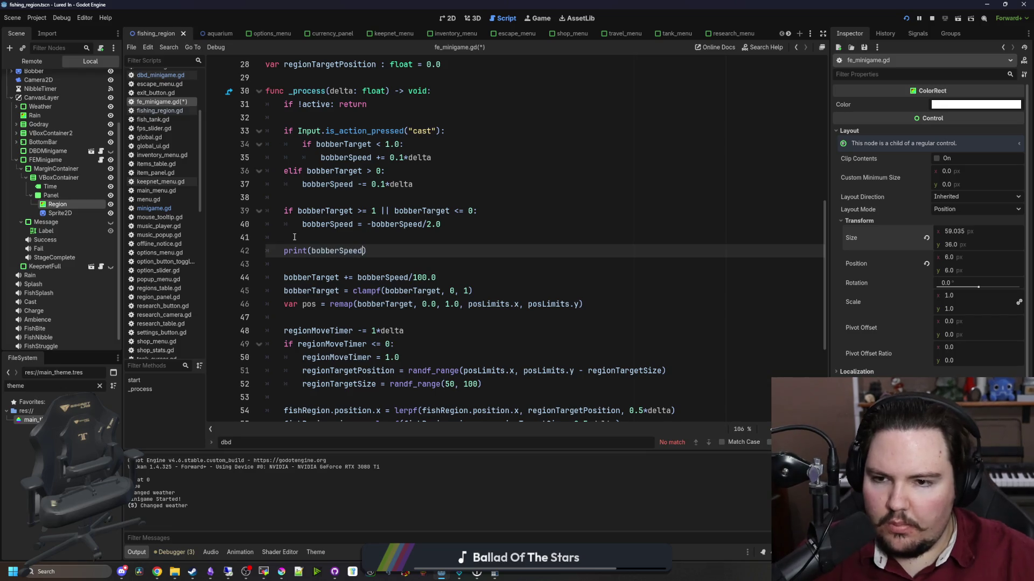
{"action": "left_click", "coordinate": [295, 237]}
{"action": "key", "text": "ctrl+s"}
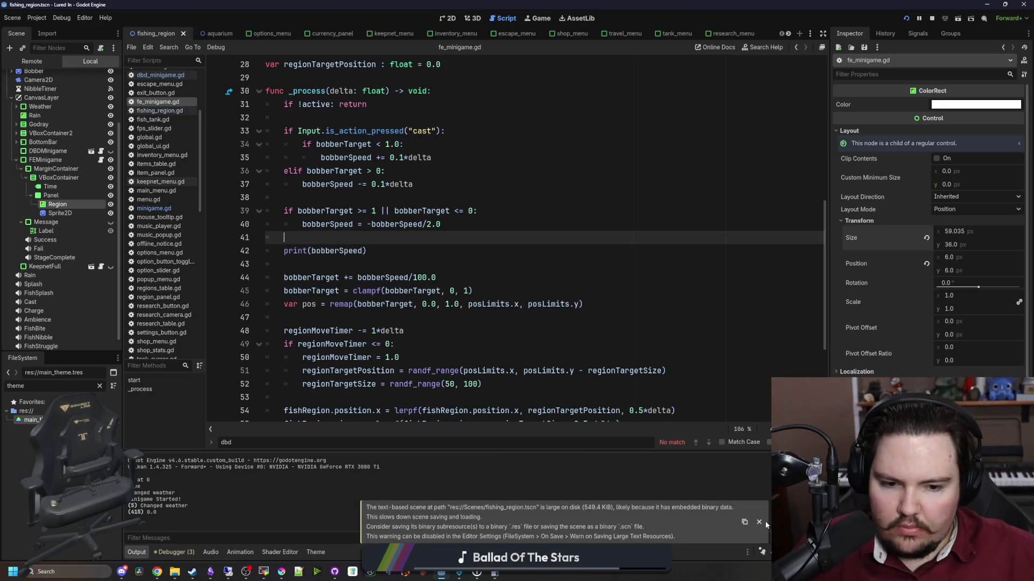
{"action": "left_click", "coordinate": [760, 522]}
{"action": "key", "text": "F5"}
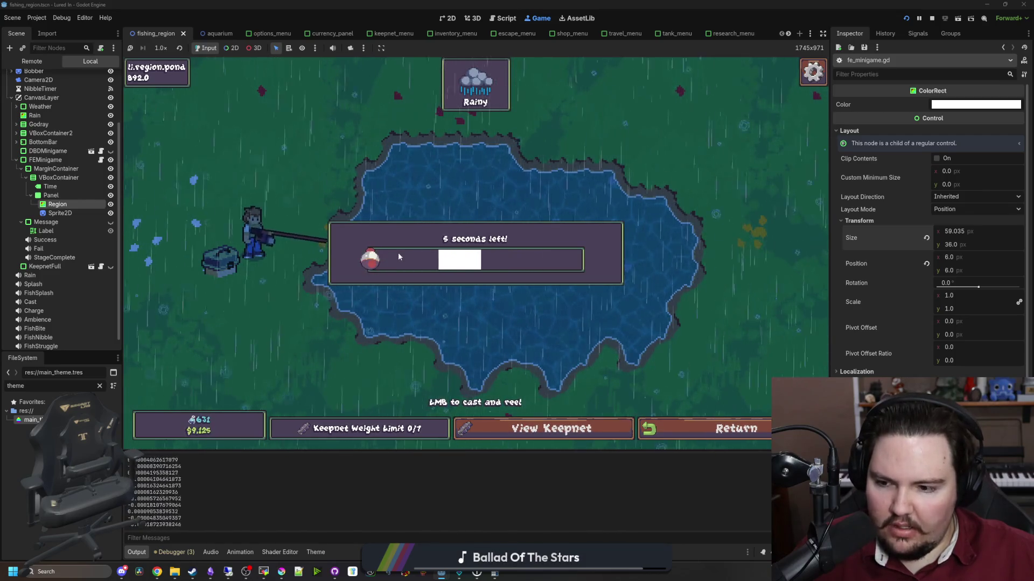
Reel toward the white bar, cast into the pond, hook and land a fish, then hook another.
{"action": "left_click", "coordinate": [422, 228]}
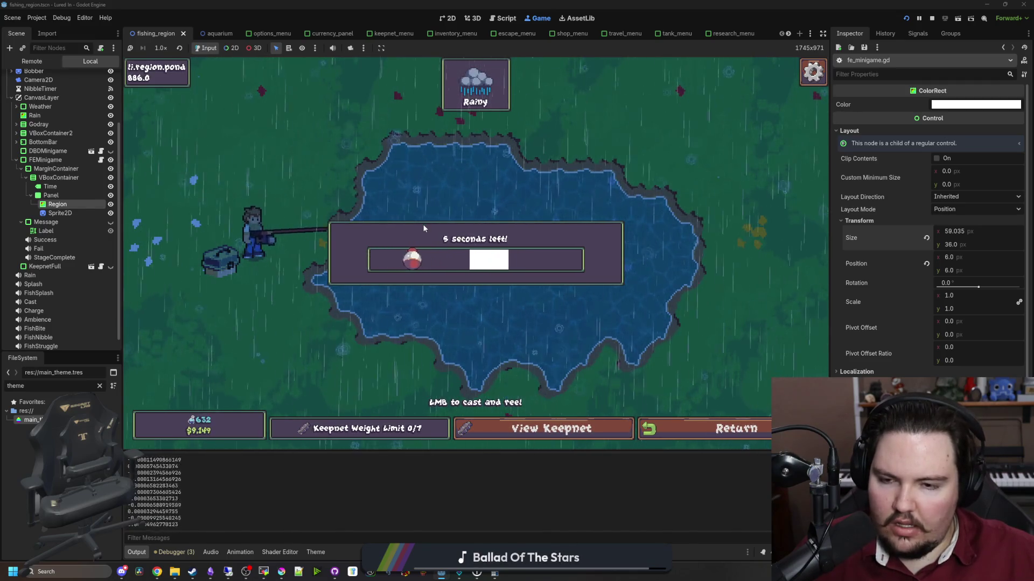
{"action": "left_click", "coordinate": [422, 224]}
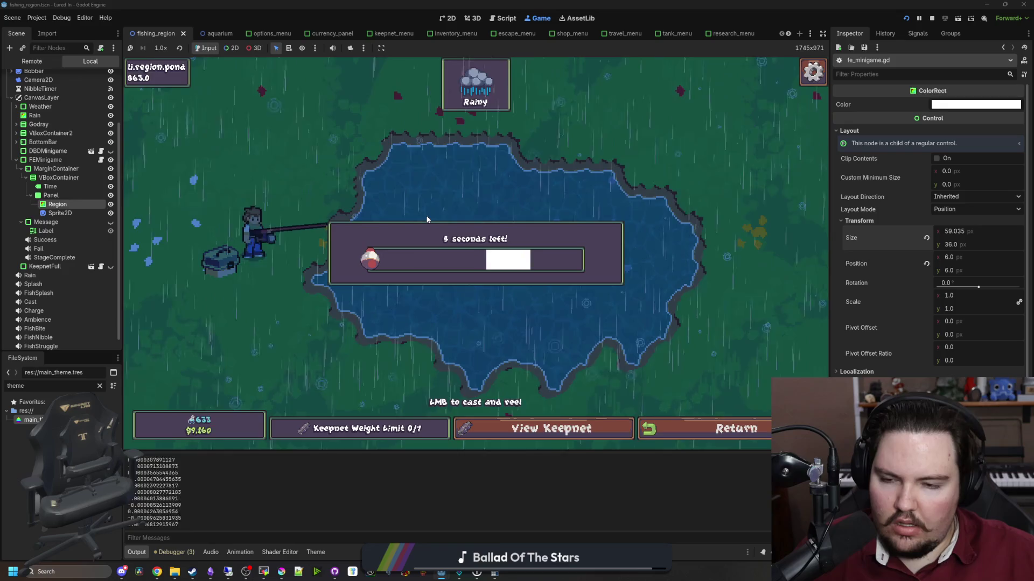
{"action": "left_click", "coordinate": [398, 388]}
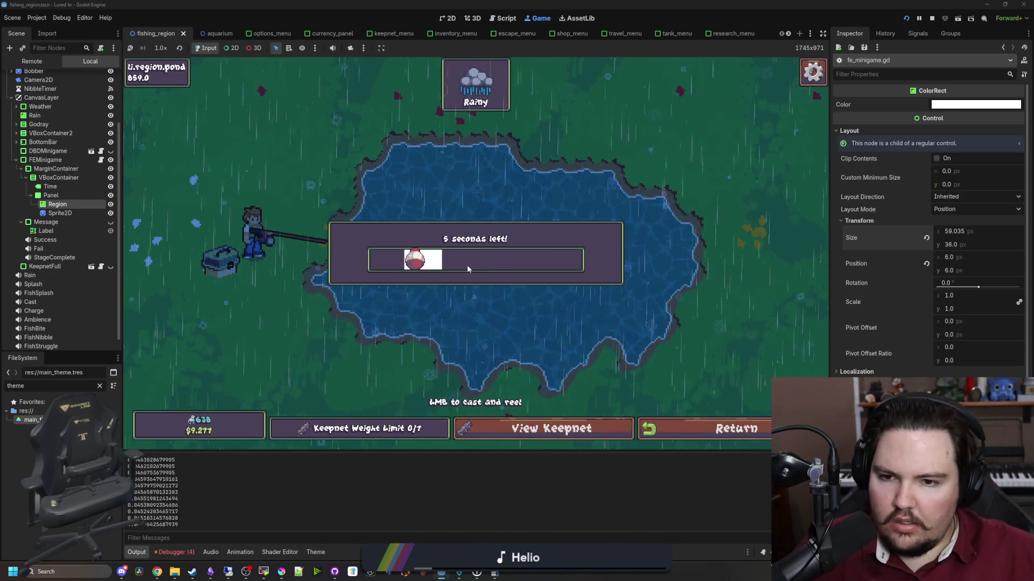
{"action": "left_click", "coordinate": [437, 183]}
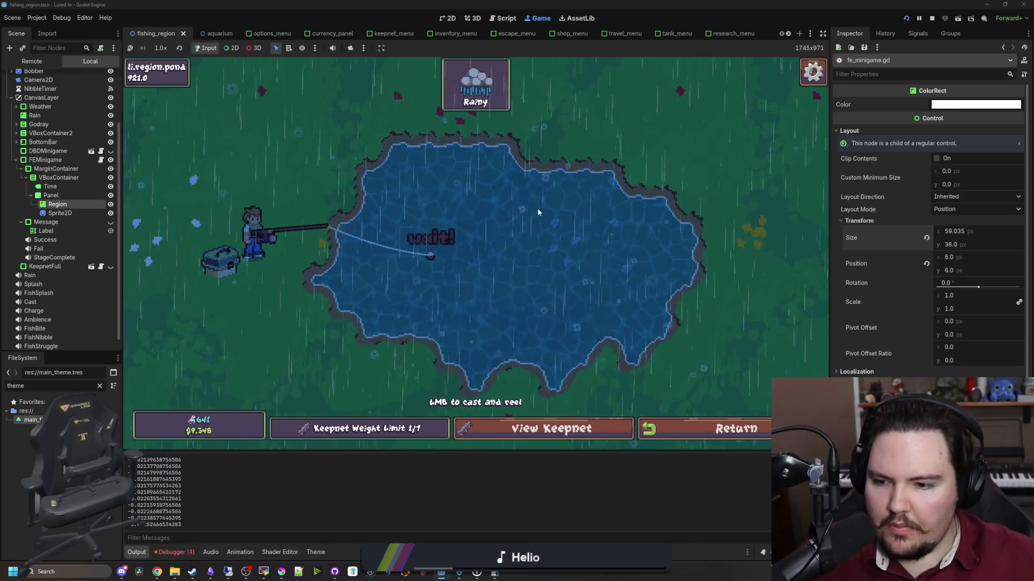
{"action": "left_click", "coordinate": [464, 207]}
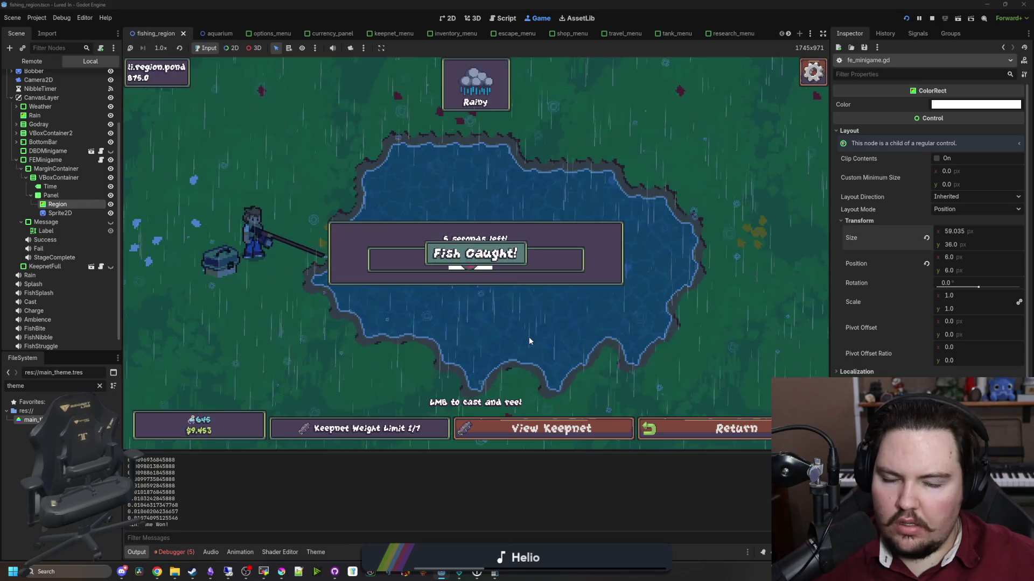
{"action": "left_click_drag", "start_coordinate": [431, 199], "coordinate": [417, 199]}
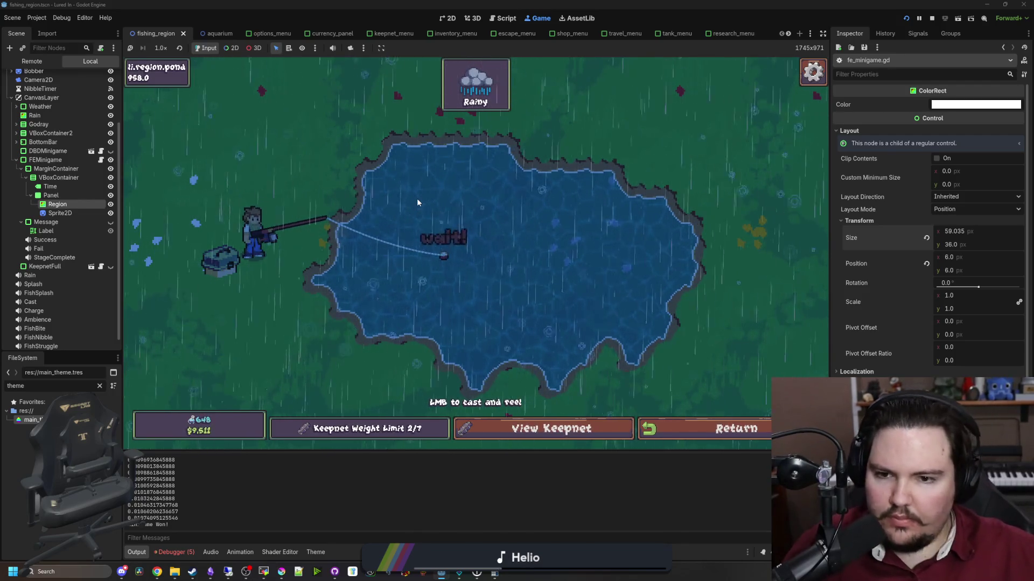
{"action": "left_click", "coordinate": [454, 208]}
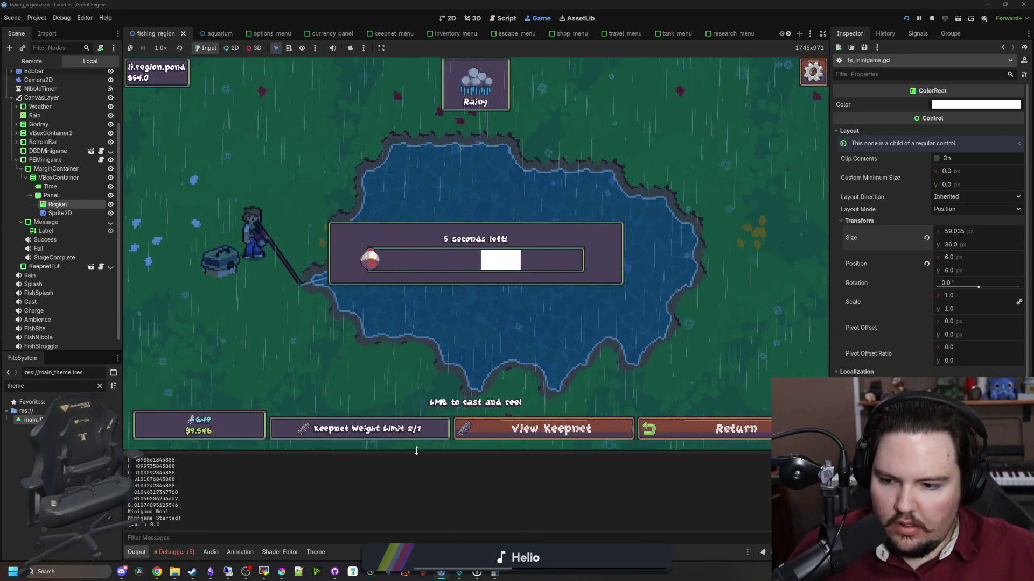
{"action": "left_click", "coordinate": [437, 308]}
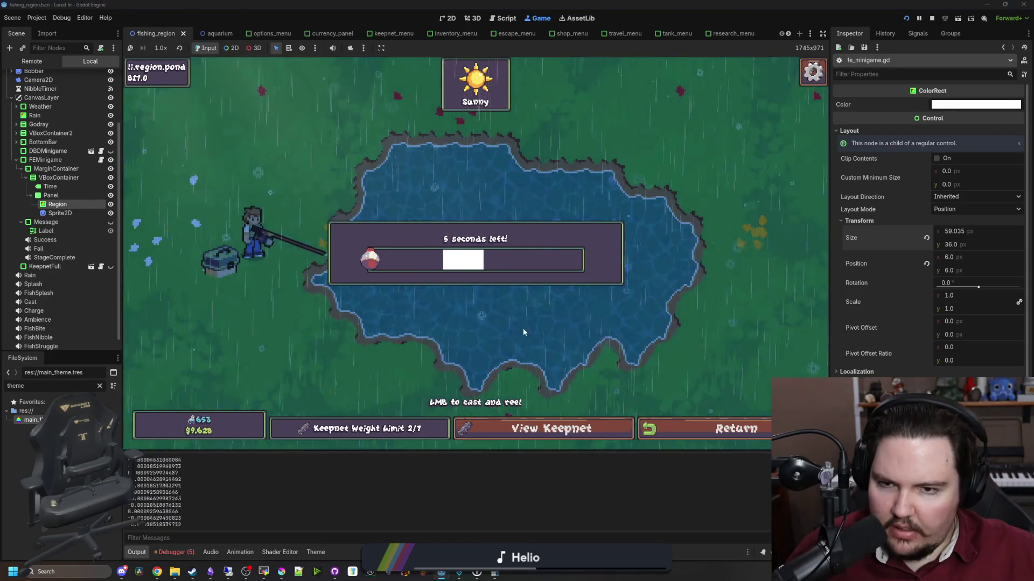
{"action": "left_click", "coordinate": [101, 160]}
Save and delete the print(bobberSpeed) debug line from _process.
{"action": "left_click", "coordinate": [318, 238]}
{"action": "key", "text": "ctrl+s"}
{"action": "left_click", "coordinate": [314, 264]}
{"action": "key", "text": "ctrl+s"}
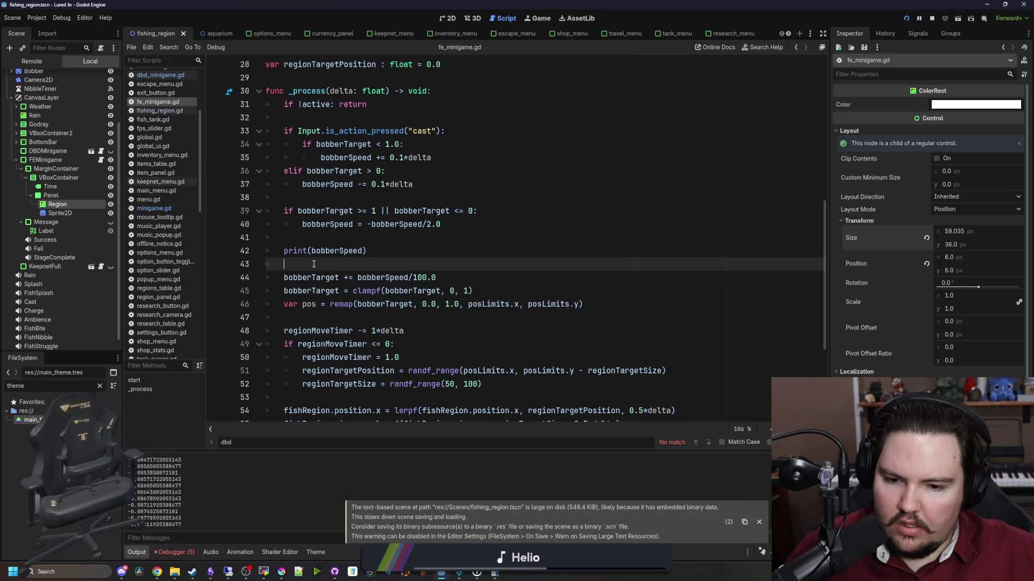
{"action": "key", "text": "ctrl+s"}
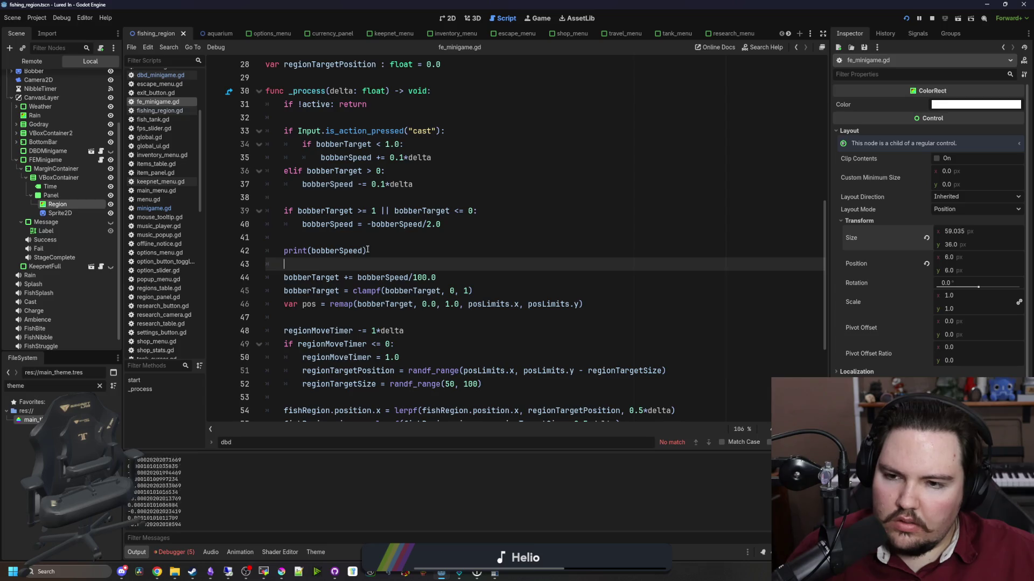
{"action": "mouse_move", "coordinate": [370, 250]}
{"action": "left_mouse_down"}
{"action": "mouse_move", "coordinate": [376, 212]}
{"action": "mouse_move", "coordinate": [441, 224]}
{"action": "left_mouse_up"}
{"action": "key", "text": "BackSpace"}
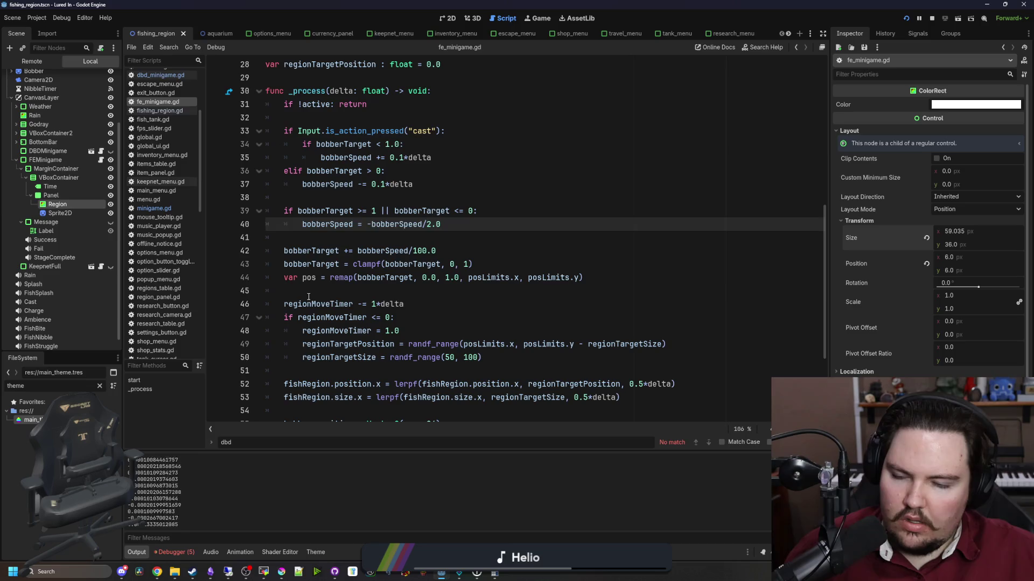
Add 'if bobberTarget <= 0.0: if bobberSpeed < 0: bobberSpeed = -bobberSpeed', save, and run.
{"action": "left_click", "coordinate": [309, 296]}
{"action": "key", "text": "Return"}
{"action": "key", "text": "Return"}
{"action": "key", "text": "Up"}
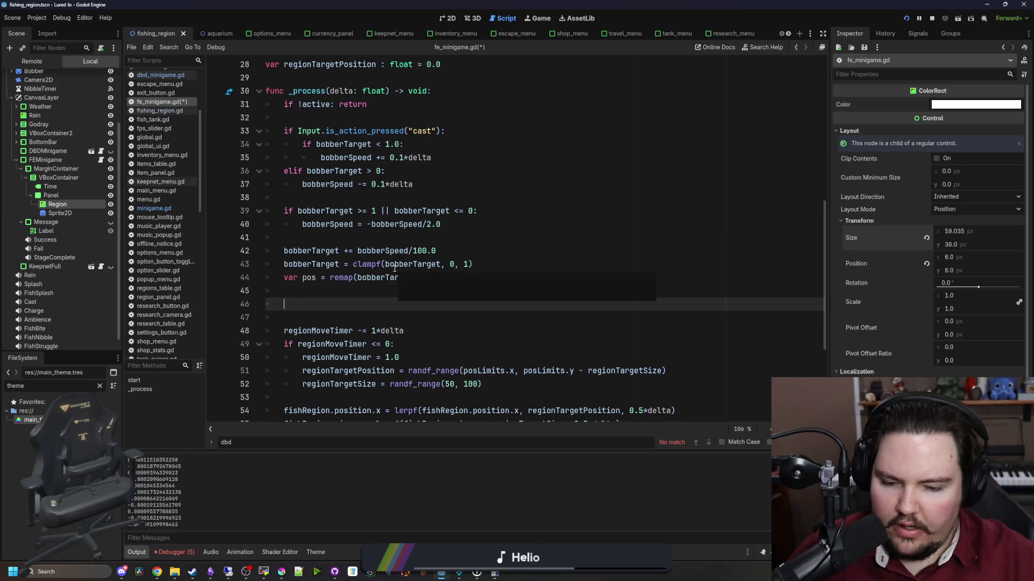
{"action": "type", "text": "berT"}
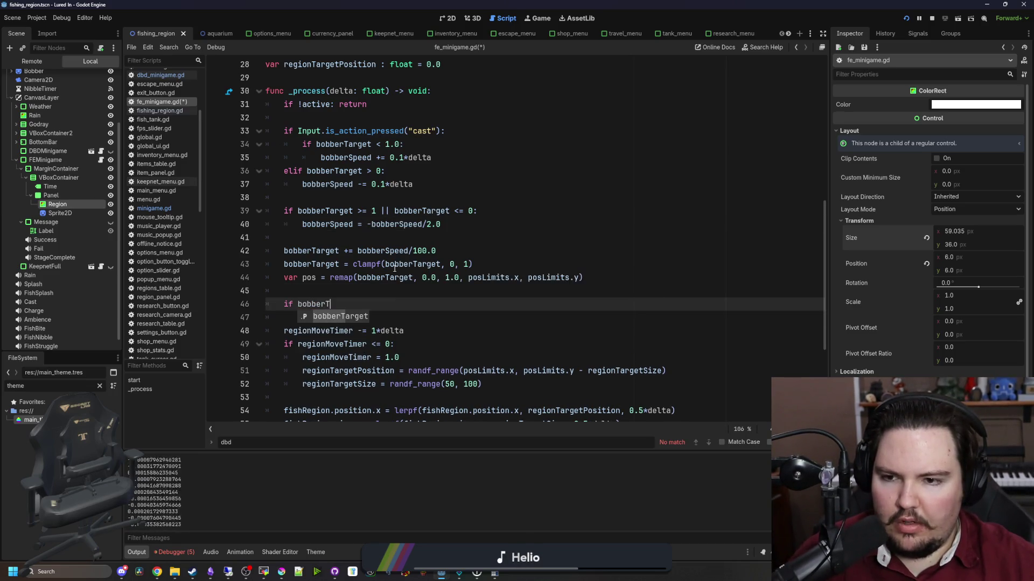
{"action": "key", "text": "BackSpace"}
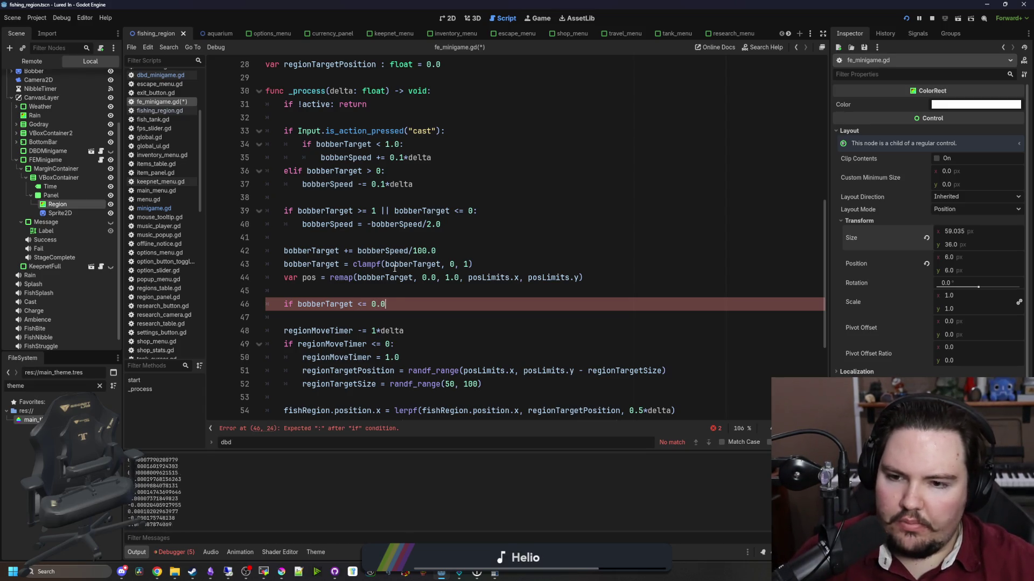
{"action": "type", "text": ":"}
{"action": "key", "text": "Return"}
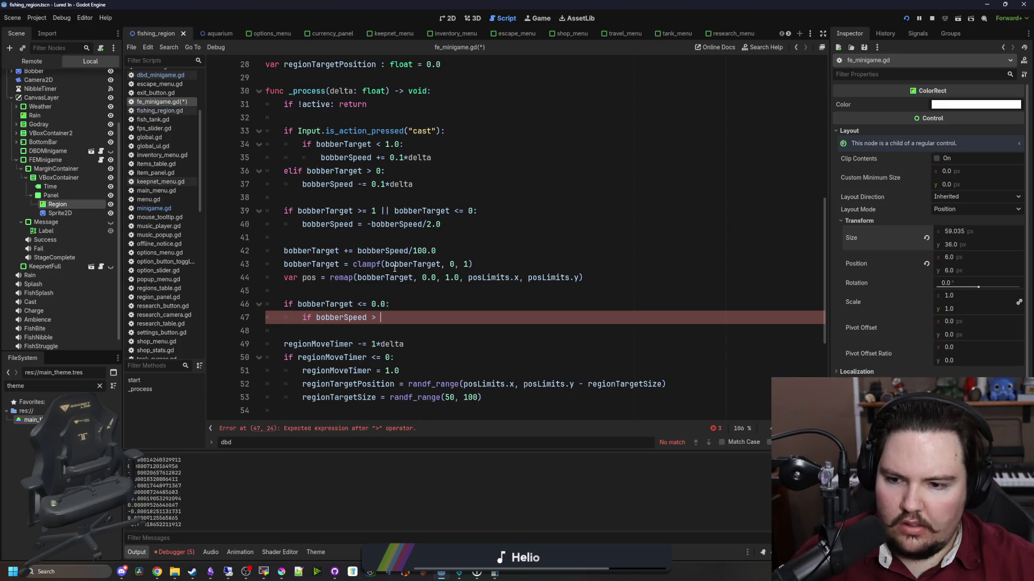
{"action": "type", "text": "0:"}
{"action": "key", "text": "Return"}
{"action": "type", "text": "b"}
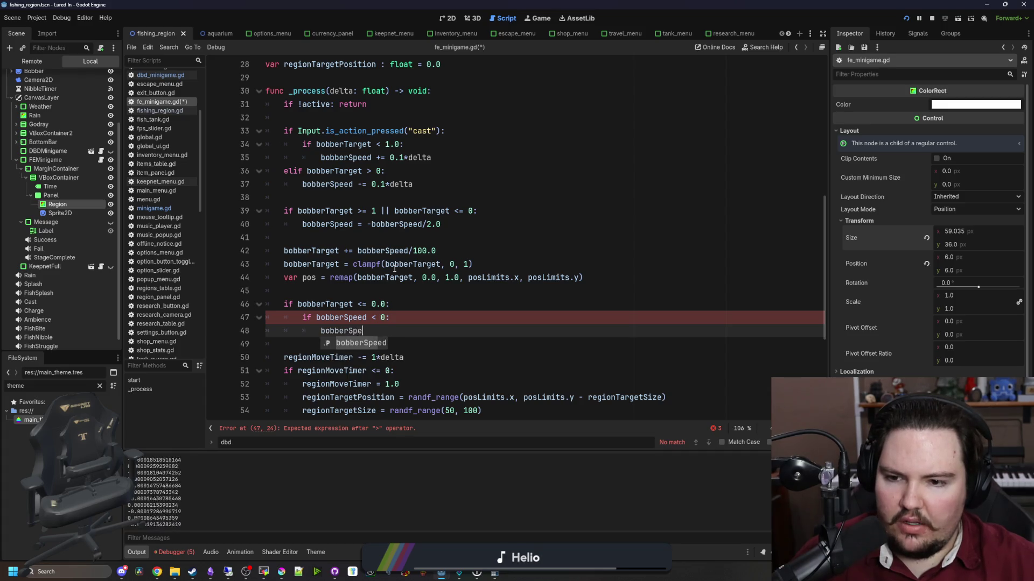
{"action": "type", "text": "obberSpeed"}
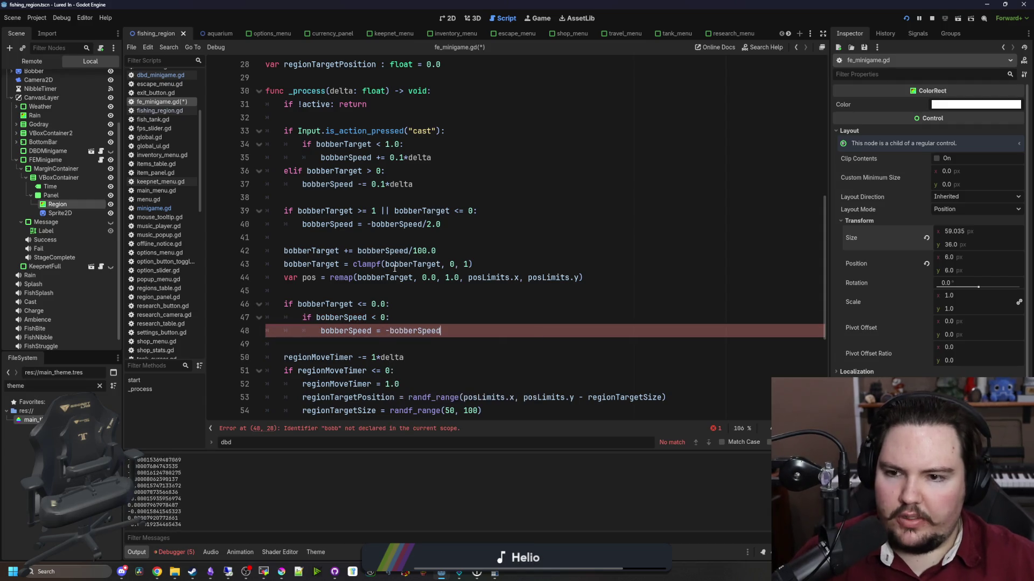
{"action": "left_click_drag", "start_coordinate": [441, 224], "coordinate": [251, 205]}
{"action": "key", "text": "ctrl+s"}
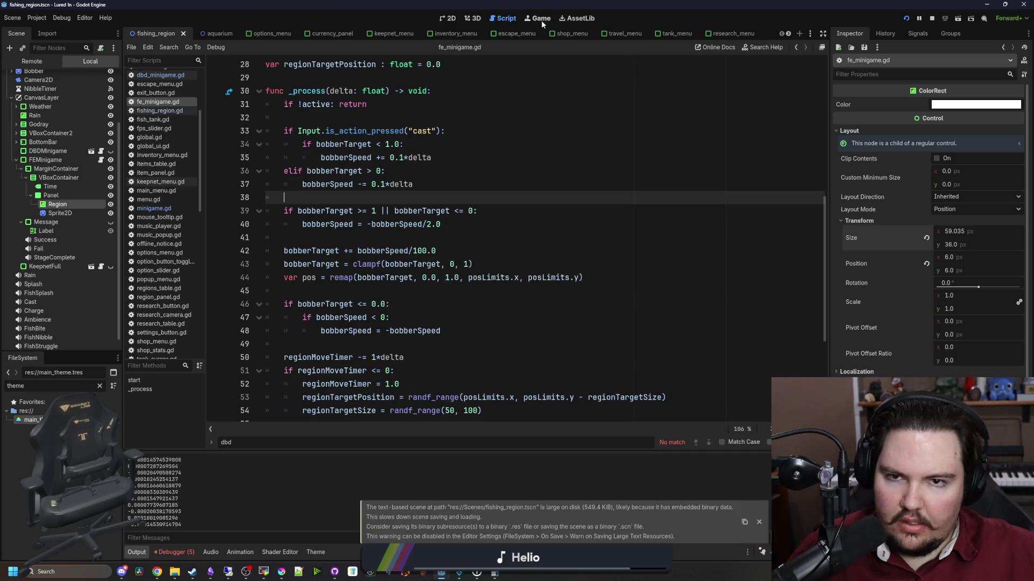
{"action": "left_click", "coordinate": [541, 20]}
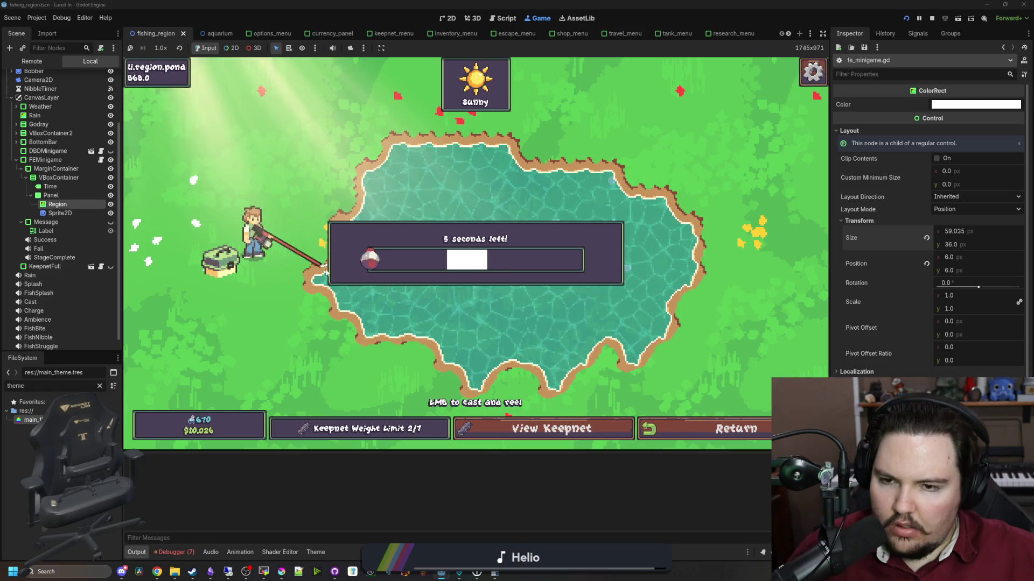
Delete the bobberTarget <= 0.0 speed-flip block in fe_minigame.gd and save with Ctrl+S.
{"action": "left_click", "coordinate": [100, 160]}
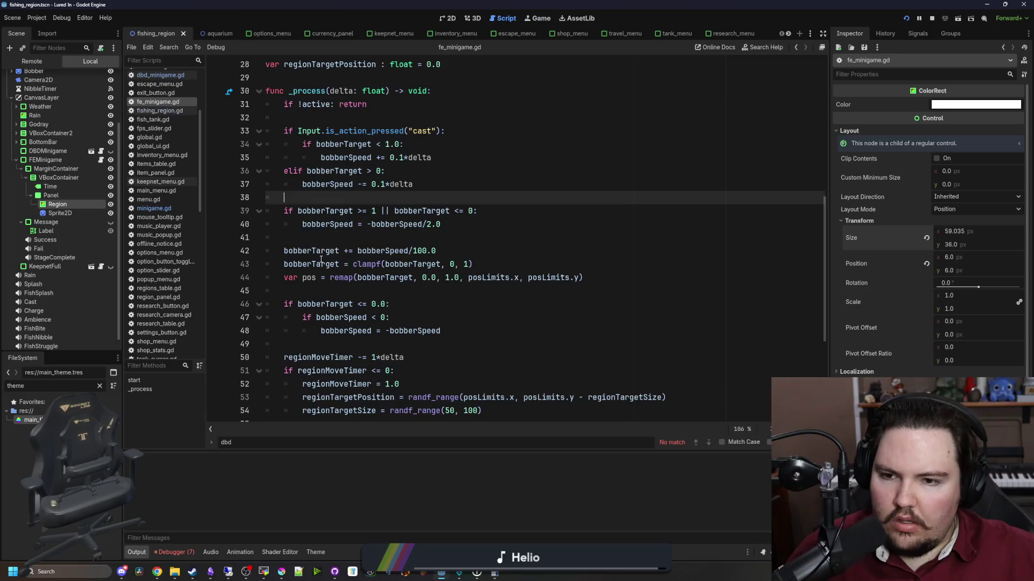
{"action": "left_click", "coordinate": [406, 317]}
{"action": "scroll", "coordinate": [404, 310], "scroll_direction": "down", "scroll_amount": 1}
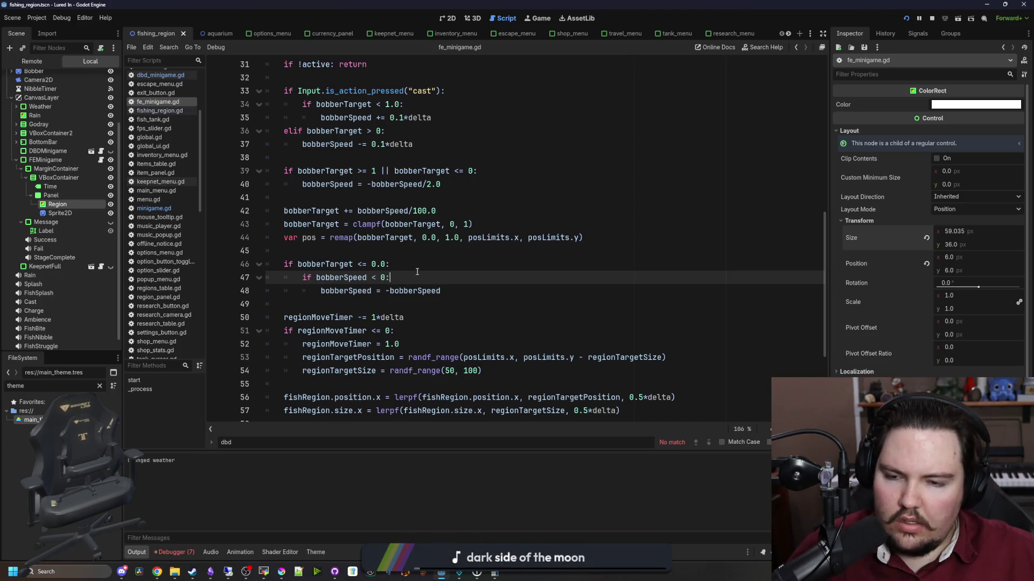
{"action": "mouse_move", "coordinate": [450, 289]}
{"action": "left_mouse_down"}
{"action": "mouse_move", "coordinate": [323, 291]}
{"action": "mouse_move", "coordinate": [206, 253]}
{"action": "left_mouse_up"}
{"action": "key", "text": "BackSpace"}
{"action": "scroll", "coordinate": [441, 248], "scroll_direction": "up", "scroll_amount": 2}
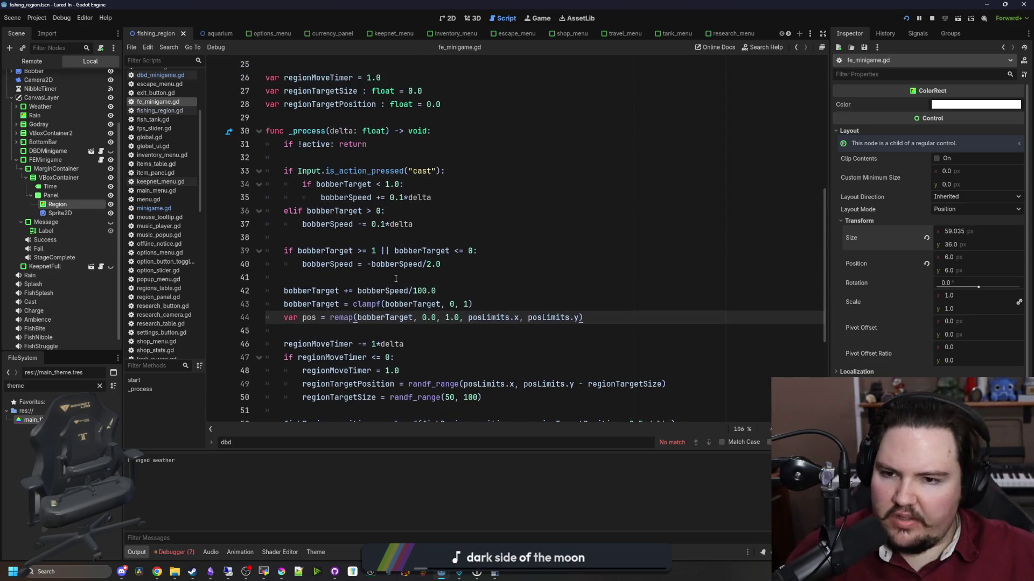
{"action": "left_click", "coordinate": [442, 249]}
{"action": "key", "text": "ctrl+s"}
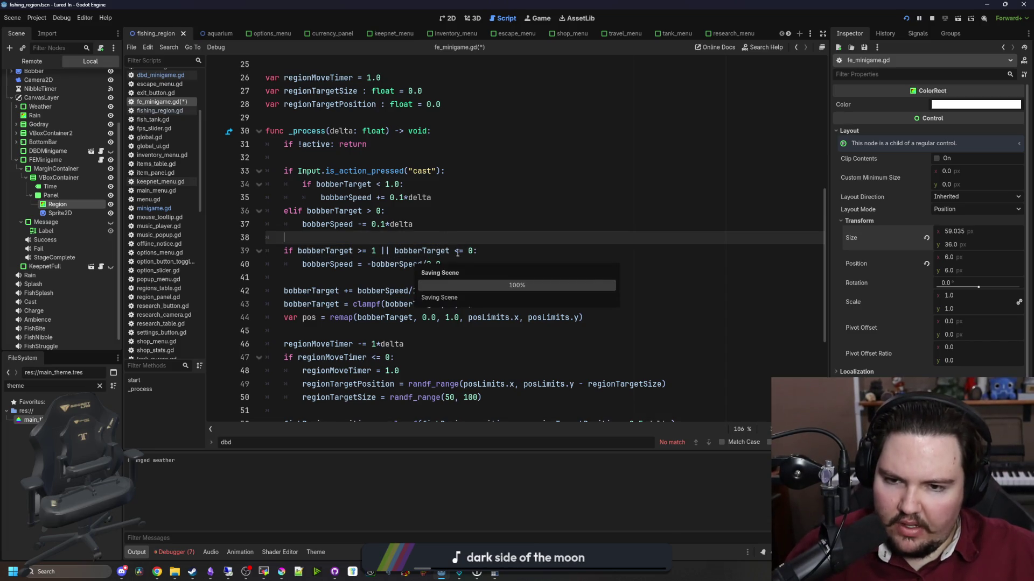
{"action": "left_click", "coordinate": [467, 260]}
{"action": "left_click", "coordinate": [493, 249]}
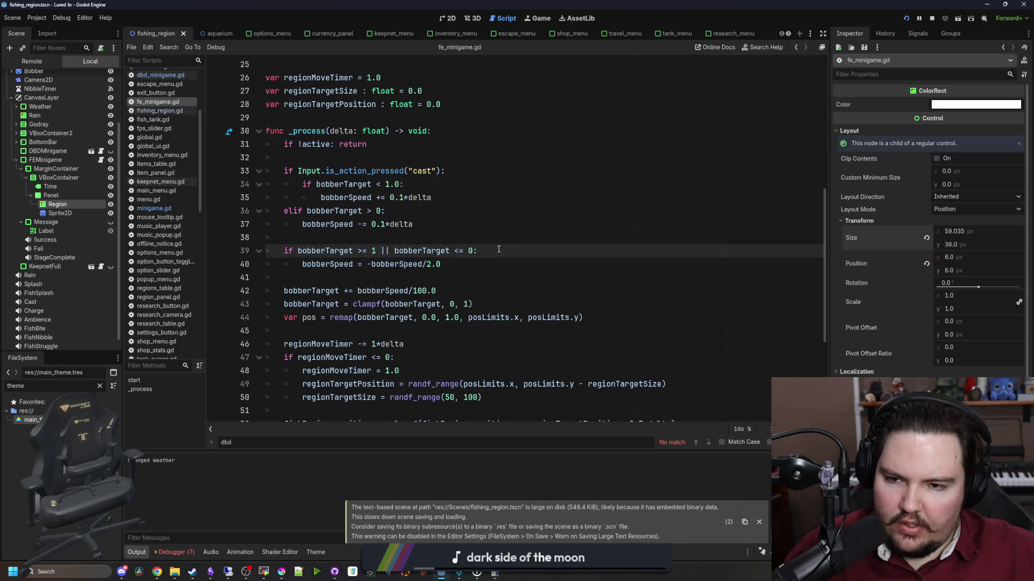
Insert an 'if abs(bobberSpeed) > 0.01:' condition above the bounce check.
{"action": "key", "text": "ctrl+shift+Return"}
{"action": "type", "text": "if "}
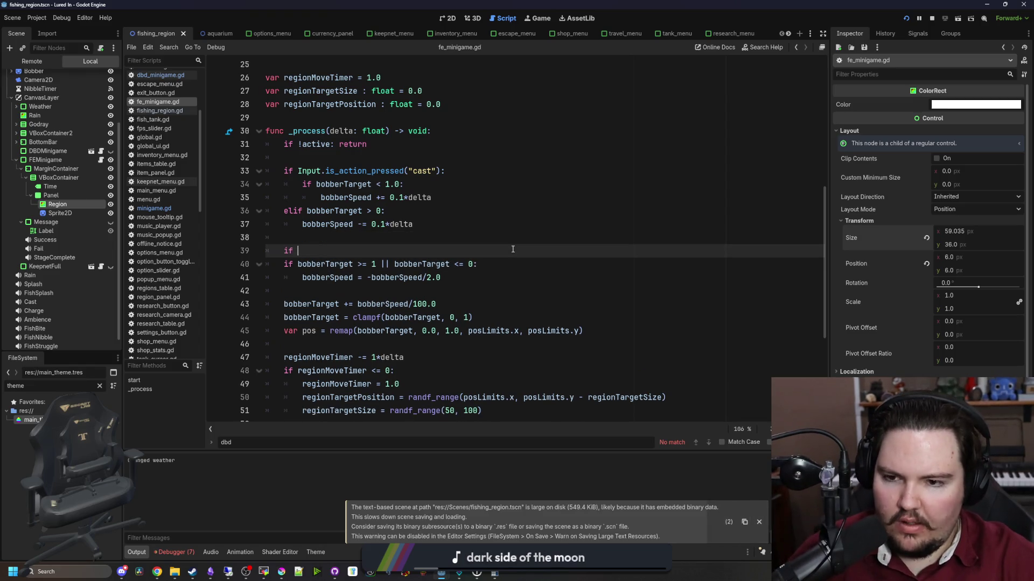
{"action": "type", "text": "abbobberSpeed"}
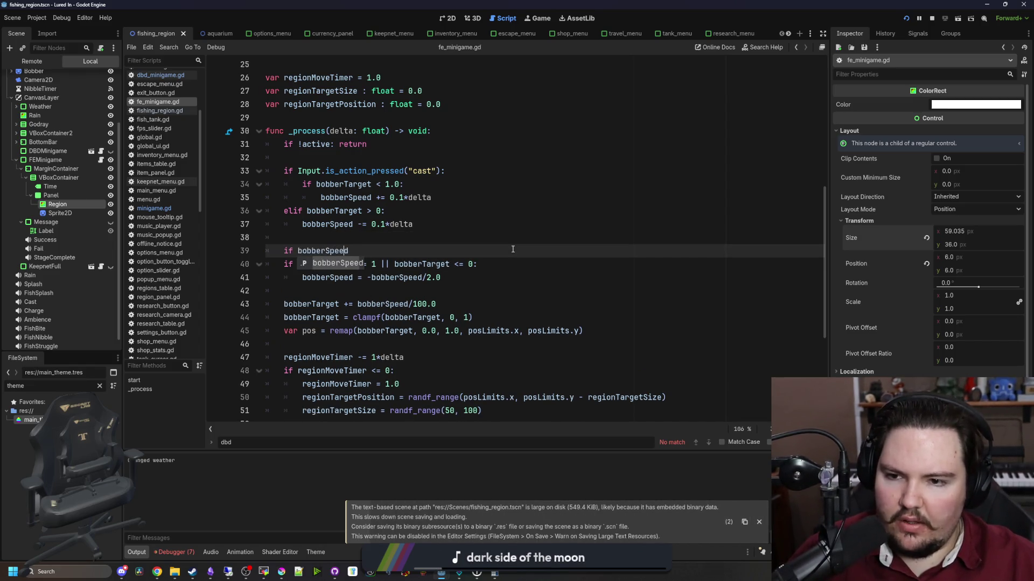
{"action": "key", "text": "ctrl+Left"}
{"action": "type", "text": "abs"}
{"action": "key", "text": "Return"}
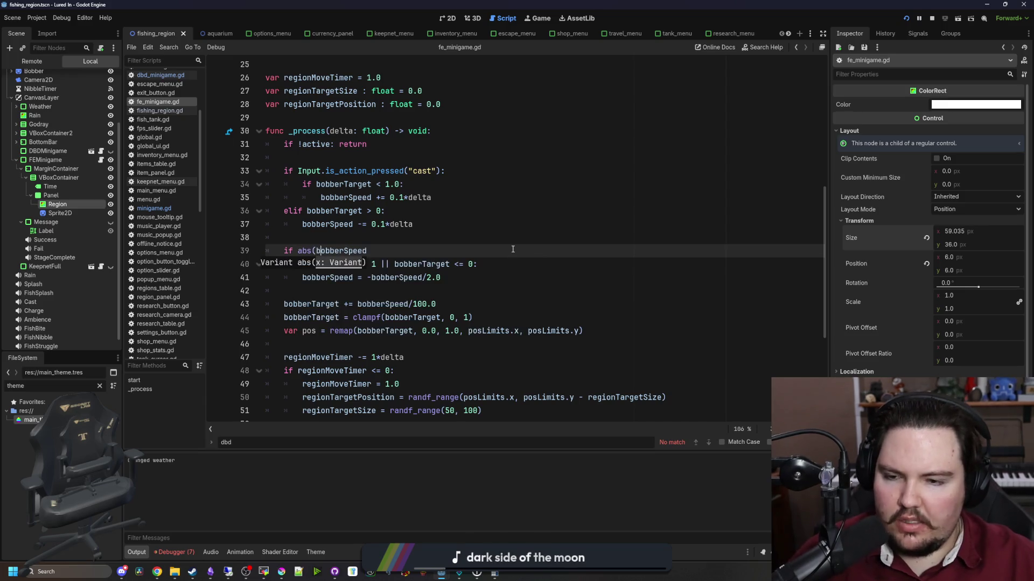
{"action": "type", "text": ") > 0.01:"}
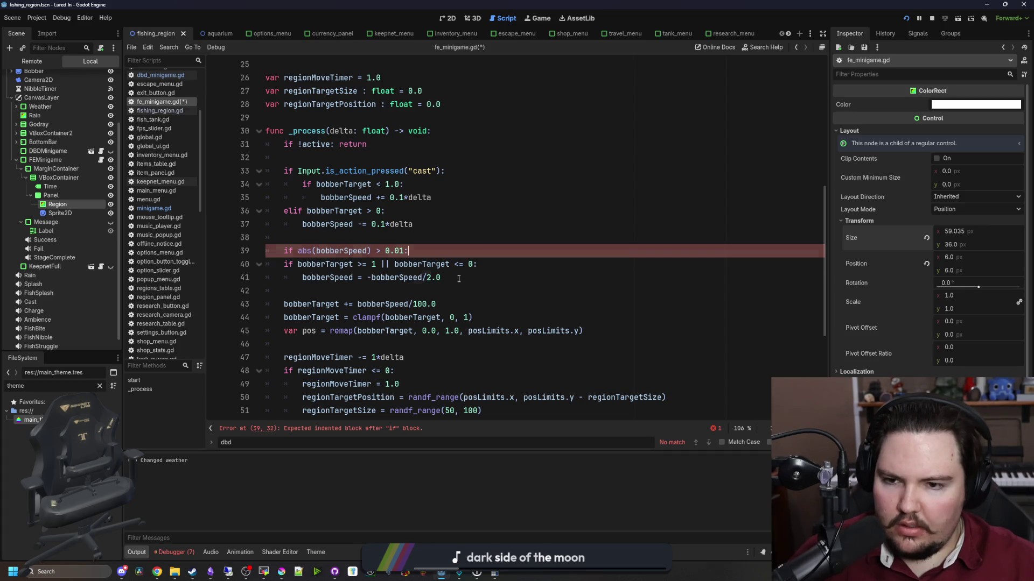
Indent the bounce lines under the condition, start an else branch with bobberSpeed, and run the game.
{"action": "left_click_drag", "start_coordinate": [266, 259], "coordinate": [488, 285]}
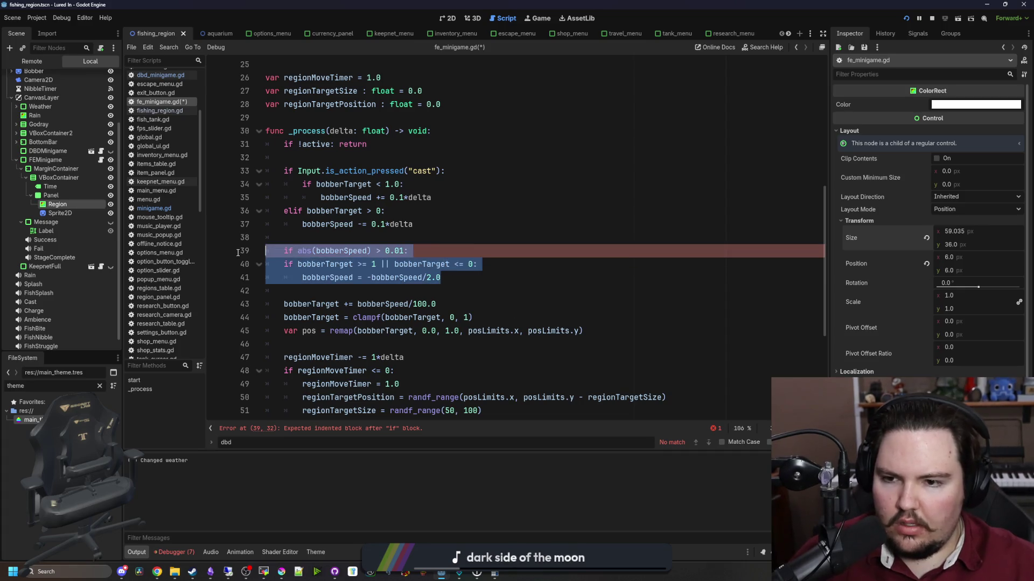
{"action": "key", "text": "Tab"}
{"action": "left_click", "coordinate": [489, 284]}
{"action": "key", "text": "Return"}
{"action": "key", "text": "BackSpace"}
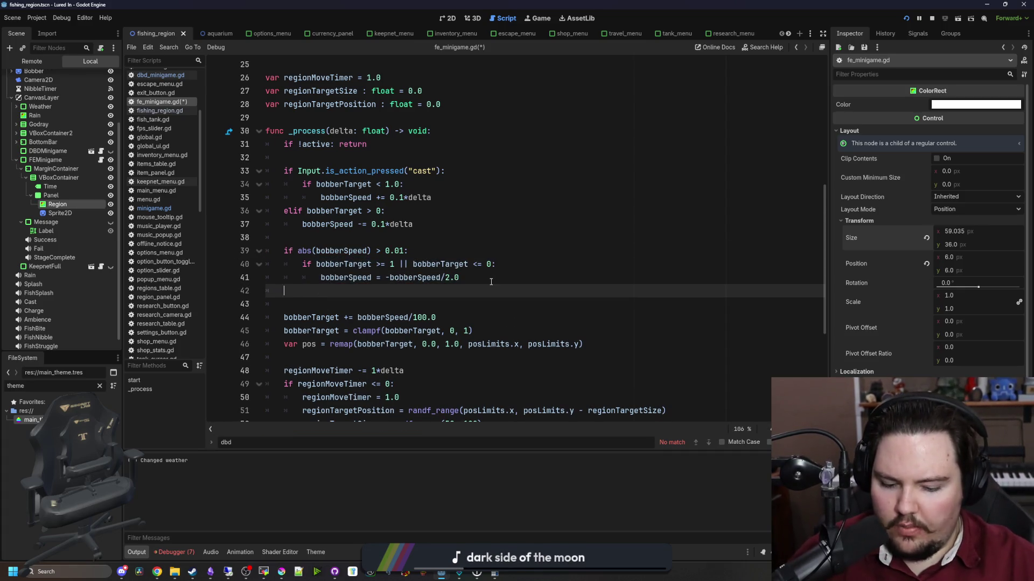
{"action": "key", "text": "Return"}
{"action": "type", "text": "bobberSpeed = 0.0"}
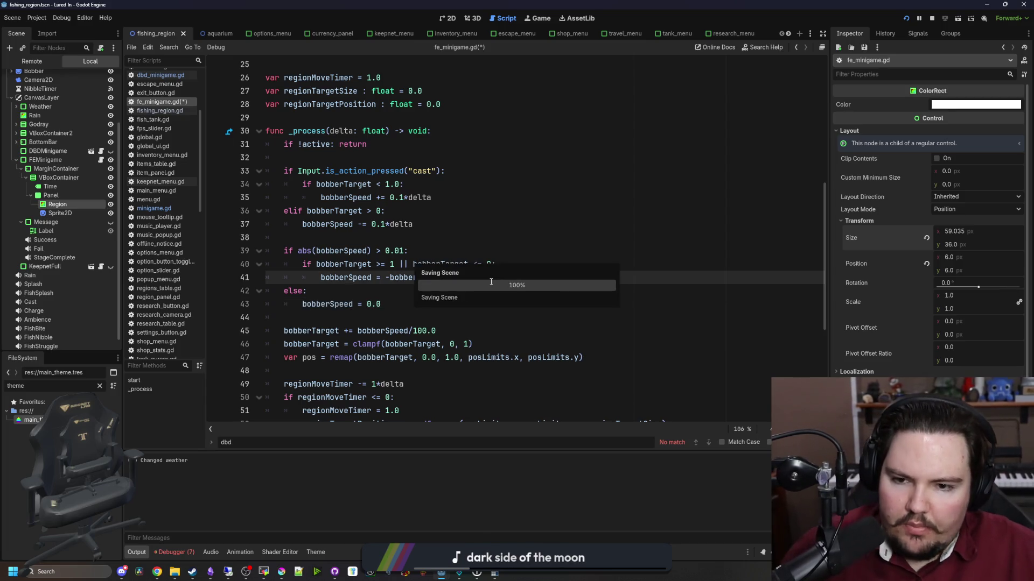
{"action": "key", "text": "F6"}
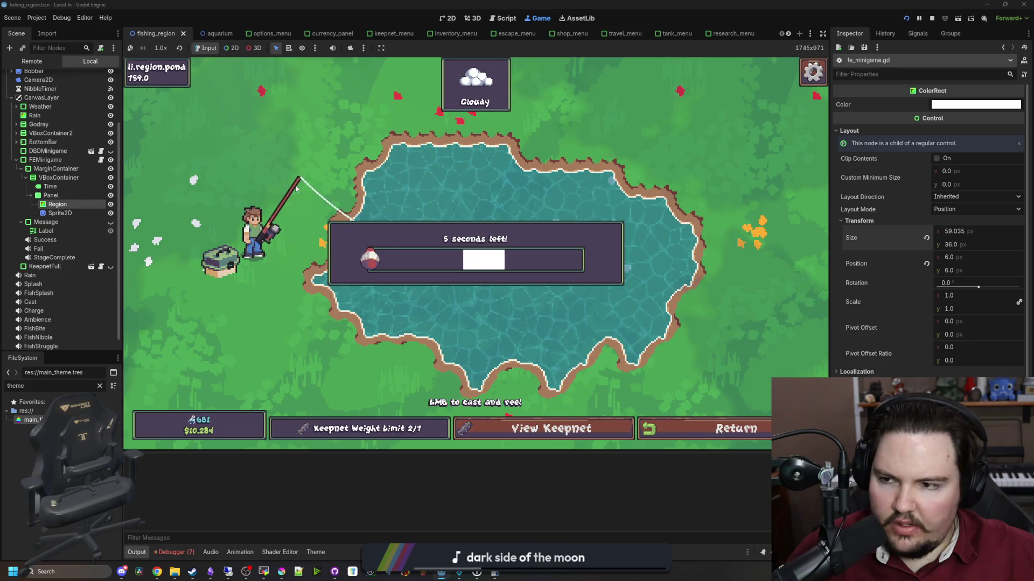
Finish the else branch with bobberSpeed = 0.0 and add a print(bobberSpeed) debug line.
{"action": "left_click", "coordinate": [100, 160]}
{"action": "key", "text": "Return"}
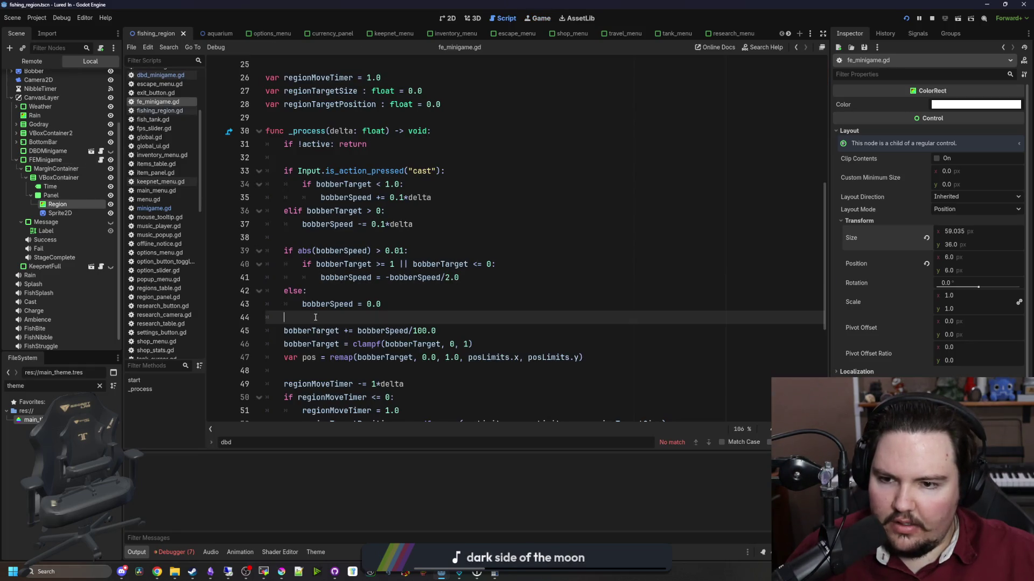
{"action": "left_click", "coordinate": [313, 318]}
{"action": "key", "text": "Return"}
{"action": "type", "text": "p"}
{"action": "type", "text": "("}
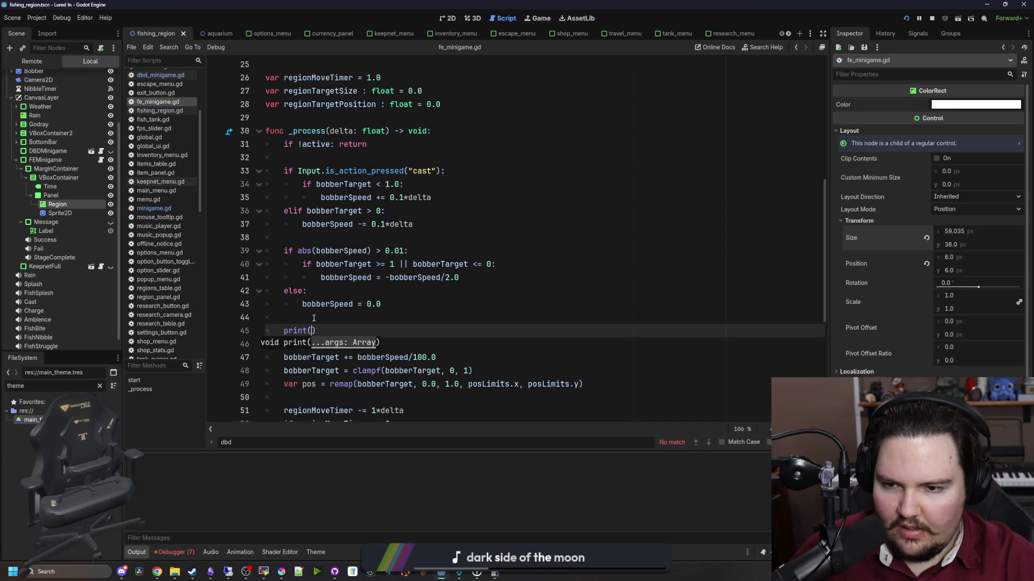
{"action": "type", "text": "e"}
{"action": "key", "text": "Return"}
{"action": "left_click", "coordinate": [314, 319]}
Save and rerun to check the printed bobberSpeed values in the Game tab, then return to the script.
{"action": "key", "text": "ctrl+s"}
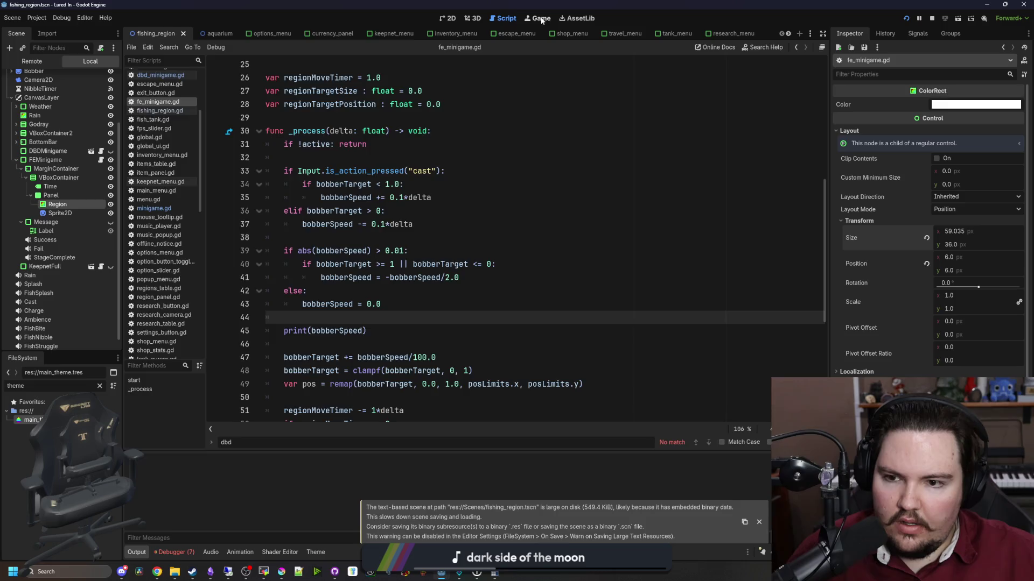
{"action": "left_click", "coordinate": [541, 18]}
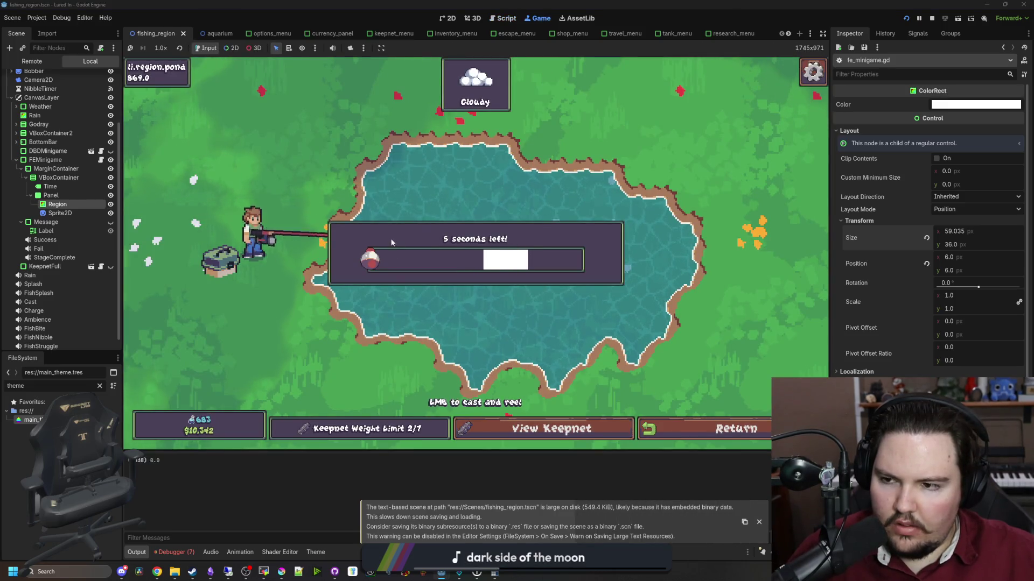
{"action": "key", "text": "ctrl+F3"}
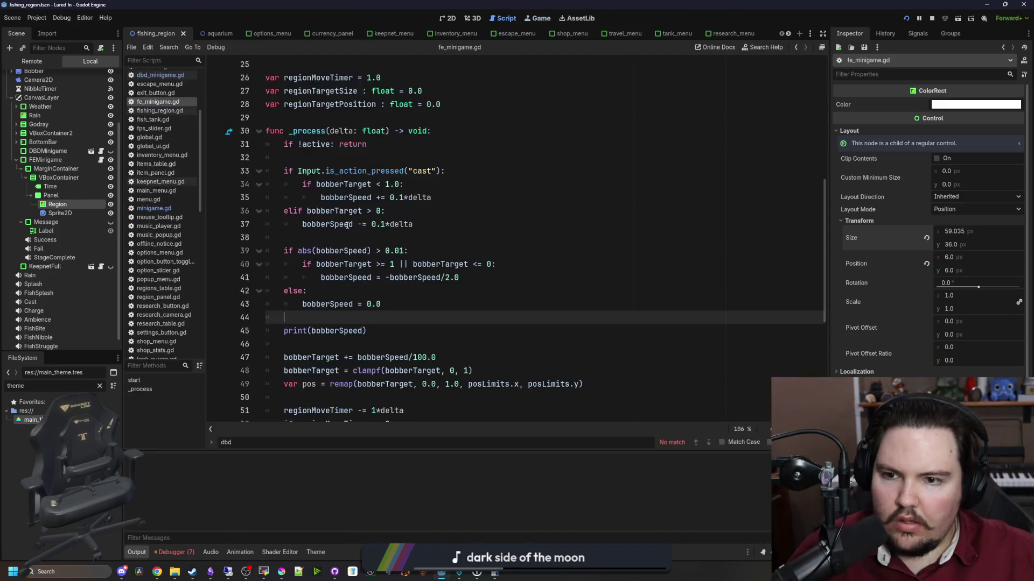
{"action": "left_click", "coordinate": [345, 233]}
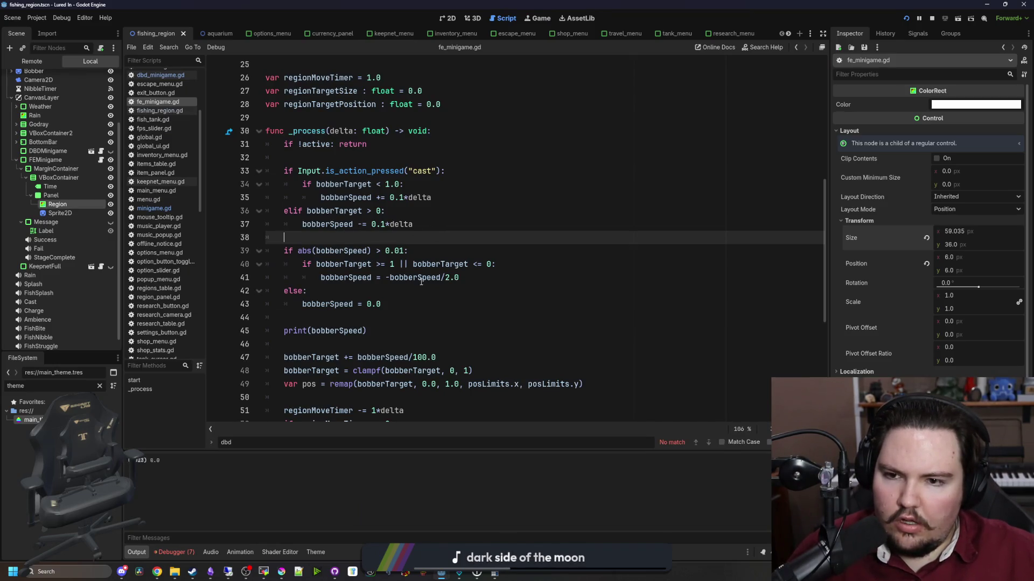
Move the abs(bobberSpeed) block under 'if !active: return' and delete the print(bobberSpeed) line.
{"action": "mouse_move", "coordinate": [388, 327]}
{"action": "left_mouse_down"}
{"action": "mouse_move", "coordinate": [272, 291]}
{"action": "mouse_move", "coordinate": [269, 250]}
{"action": "left_mouse_up"}
{"action": "key", "text": "ctrl+c"}
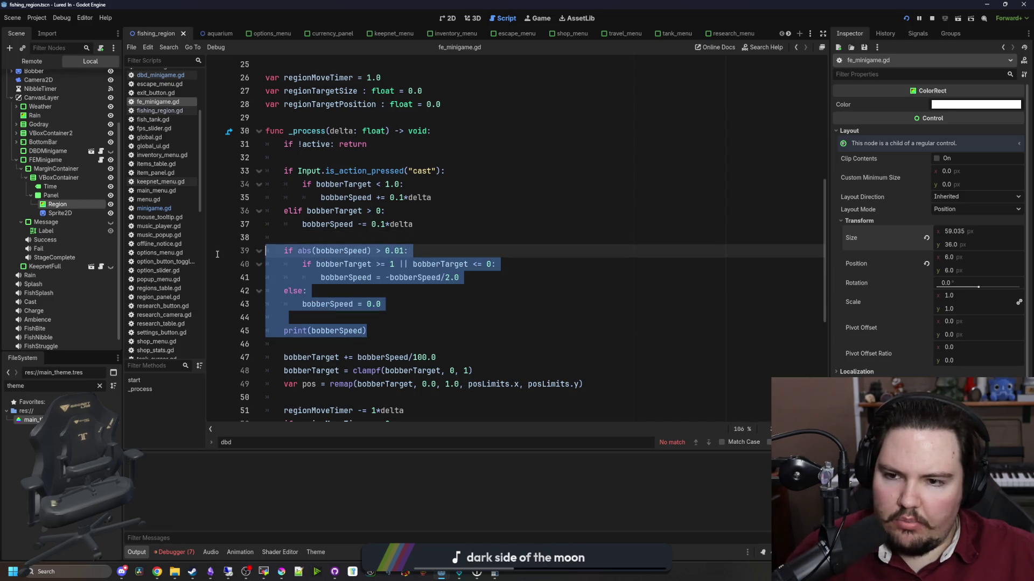
{"action": "key", "text": "BackSpace"}
{"action": "left_click", "coordinate": [308, 160]}
{"action": "key", "text": "Down"}
{"action": "key", "text": "ctrl+v"}
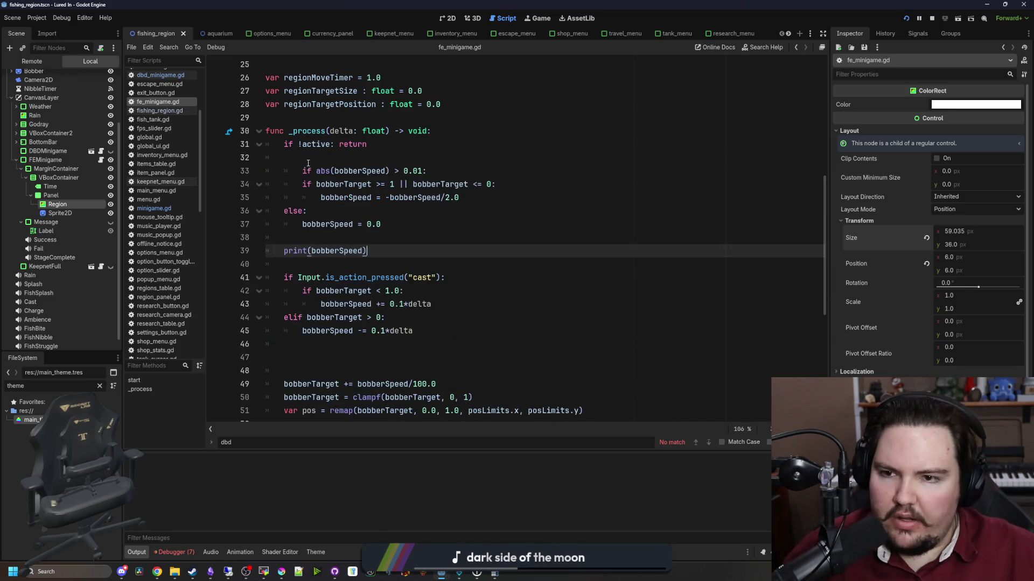
{"action": "key", "text": "Up"}
{"action": "key", "text": "Up"}
{"action": "key", "text": "Up"}
{"action": "left_click", "coordinate": [302, 358]}
{"action": "key", "text": "BackSpace"}
{"action": "key", "text": "BackSpace"}
{"action": "left_click_drag", "start_coordinate": [367, 251], "coordinate": [229, 246]}
{"action": "key", "text": "BackSpace"}
{"action": "key", "text": "BackSpace"}
{"action": "key", "text": "BackSpace"}
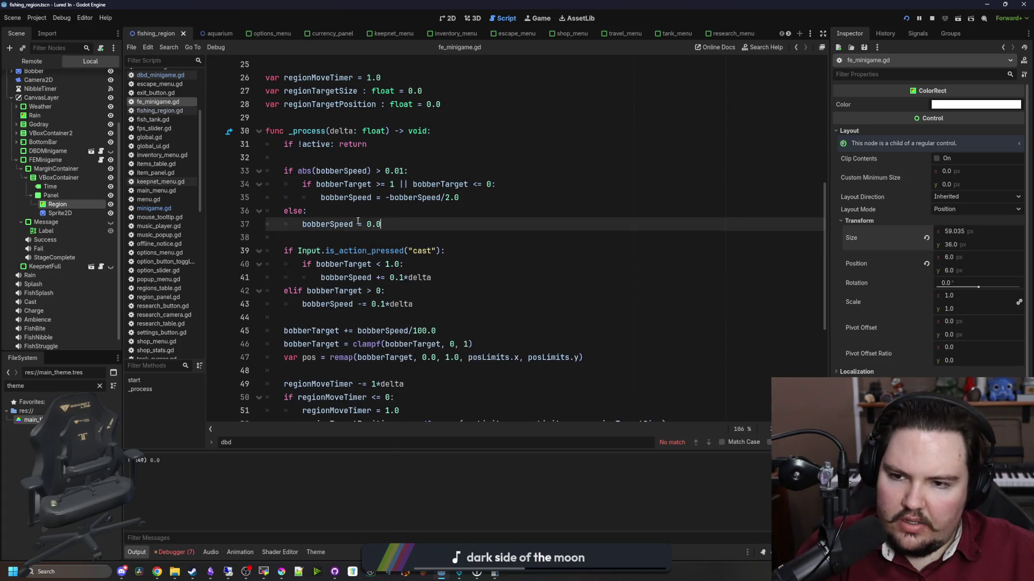
Save, run the game and reel in twice to test the bobber movement, then return to the script.
{"action": "key", "text": "ctrl+s"}
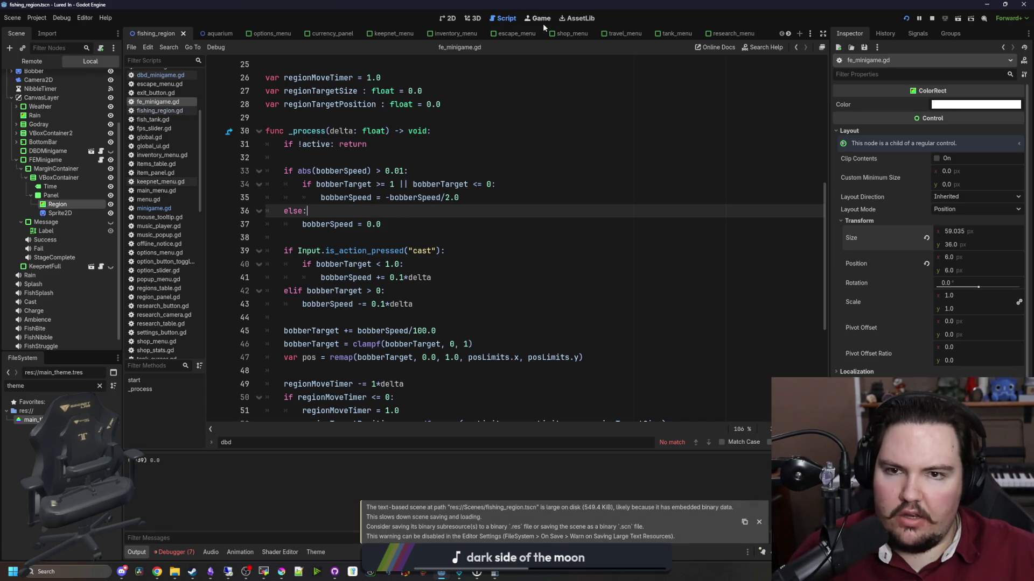
{"action": "left_click", "coordinate": [541, 20]}
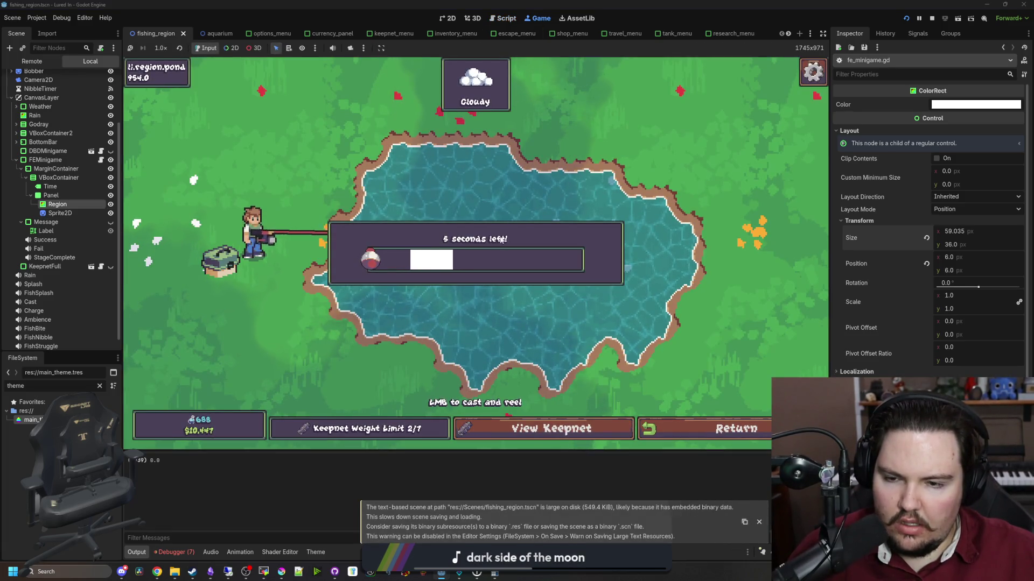
{"action": "left_click", "coordinate": [465, 251]}
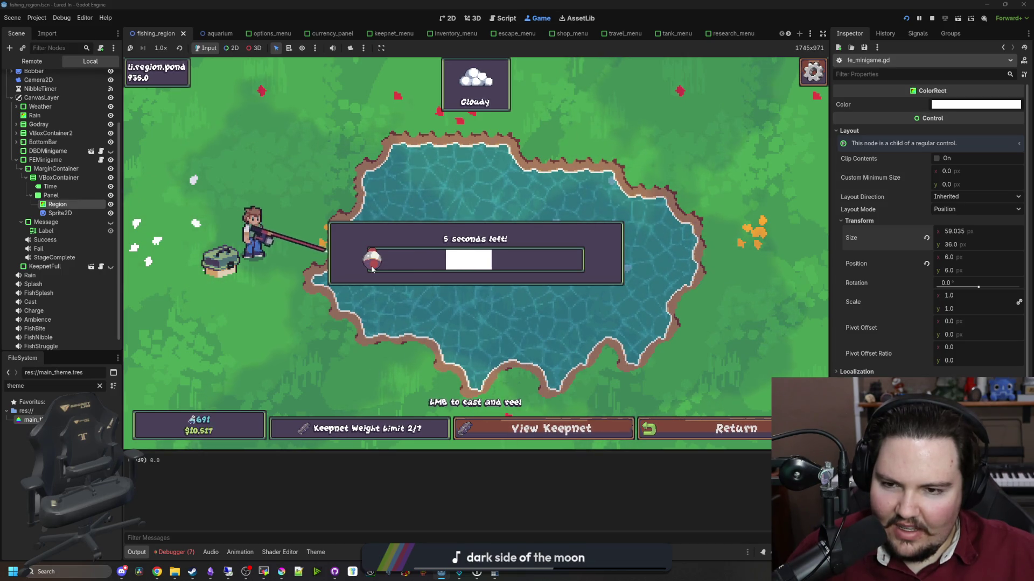
{"action": "left_click", "coordinate": [170, 168]}
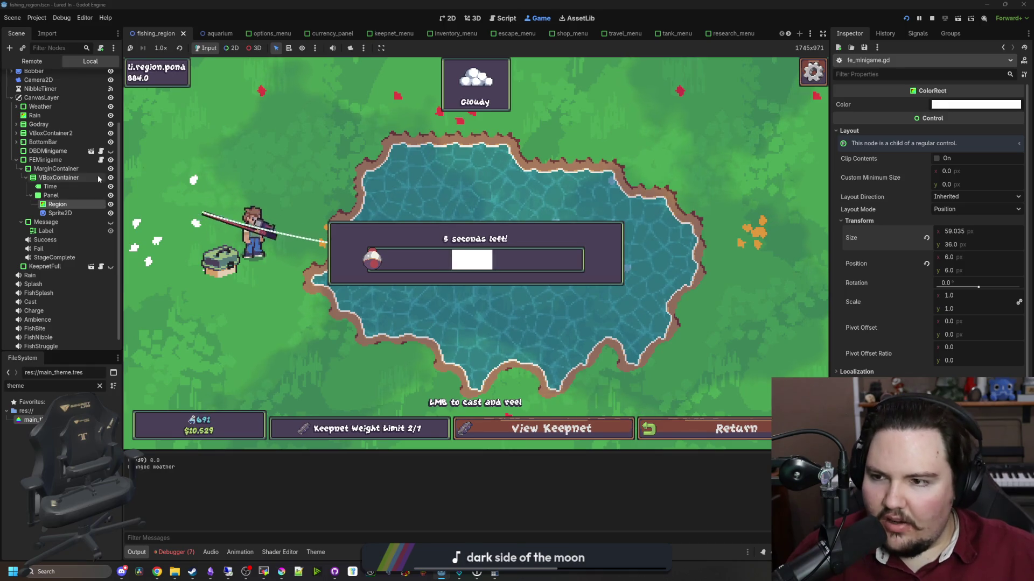
{"action": "key", "text": "ctrl+F3"}
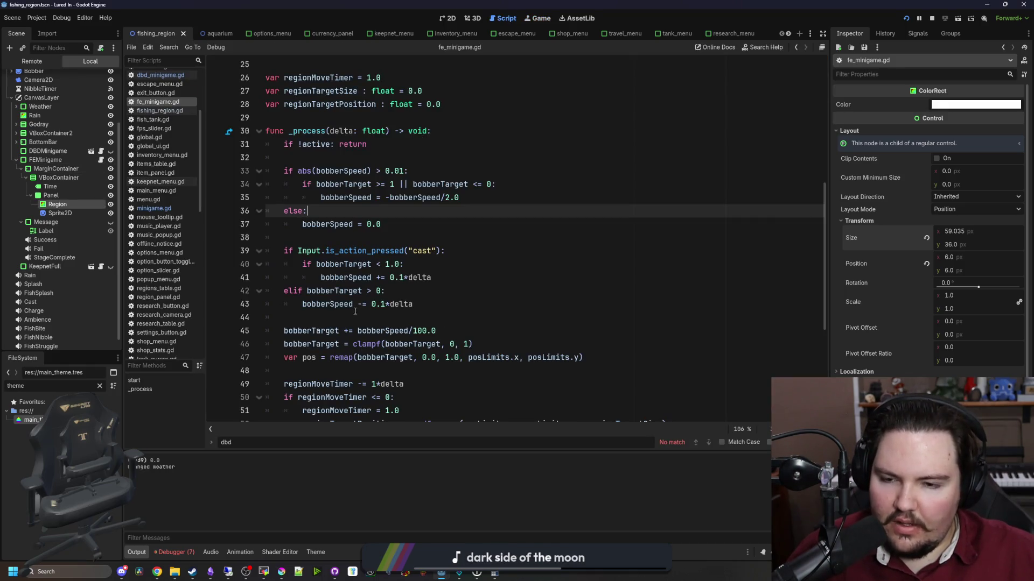
Insert an is_equal_approx() call on empty line 38.
{"action": "left_click", "coordinate": [354, 312]}
{"action": "left_click", "coordinate": [395, 235]}
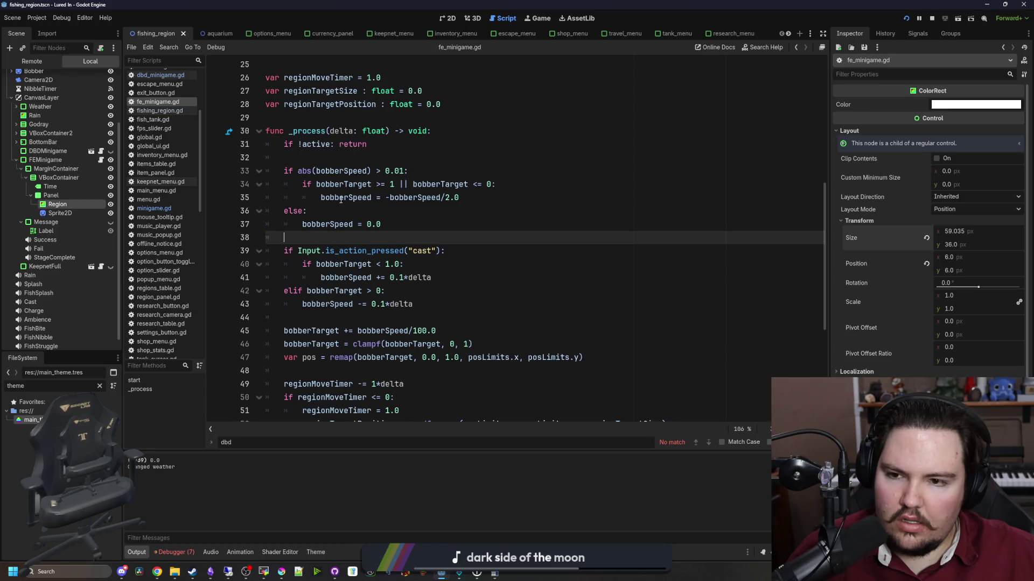
{"action": "left_click", "coordinate": [305, 211]}
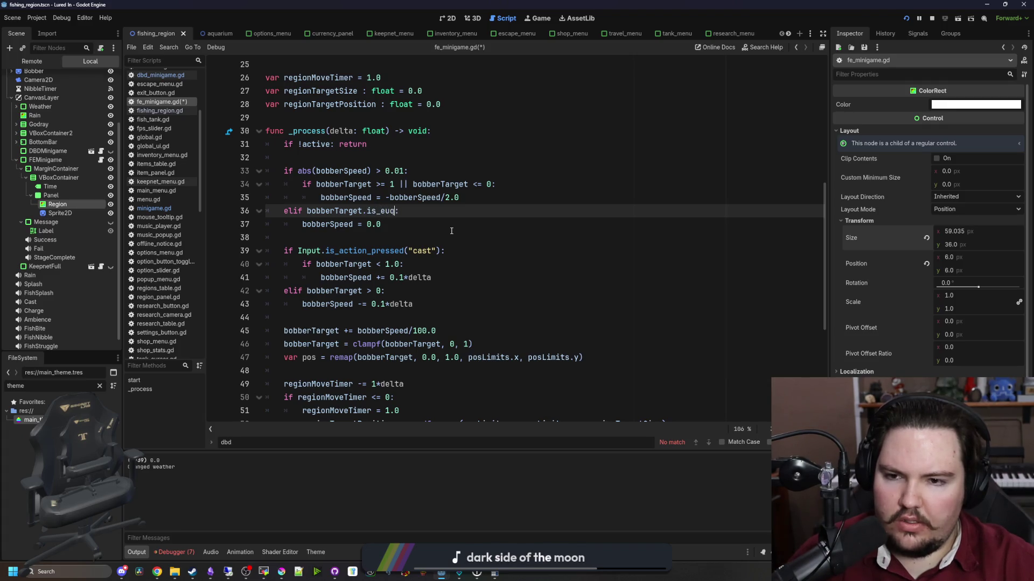
{"action": "type", "text": ":"}
{"action": "left_click", "coordinate": [387, 239]}
{"action": "type", "text": "quals"}
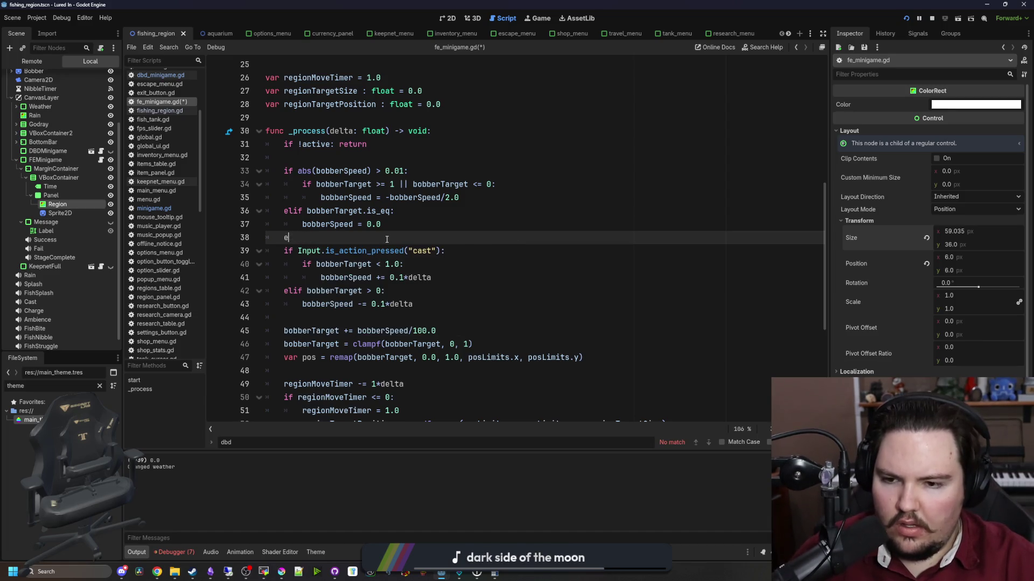
{"action": "type", "text": "_e"}
{"action": "key", "text": "Return"}
Make line 36 'elif is_equal_approx(bobberTarget, 0.0):', save, and run the minigame.
{"action": "left_click", "coordinate": [370, 239]}
{"action": "left_click_drag", "start_coordinate": [291, 238], "coordinate": [284, 238]}
{"action": "key", "text": "ctrl+c"}
{"action": "key", "text": "BackSpace"}
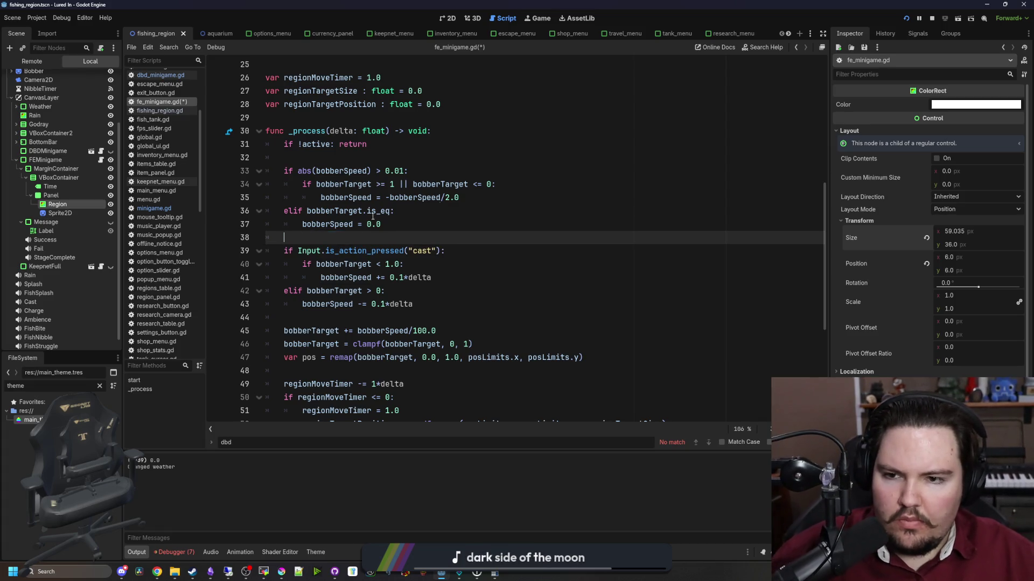
{"action": "left_click_drag", "start_coordinate": [391, 210], "coordinate": [308, 211]}
{"action": "key", "text": "ctrl+v"}
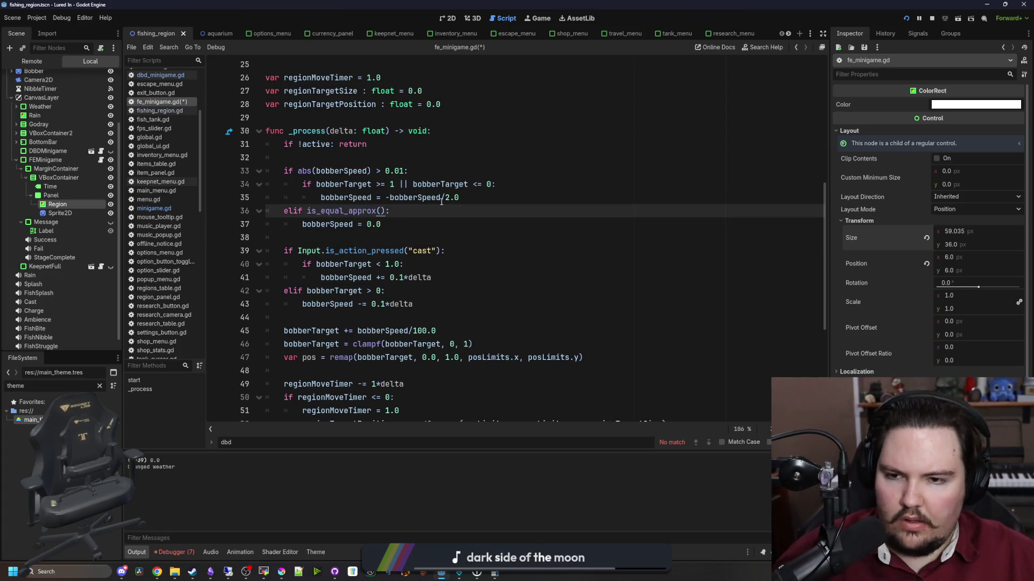
{"action": "type", "text": "bobberTarget,m "}
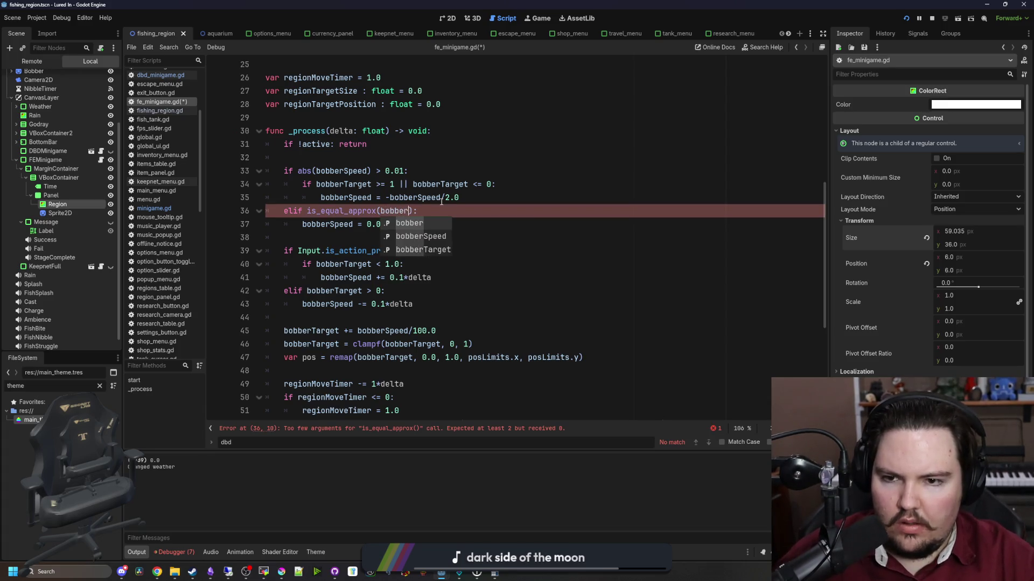
{"action": "type", "text": "0"}
{"action": "left_click", "coordinate": [488, 184]}
{"action": "key", "text": "ctrl+s"}
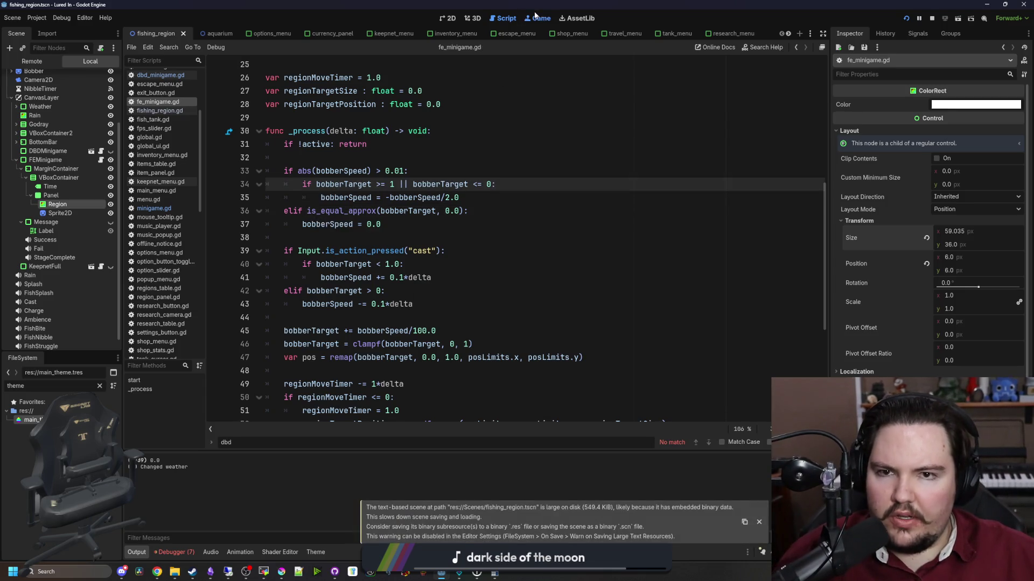
{"action": "left_click", "coordinate": [536, 18]}
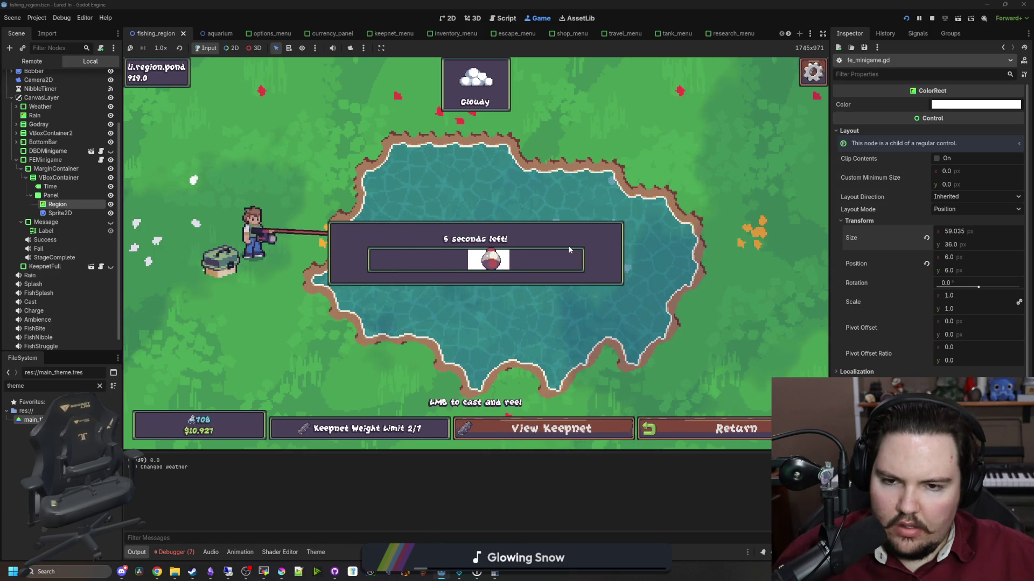
Stop the running game, save, and show the fishing minigame scene in the 2D view.
{"action": "left_click", "coordinate": [933, 19]}
{"action": "key", "text": "ctrl+s"}
{"action": "key", "text": "Down"}
{"action": "key", "text": "Down"}
{"action": "key", "text": "Down"}
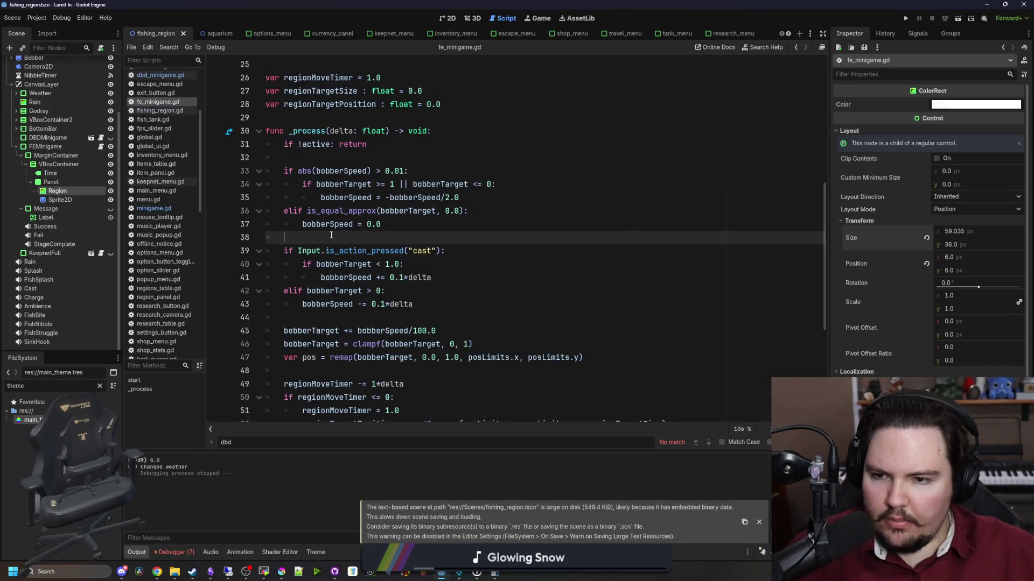
{"action": "double_click", "coordinate": [56, 190]}
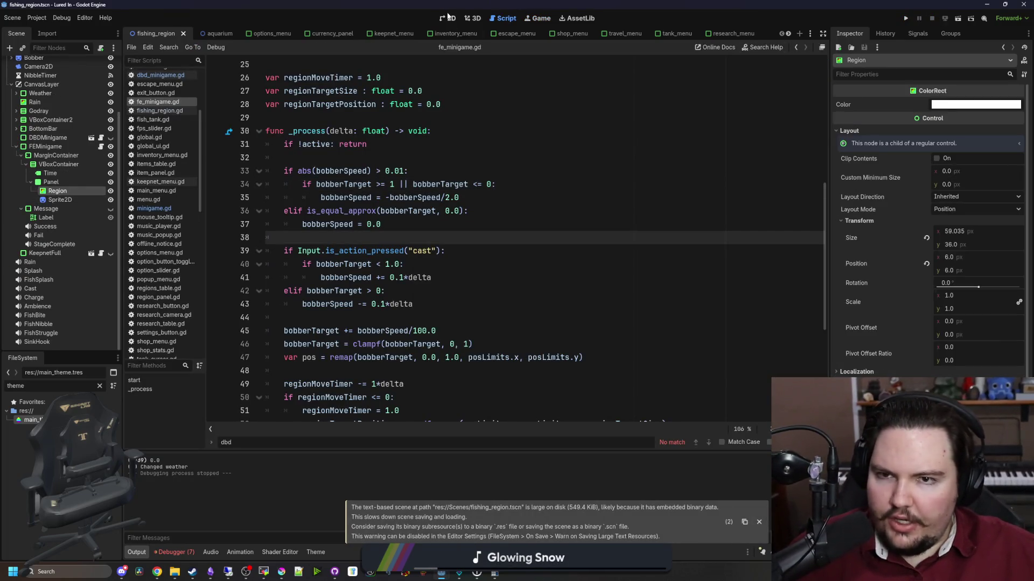
{"action": "scroll", "coordinate": [332, 266], "scroll_direction": "up", "scroll_amount": 3}
{"action": "key", "text": "ctrl+s"}
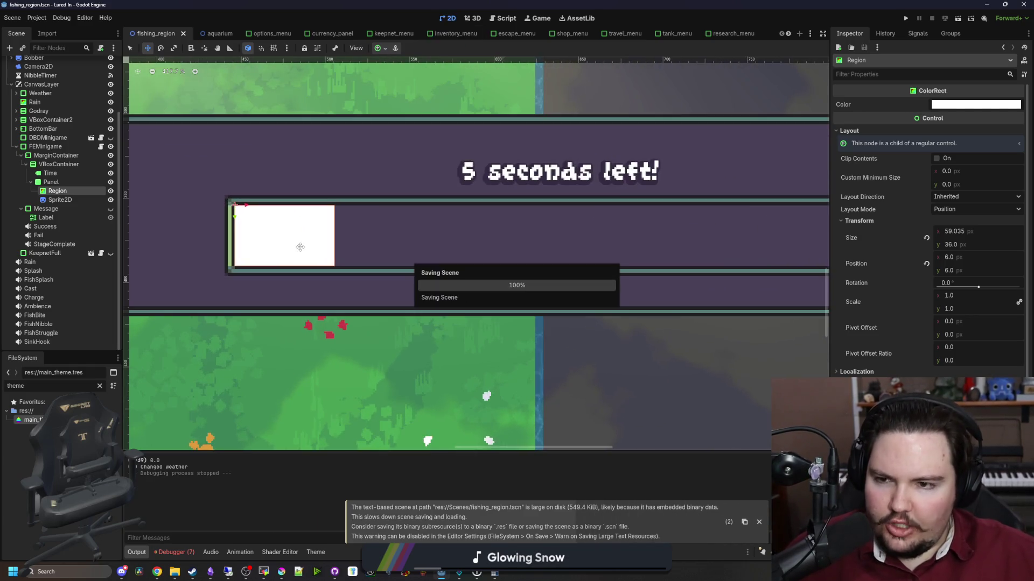
{"action": "scroll", "coordinate": [149, 238], "scroll_direction": "down", "scroll_amount": 1}
{"action": "scroll", "coordinate": [149, 239], "scroll_direction": "up", "scroll_amount": 2}
Change the Region node's type to Panel and assign a StyleBoxTexture to its panel style.
{"action": "right_click", "coordinate": [61, 193]}
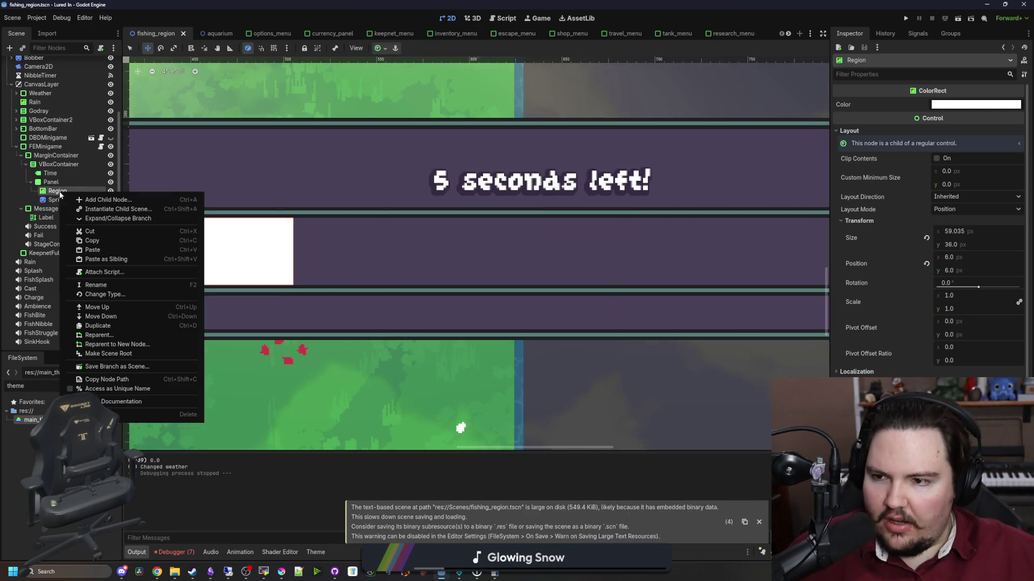
{"action": "left_click", "coordinate": [108, 295]}
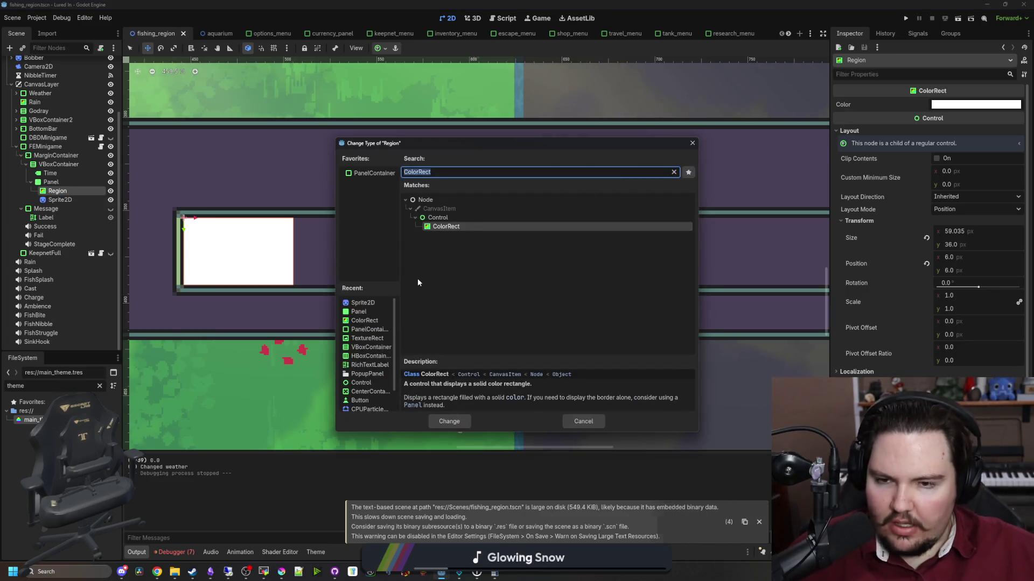
{"action": "double_click", "coordinate": [418, 279]}
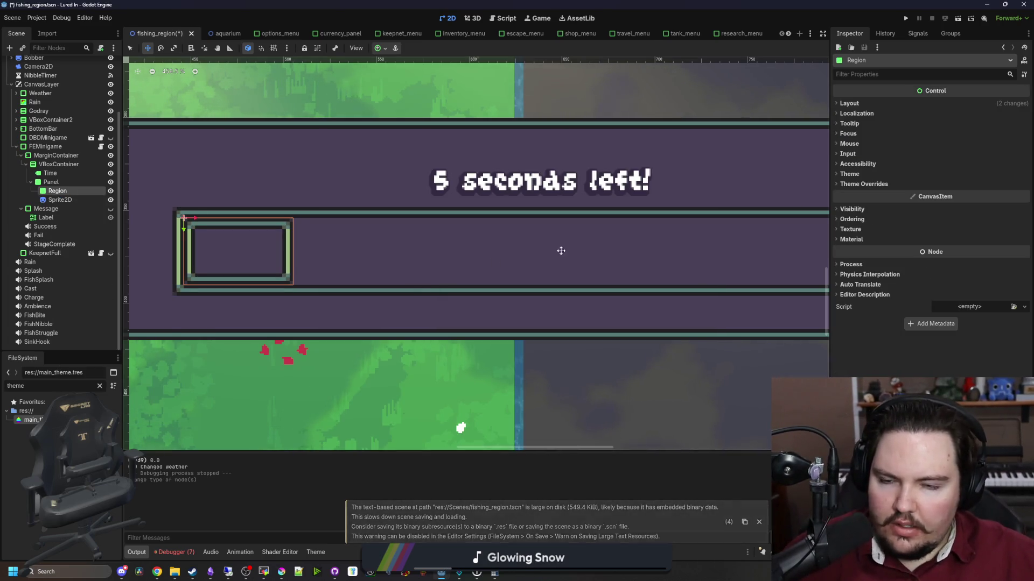
{"action": "left_click", "coordinate": [864, 275]}
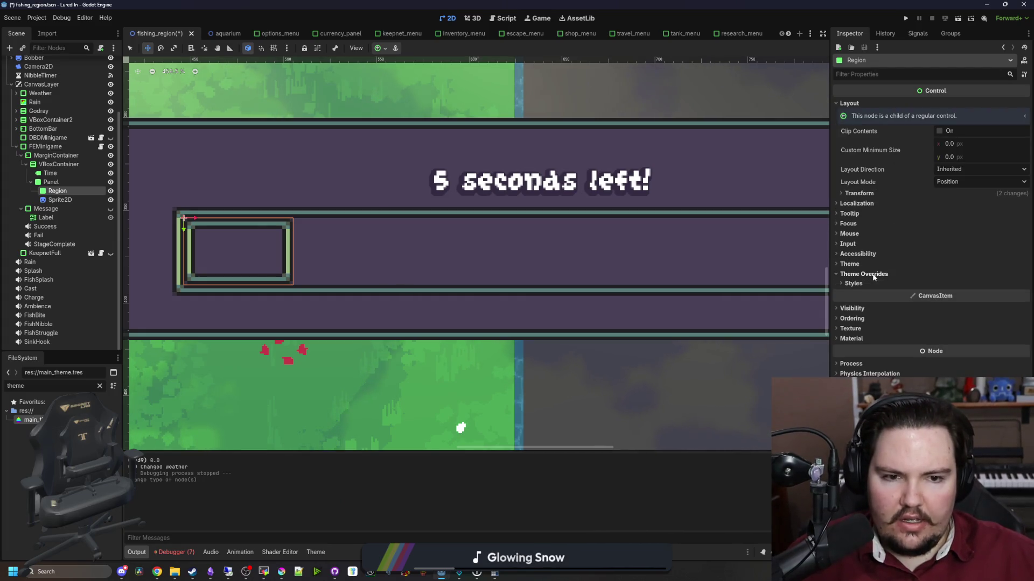
{"action": "left_click", "coordinate": [855, 284]}
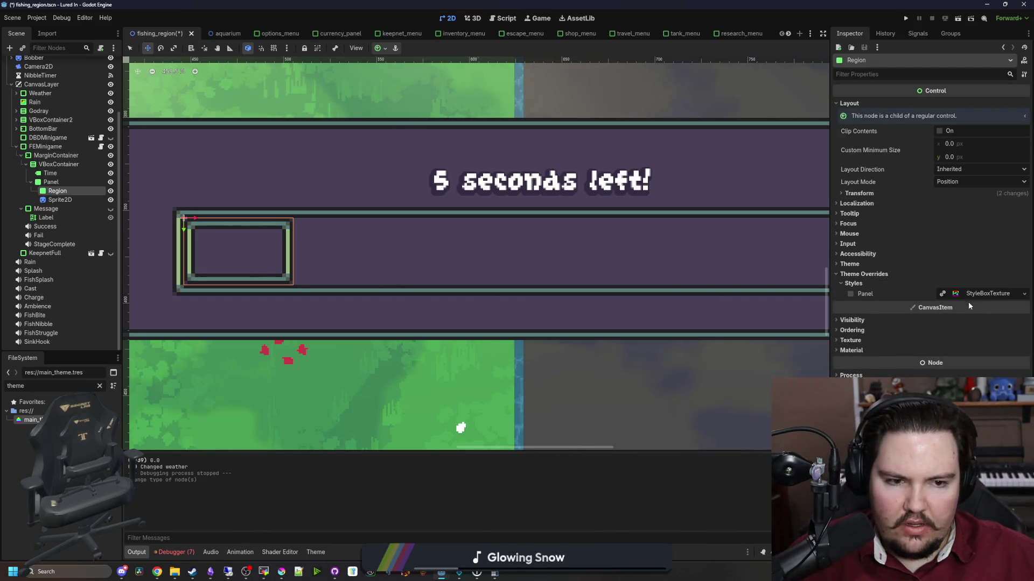
{"action": "left_click", "coordinate": [854, 294]}
{"action": "left_click", "coordinate": [977, 291]}
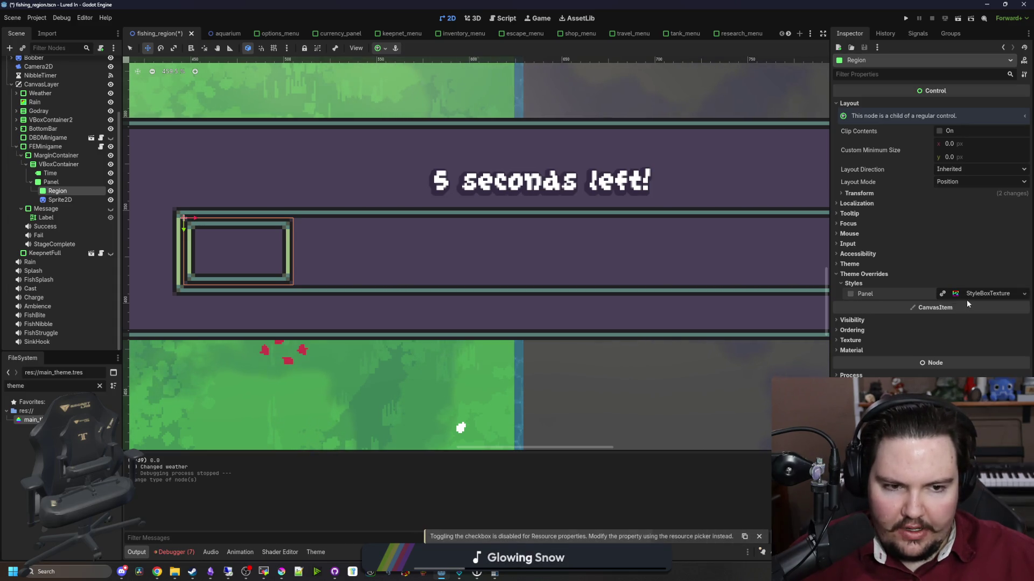
{"action": "left_click", "coordinate": [974, 318]}
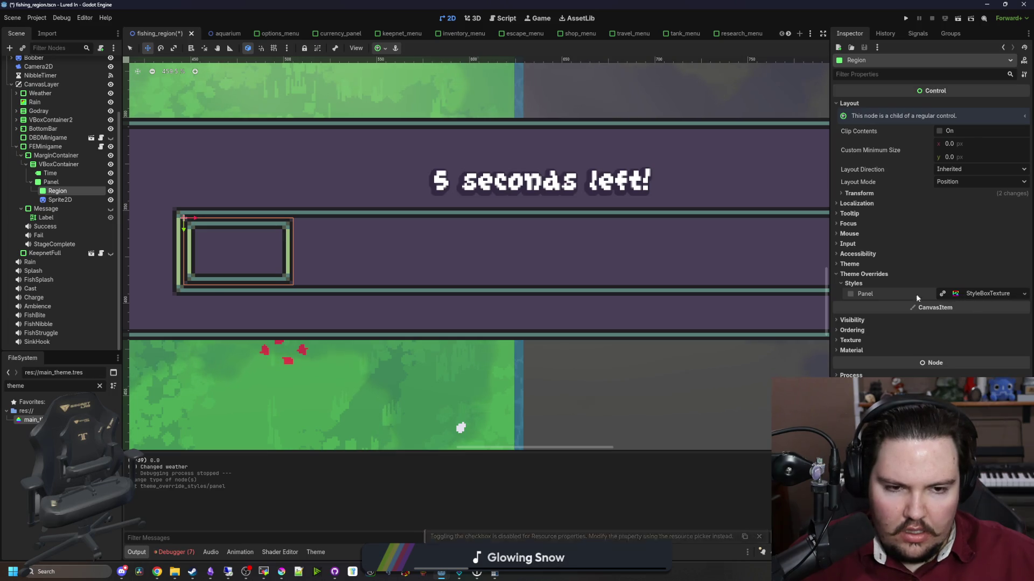
Enable the Region's panel style override with a fresh, blank StyleBoxTexture.
{"action": "left_click", "coordinate": [849, 294]}
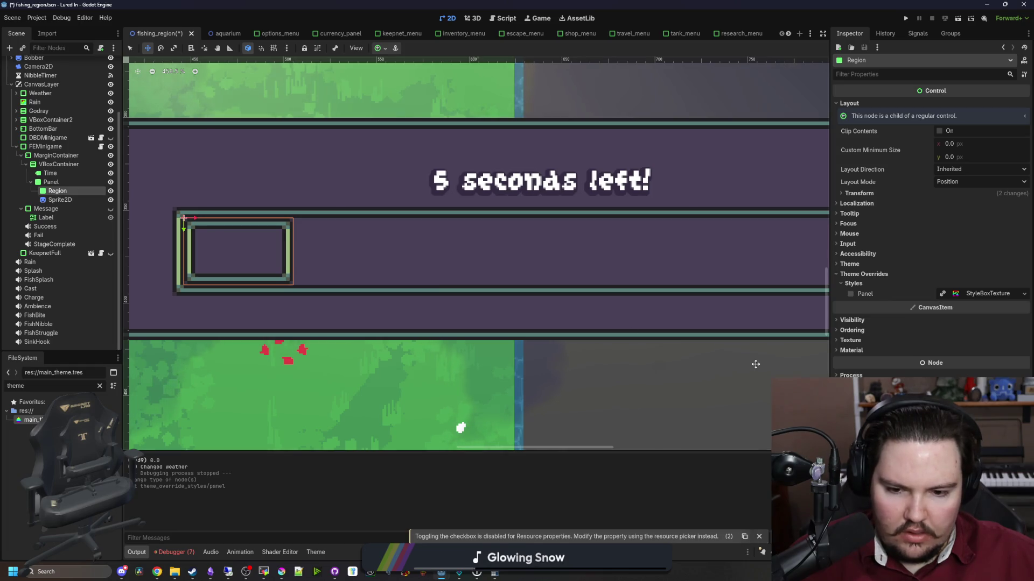
{"action": "left_click", "coordinate": [988, 293]}
{"action": "left_click", "coordinate": [1024, 293]}
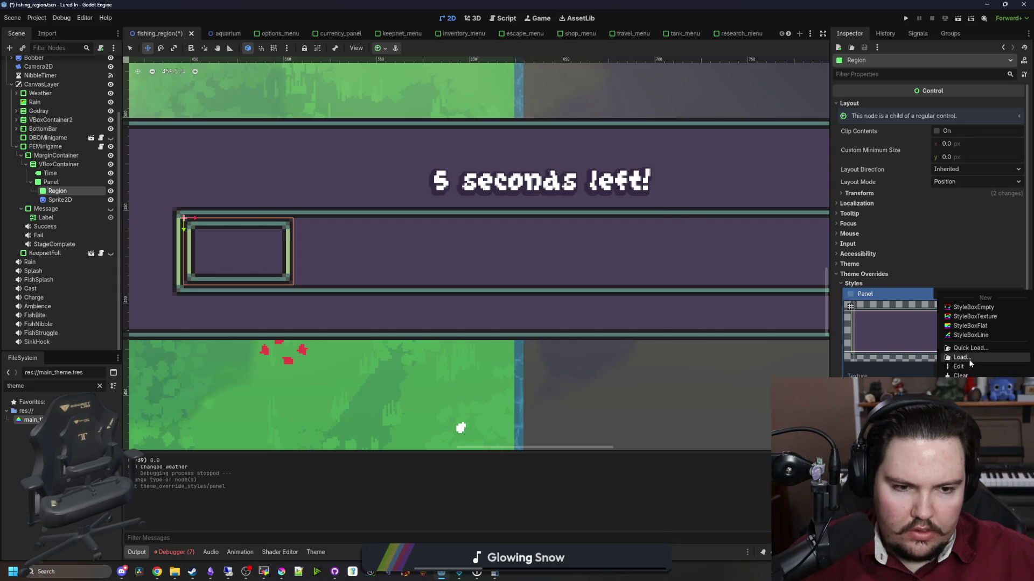
{"action": "left_click", "coordinate": [966, 375]}
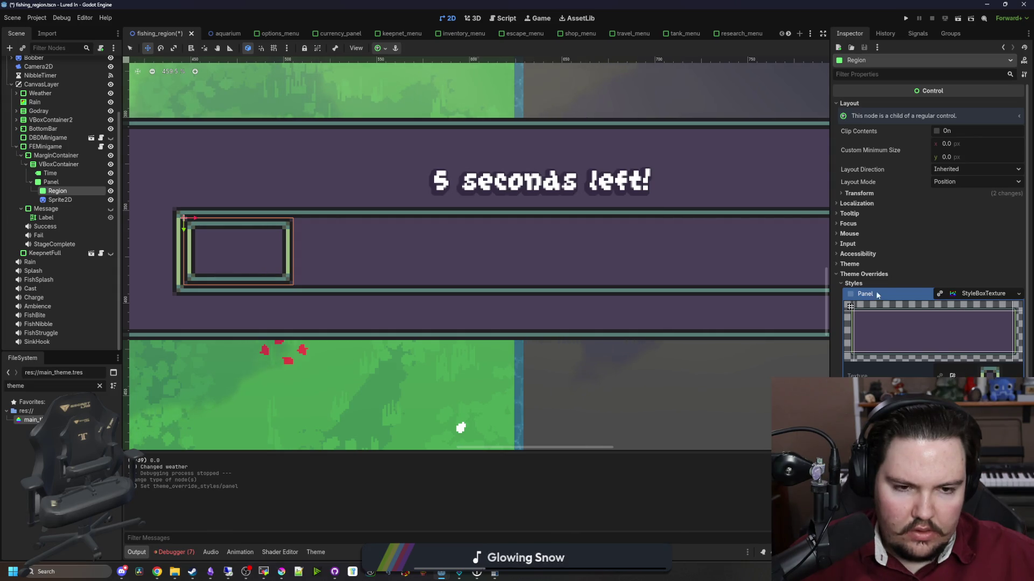
{"action": "left_click", "coordinate": [849, 284]}
{"action": "left_click", "coordinate": [849, 286]}
{"action": "left_click", "coordinate": [849, 286]}
{"action": "left_click", "coordinate": [952, 294]}
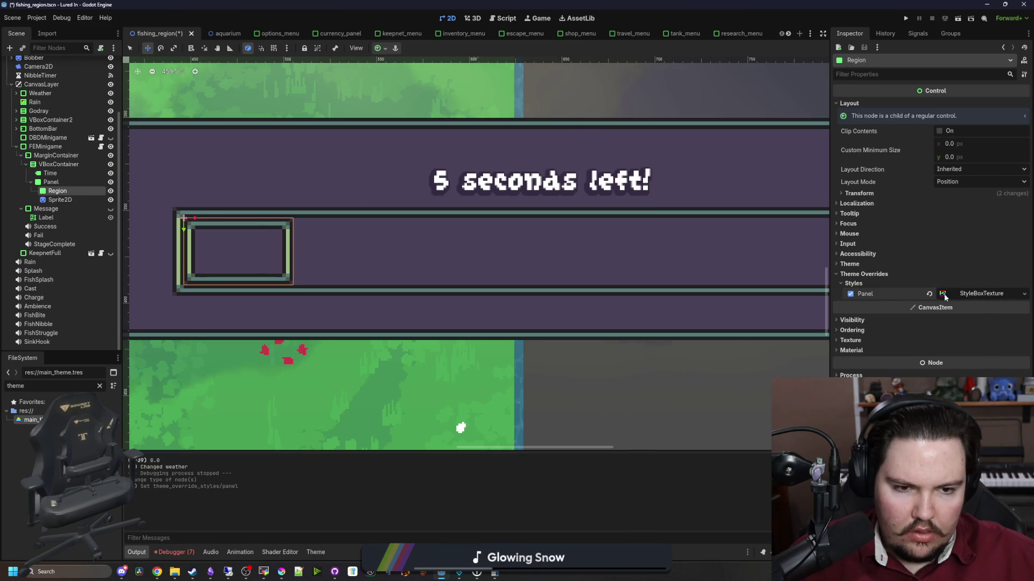
{"action": "left_click", "coordinate": [850, 294]}
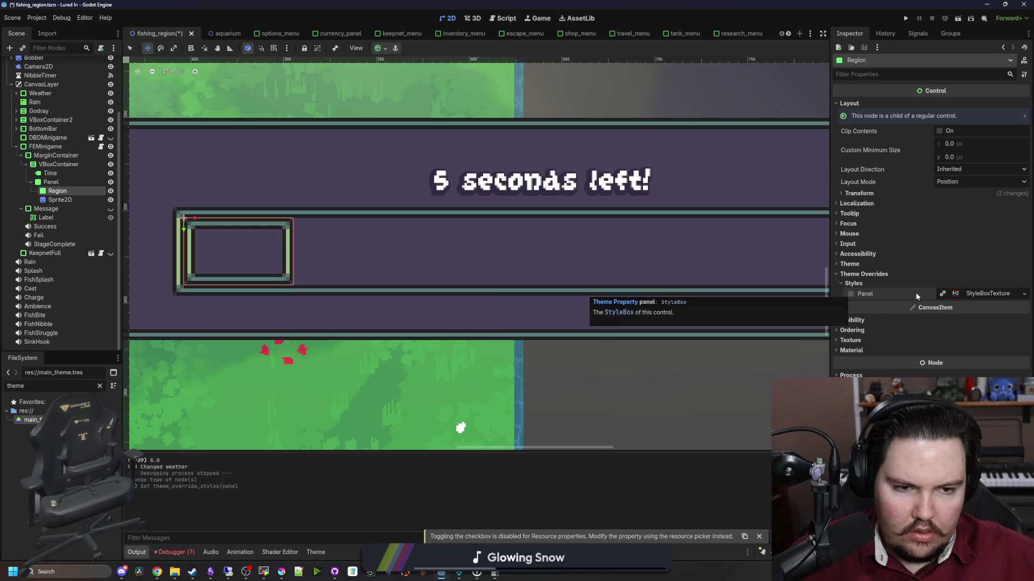
{"action": "left_click", "coordinate": [961, 296]}
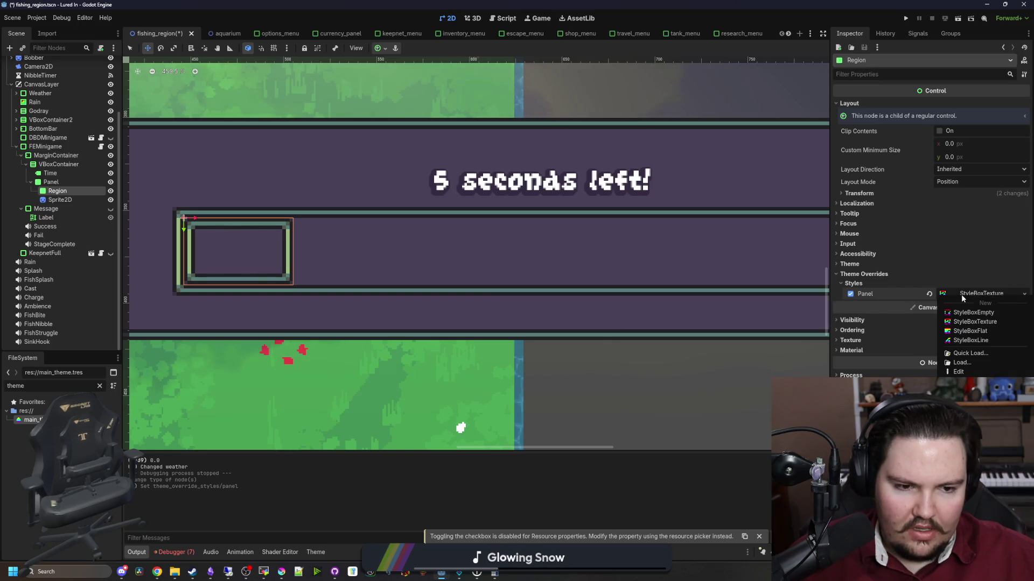
{"action": "left_click", "coordinate": [987, 321]}
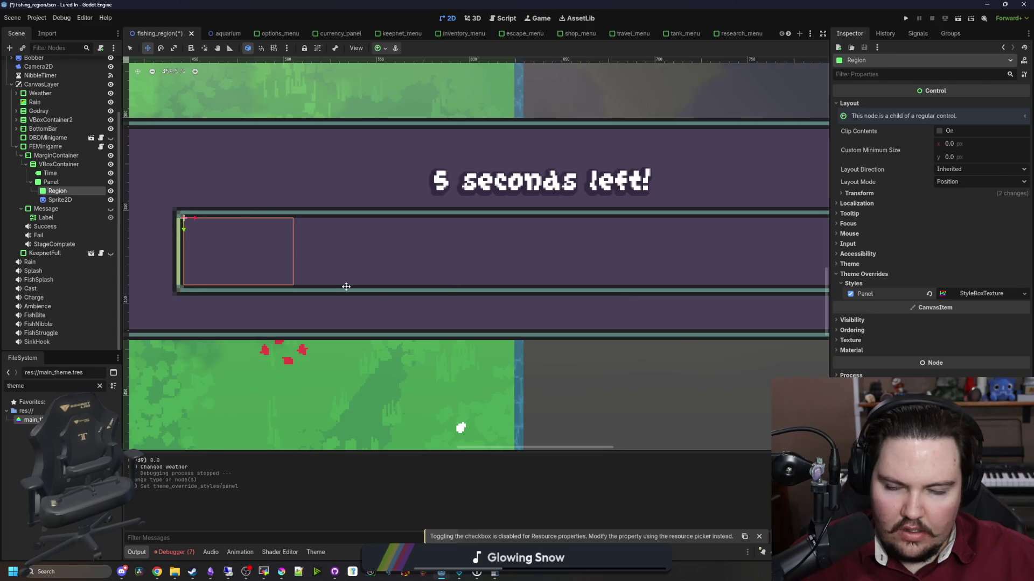
{"action": "scroll", "coordinate": [355, 286], "scroll_direction": "down", "scroll_amount": 2}
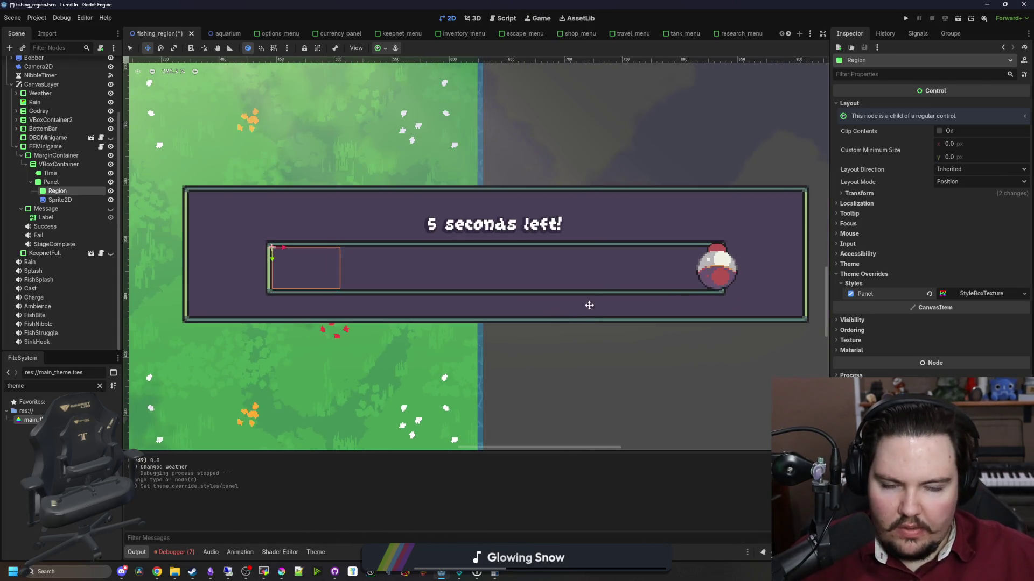
{"action": "scroll", "coordinate": [591, 311], "scroll_direction": "up", "scroll_amount": 1}
{"action": "left_click", "coordinate": [1024, 293]}
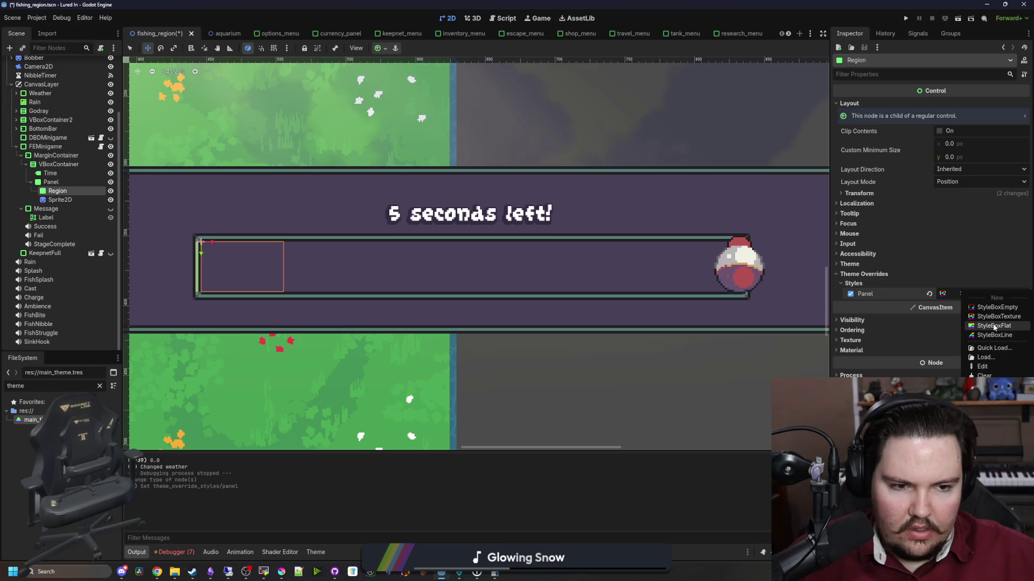
Replace the panel style with a StyleBoxFlat and set all four corner radii to 8.
{"action": "left_click", "coordinate": [993, 325]}
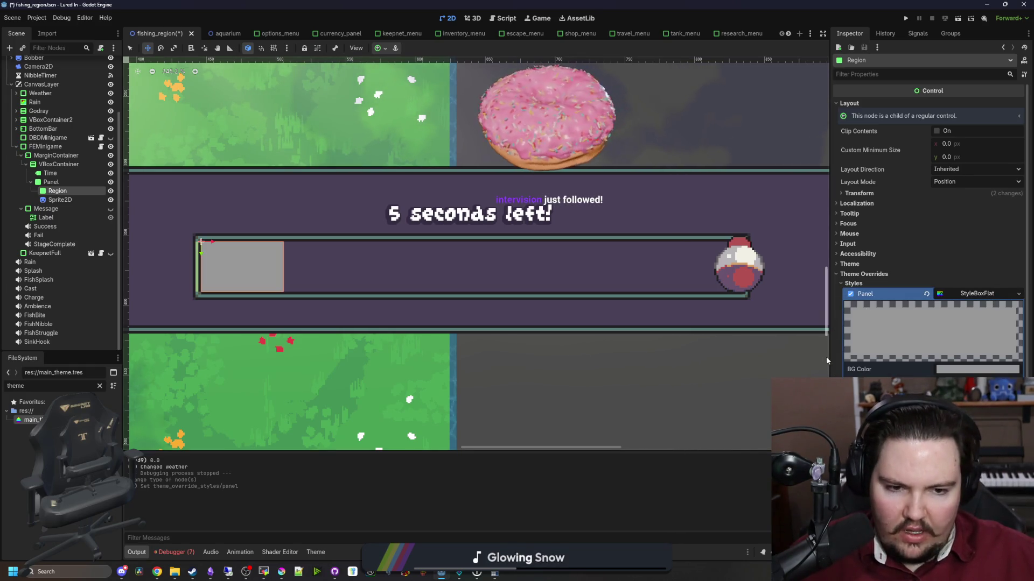
{"action": "left_click_drag", "start_coordinate": [830, 409], "coordinate": [658, 415]}
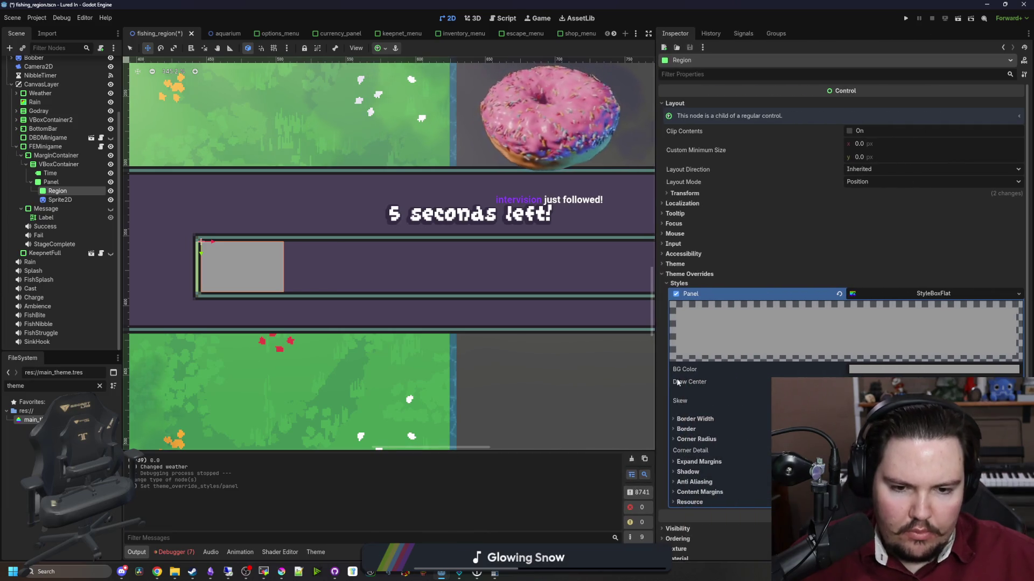
{"action": "left_click", "coordinate": [696, 439]}
{"action": "mouse_move", "coordinate": [916, 462]}
{"action": "left_mouse_down"}
{"action": "mouse_move", "coordinate": [931, 462]}
{"action": "mouse_move", "coordinate": [932, 487]}
{"action": "mouse_move", "coordinate": [936, 474]}
{"action": "left_mouse_up"}
{"action": "left_click_drag", "start_coordinate": [915, 462], "coordinate": [937, 462]}
{"action": "left_click_drag", "start_coordinate": [916, 450], "coordinate": [937, 449]}
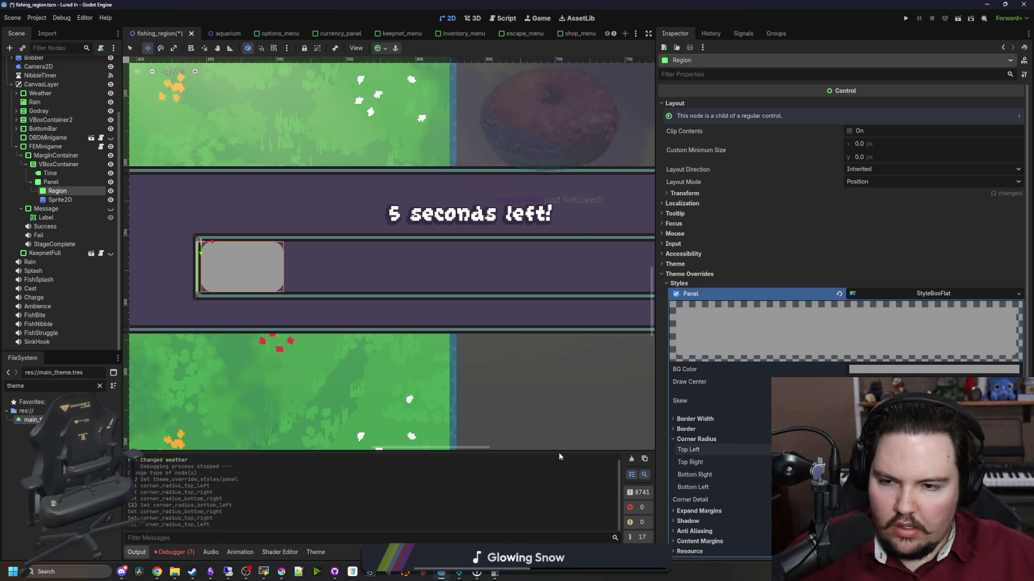
Reselect the Region node to review the rounded panel, then switch to Krita showing icon_bobber.png.
{"action": "scroll", "coordinate": [219, 312], "scroll_direction": "down", "scroll_amount": 4}
{"action": "left_click", "coordinate": [45, 227]}
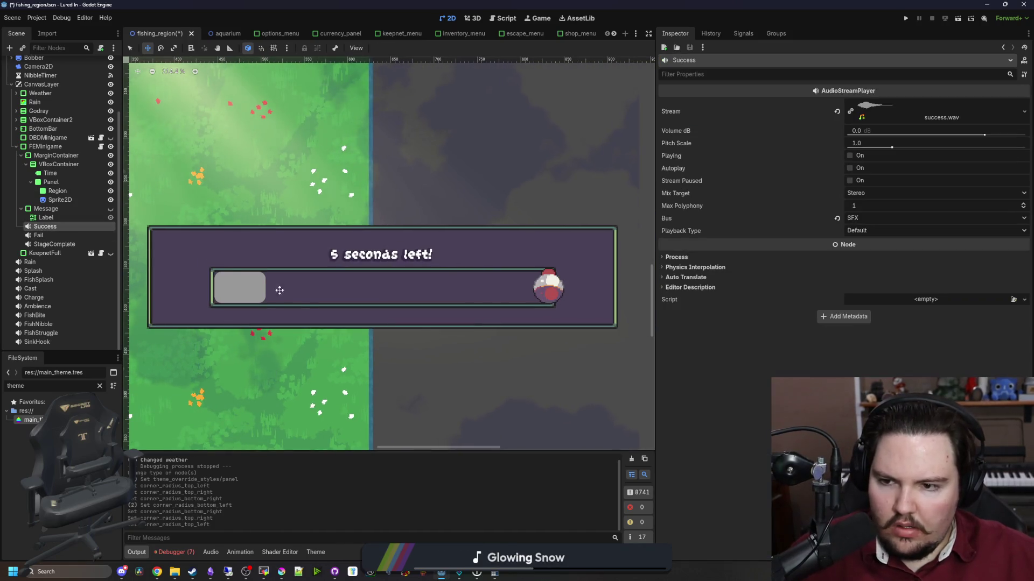
{"action": "scroll", "coordinate": [270, 286], "scroll_direction": "up", "scroll_amount": 3}
{"action": "left_click", "coordinate": [58, 193]}
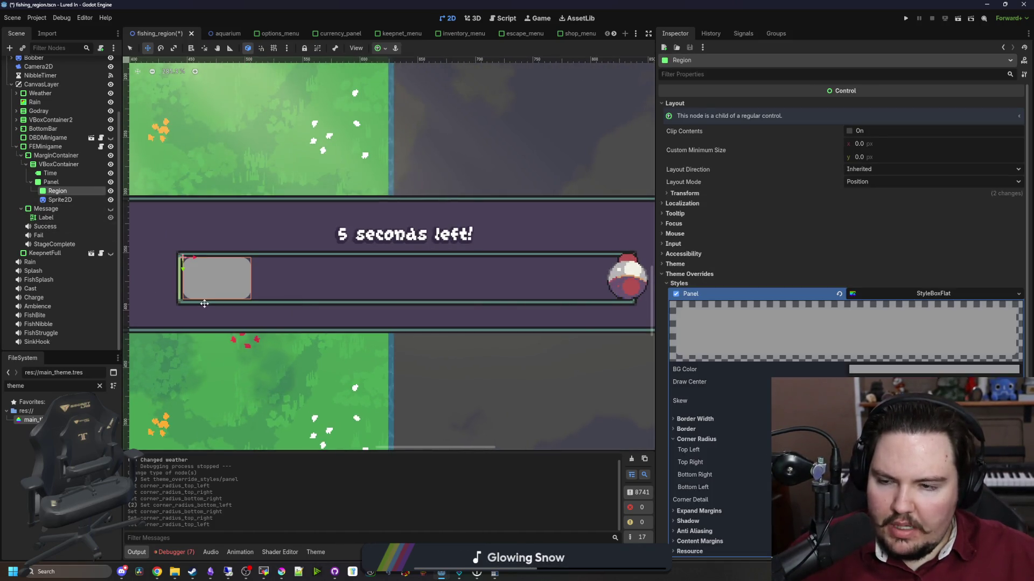
{"action": "scroll", "coordinate": [205, 304], "scroll_direction": "up", "scroll_amount": 5}
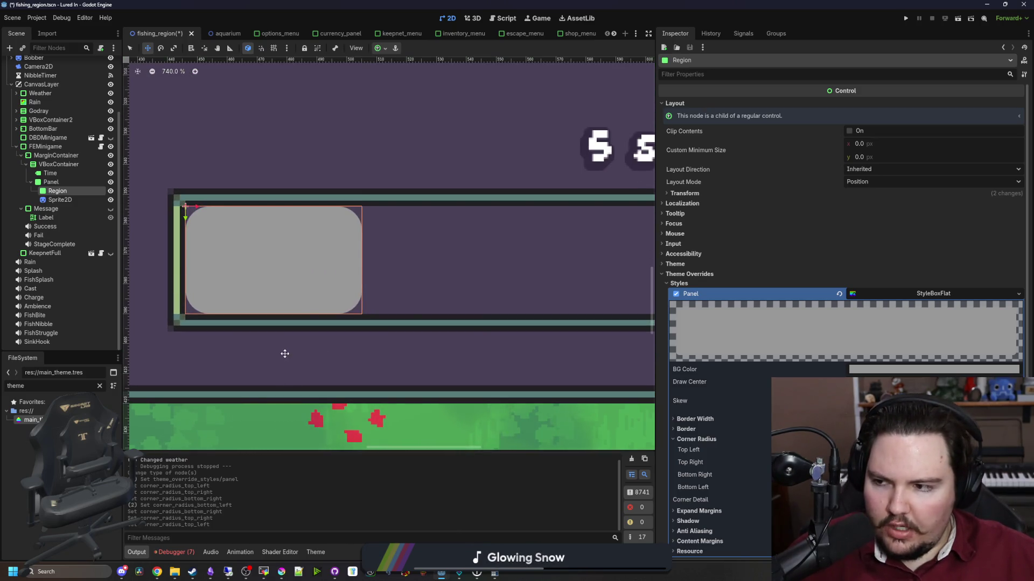
{"action": "scroll", "coordinate": [740, 398], "scroll_direction": "down", "scroll_amount": 3}
{"action": "mouse_move", "coordinate": [281, 572]}
{"action": "left_click", "coordinate": [300, 533]}
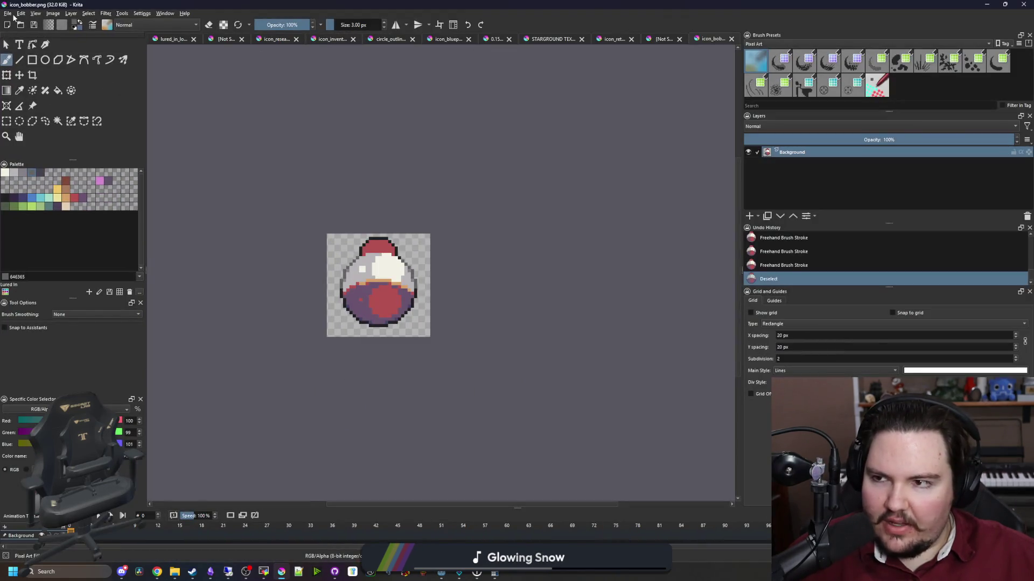
Create a new 32×32 document in Krita and clear its canvas to transparent.
{"action": "left_click", "coordinate": [8, 13]}
{"action": "left_click", "coordinate": [24, 22]}
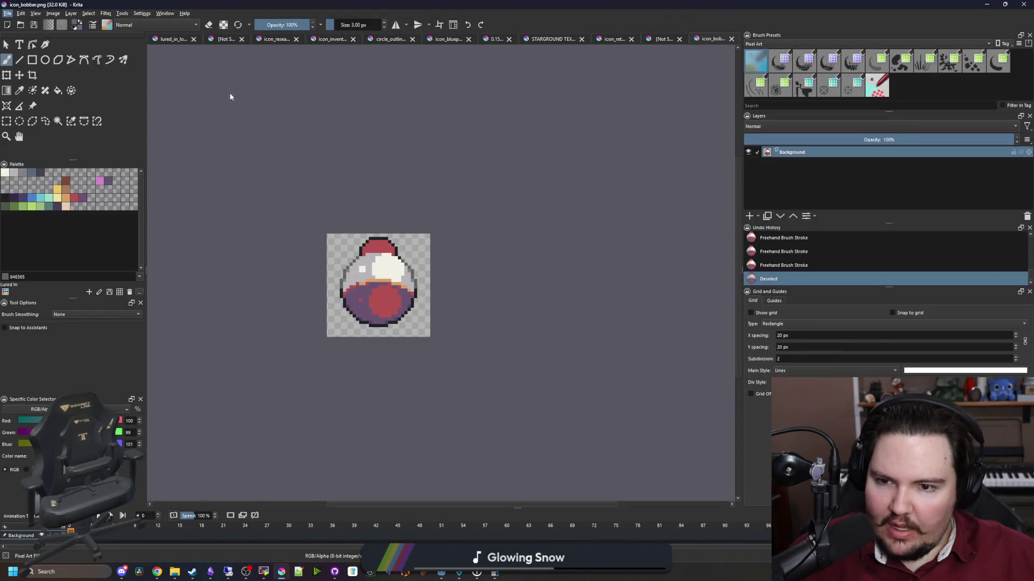
{"action": "left_click", "coordinate": [588, 386]}
{"action": "left_click", "coordinate": [6, 121]}
{"action": "scroll", "coordinate": [358, 227], "scroll_direction": "down", "scroll_amount": 3}
{"action": "left_click_drag", "start_coordinate": [242, 144], "coordinate": [634, 427]}
{"action": "key", "text": "Delete"}
{"action": "key", "text": "ctrl+shift+a"}
Flood-fill the whole canvas with solid blue (#4b80ca) from the palette.
{"action": "scroll", "coordinate": [408, 224], "scroll_direction": "up", "scroll_amount": 1}
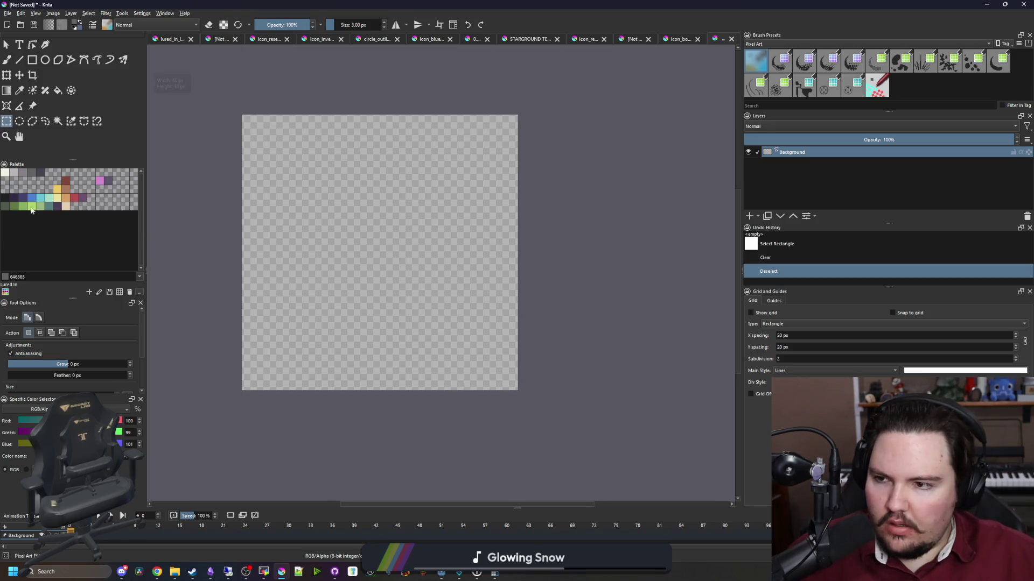
{"action": "left_click", "coordinate": [31, 200]}
{"action": "key", "text": "f"}
{"action": "left_click", "coordinate": [325, 235]}
{"action": "scroll", "coordinate": [324, 233], "scroll_direction": "up", "scroll_amount": 1}
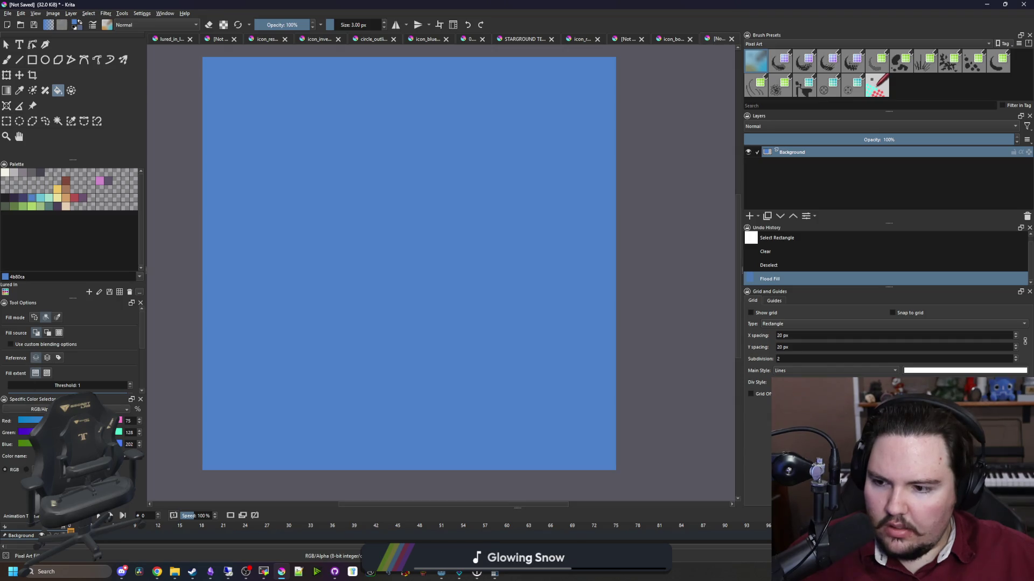
Paint darker-blue motif pixels at the top-left corner and in the motif's third row.
{"action": "left_click", "coordinate": [26, 470]}
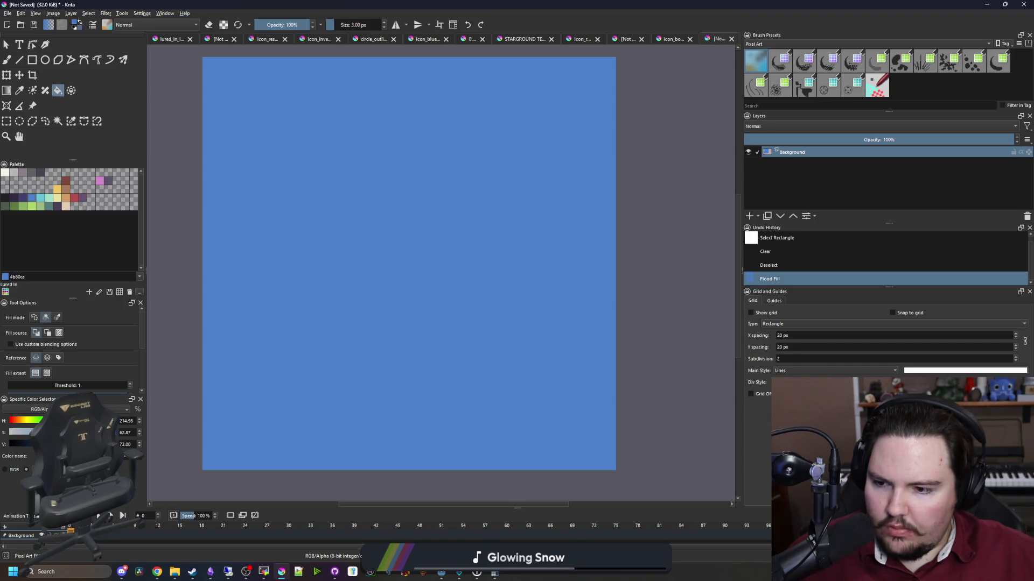
{"action": "key", "text": "b"}
{"action": "scroll", "coordinate": [296, 219], "scroll_direction": "up", "scroll_amount": 1}
{"action": "scroll", "coordinate": [296, 251], "scroll_direction": "up", "scroll_amount": 1}
{"action": "mouse_move", "coordinate": [277, 190]}
{"action": "left_mouse_down"}
{"action": "mouse_move", "coordinate": [297, 236]}
{"action": "mouse_move", "coordinate": [384, 226]}
{"action": "mouse_move", "coordinate": [377, 239]}
{"action": "mouse_move", "coordinate": [411, 246]}
{"action": "mouse_move", "coordinate": [419, 229]}
{"action": "left_mouse_up"}
{"action": "left_click", "coordinate": [288, 203]}
{"action": "left_click", "coordinate": [294, 259]}
{"action": "scroll", "coordinate": [379, 321], "scroll_direction": "down", "scroll_amount": 3}
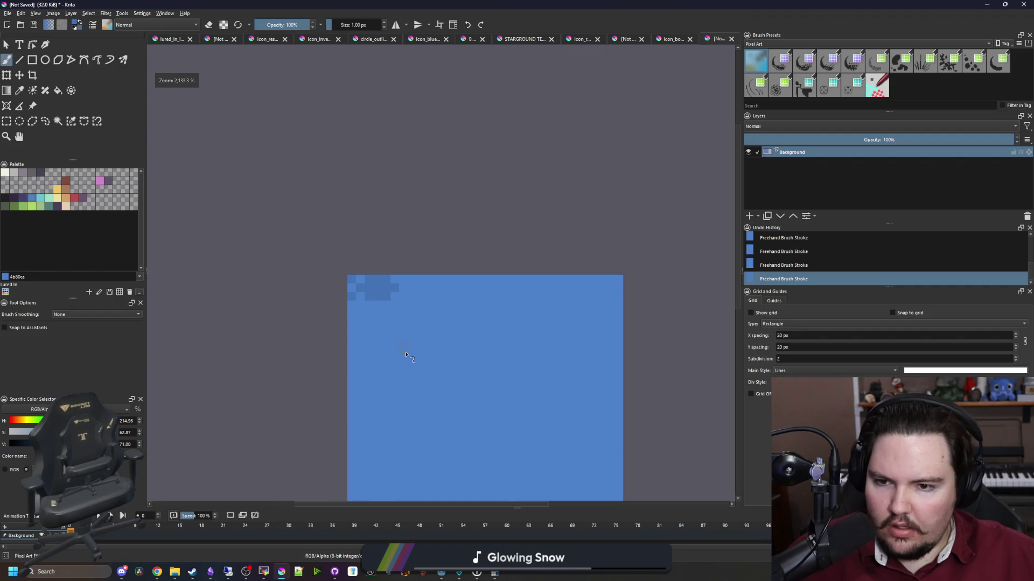
{"action": "scroll", "coordinate": [418, 302], "scroll_direction": "up", "scroll_amount": 3}
{"action": "left_click", "coordinate": [329, 277]}
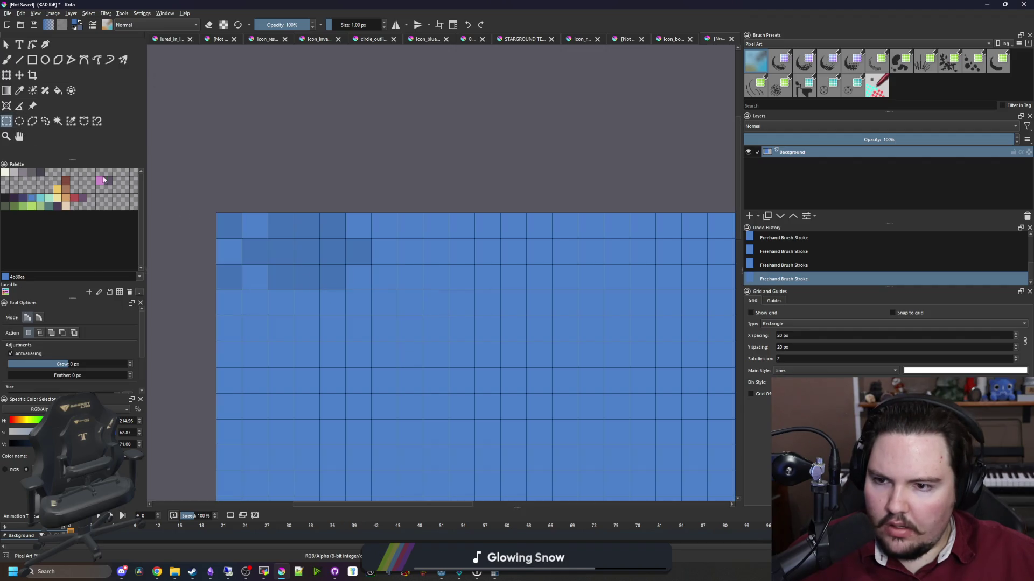
{"action": "left_click", "coordinate": [255, 278]}
Erase stray pixels, restore them to plain blue, and extend the dark motif rightward.
{"action": "key", "text": "e"}
{"action": "left_click", "coordinate": [281, 225]}
{"action": "left_click", "coordinate": [281, 277]}
{"action": "left_click", "coordinate": [309, 316], "text": "ctrl"}
{"action": "key", "text": "e"}
{"action": "left_click", "coordinate": [280, 277]}
{"action": "left_click", "coordinate": [280, 225]}
{"action": "left_click", "coordinate": [329, 240], "text": "ctrl"}
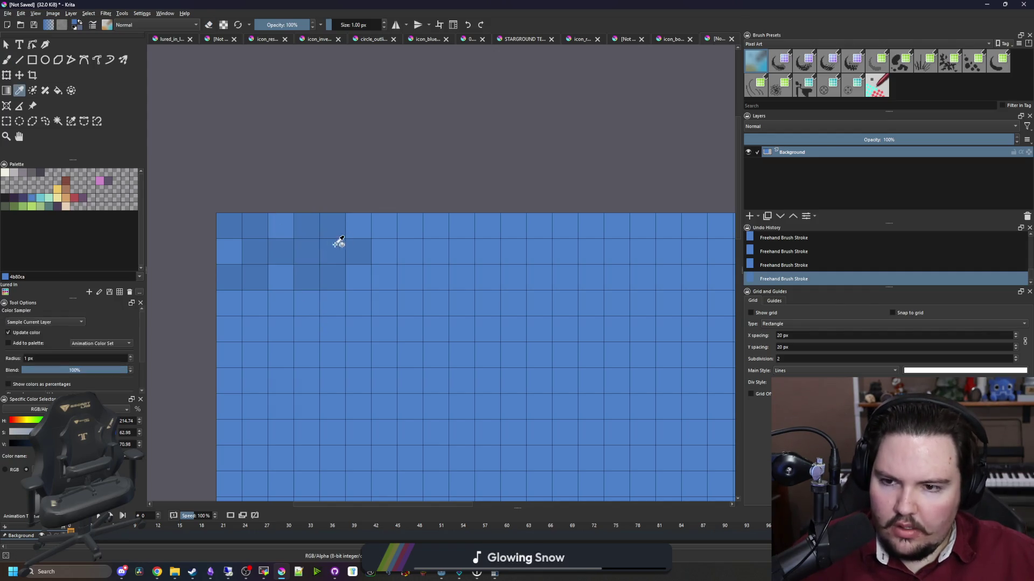
{"action": "left_click", "coordinate": [358, 225]}
{"action": "left_click", "coordinate": [358, 277]}
{"action": "left_click", "coordinate": [383, 250]}
{"action": "scroll", "coordinate": [282, 282], "scroll_direction": "down", "scroll_amount": 2}
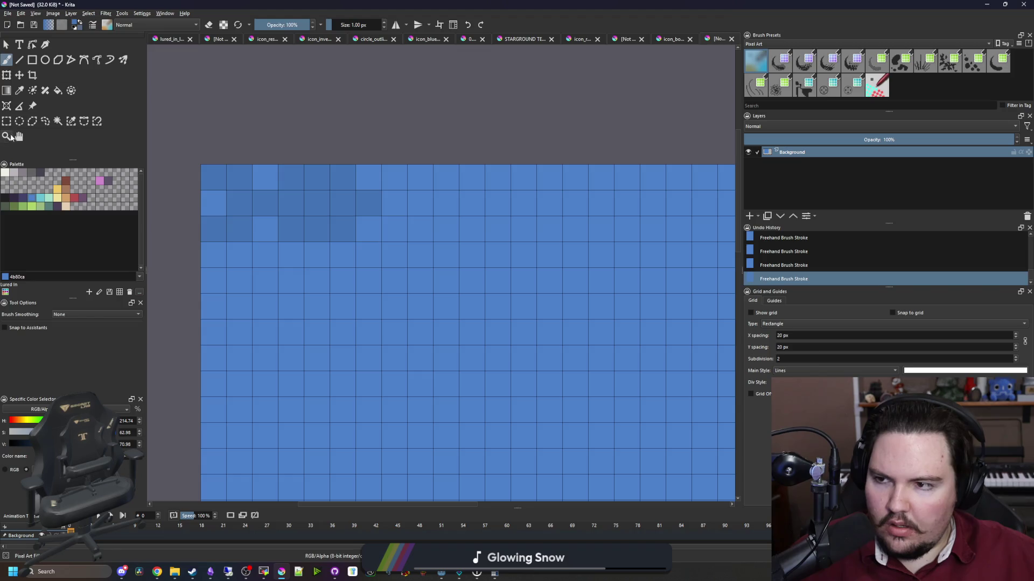
Copy the finished 7 × 3 px motif and place two pasted copies beside and below it.
{"action": "key", "text": "ctrl+r"}
{"action": "mouse_move", "coordinate": [213, 237]}
{"action": "left_mouse_down"}
{"action": "mouse_move", "coordinate": [369, 173]}
{"action": "mouse_move", "coordinate": [397, 208]}
{"action": "mouse_move", "coordinate": [467, 202]}
{"action": "left_mouse_up"}
{"action": "key", "text": "ctrl+c"}
{"action": "key", "text": "minus"}
{"action": "key", "text": "ctrl+t"}
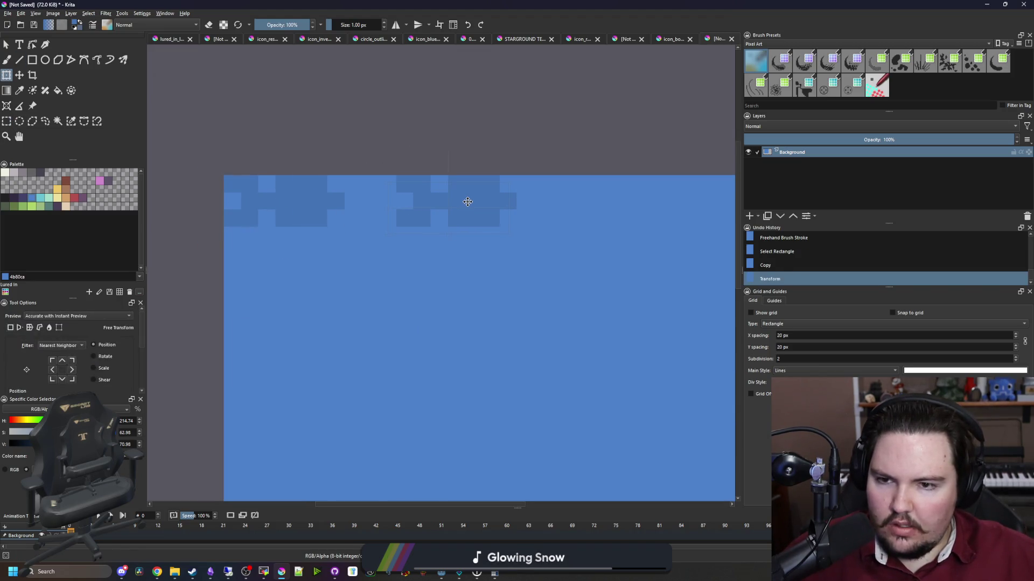
{"action": "key", "text": "Return"}
{"action": "key", "text": "ctrl+t"}
{"action": "mouse_move", "coordinate": [307, 190]}
{"action": "left_mouse_down"}
{"action": "mouse_move", "coordinate": [393, 277]}
{"action": "mouse_move", "coordinate": [393, 259]}
{"action": "mouse_move", "coordinate": [383, 259]}
{"action": "left_mouse_up"}
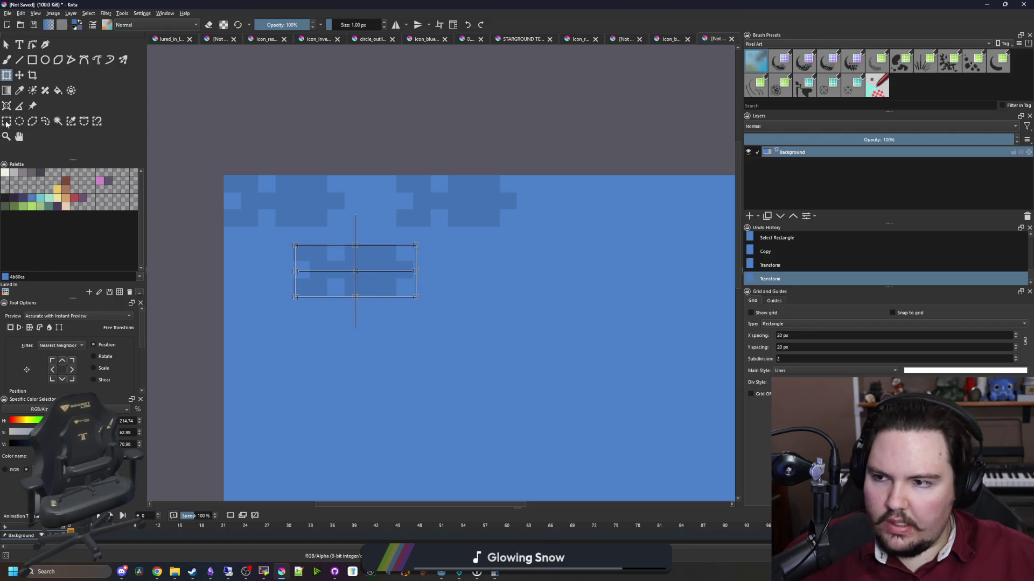
Crop the image to an 18×18 px square.
{"action": "left_click", "coordinate": [6, 123]}
{"action": "left_click", "coordinate": [226, 178]}
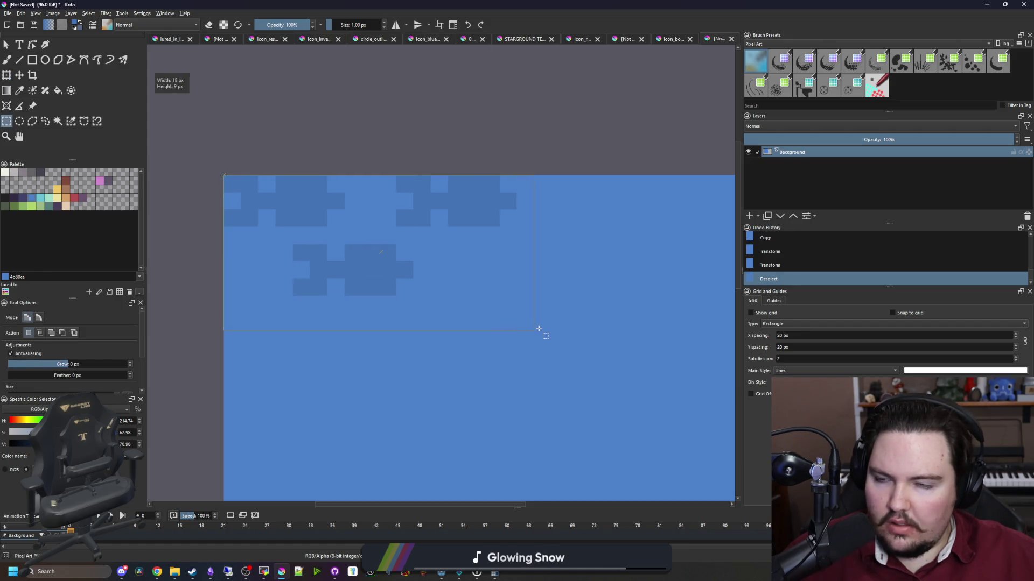
{"action": "left_click_drag", "start_coordinate": [539, 329], "coordinate": [541, 365]}
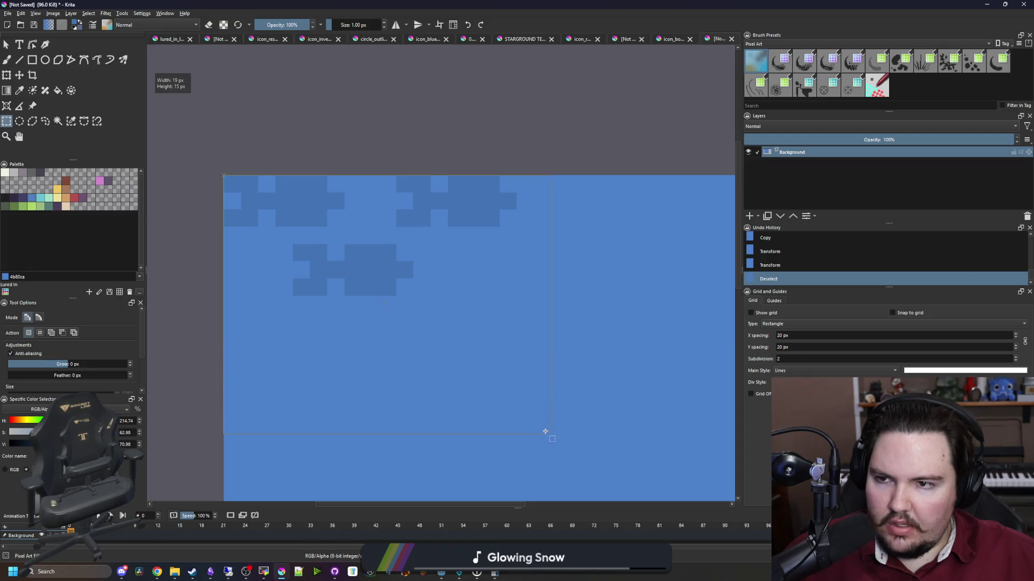
{"action": "left_click_drag", "start_coordinate": [537, 477], "coordinate": [535, 485]}
{"action": "left_click", "coordinate": [33, 74]}
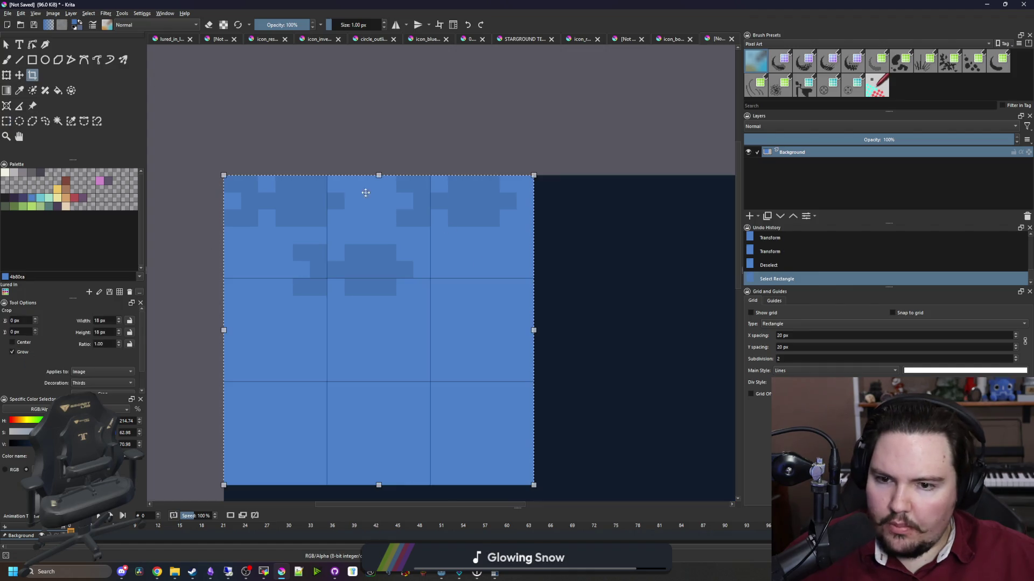
{"action": "key", "text": "Return"}
Paste motif copies lower down the tile, including one cut off at the bottom-left edge.
{"action": "key", "text": "ctrl+r"}
{"action": "mouse_move", "coordinate": [292, 266]}
{"action": "left_mouse_down"}
{"action": "mouse_move", "coordinate": [413, 218]}
{"action": "mouse_move", "coordinate": [307, 302]}
{"action": "left_mouse_up"}
{"action": "key", "text": "ctrl+c"}
{"action": "key", "text": "ctrl+t"}
{"action": "key", "text": "Return"}
{"action": "mouse_move", "coordinate": [395, 232]}
{"action": "left_mouse_down"}
{"action": "mouse_move", "coordinate": [404, 369]}
{"action": "mouse_move", "coordinate": [415, 363]}
{"action": "left_mouse_up"}
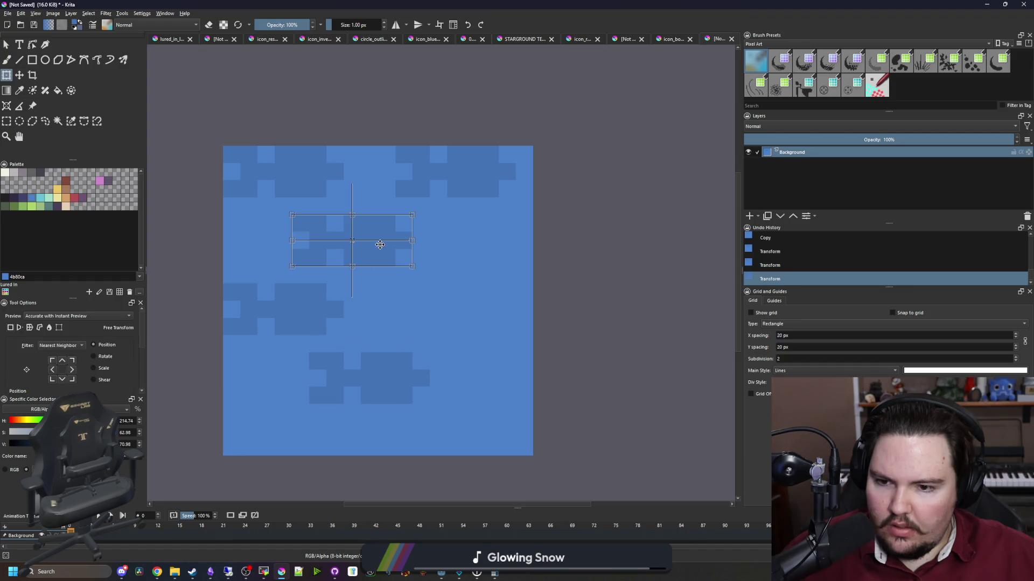
{"action": "left_click_drag", "start_coordinate": [381, 245], "coordinate": [312, 456]}
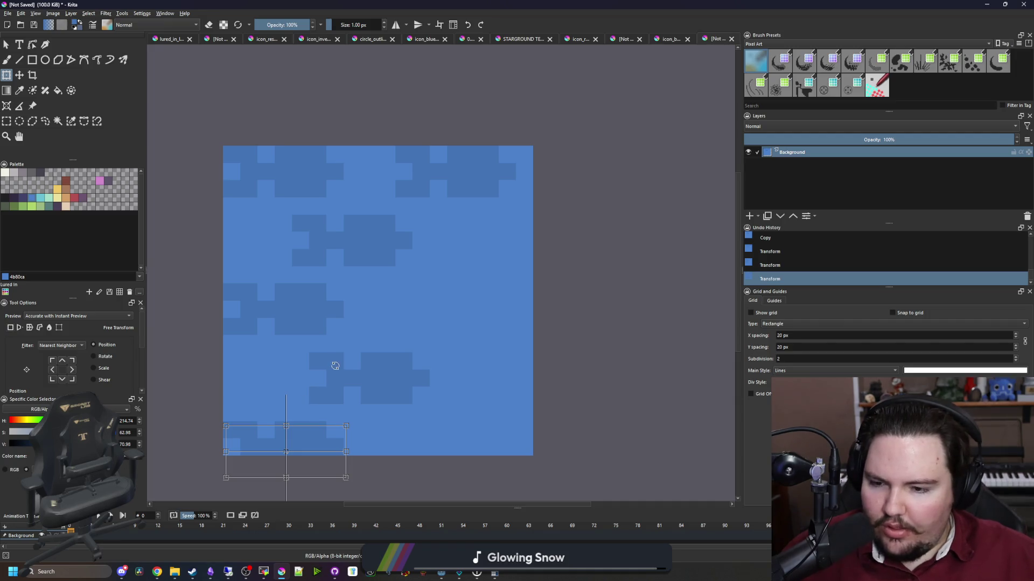
{"action": "key", "text": "ctrl+shift+a"}
{"action": "left_click", "coordinate": [53, 13]}
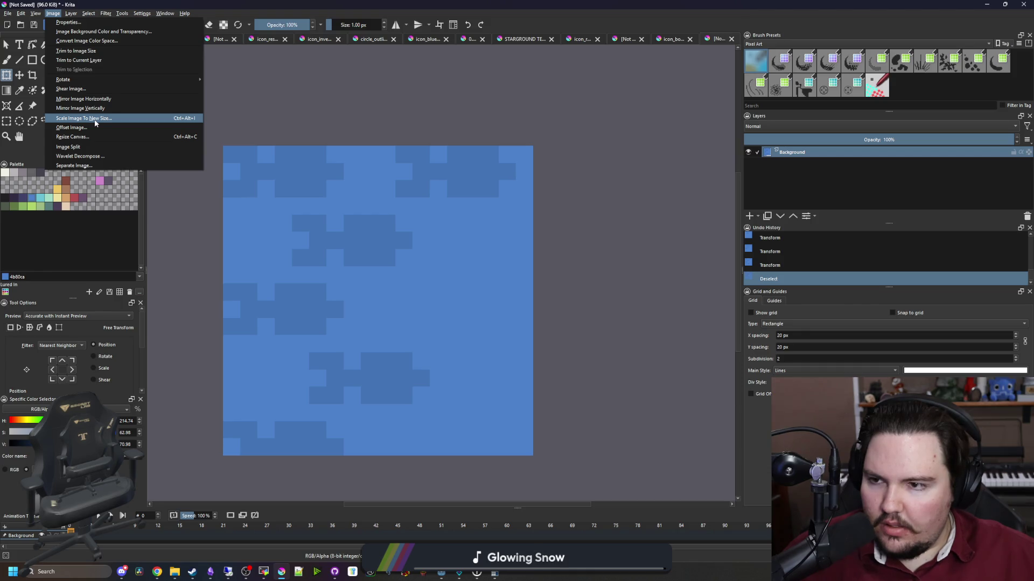
Make the canvas taller via Resize Canvas and flood-fill the new white strip blue.
{"action": "left_click", "coordinate": [78, 139]}
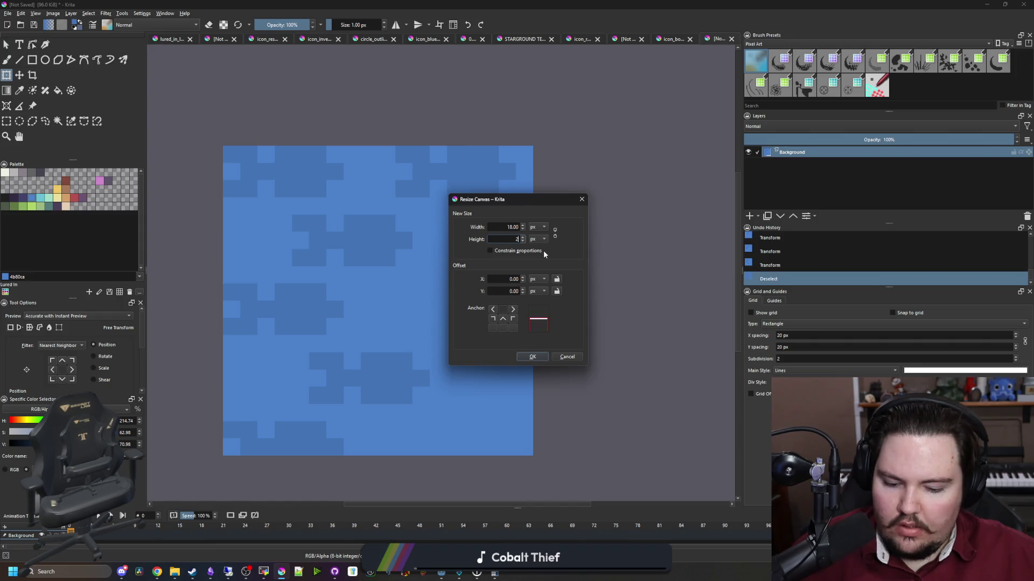
{"action": "type", "text": "0"}
{"action": "left_click", "coordinate": [531, 357]}
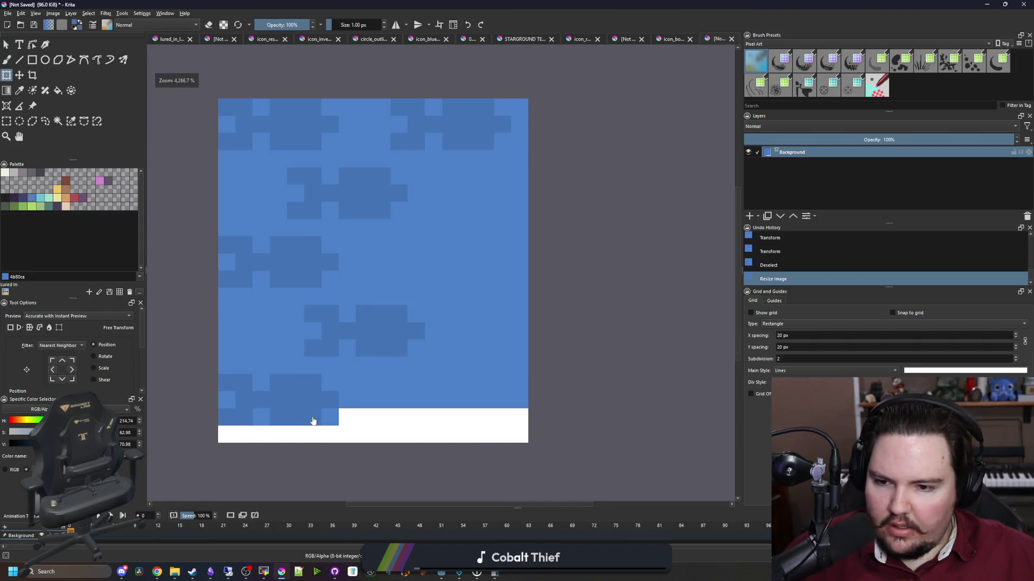
{"action": "key", "text": "f"}
{"action": "left_click", "coordinate": [411, 421]}
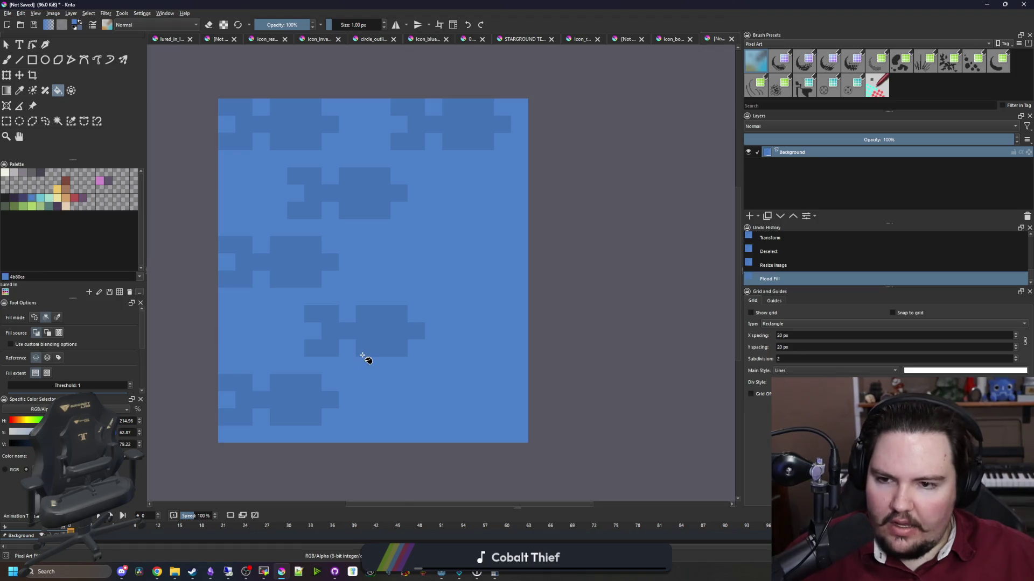
Duplicate the left motif onto the right side and near the bottom right.
{"action": "key", "text": "ctrl+r"}
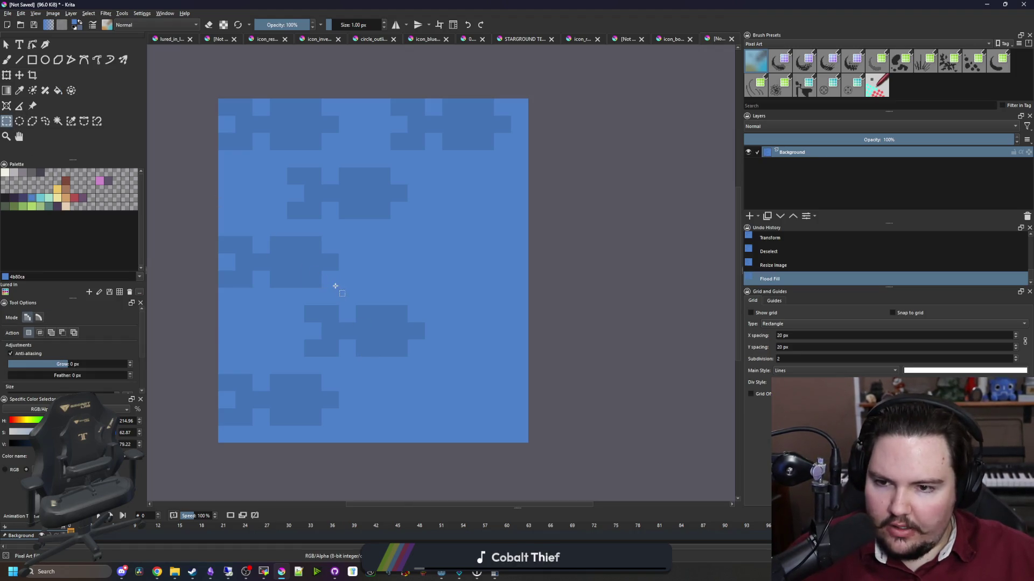
{"action": "left_click_drag", "start_coordinate": [336, 286], "coordinate": [220, 236]}
{"action": "key", "text": "ctrl+t"}
{"action": "mouse_move", "coordinate": [295, 261]}
{"action": "left_mouse_down"}
{"action": "mouse_move", "coordinate": [456, 266]}
{"action": "mouse_move", "coordinate": [470, 254]}
{"action": "left_mouse_up"}
{"action": "key", "text": "Return"}
{"action": "mouse_move", "coordinate": [344, 272]}
{"action": "left_mouse_down"}
{"action": "mouse_move", "coordinate": [386, 279]}
{"action": "mouse_move", "coordinate": [516, 410]}
{"action": "left_mouse_up"}
{"action": "key", "text": "ctrl+shift+a"}
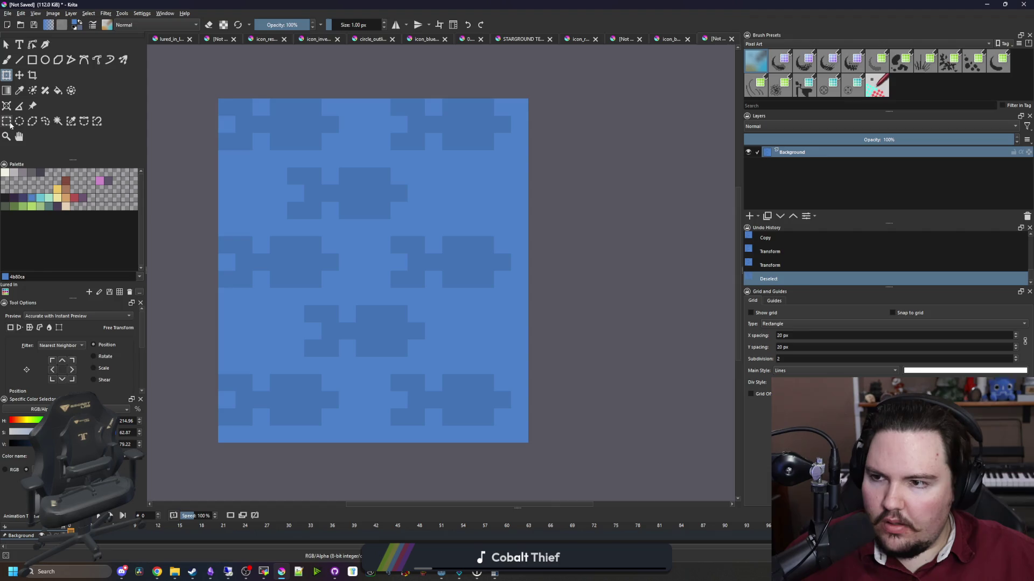
Shift the middle motif one pixel right and paint the emptied pixel column blue.
{"action": "left_click", "coordinate": [9, 124]}
{"action": "left_click", "coordinate": [414, 357]}
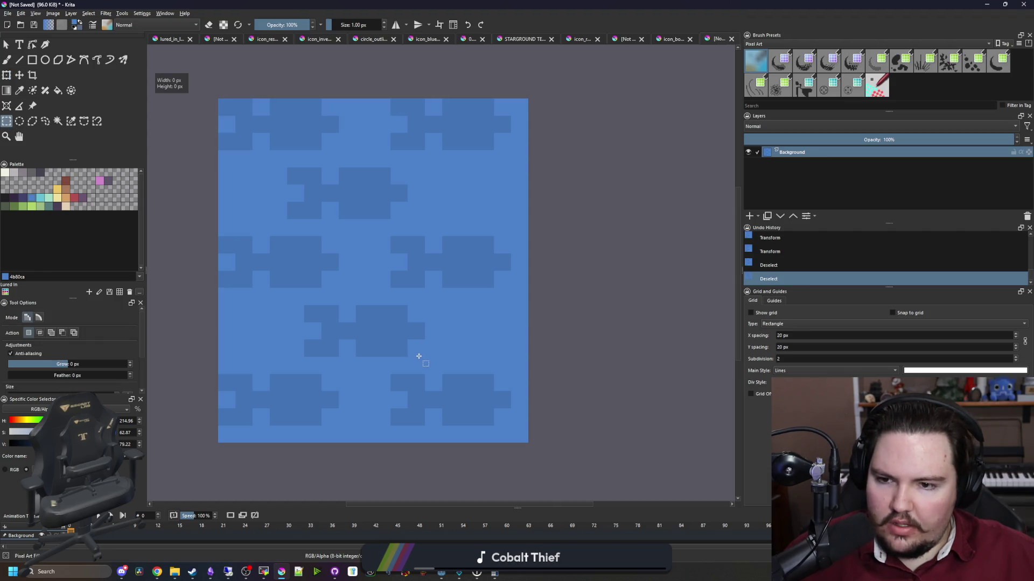
{"action": "left_click", "coordinate": [305, 314]}
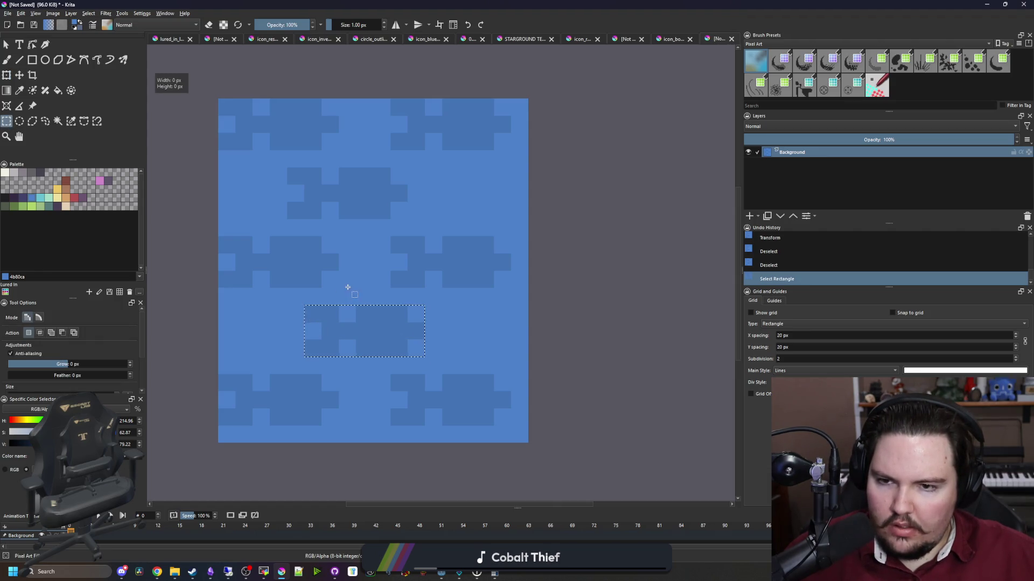
{"action": "left_click_drag", "start_coordinate": [291, 167], "coordinate": [288, 168]}
{"action": "left_click_drag", "start_coordinate": [373, 189], "coordinate": [390, 189]}
{"action": "key", "text": "ctrl+shift+a"}
{"action": "key", "text": "p"}
{"action": "key", "text": "b"}
{"action": "left_click_drag", "start_coordinate": [295, 175], "coordinate": [295, 213]}
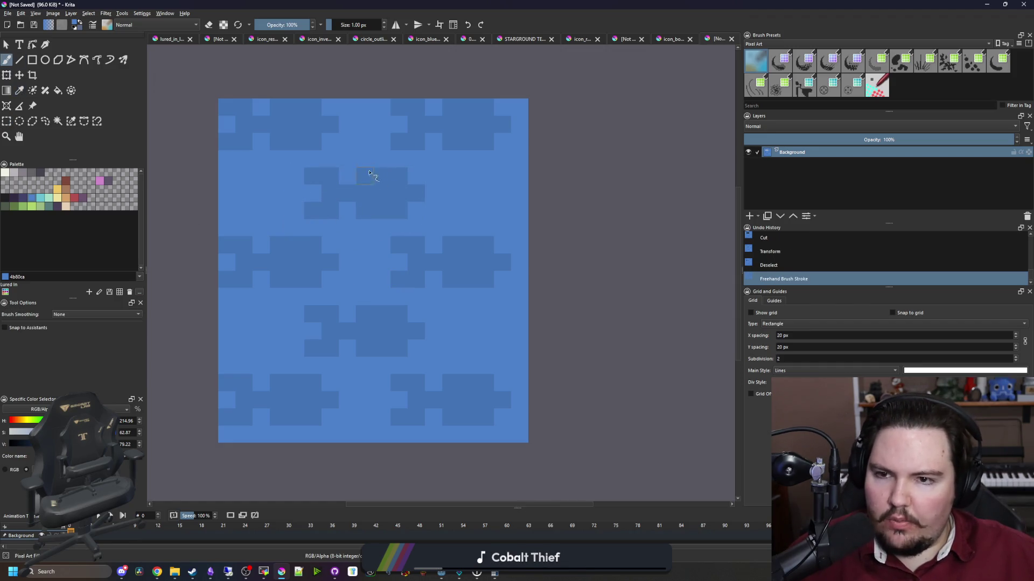
Wrap part of the right-edge motif onto the left edge and paint one dark pixel to complete it.
{"action": "scroll", "coordinate": [389, 113], "scroll_direction": "up", "scroll_amount": 2}
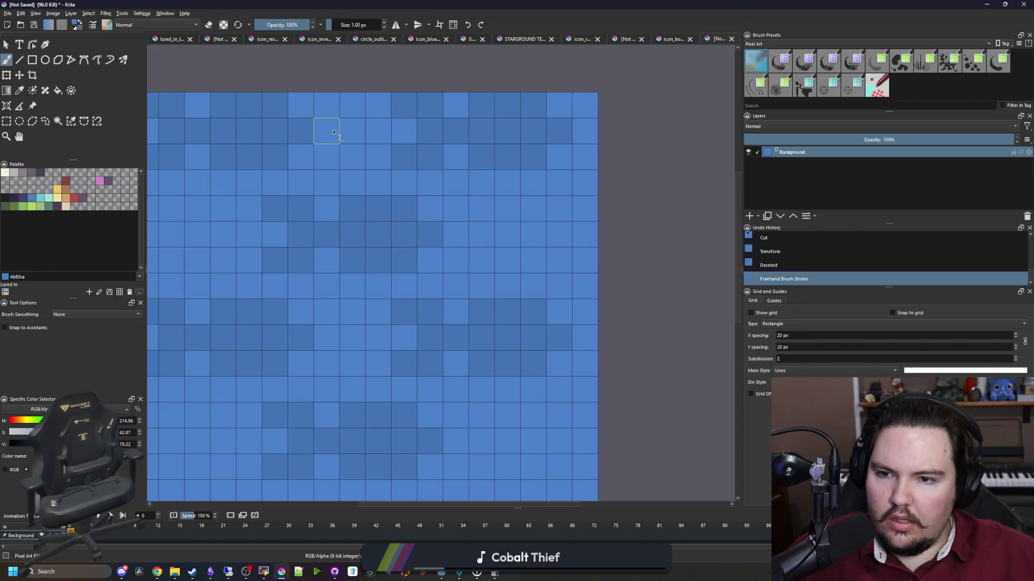
{"action": "scroll", "coordinate": [384, 127], "scroll_direction": "down", "scroll_amount": 1}
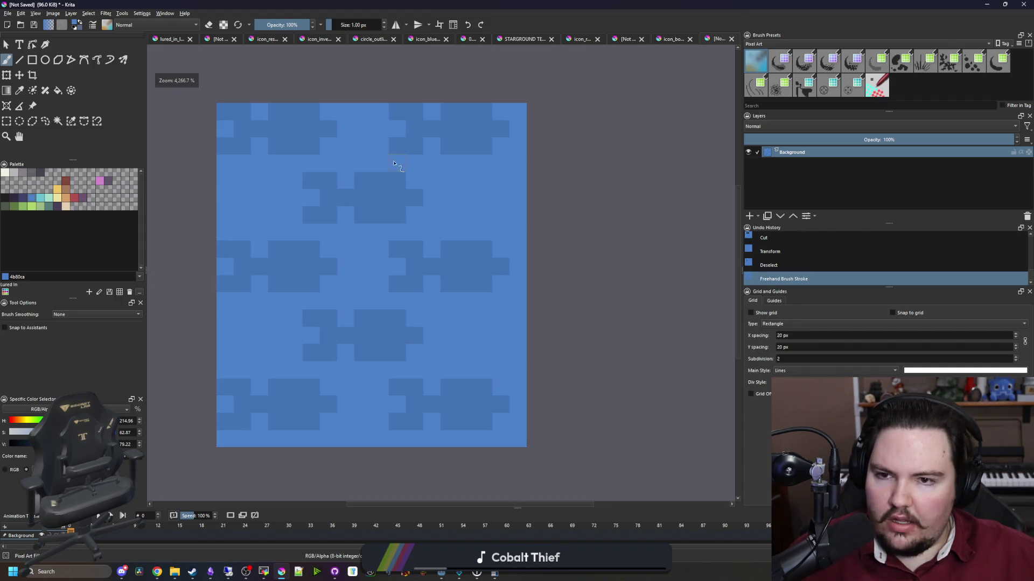
{"action": "left_click", "coordinate": [6, 121]}
{"action": "mouse_move", "coordinate": [304, 223]}
{"action": "left_mouse_down"}
{"action": "mouse_move", "coordinate": [355, 173]}
{"action": "mouse_move", "coordinate": [500, 184]}
{"action": "left_mouse_up"}
{"action": "key", "text": "ctrl+t"}
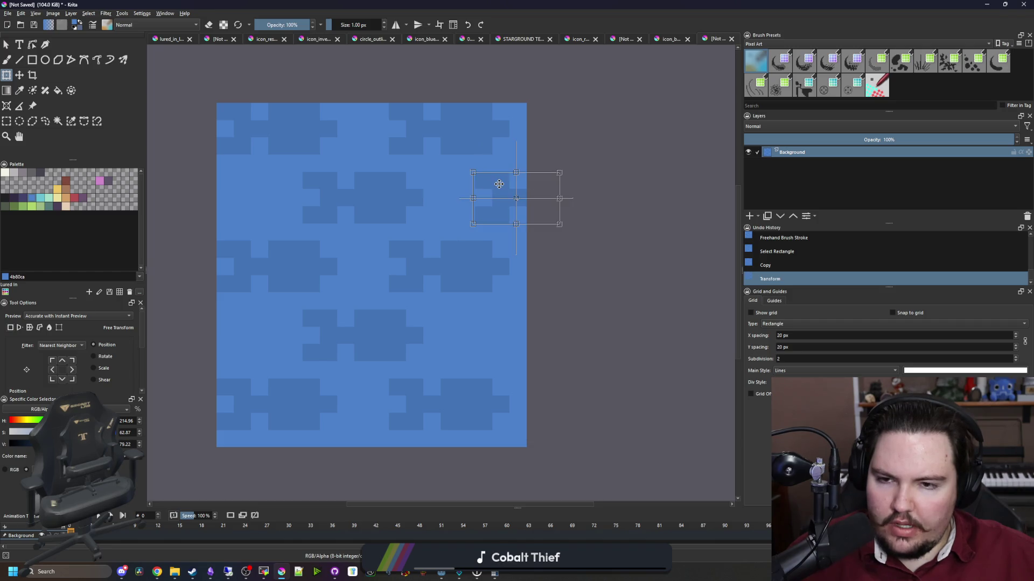
{"action": "mouse_move", "coordinate": [447, 208]}
{"action": "left_mouse_down"}
{"action": "mouse_move", "coordinate": [171, 191]}
{"action": "mouse_move", "coordinate": [191, 189]}
{"action": "left_mouse_up"}
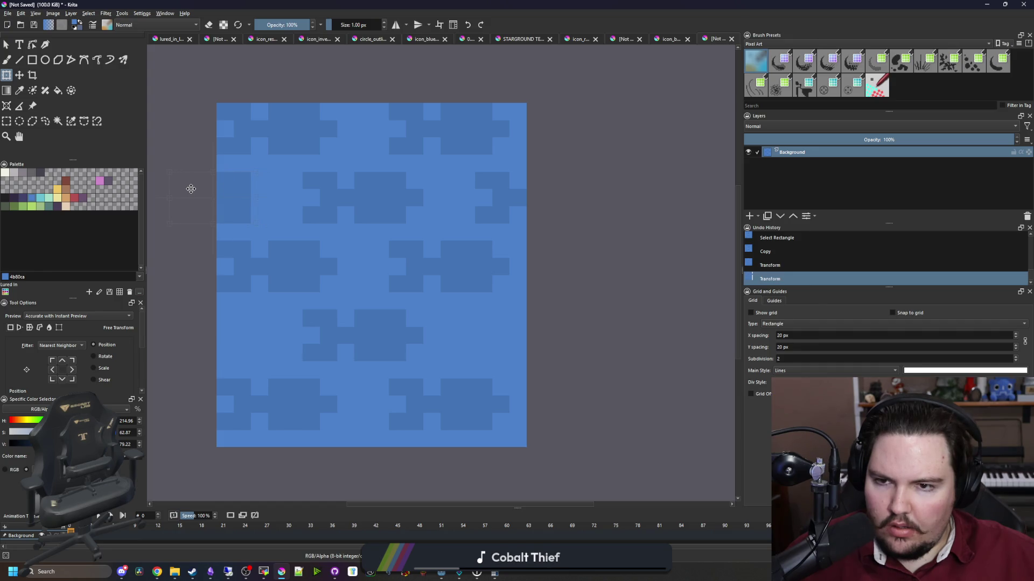
{"action": "key", "text": "ctrl+shift+a"}
{"action": "key", "text": "b"}
{"action": "left_click", "coordinate": [261, 199]}
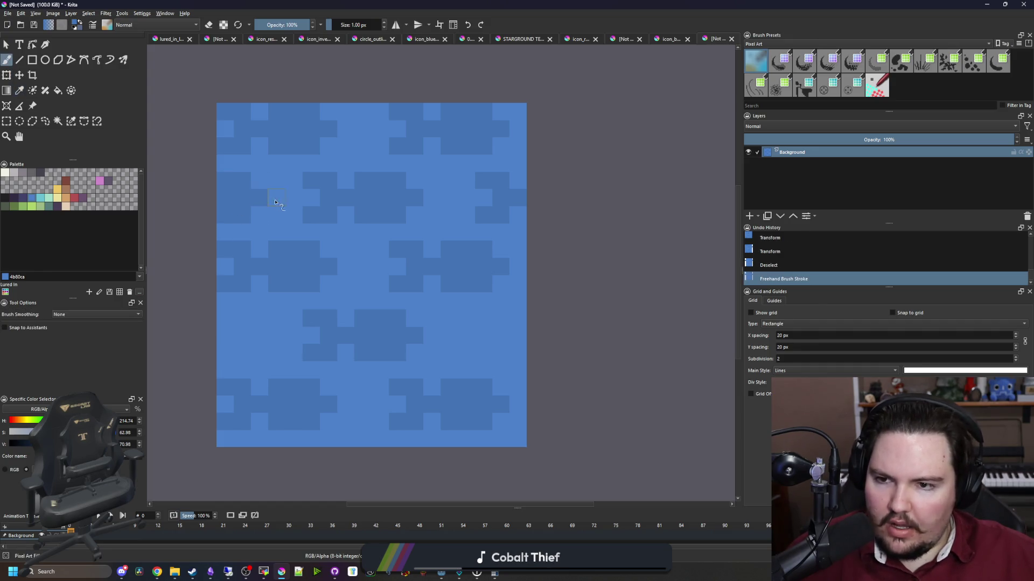
Select the second-row motif and switch to the Move tool.
{"action": "key", "text": "ctrl+r"}
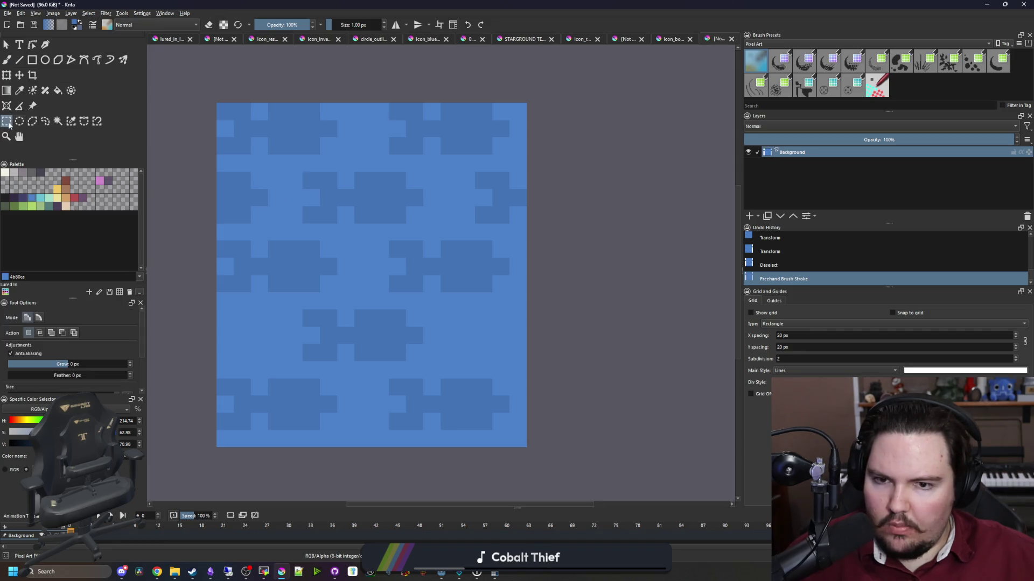
{"action": "scroll", "coordinate": [253, 209], "scroll_direction": "up", "scroll_amount": 1}
{"action": "scroll", "coordinate": [232, 230], "scroll_direction": "down", "scroll_amount": 1}
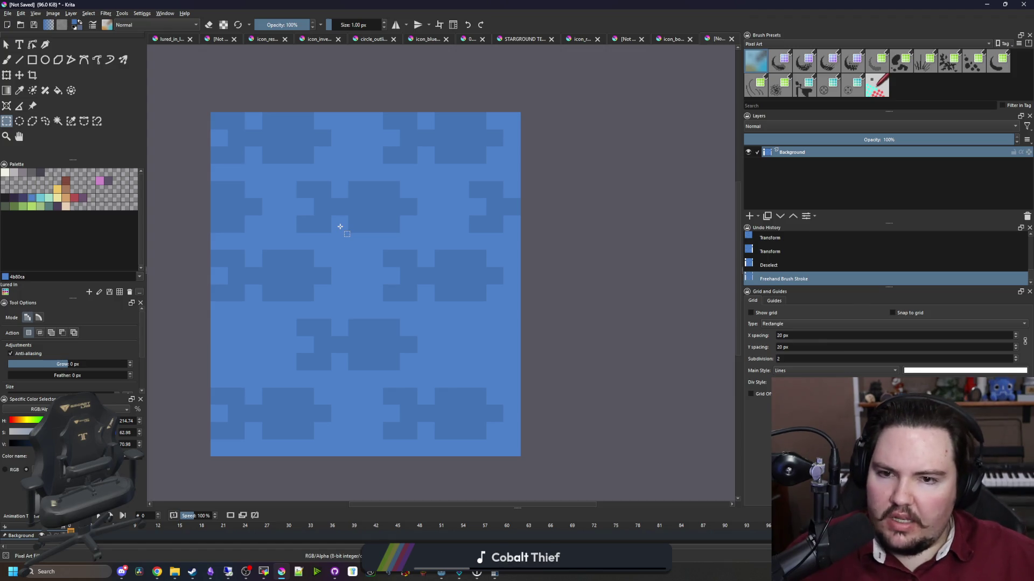
{"action": "scroll", "coordinate": [350, 231], "scroll_direction": "down", "scroll_amount": 1}
{"action": "scroll", "coordinate": [328, 204], "scroll_direction": "up", "scroll_amount": 2}
{"action": "scroll", "coordinate": [333, 260], "scroll_direction": "down", "scroll_amount": 1}
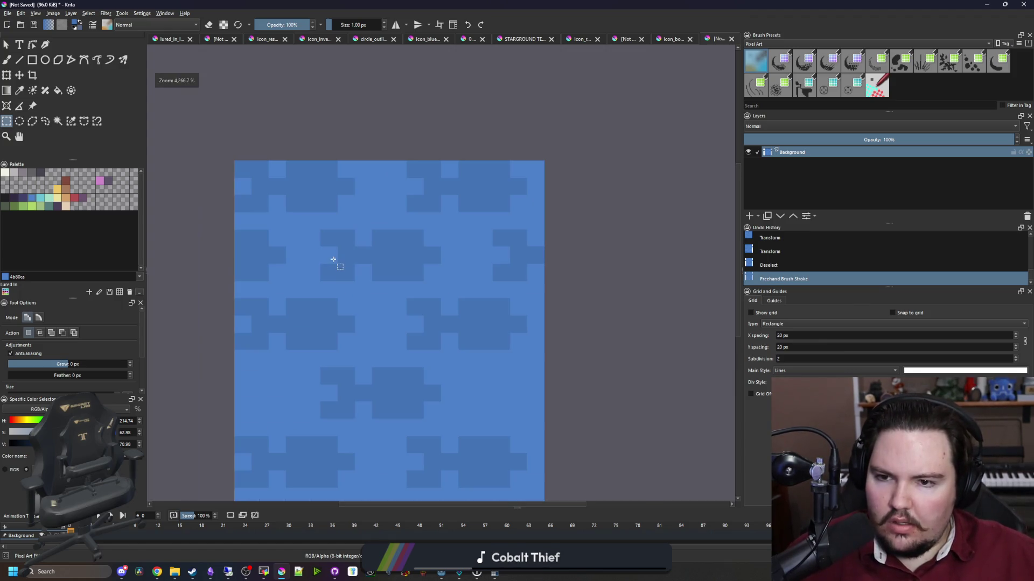
{"action": "left_click_drag", "start_coordinate": [329, 281], "coordinate": [442, 249]}
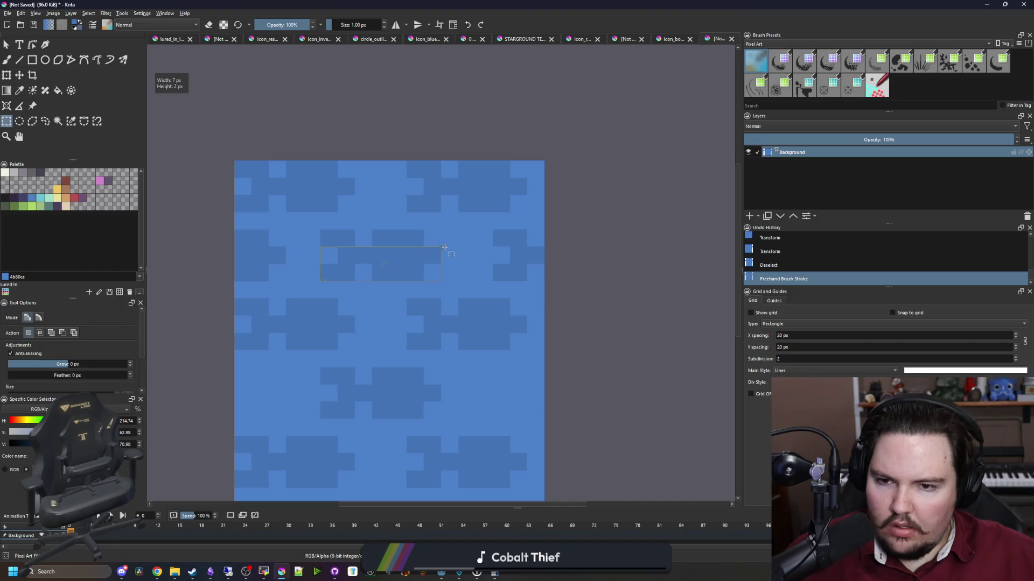
{"action": "key", "text": "t"}
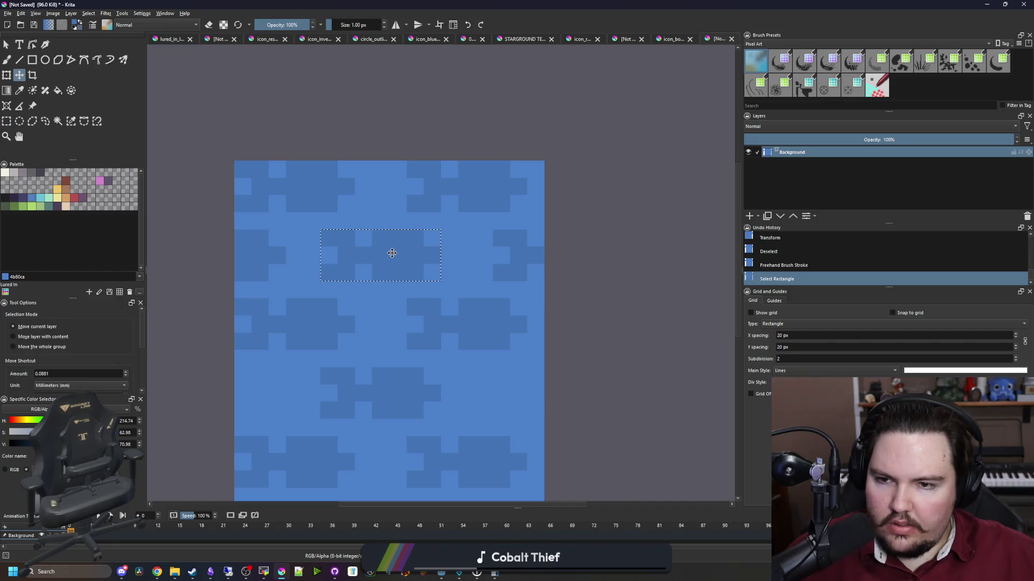
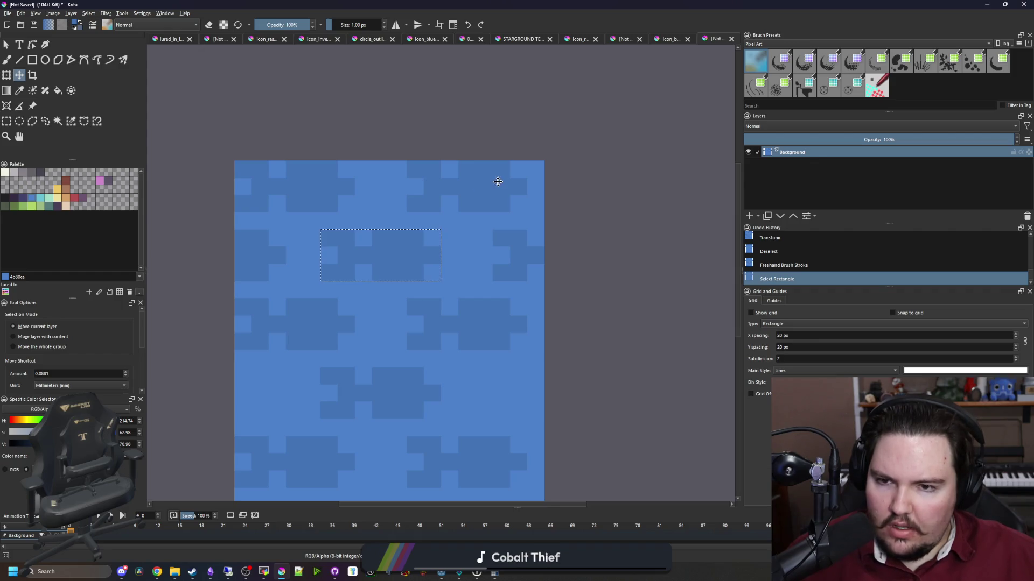
Shift a top-row fish block one pixel left and fill the top-right gap with blue.
{"action": "key", "text": "ctrl+r"}
{"action": "left_click", "coordinate": [420, 208]}
{"action": "left_click_drag", "start_coordinate": [533, 156], "coordinate": [533, 156]}
{"action": "left_click", "coordinate": [19, 75]}
{"action": "left_click_drag", "start_coordinate": [438, 192], "coordinate": [421, 192]}
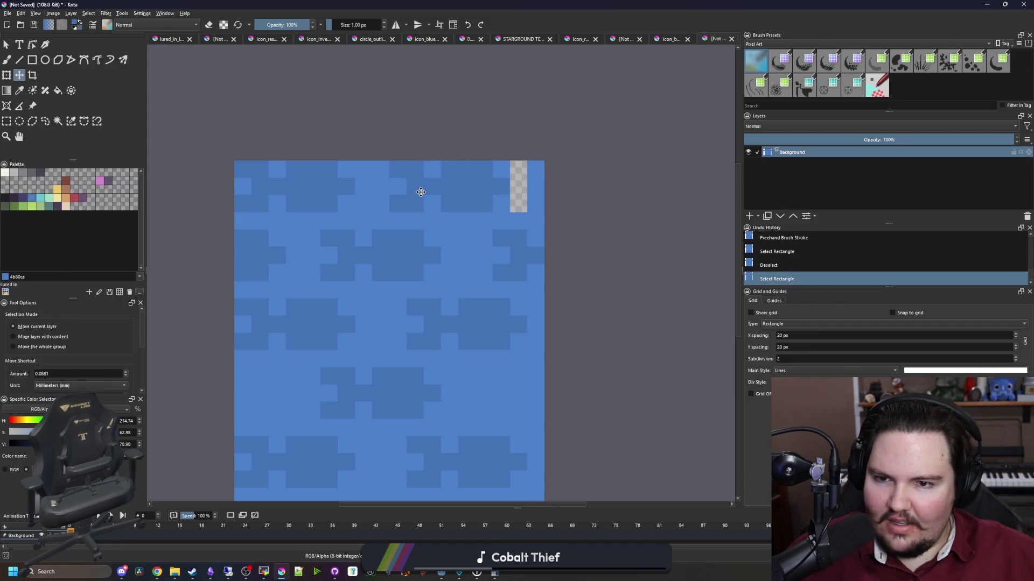
{"action": "key", "text": "ctrl+shift+a"}
{"action": "key", "text": "f"}
{"action": "left_click", "coordinate": [524, 194]}
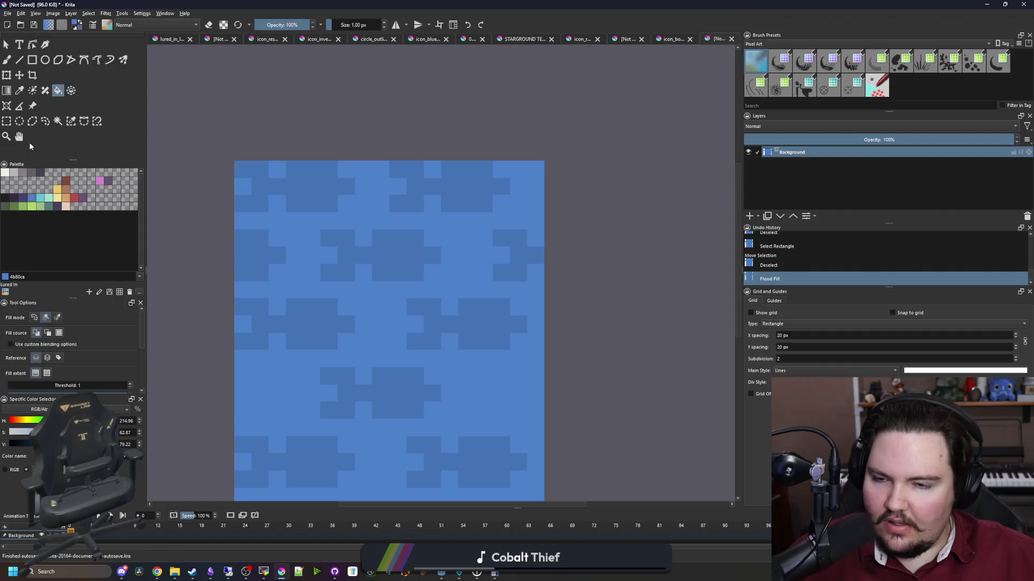
Nudge the right-hand blocks of the third and bottom rows left and fill both strips blue.
{"action": "left_click", "coordinate": [6, 121]}
{"action": "left_click_drag", "start_coordinate": [527, 350], "coordinate": [406, 298]}
{"action": "scroll", "coordinate": [429, 346], "scroll_direction": "down", "scroll_amount": 1}
{"action": "scroll", "coordinate": [503, 427], "scroll_direction": "up", "scroll_amount": 1}
{"action": "mouse_move", "coordinate": [514, 430]}
{"action": "left_mouse_down"}
{"action": "mouse_move", "coordinate": [408, 394]}
{"action": "mouse_move", "coordinate": [393, 377]}
{"action": "left_mouse_up"}
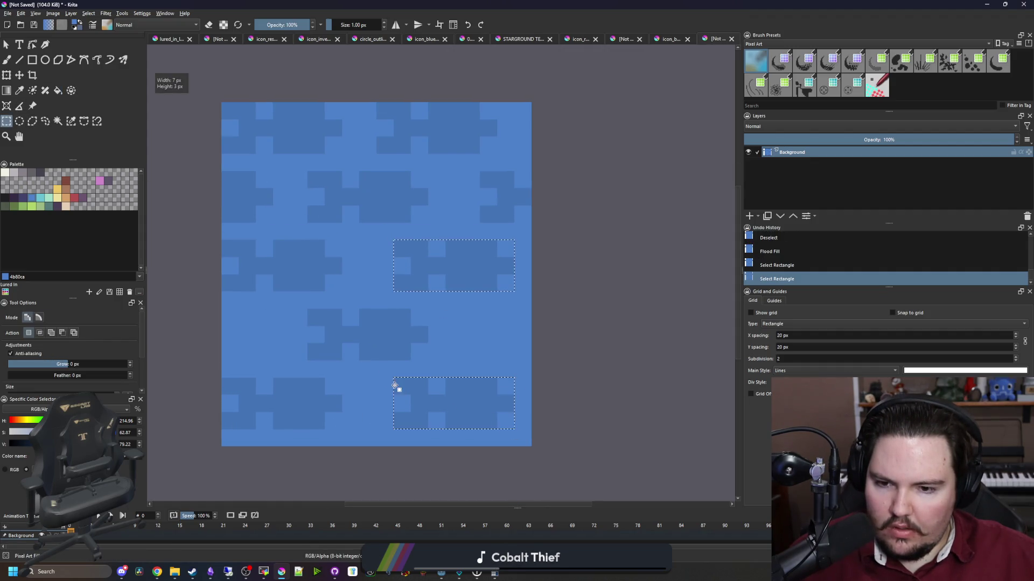
{"action": "left_click", "coordinate": [19, 75]}
{"action": "key", "text": "Left"}
{"action": "key", "text": "ctrl+shift+a"}
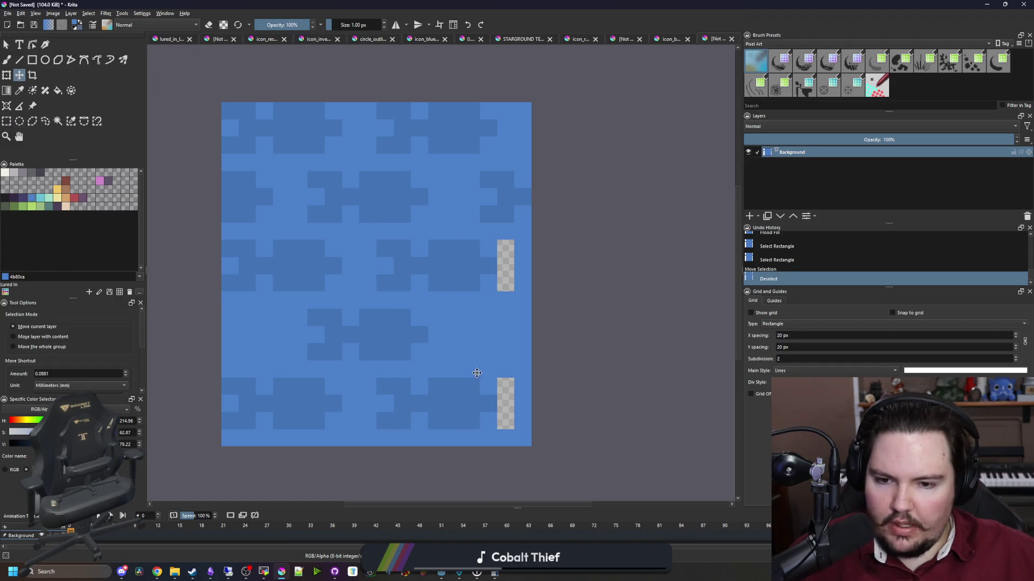
{"action": "key", "text": "f"}
{"action": "left_click", "coordinate": [506, 269]}
{"action": "left_click", "coordinate": [510, 400]}
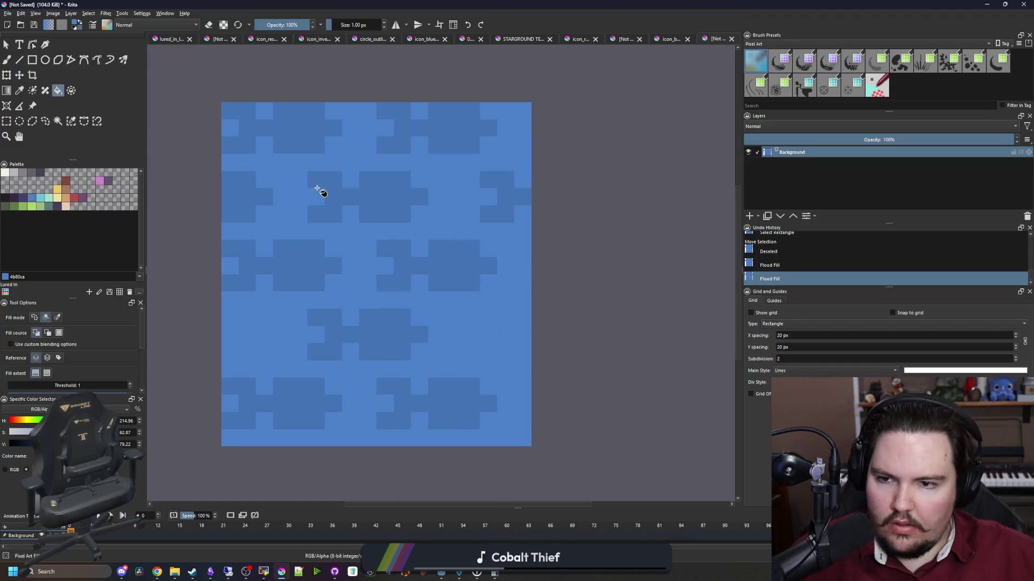
Shift the second row one block right and paint its exposed left edge darker blue.
{"action": "key", "text": "ctrl+r"}
{"action": "mouse_move", "coordinate": [229, 218]}
{"action": "left_mouse_down"}
{"action": "mouse_move", "coordinate": [445, 188]}
{"action": "mouse_move", "coordinate": [436, 180]}
{"action": "left_mouse_up"}
{"action": "key", "text": "t"}
{"action": "key", "text": "Right"}
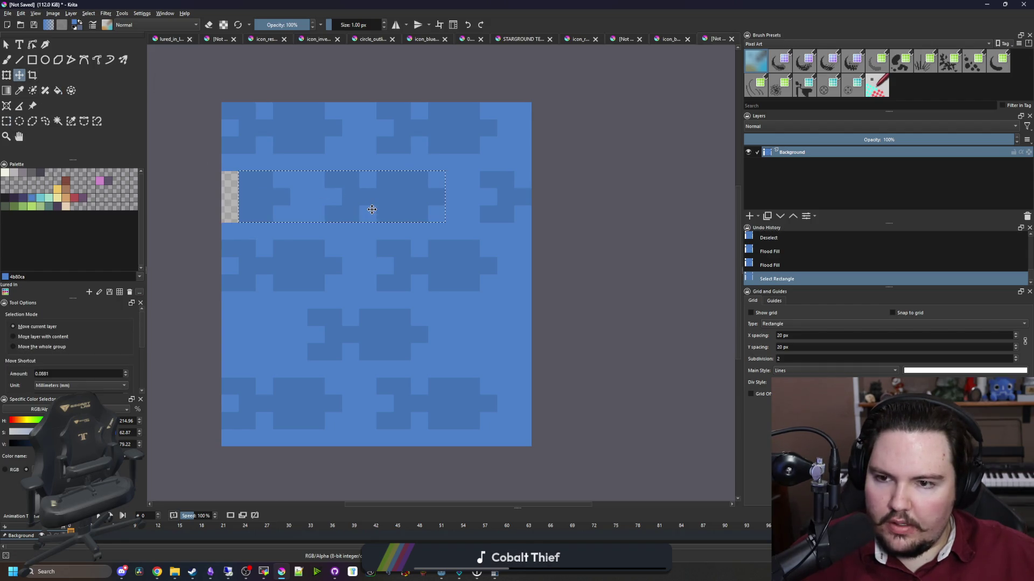
{"action": "key", "text": "ctrl+shift+a"}
{"action": "key", "text": "b"}
{"action": "left_click", "coordinate": [263, 208], "text": "ctrl"}
{"action": "left_click_drag", "start_coordinate": [230, 178], "coordinate": [226, 218]}
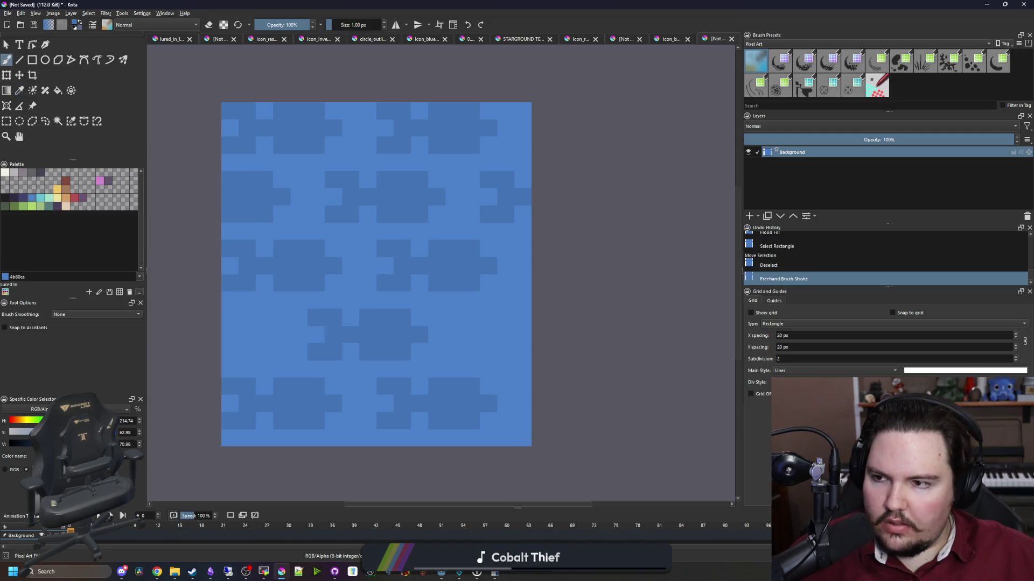
Copy the second row of fish blocks and paste it as a transformable strip.
{"action": "left_click", "coordinate": [8, 122]}
{"action": "left_click", "coordinate": [229, 216]}
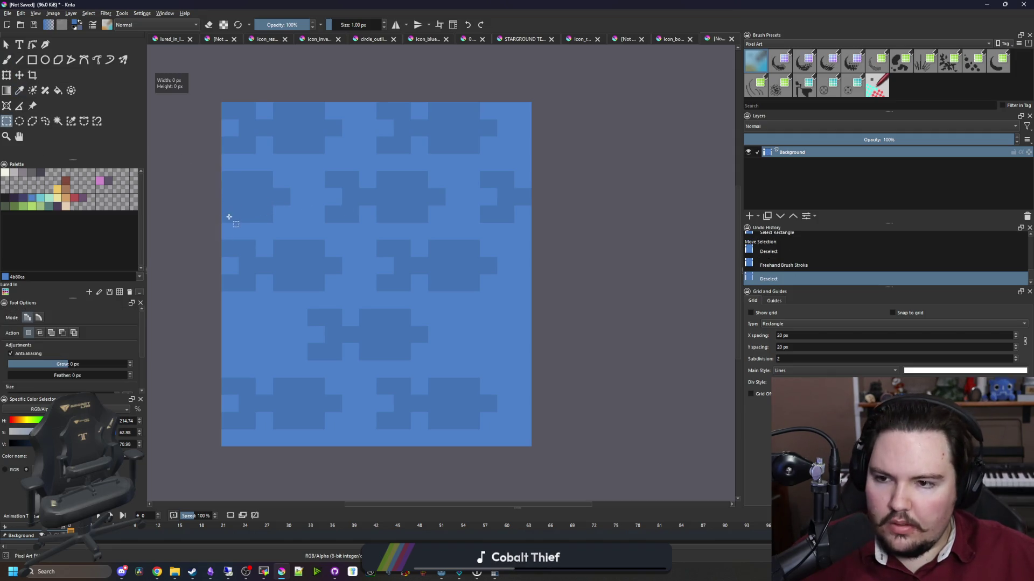
{"action": "key", "text": "ctrl+c"}
{"action": "mouse_move", "coordinate": [445, 173]}
{"action": "left_mouse_down"}
{"action": "mouse_move", "coordinate": [411, 406]}
{"action": "mouse_move", "coordinate": [488, 420]}
{"action": "left_mouse_up"}
{"action": "key", "text": "ctrl+t"}
{"action": "key", "text": "Return"}
{"action": "key", "text": "ctrl+shift+a"}
{"action": "key", "text": "b"}
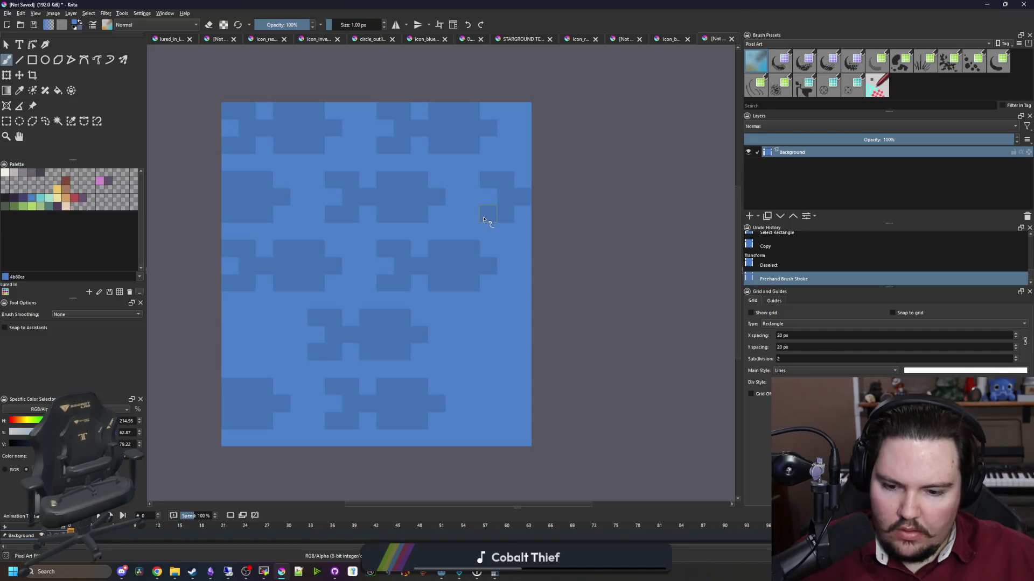
{"action": "key", "text": "ctrl+z"}
{"action": "key", "text": "ctrl+z"}
{"action": "key", "text": "ctrl+z"}
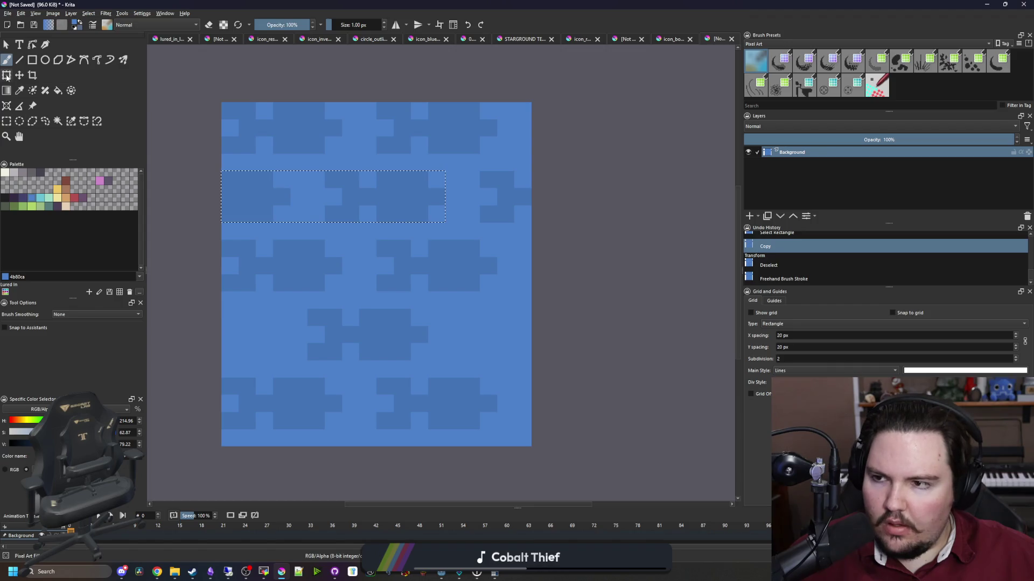
Move the copied second-row strip down into the fourth row.
{"action": "key", "text": "t"}
{"action": "mouse_move", "coordinate": [372, 200]}
{"action": "left_mouse_down"}
{"action": "mouse_move", "coordinate": [392, 238]}
{"action": "mouse_move", "coordinate": [388, 339]}
{"action": "mouse_move", "coordinate": [374, 208]}
{"action": "mouse_move", "coordinate": [394, 343]}
{"action": "left_mouse_up"}
{"action": "key", "text": "ctrl+t"}
{"action": "key", "text": "Return"}
{"action": "key", "text": "ctrl+shift+a"}
Brush three darker-blue cells at the right of the fourth row.
{"action": "key", "text": "b"}
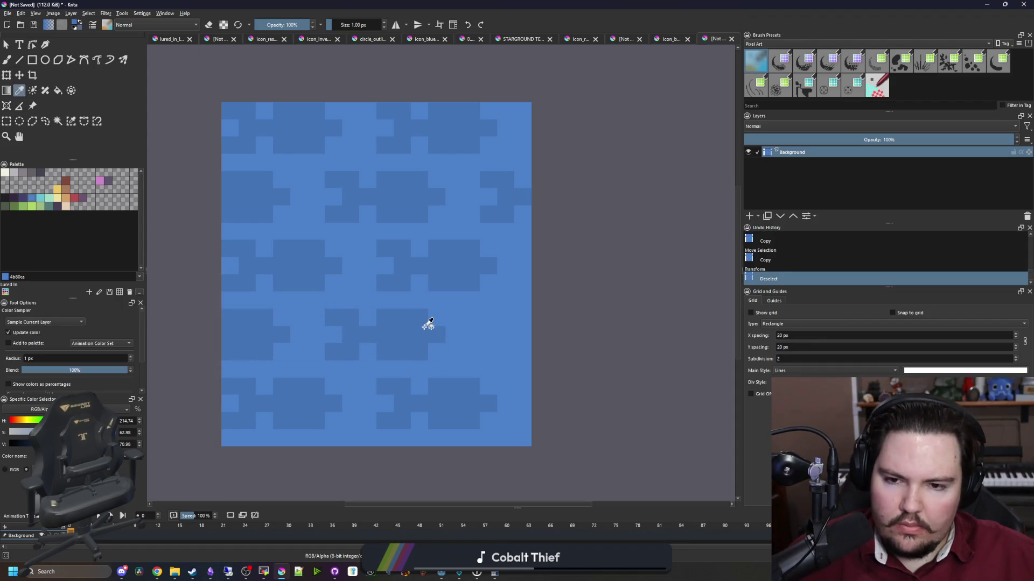
{"action": "left_click", "coordinate": [505, 317]}
{"action": "left_click", "coordinate": [488, 317]}
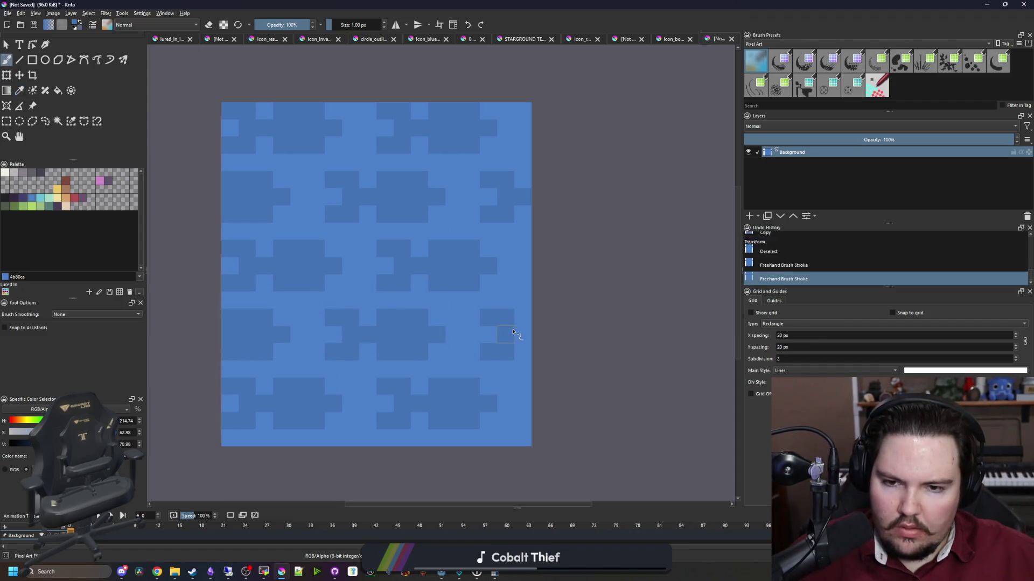
{"action": "left_click", "coordinate": [523, 335]}
{"action": "key", "text": "alt+Tab"}
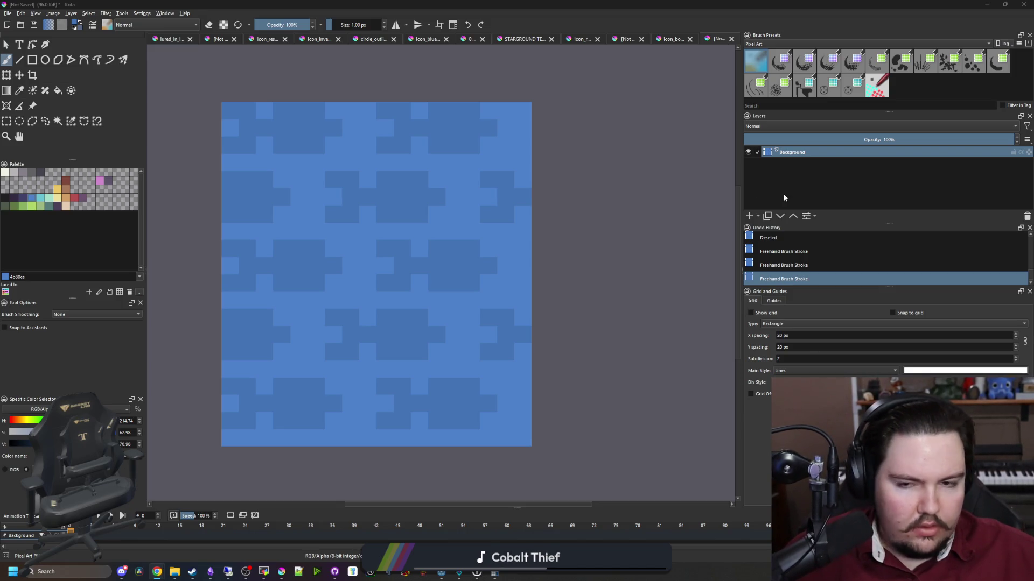
{"action": "scroll", "coordinate": [530, 238], "scroll_direction": "down", "scroll_amount": 1}
Preview the tile in wrap-around mode, then reframe the image in view.
{"action": "key", "text": "w"}
{"action": "key", "text": "2"}
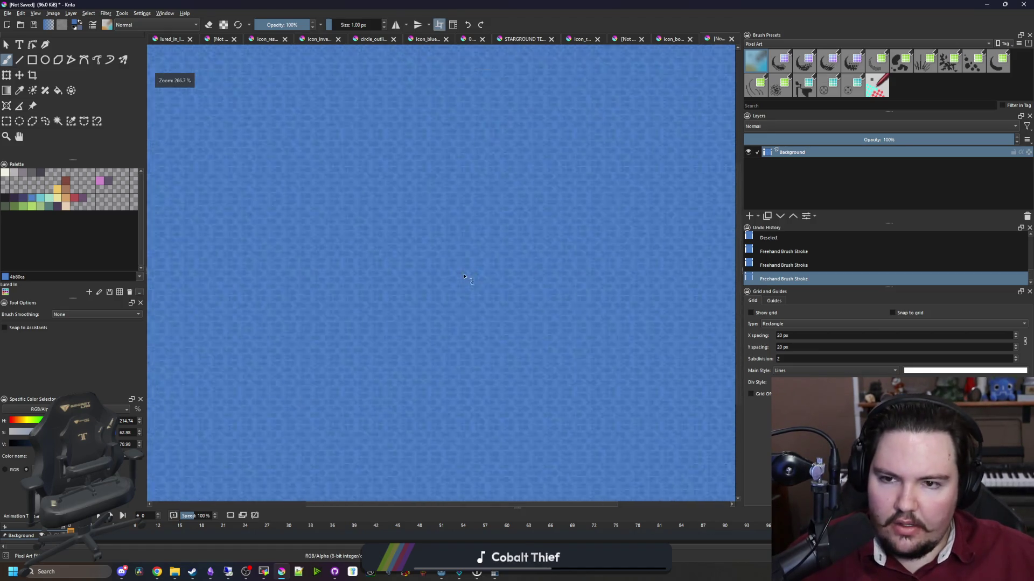
{"action": "key", "text": "w"}
{"action": "scroll", "coordinate": [416, 254], "scroll_direction": "up", "scroll_amount": 8}
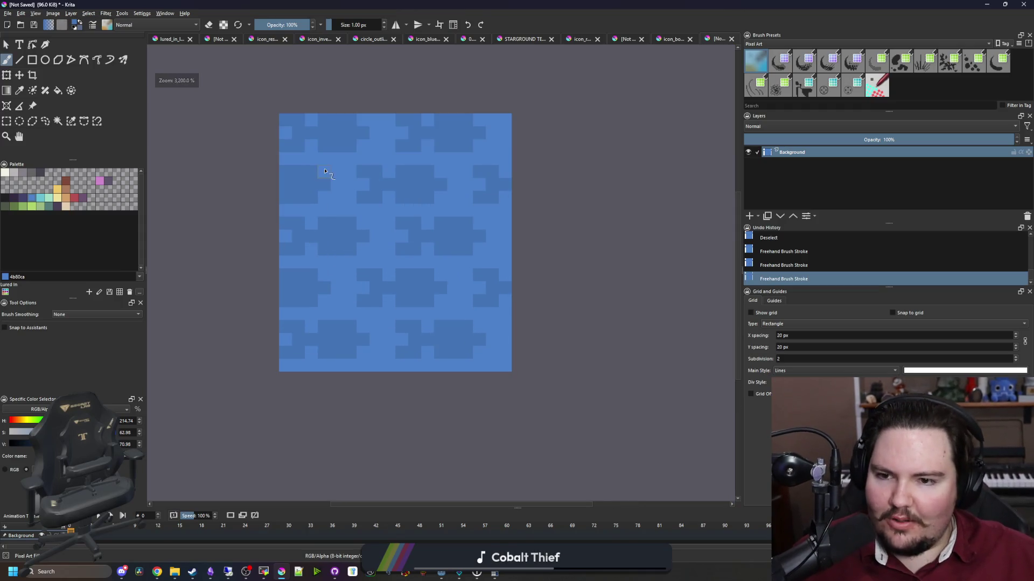
{"action": "left_click_drag", "start_coordinate": [306, 185], "coordinate": [282, 226]}
{"action": "left_click_drag", "start_coordinate": [215, 211], "coordinate": [205, 186]}
{"action": "left_click", "coordinate": [52, 13]}
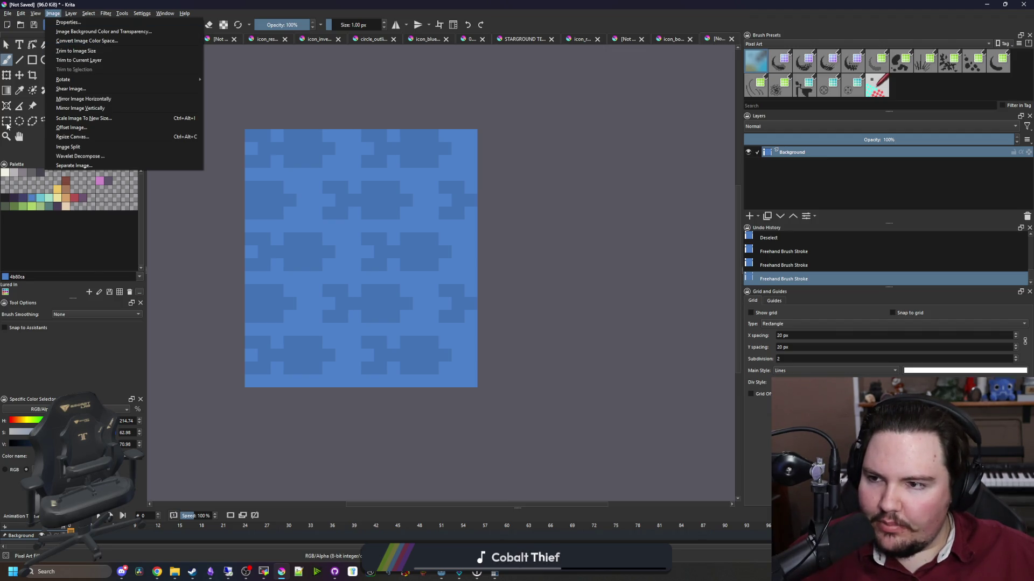
Crop the image to exclude its bottom strip and verify the seams in wrap-around mode.
{"action": "left_click", "coordinate": [7, 121]}
{"action": "mouse_move", "coordinate": [241, 130]}
{"action": "left_mouse_down"}
{"action": "mouse_move", "coordinate": [495, 323]}
{"action": "mouse_move", "coordinate": [478, 338]}
{"action": "left_mouse_up"}
{"action": "left_click", "coordinate": [32, 74]}
{"action": "double_click", "coordinate": [380, 273]}
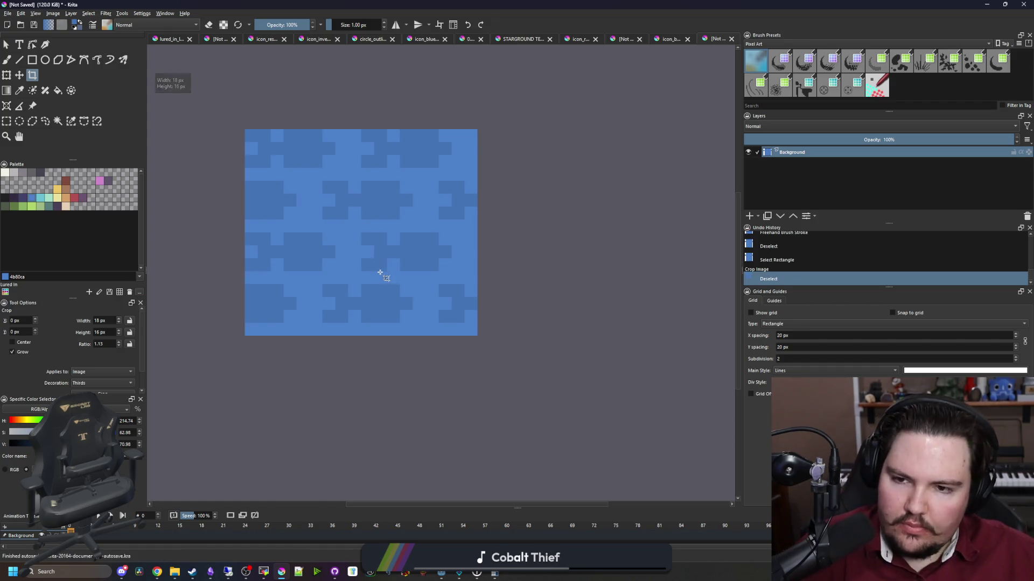
{"action": "key", "text": "w"}
{"action": "scroll", "coordinate": [398, 277], "scroll_direction": "down", "scroll_amount": 8}
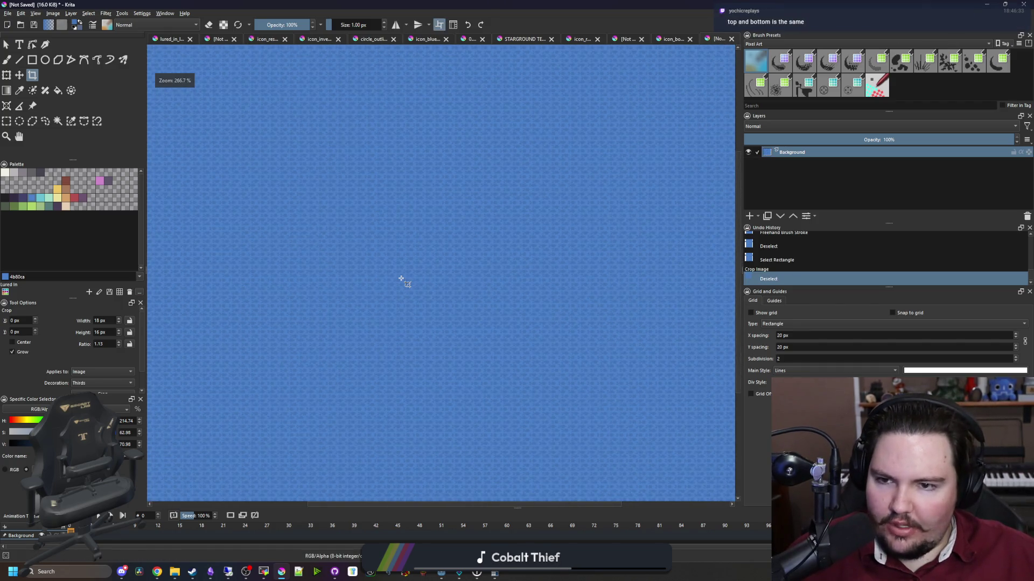
{"action": "scroll", "coordinate": [401, 279], "scroll_direction": "up", "scroll_amount": 8}
{"action": "scroll", "coordinate": [401, 279], "scroll_direction": "down", "scroll_amount": 5}
{"action": "scroll", "coordinate": [401, 279], "scroll_direction": "up", "scroll_amount": 7}
Save the tile as fish_pattern.png in the Sprites folder and return to Godot.
{"action": "left_click", "coordinate": [8, 13]}
{"action": "left_click", "coordinate": [23, 59]}
{"action": "type", "text": "fish_patte"}
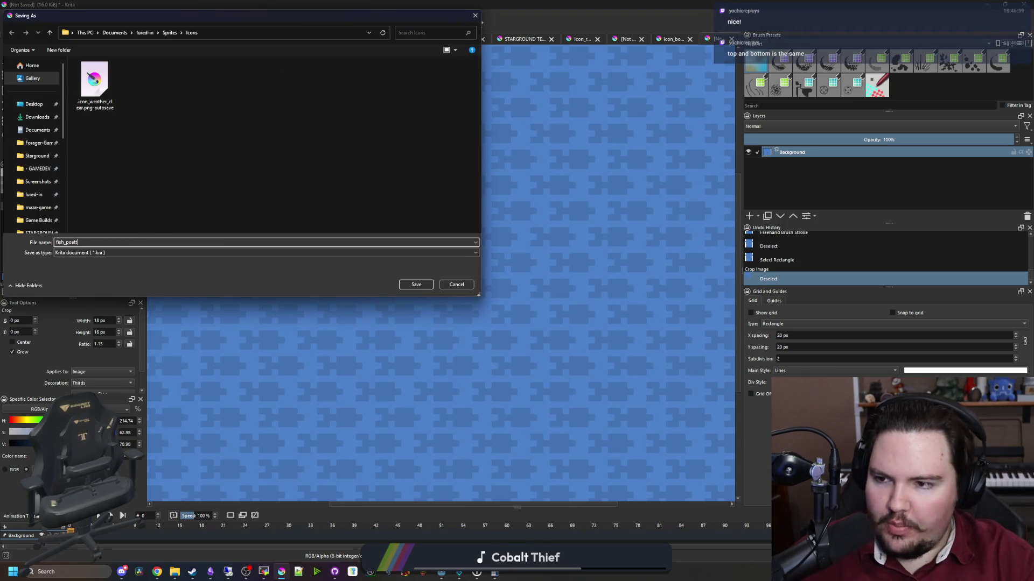
{"action": "type", "text": "rn"}
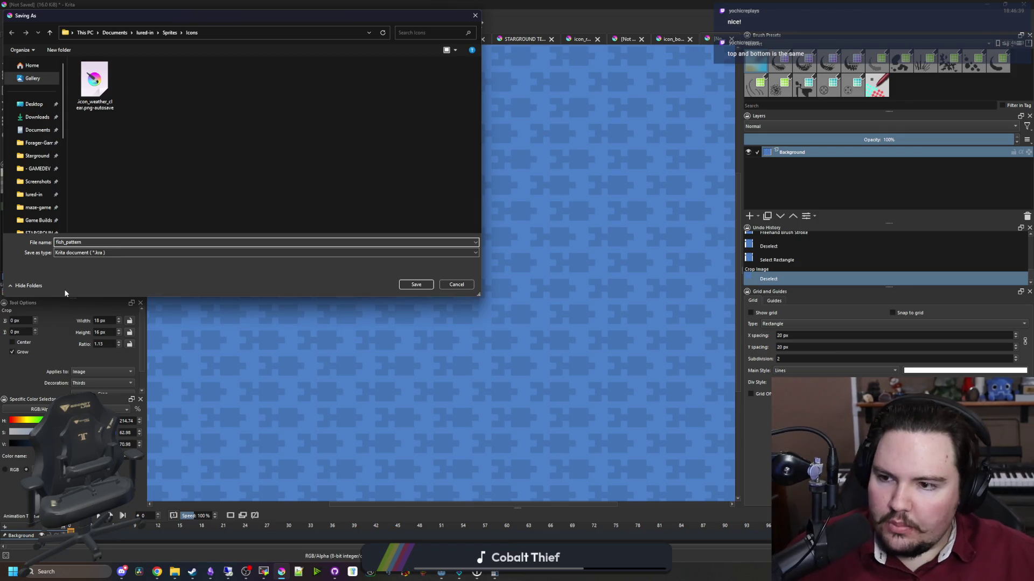
{"action": "left_click", "coordinate": [170, 33]}
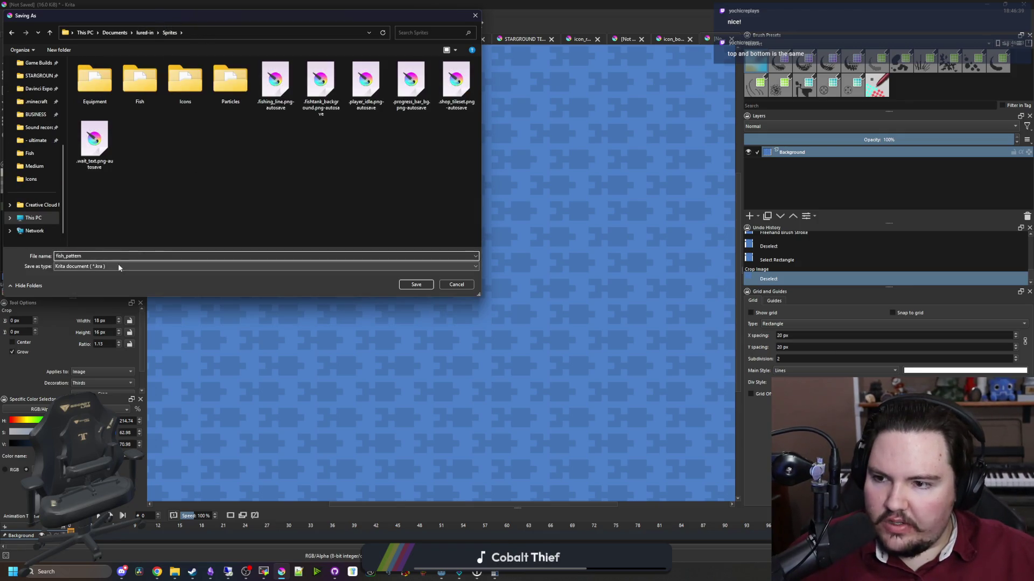
{"action": "left_click", "coordinate": [121, 266]}
{"action": "left_click", "coordinate": [82, 372]}
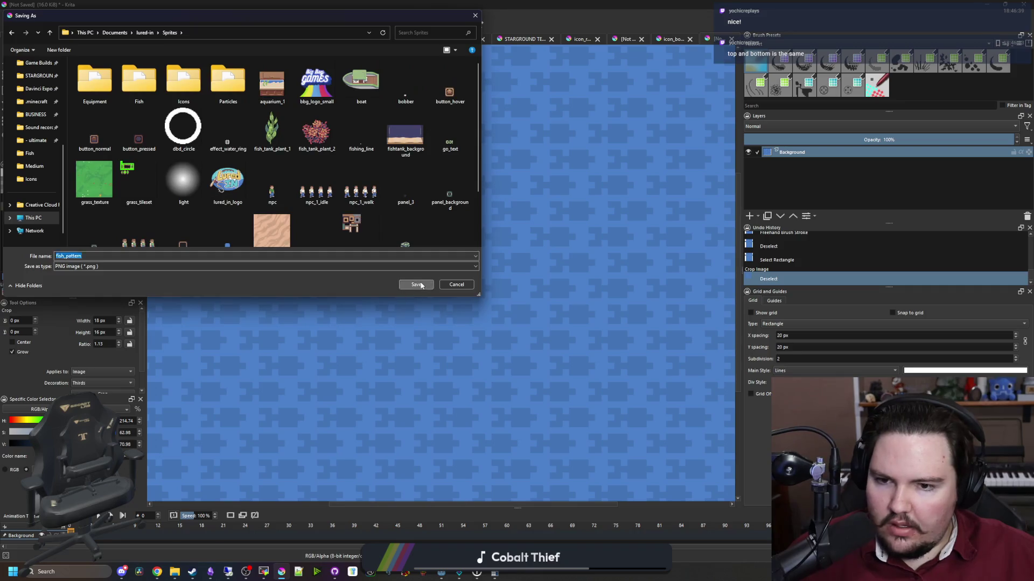
{"action": "left_click", "coordinate": [416, 285]}
{"action": "left_click", "coordinate": [555, 366]}
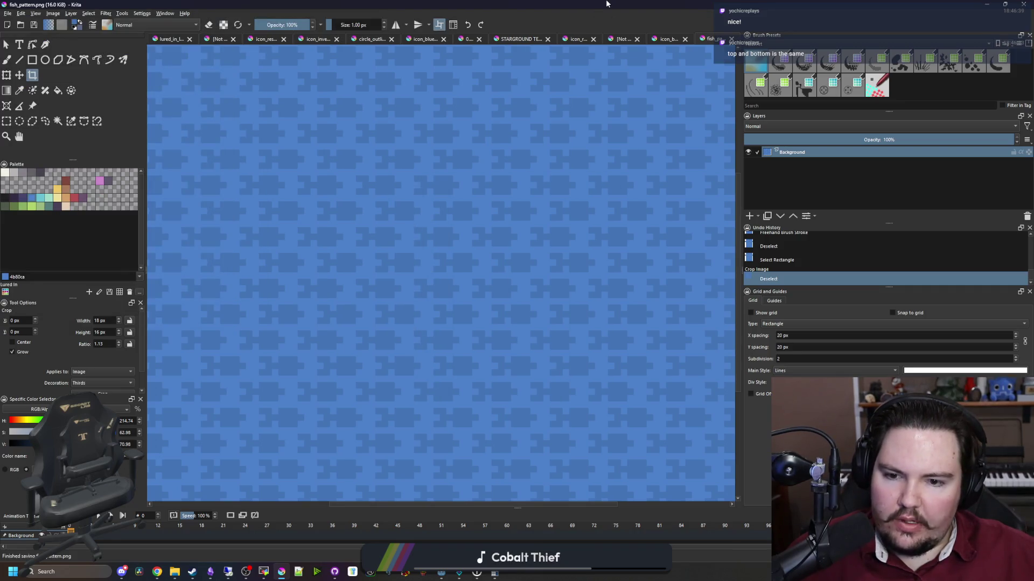
{"action": "left_click", "coordinate": [987, 4]}
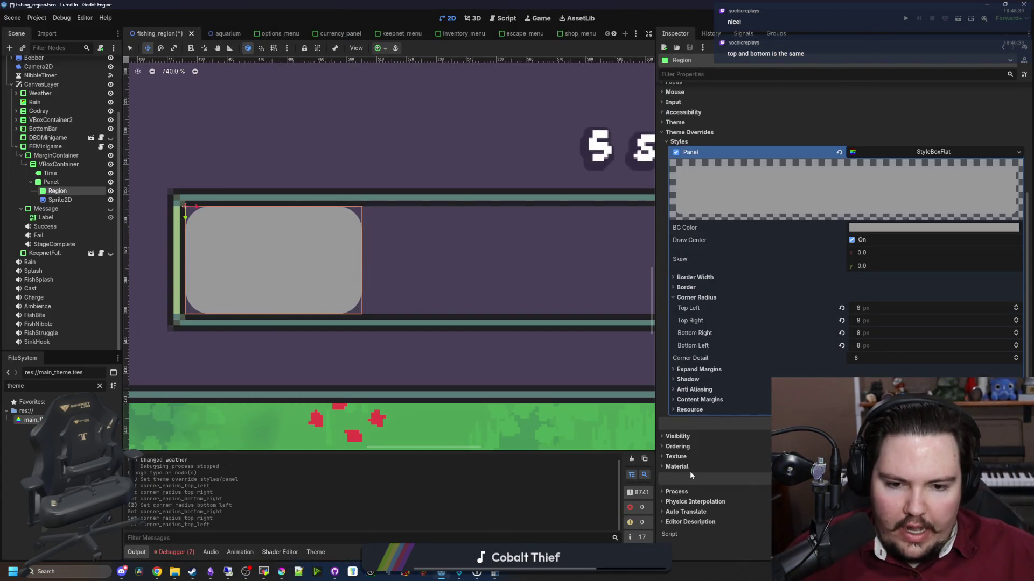
Give Region a new ShaderMaterial with a new fish_pattern.gdshader file.
{"action": "left_click", "coordinate": [684, 467]}
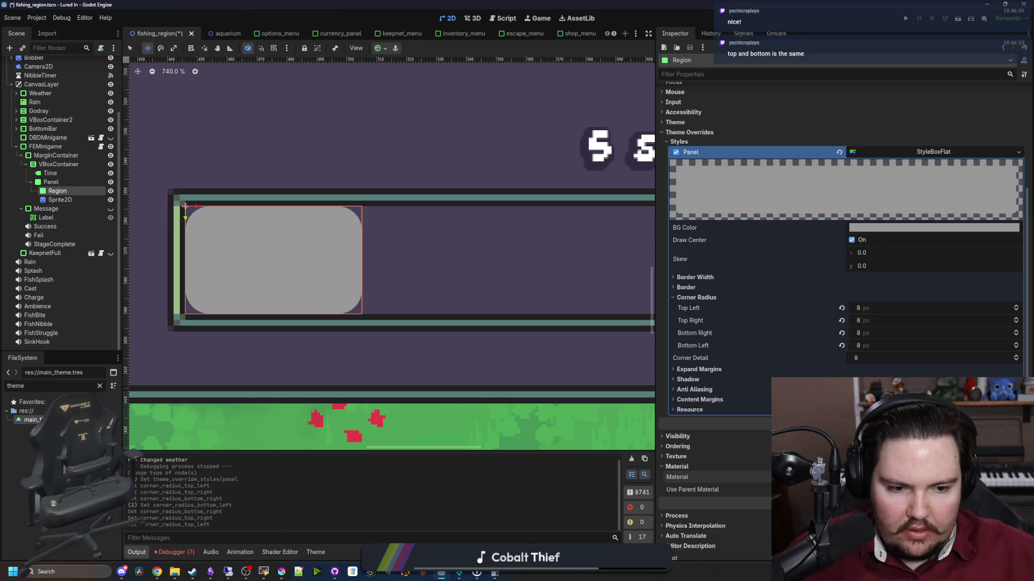
{"action": "key", "text": "ctrl+v"}
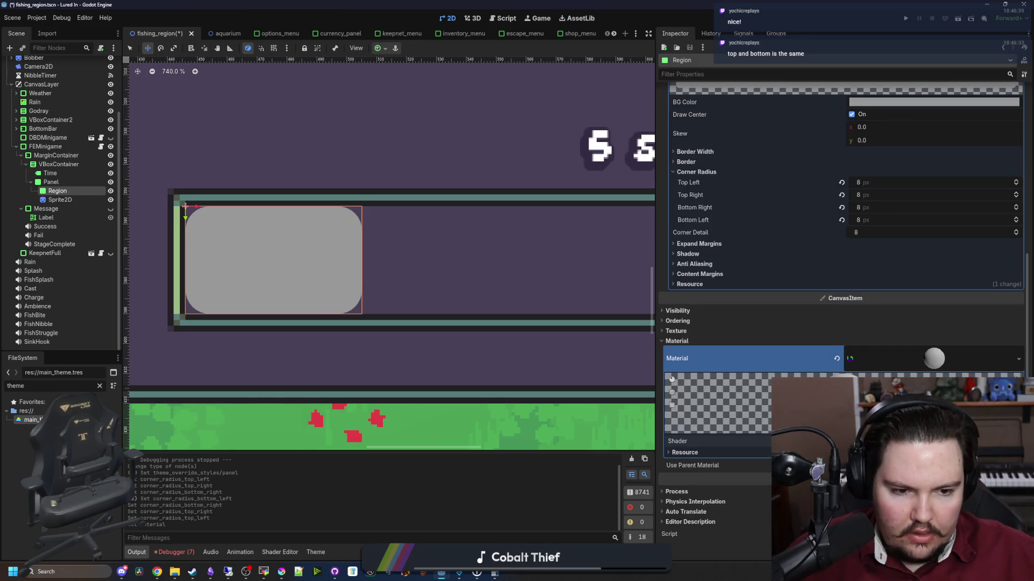
{"action": "left_click", "coordinate": [894, 441]}
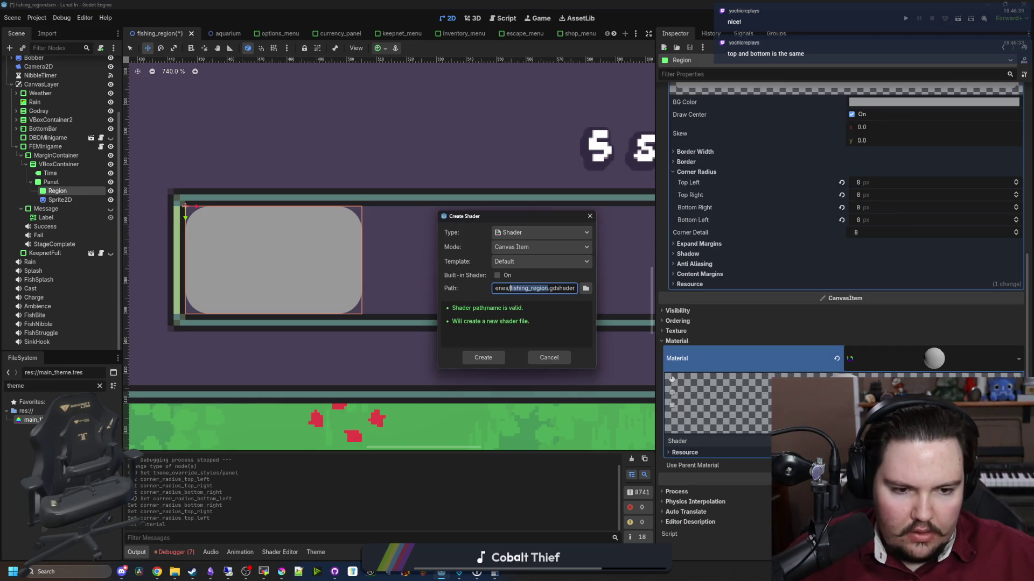
{"action": "left_click", "coordinate": [496, 357]}
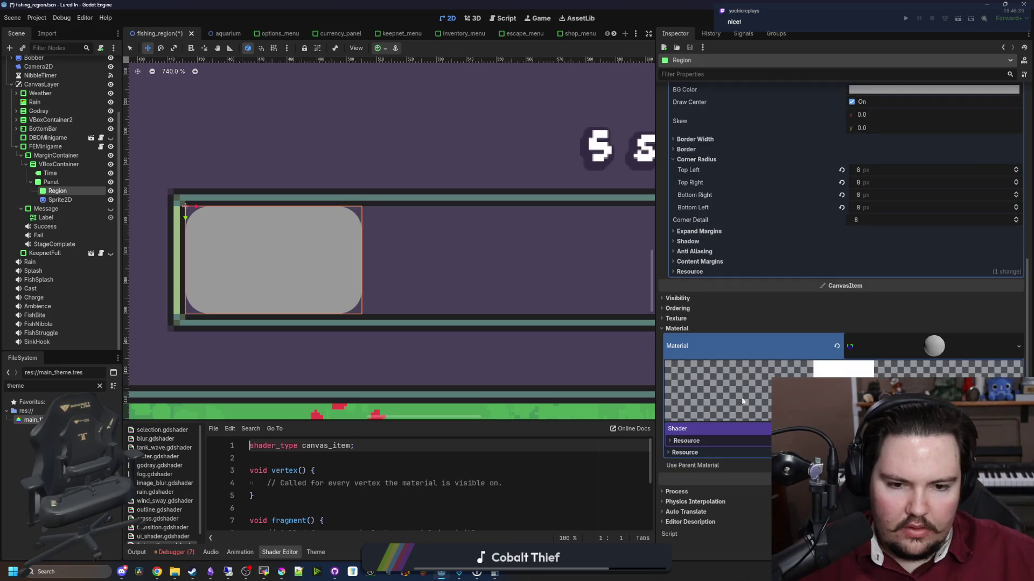
{"action": "left_click_drag", "start_coordinate": [485, 399], "coordinate": [474, 361]}
{"action": "scroll", "coordinate": [335, 438], "scroll_direction": "down", "scroll_amount": 2}
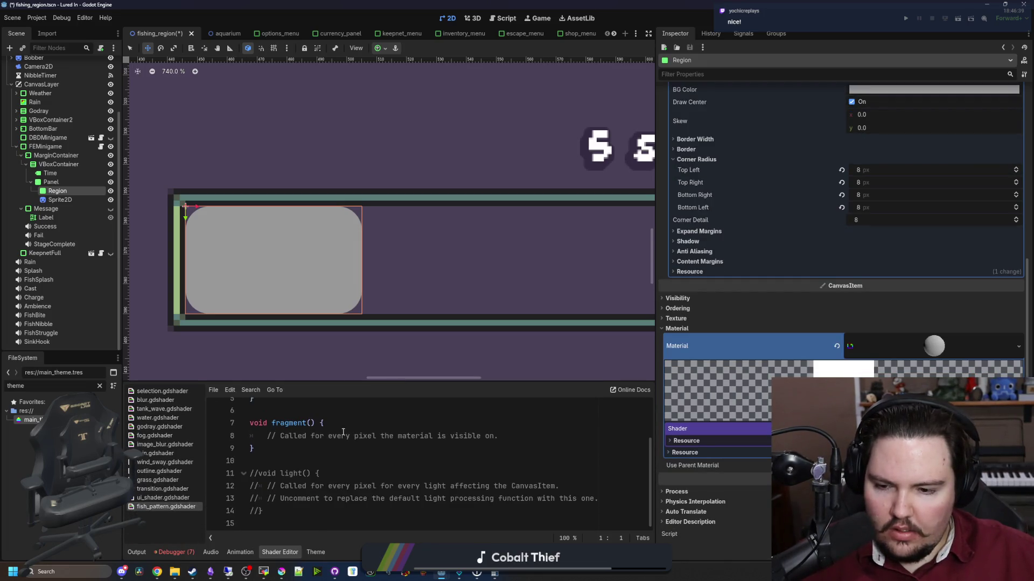
{"action": "scroll", "coordinate": [335, 438], "scroll_direction": "up", "scroll_amount": 2}
Declare 'uniform sampler2D tex : filter_nearest;' in the fish pattern shader.
{"action": "key", "text": "End"}
{"action": "key", "text": "Return"}
{"action": "key", "text": "Return"}
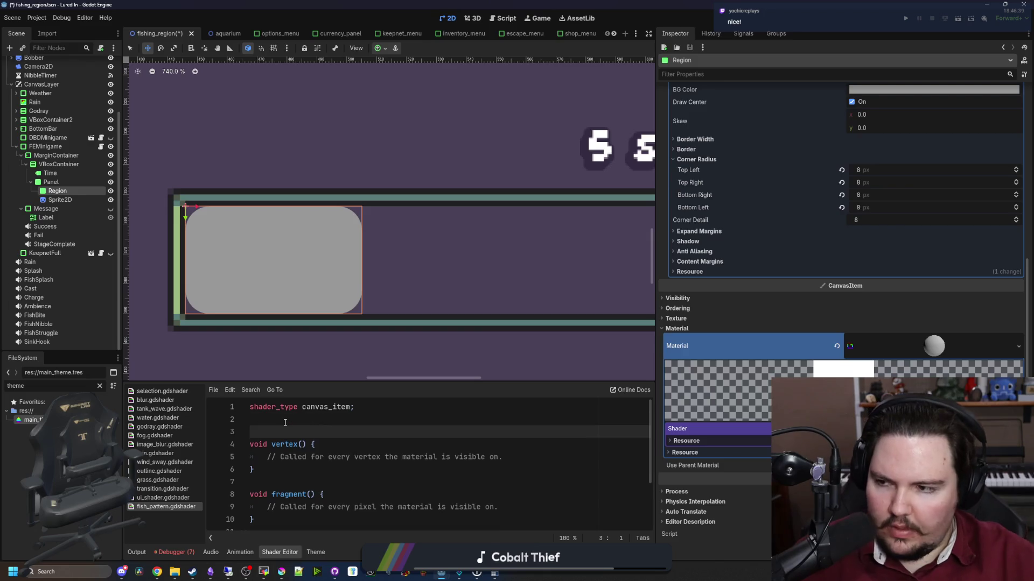
{"action": "key", "text": "BackSpace"}
{"action": "type", "text": "iform s"}
{"action": "key", "text": "BackSpace"}
{"action": "type", "text": "D texture;"}
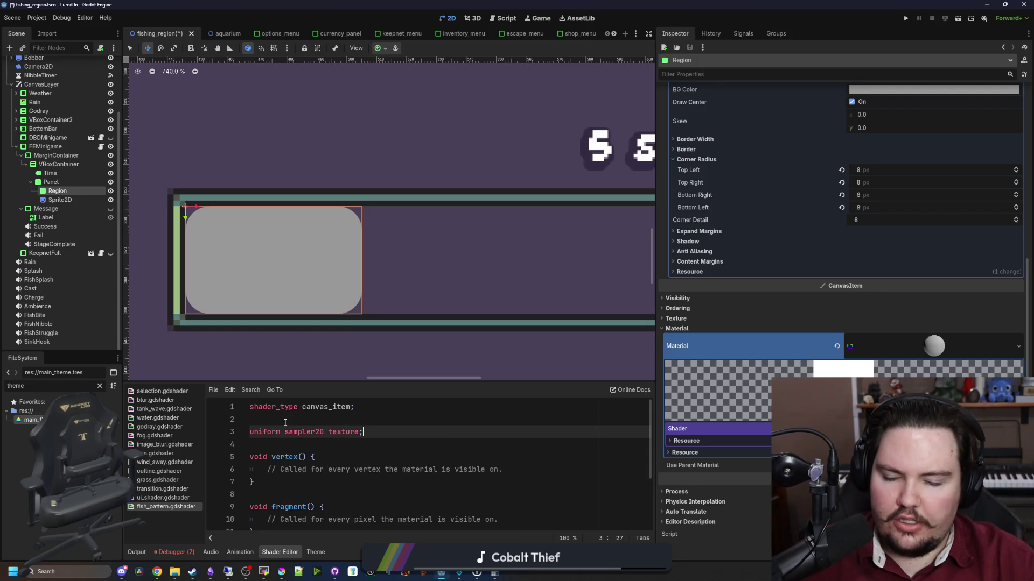
{"action": "key", "text": "BackSpace"}
{"action": "type", "text": ": "}
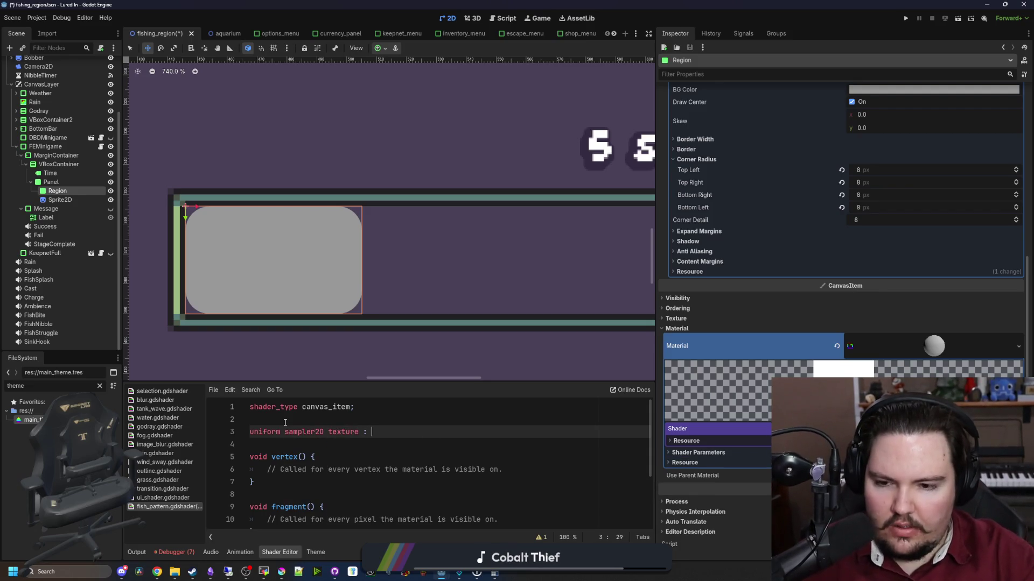
{"action": "type", "text": "fist;"}
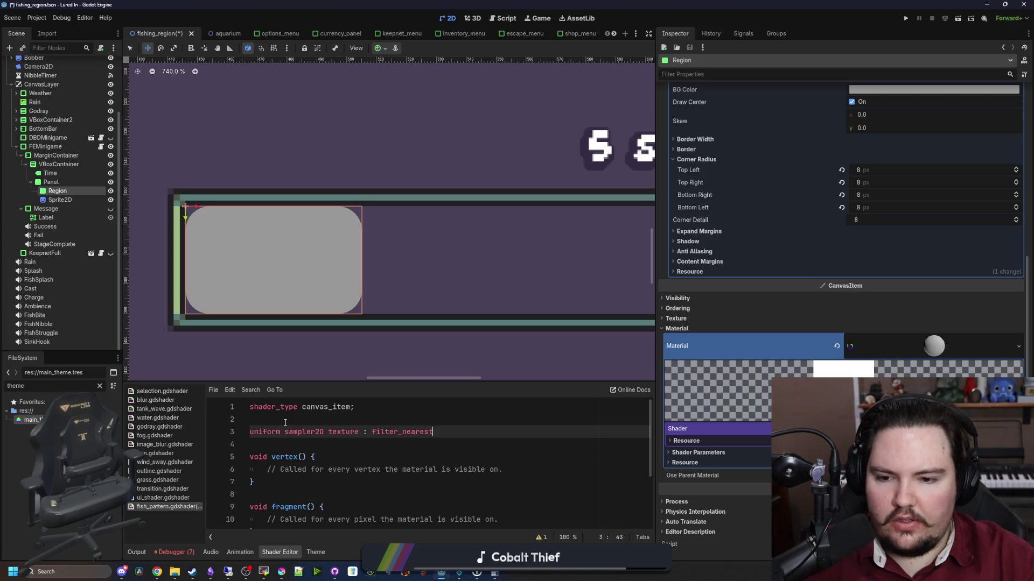
{"action": "left_click", "coordinate": [395, 418]}
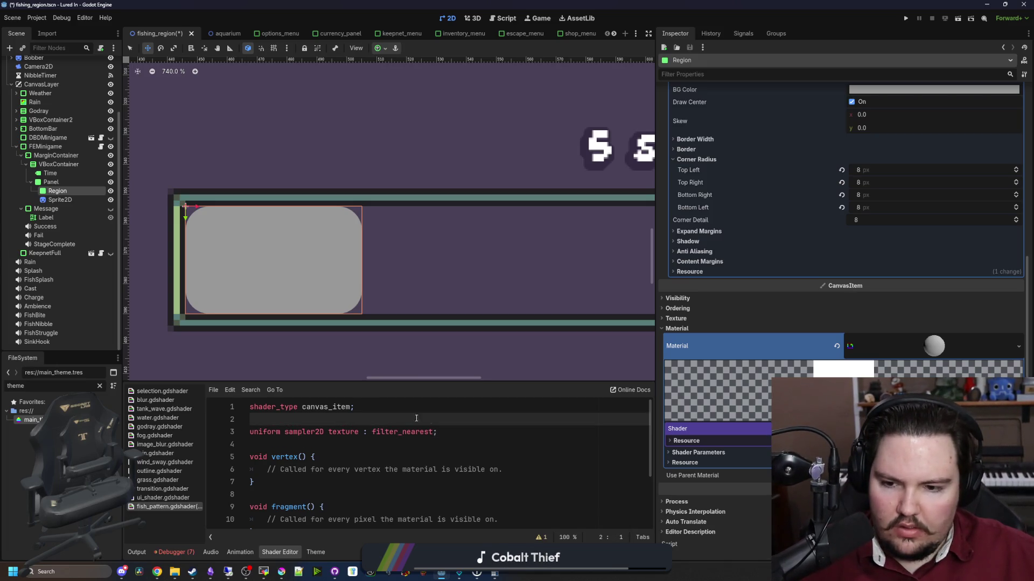
{"action": "double_click", "coordinate": [360, 430]}
{"action": "type", "text": "tex"}
{"action": "left_click", "coordinate": [391, 418]}
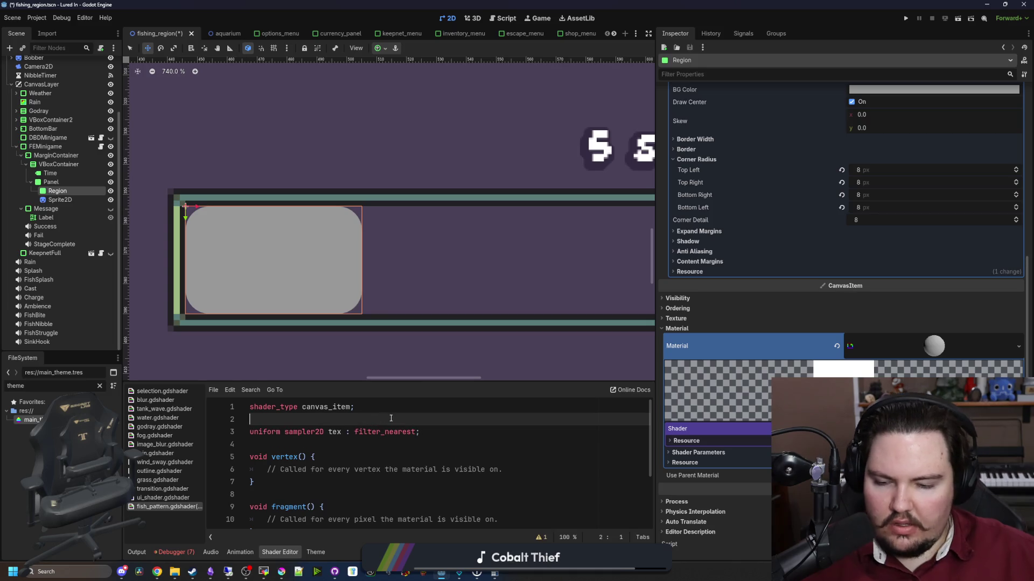
Assign fish_pattern.png to the Tex shader parameter.
{"action": "left_click", "coordinate": [698, 452]}
{"action": "left_click", "coordinate": [915, 463]}
{"action": "left_click", "coordinate": [958, 484]}
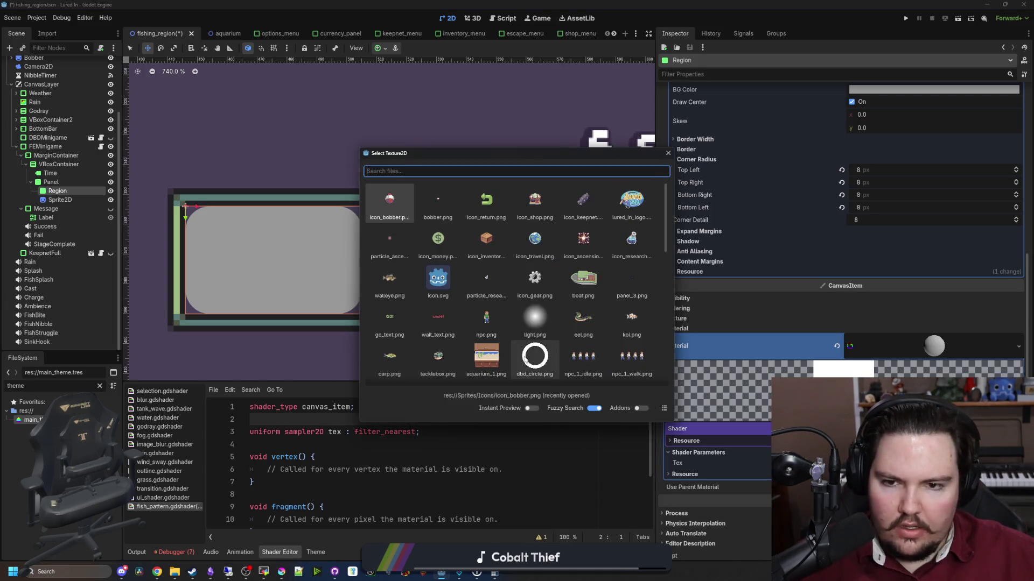
{"action": "type", "text": "fish"}
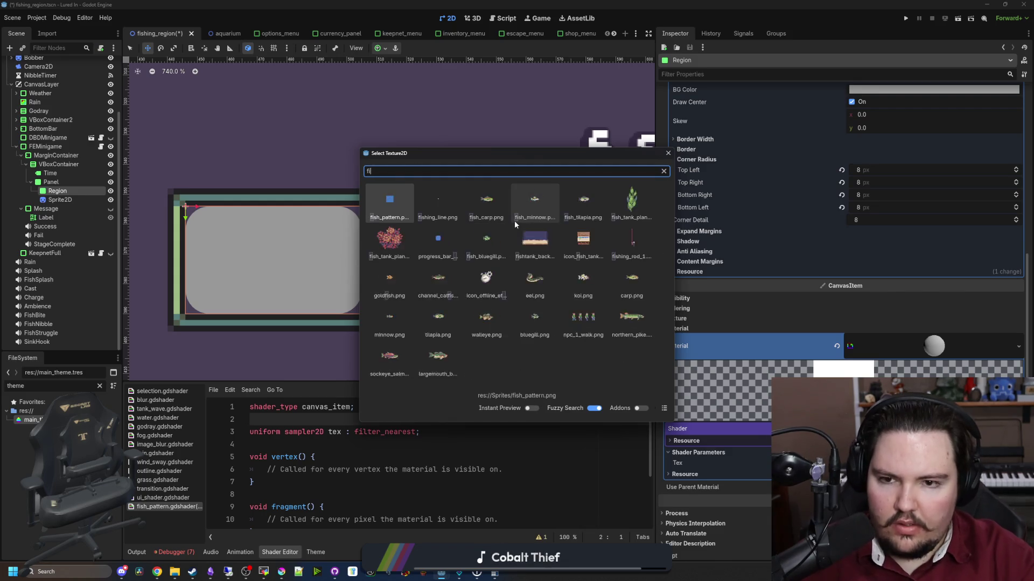
{"action": "key", "text": "Return"}
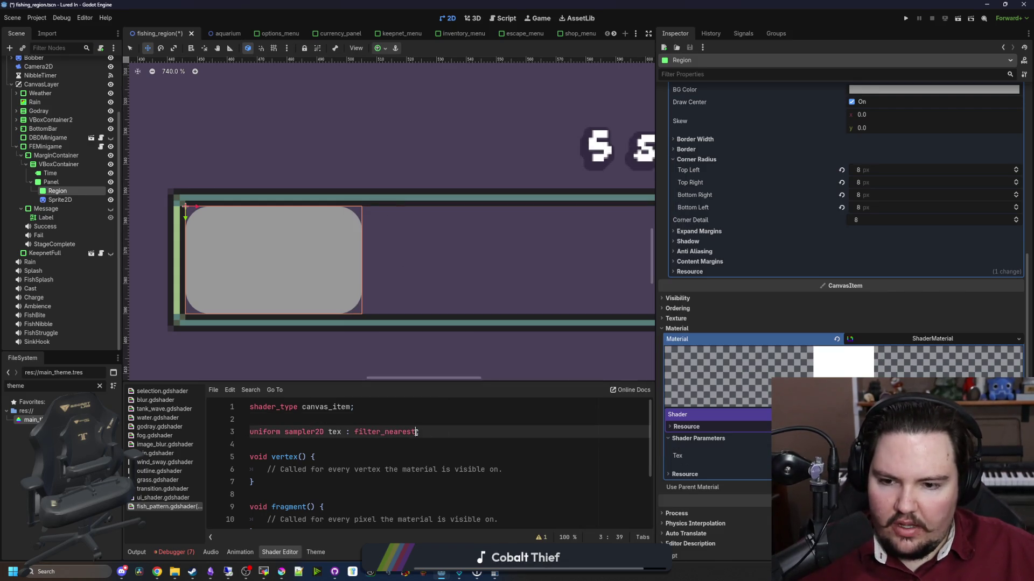
Add the repeat_enable hint to the tex uniform so the texture tiles.
{"action": "key", "text": "Down"}
{"action": "key", "text": "End"}
{"action": "key", "text": "Left"}
{"action": "type", "text": ", rep"}
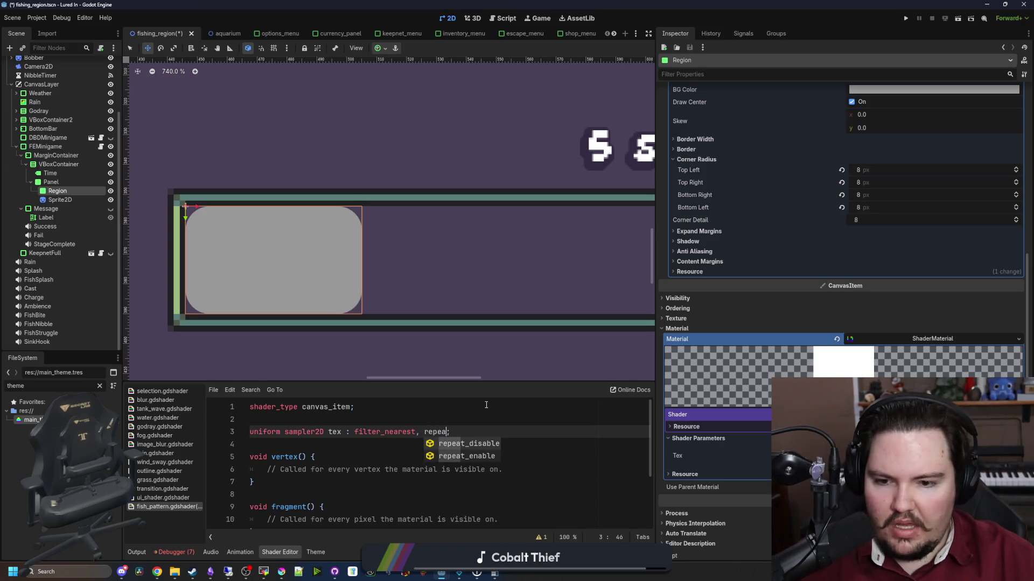
{"action": "key", "text": "Down"}
{"action": "key", "text": "Return"}
Replace the fragment placeholder with COLOR = texture(tex, UV) and apply it.
{"action": "scroll", "coordinate": [352, 431], "scroll_direction": "down", "scroll_amount": 2}
{"action": "scroll", "coordinate": [352, 430], "scroll_direction": "up", "scroll_amount": 2}
{"action": "left_click_drag", "start_coordinate": [498, 482], "coordinate": [267, 481]}
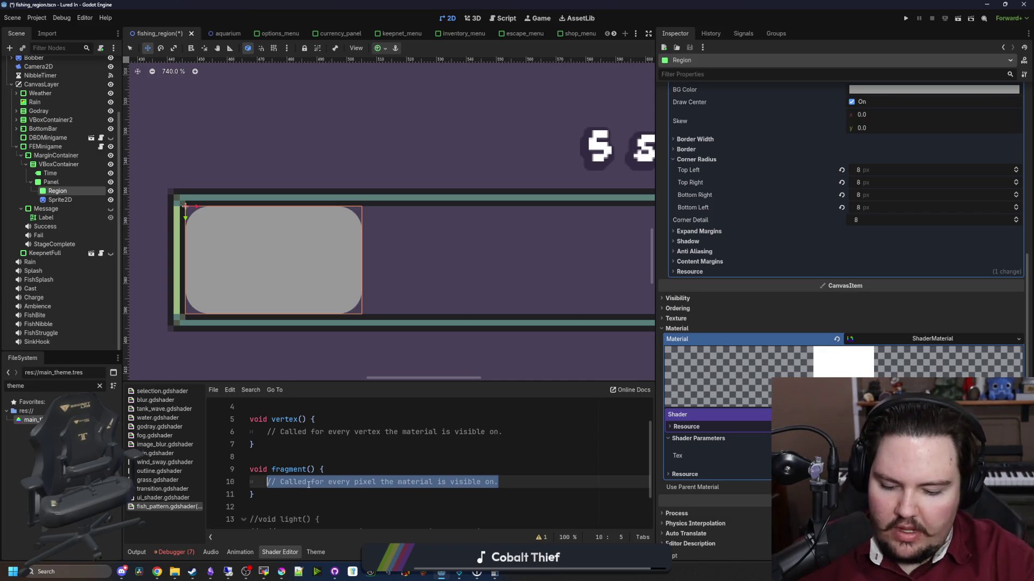
{"action": "key", "text": "BackSpace"}
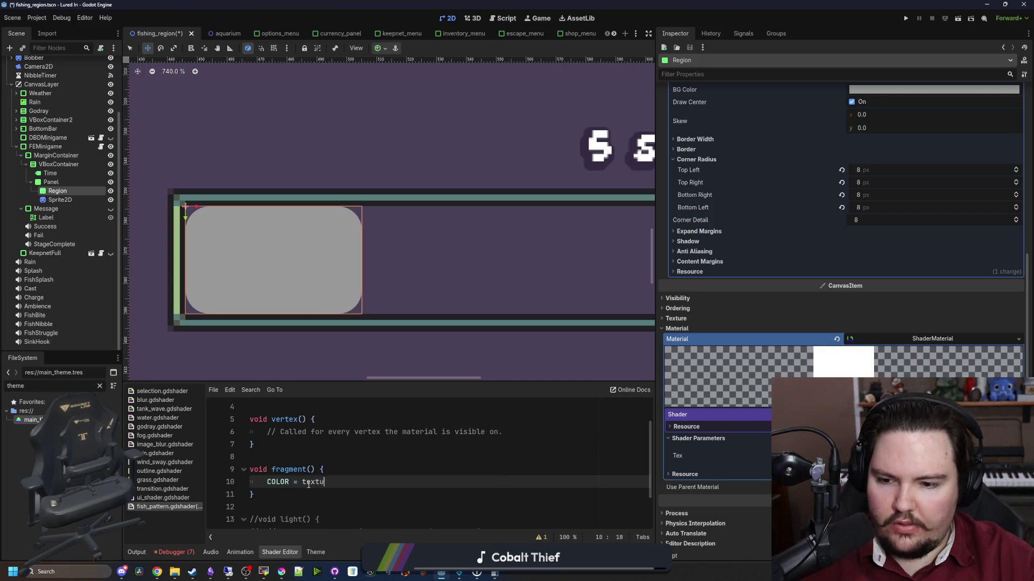
{"action": "type", "text": "re(col)"}
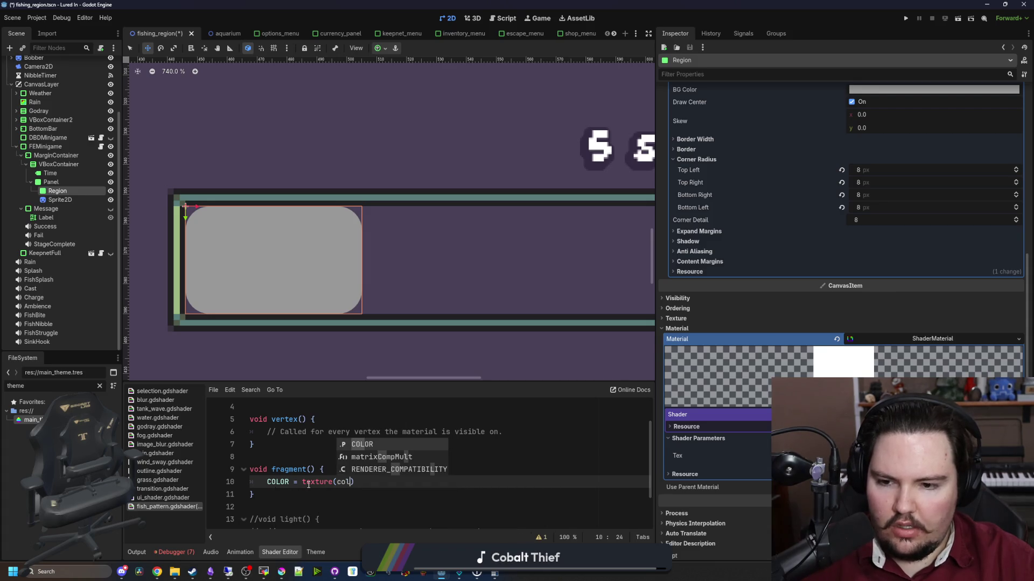
{"action": "key", "text": "BackSpace"}
{"action": "key", "text": "BackSpace"}
{"action": "type", "text": "tex, IV"}
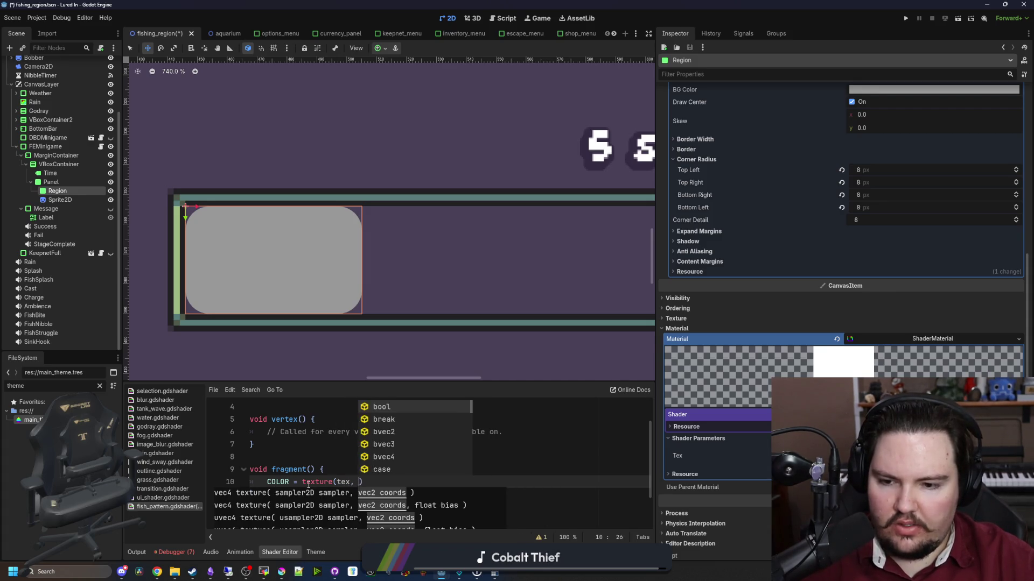
{"action": "key", "text": "BackSpace"}
{"action": "key", "text": "BackSpace"}
{"action": "type", "text": "UV)"}
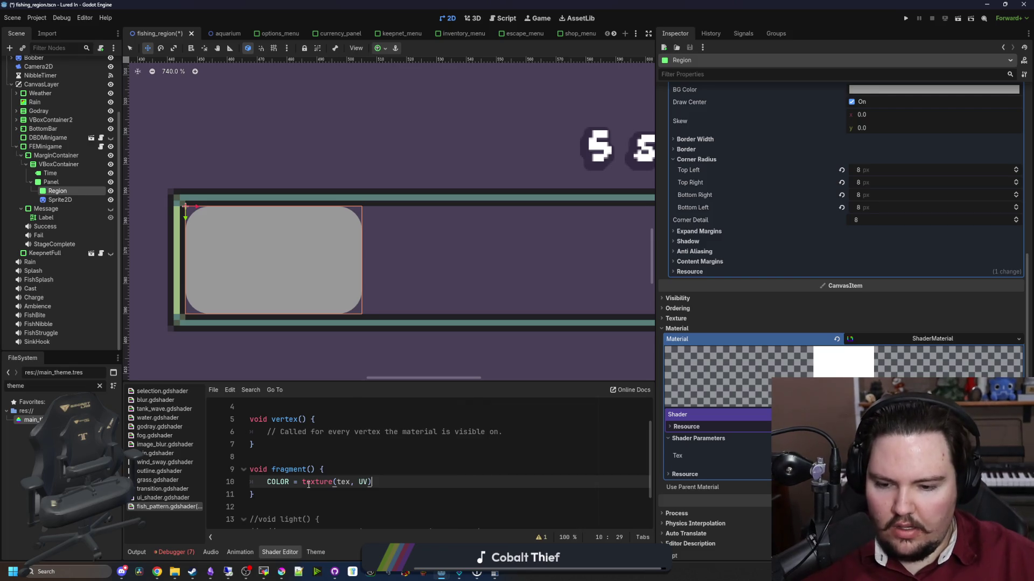
{"action": "left_click", "coordinate": [298, 457]}
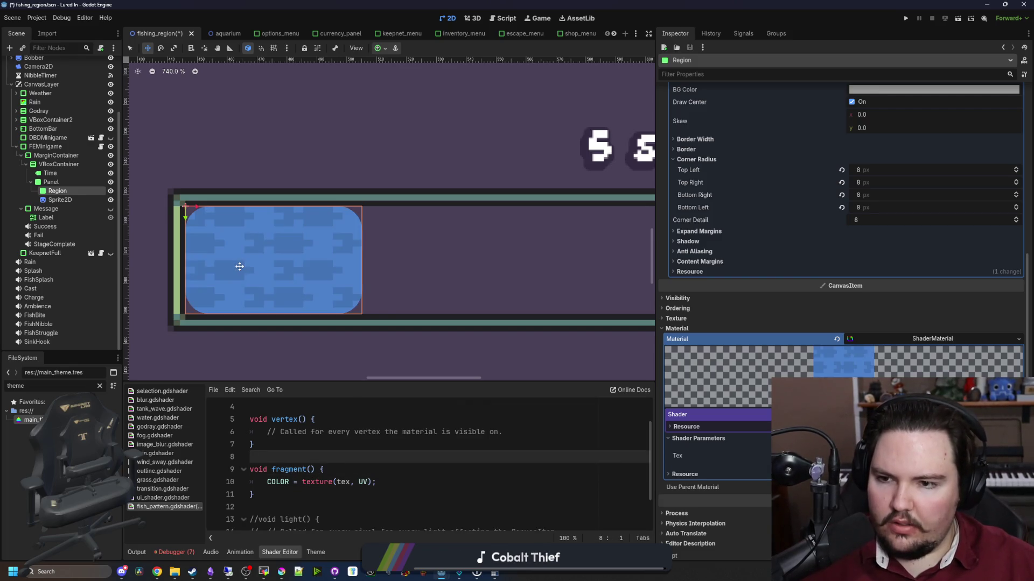
Offset the UV by TIME so the pattern scrolls, then open grass.gdshader for reference.
{"action": "scroll", "coordinate": [242, 295], "scroll_direction": "up", "scroll_amount": 5}
{"action": "scroll", "coordinate": [406, 292], "scroll_direction": "down", "scroll_amount": 2}
{"action": "scroll", "coordinate": [377, 293], "scroll_direction": "up", "scroll_amount": 2}
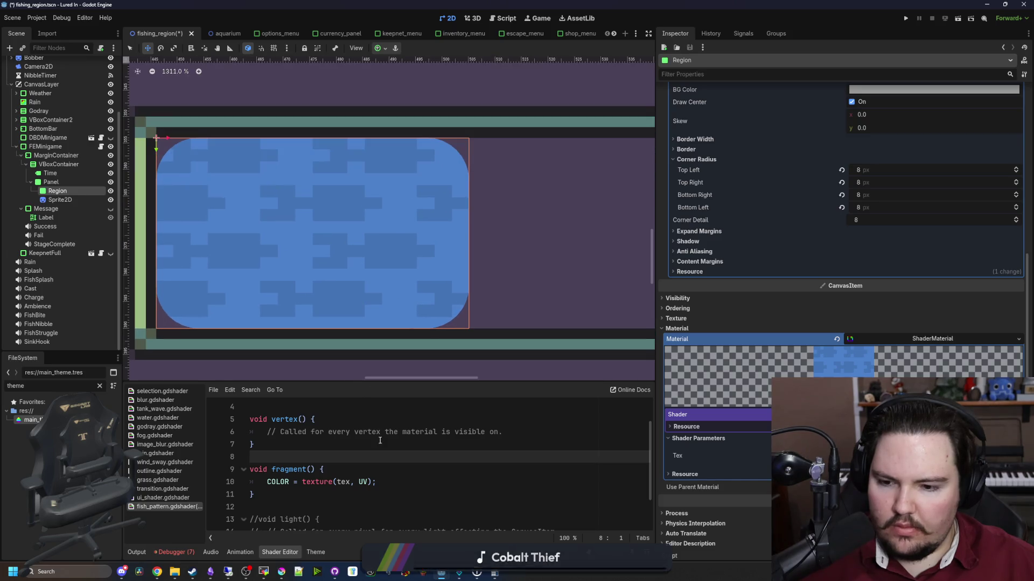
{"action": "left_click", "coordinate": [368, 482]}
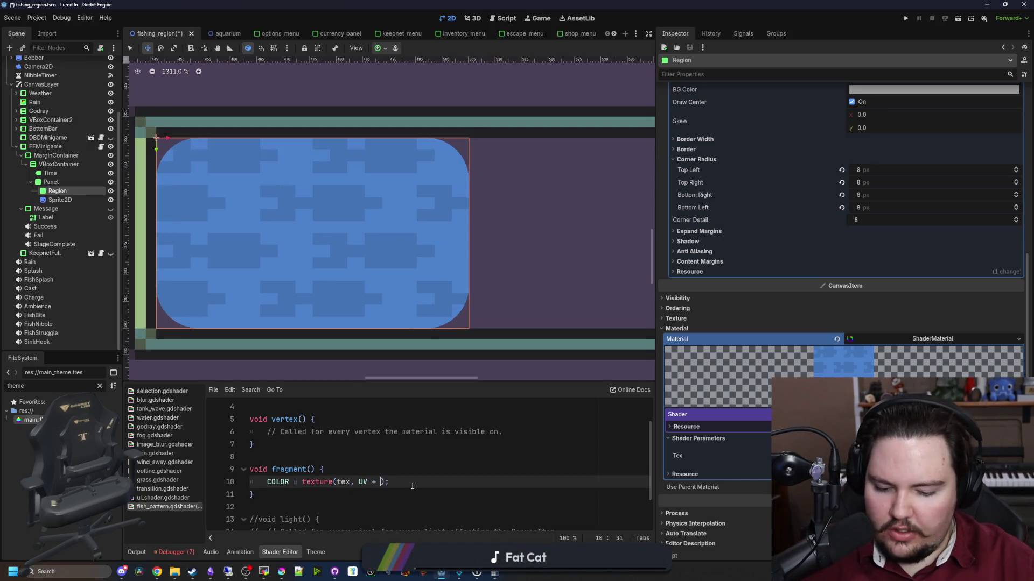
{"action": "left_click", "coordinate": [372, 456]}
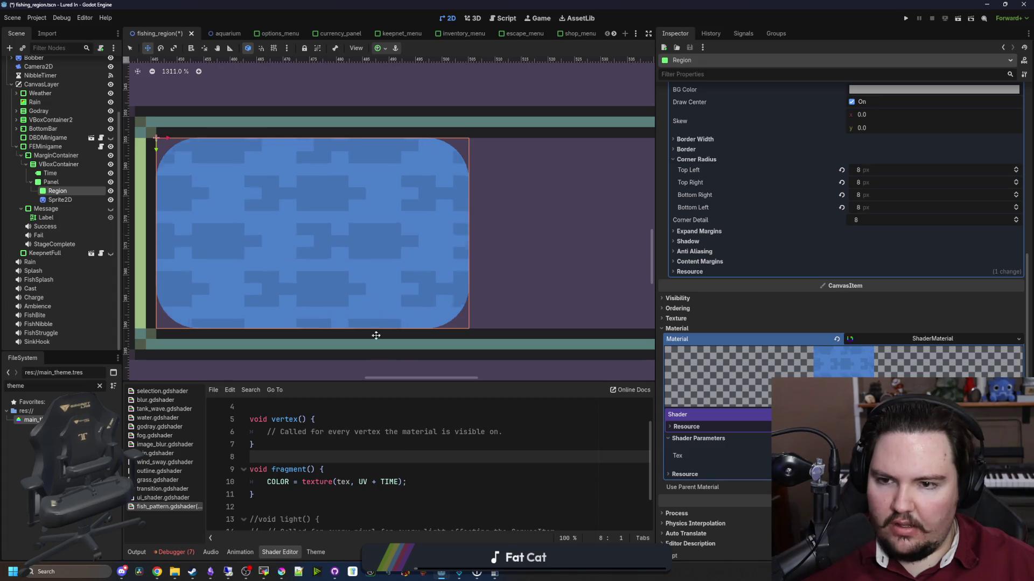
{"action": "scroll", "coordinate": [365, 289], "scroll_direction": "down", "scroll_amount": 3}
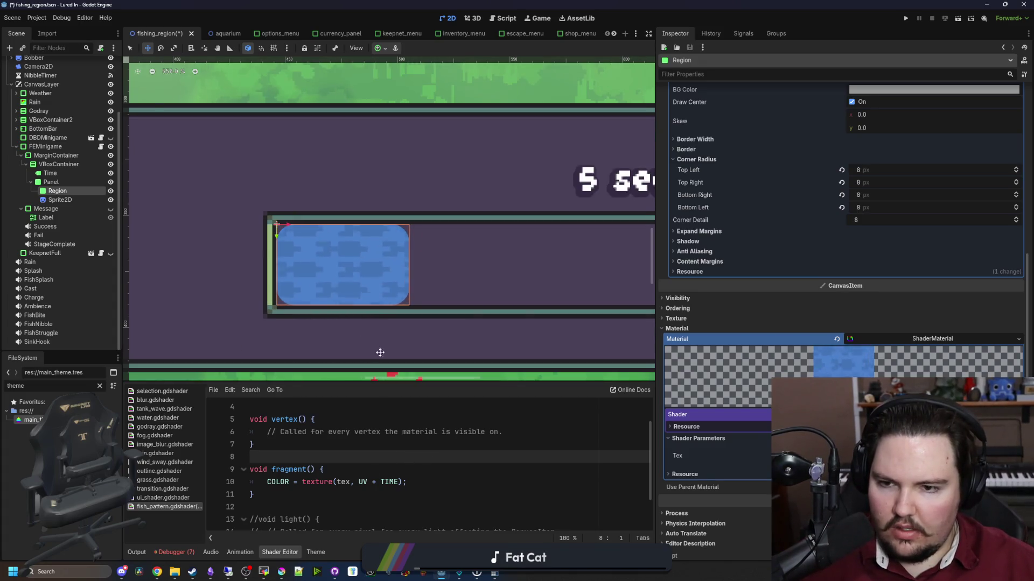
{"action": "scroll", "coordinate": [359, 259], "scroll_direction": "up", "scroll_amount": 2}
{"action": "scroll", "coordinate": [359, 260], "scroll_direction": "up", "scroll_amount": 1}
{"action": "scroll", "coordinate": [339, 280], "scroll_direction": "down", "scroll_amount": 4}
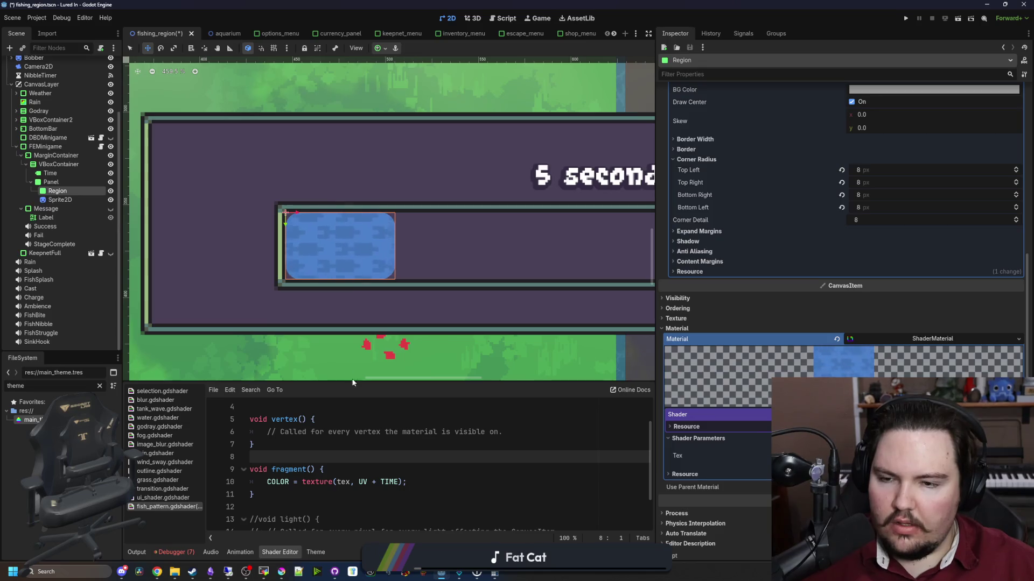
{"action": "scroll", "coordinate": [330, 288], "scroll_direction": "up", "scroll_amount": 4}
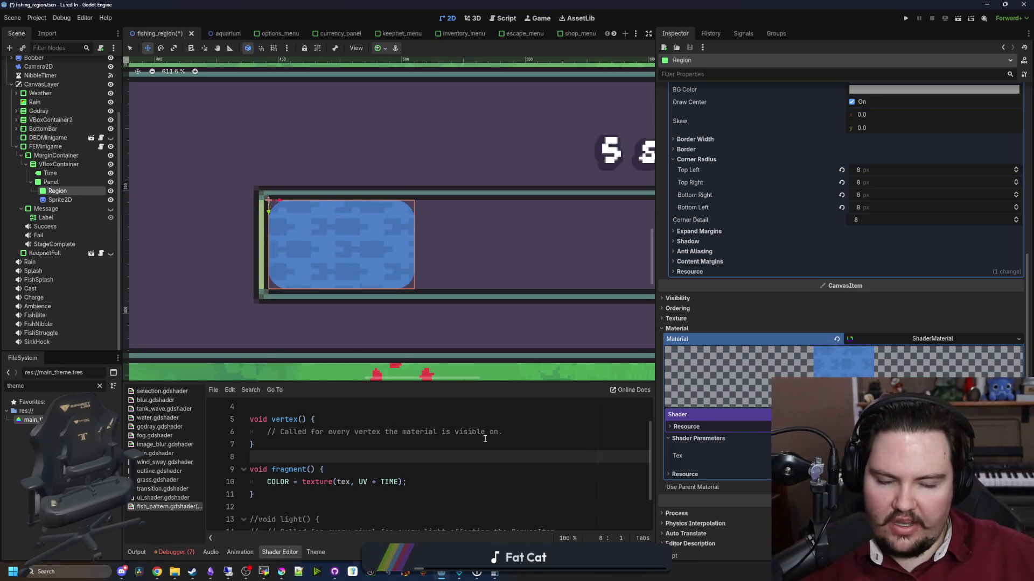
{"action": "scroll", "coordinate": [376, 456], "scroll_direction": "up", "scroll_amount": 1}
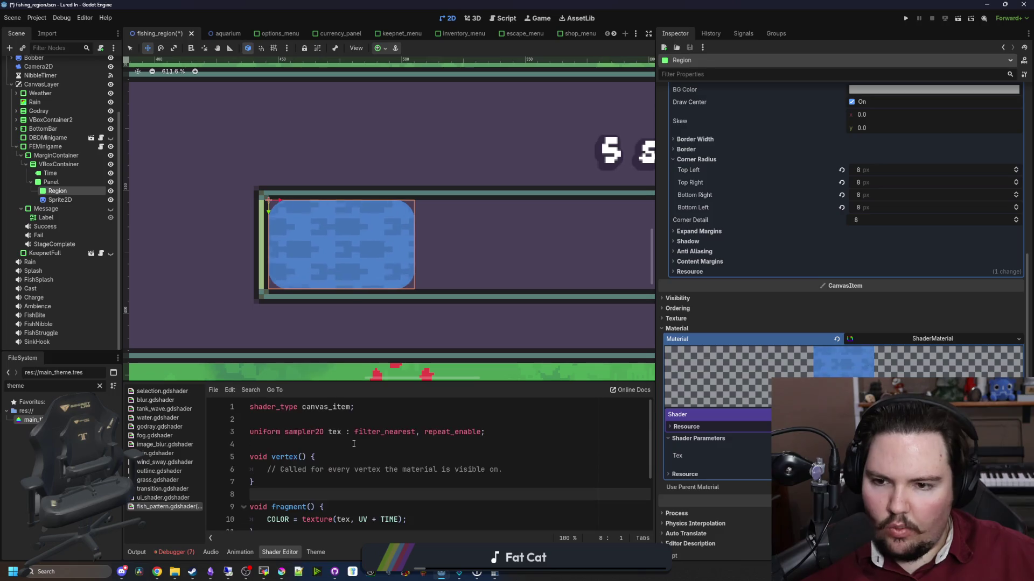
{"action": "scroll", "coordinate": [376, 457], "scroll_direction": "down", "scroll_amount": 2}
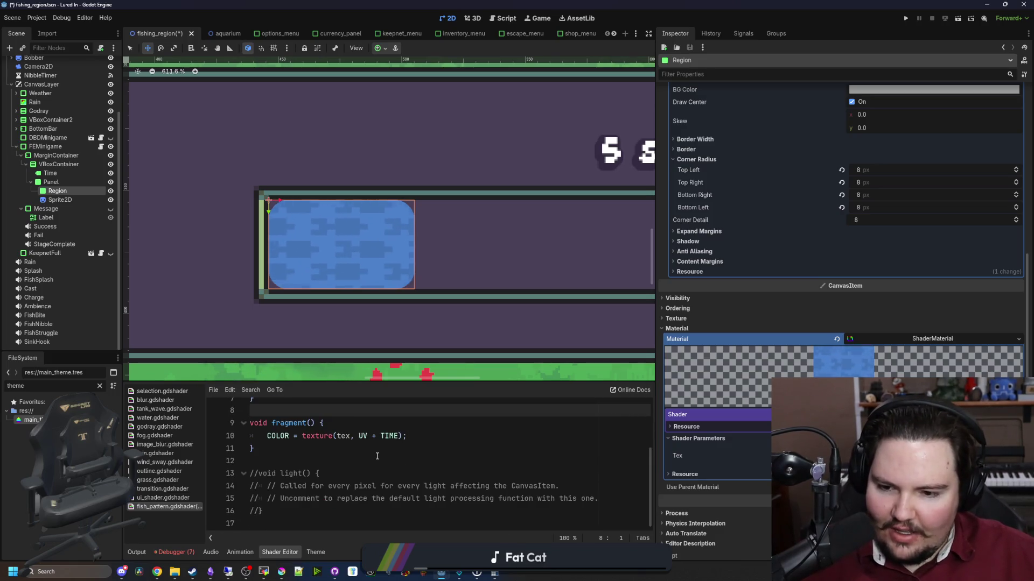
{"action": "scroll", "coordinate": [257, 462], "scroll_direction": "up", "scroll_amount": 3}
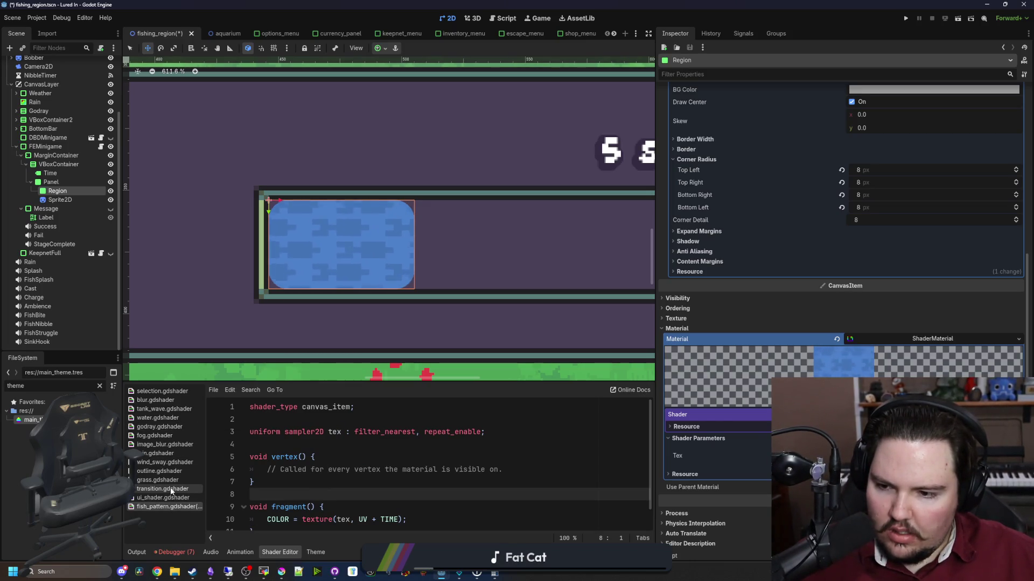
{"action": "left_click", "coordinate": [157, 479]}
Paste the world-position calculation into vertex(), replacing its placeholder and deleting the duplicate function.
{"action": "scroll", "coordinate": [377, 468], "scroll_direction": "down", "scroll_amount": 1}
{"action": "mouse_move", "coordinate": [529, 469]}
{"action": "left_mouse_down"}
{"action": "mouse_move", "coordinate": [267, 470]}
{"action": "mouse_move", "coordinate": [239, 422]}
{"action": "left_mouse_up"}
{"action": "key", "text": "ctrl+c"}
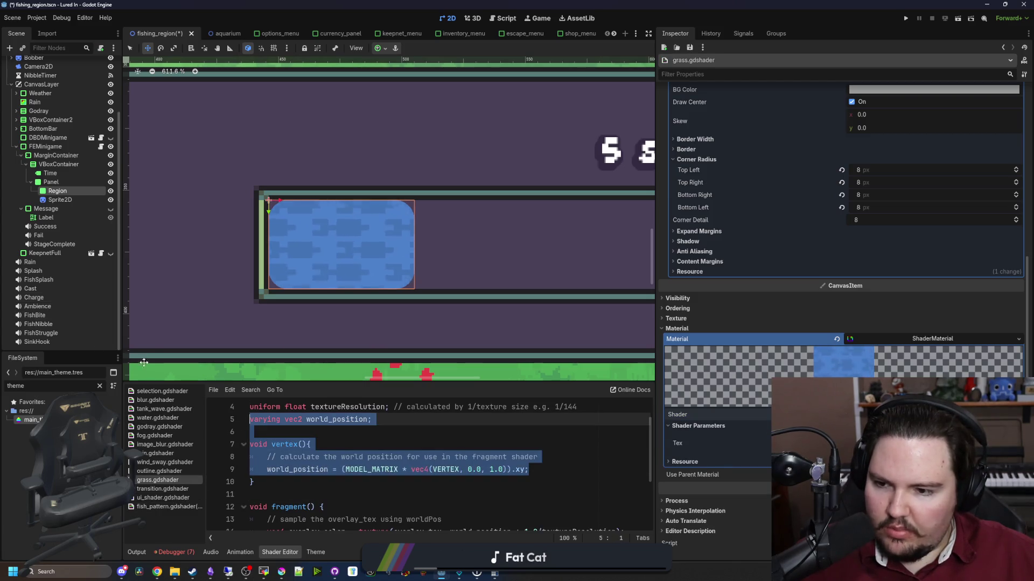
{"action": "left_click", "coordinate": [700, 414]}
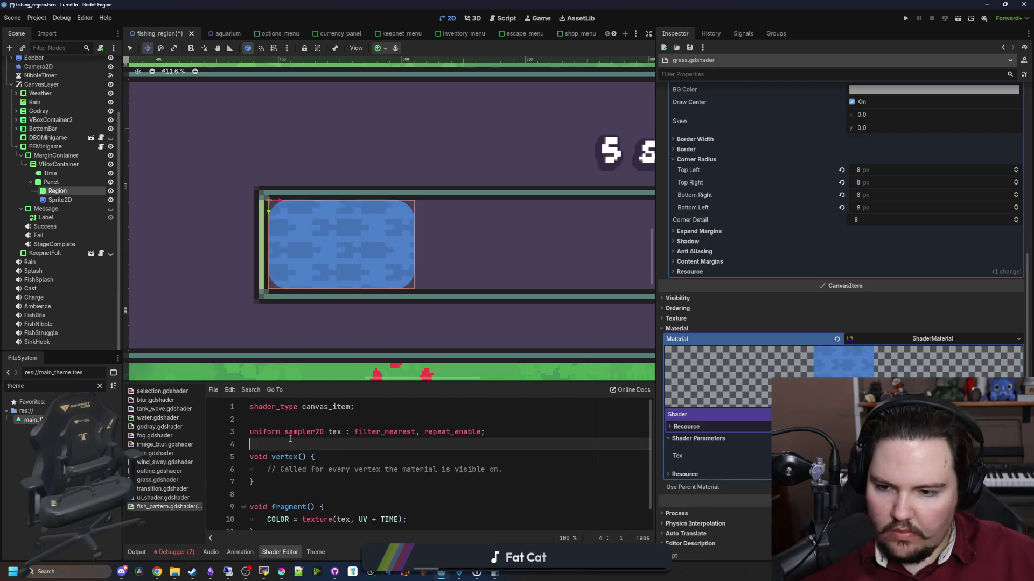
{"action": "key", "text": "ctrl+v"}
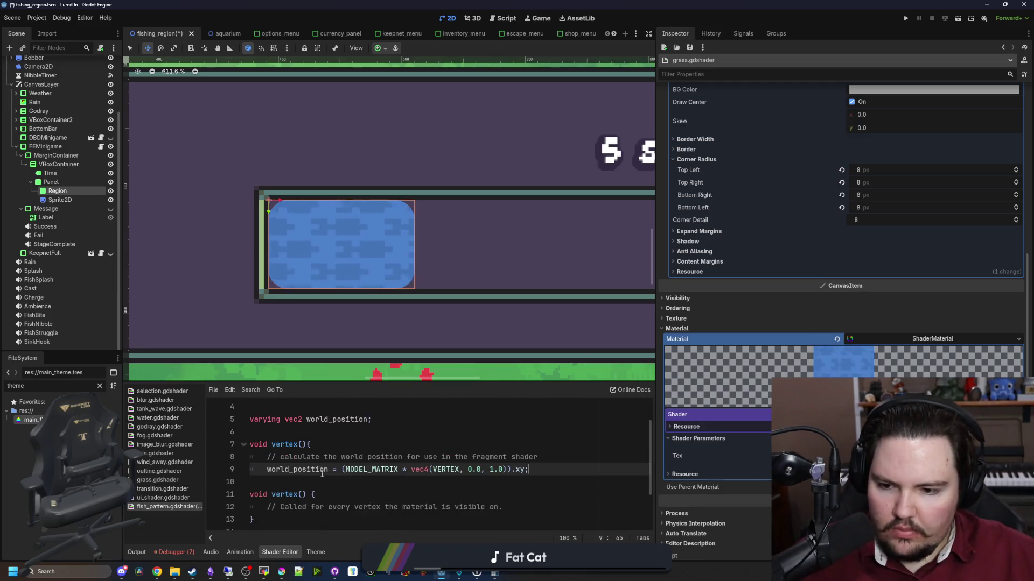
{"action": "scroll", "coordinate": [312, 447], "scroll_direction": "down", "scroll_amount": 1}
{"action": "mouse_move", "coordinate": [556, 474]}
{"action": "left_mouse_down"}
{"action": "mouse_move", "coordinate": [290, 469]}
{"action": "mouse_move", "coordinate": [248, 431]}
{"action": "left_mouse_up"}
{"action": "key", "text": "BackSpace"}
{"action": "triple_click", "coordinate": [267, 470]}
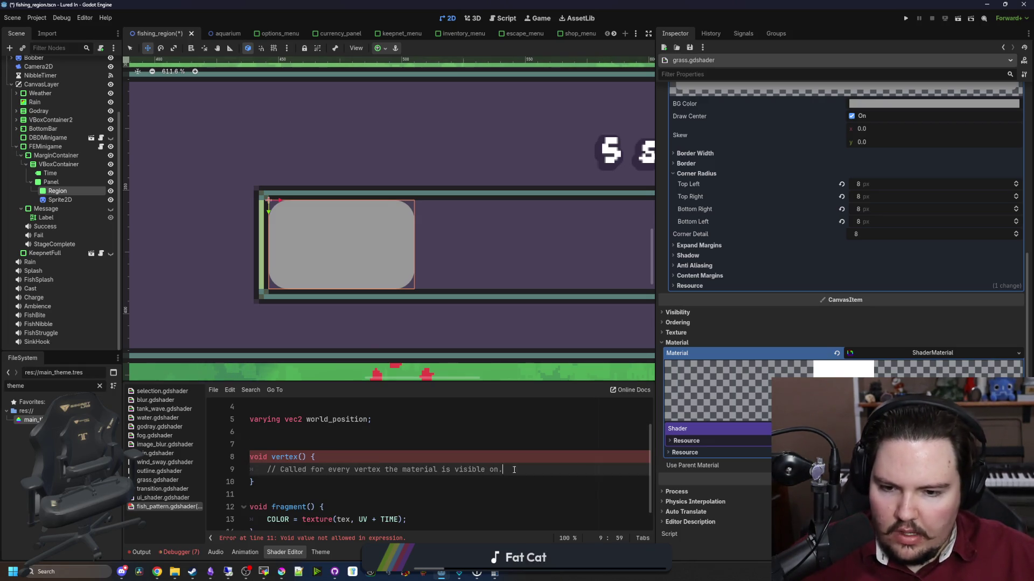
{"action": "type", "text": "world_position = (MODEL_MATRIX * vec4(VERTEX, 0.0, 1.0)).xy;"}
{"action": "scroll", "coordinate": [302, 473], "scroll_direction": "down", "scroll_amount": 2}
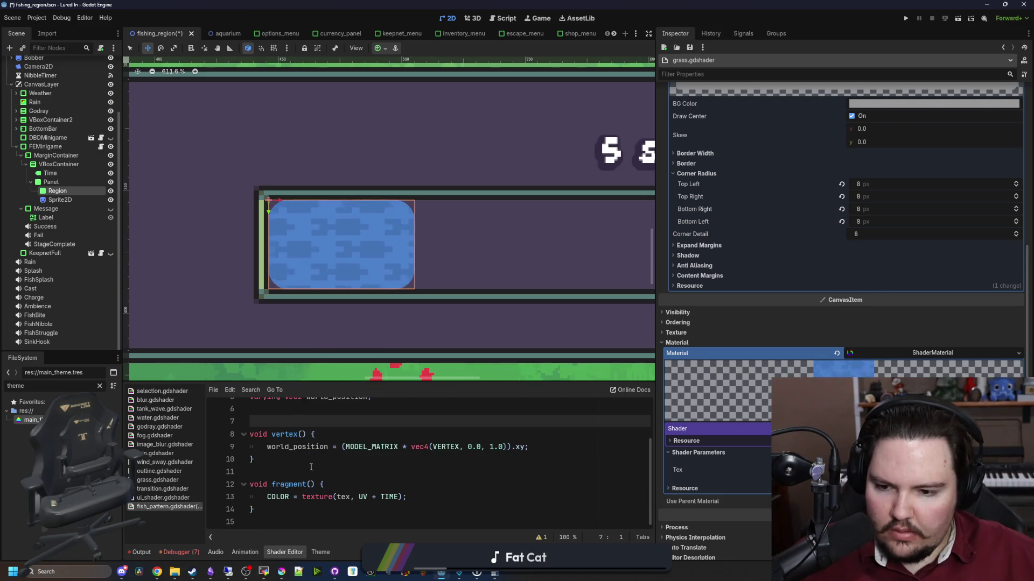
{"action": "scroll", "coordinate": [323, 485], "scroll_direction": "up", "scroll_amount": 1}
Replace UV with world_position in the fragment texture lookup, fixing the world_postion misspelling.
{"action": "left_click", "coordinate": [364, 508]}
{"action": "type", "text": "world_postion"}
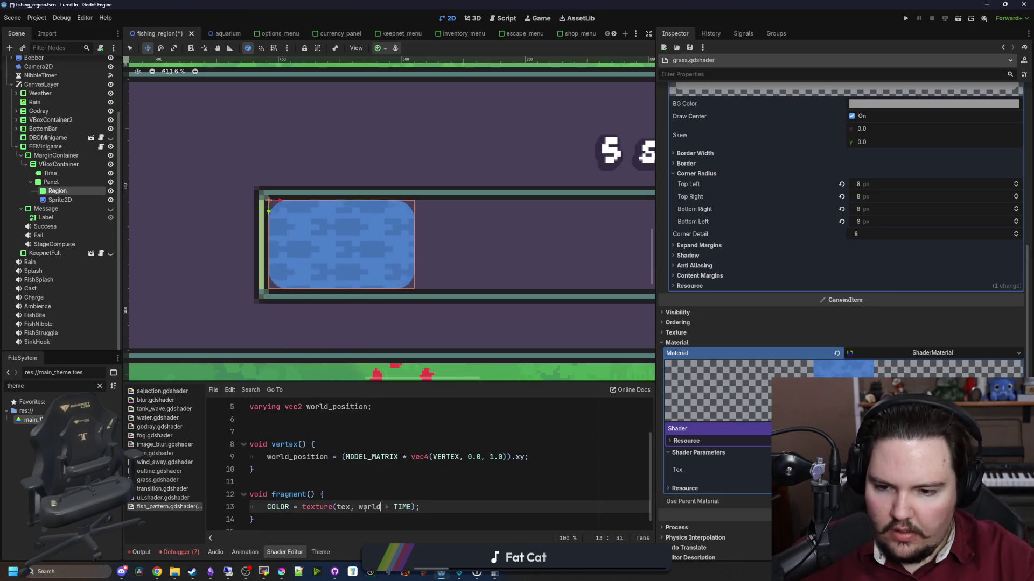
{"action": "left_click", "coordinate": [401, 494]}
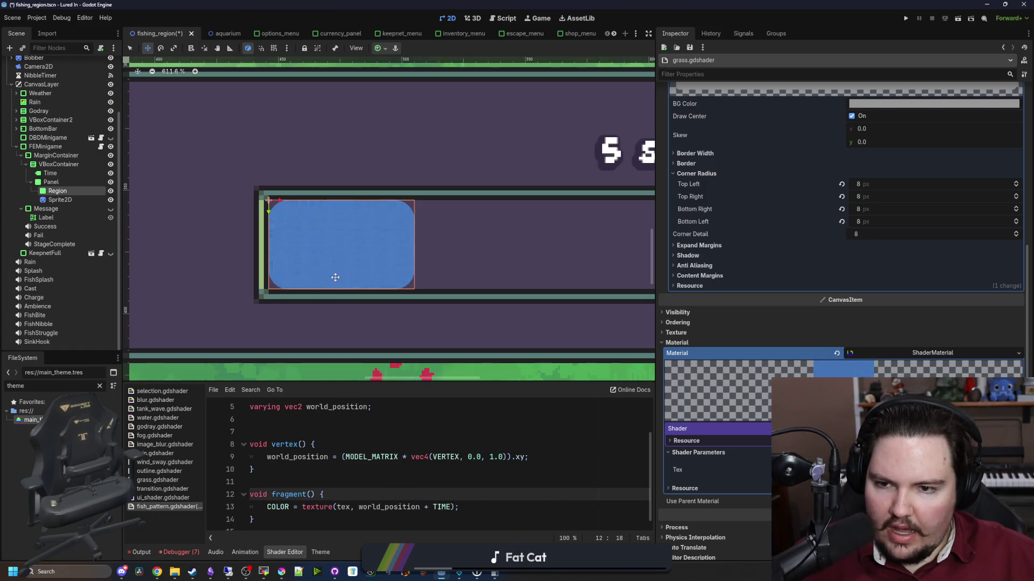
{"action": "scroll", "coordinate": [347, 255], "scroll_direction": "up", "scroll_amount": 7}
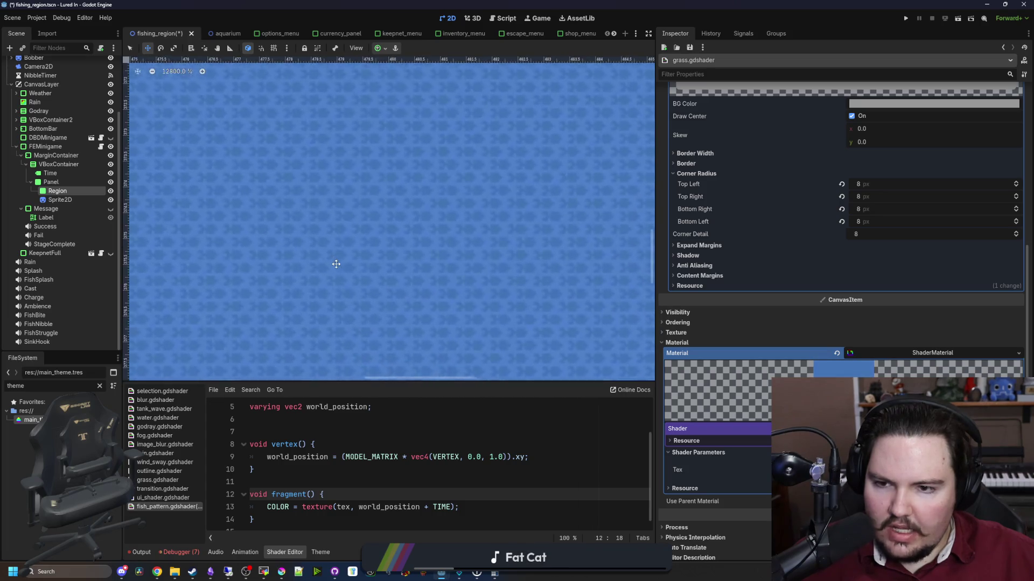
{"action": "scroll", "coordinate": [339, 262], "scroll_direction": "down", "scroll_amount": 3}
{"action": "scroll", "coordinate": [345, 266], "scroll_direction": "down", "scroll_amount": 3}
{"action": "scroll", "coordinate": [345, 267], "scroll_direction": "up", "scroll_amount": 3}
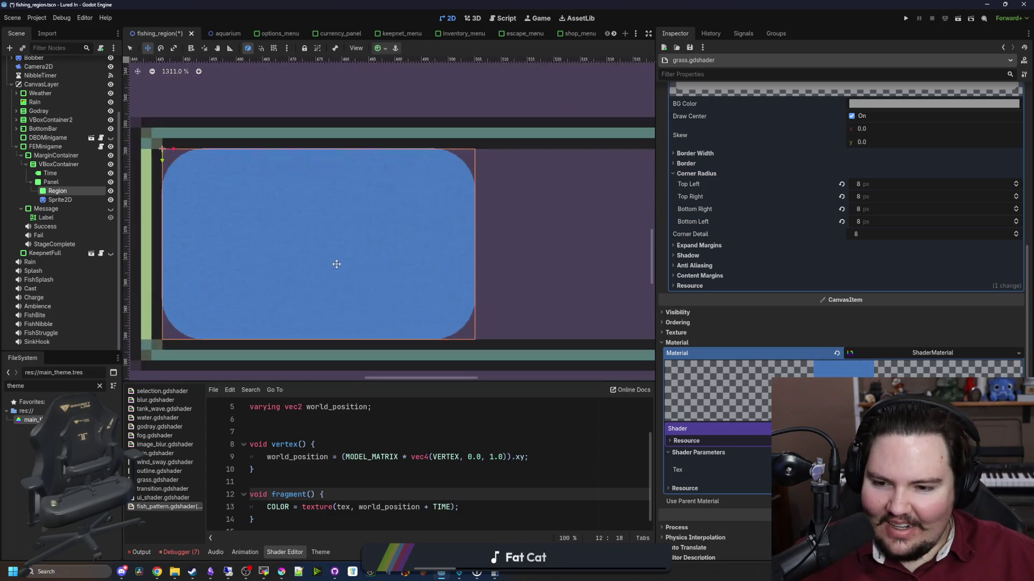
{"action": "scroll", "coordinate": [345, 267], "scroll_direction": "down", "scroll_amount": 1}
{"action": "scroll", "coordinate": [330, 474], "scroll_direction": "down", "scroll_amount": 1}
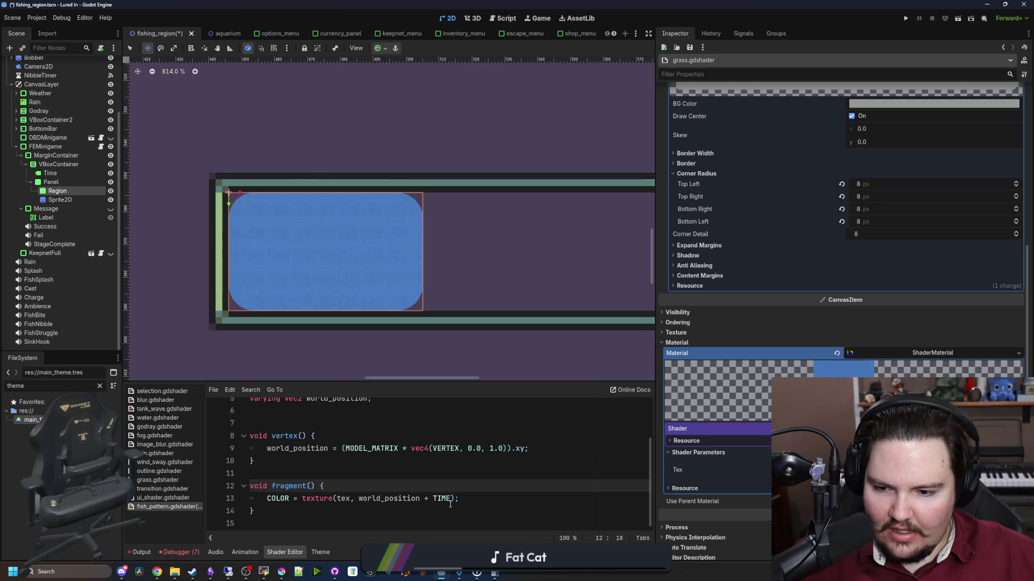
{"action": "left_click", "coordinate": [450, 503]}
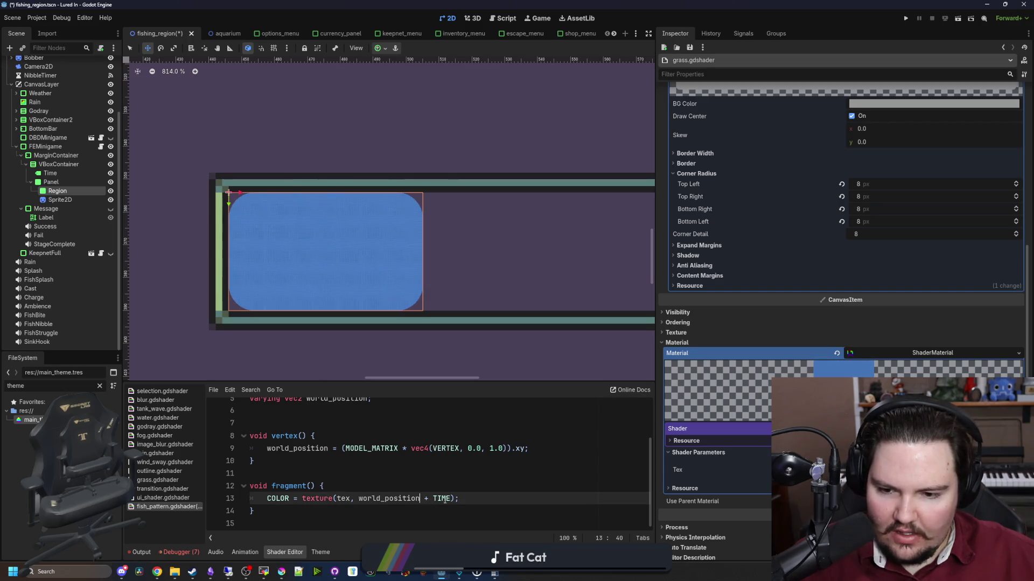
Wrap world_position in parentheses and scale it by .02 in the fragment line.
{"action": "type", "text": ")"}
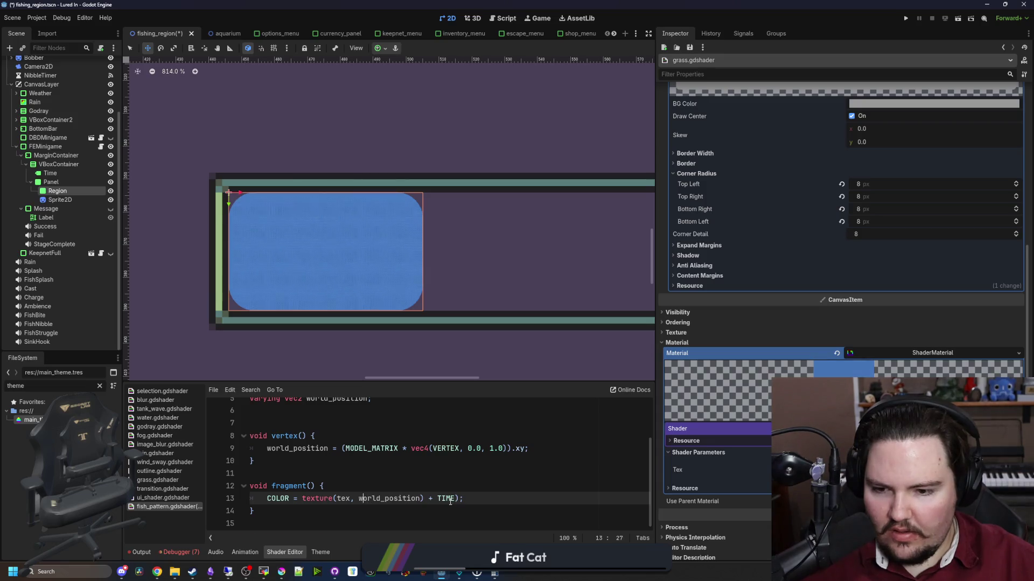
{"action": "key", "text": "ctrl+Left"}
{"action": "type", "text": "("}
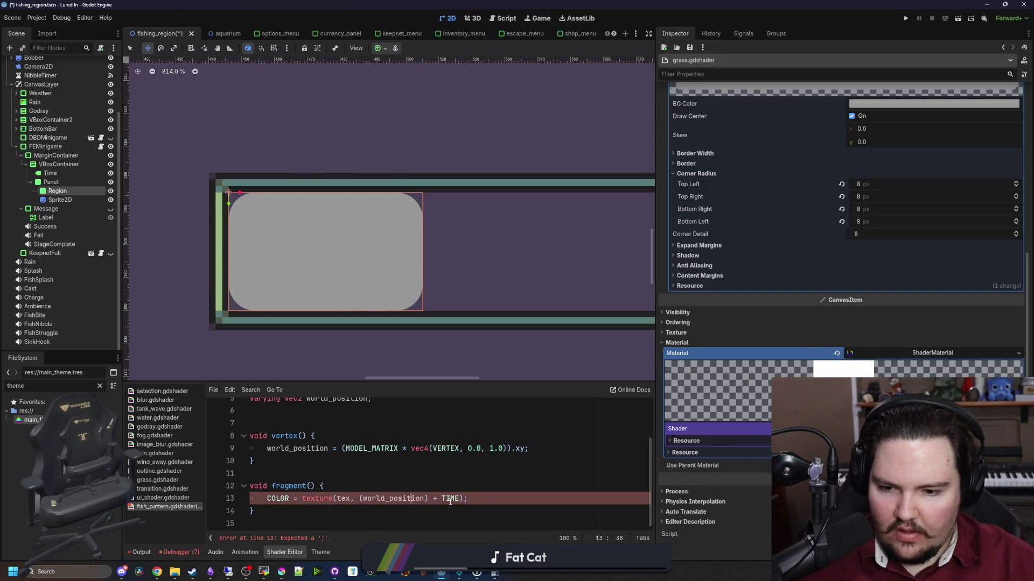
{"action": "key", "text": "Right"}
{"action": "key", "text": "Right"}
{"action": "key", "text": "Right"}
{"action": "type", "text": "*.1"}
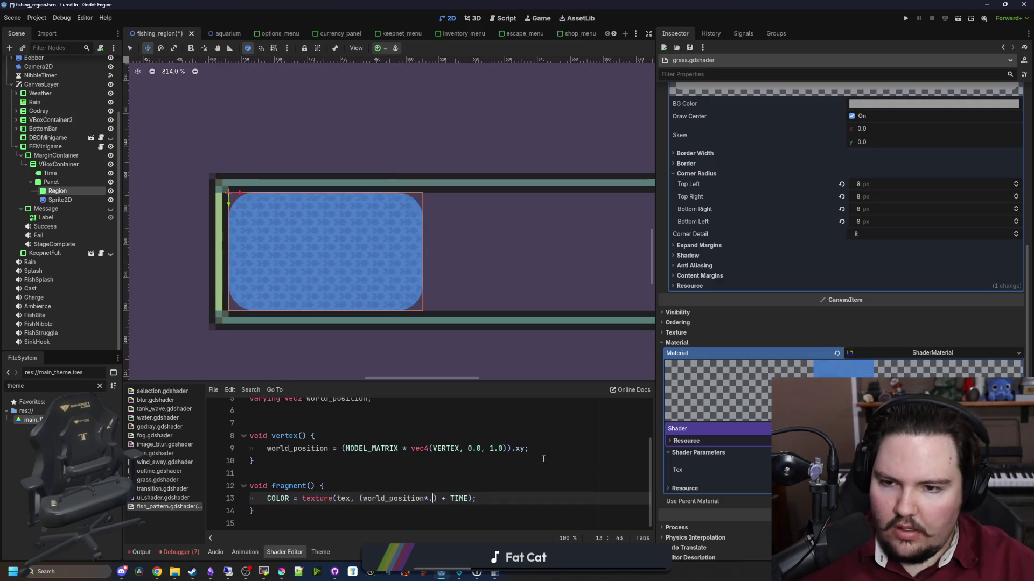
{"action": "key", "text": "BackSpace"}
{"action": "type", "text": "01"}
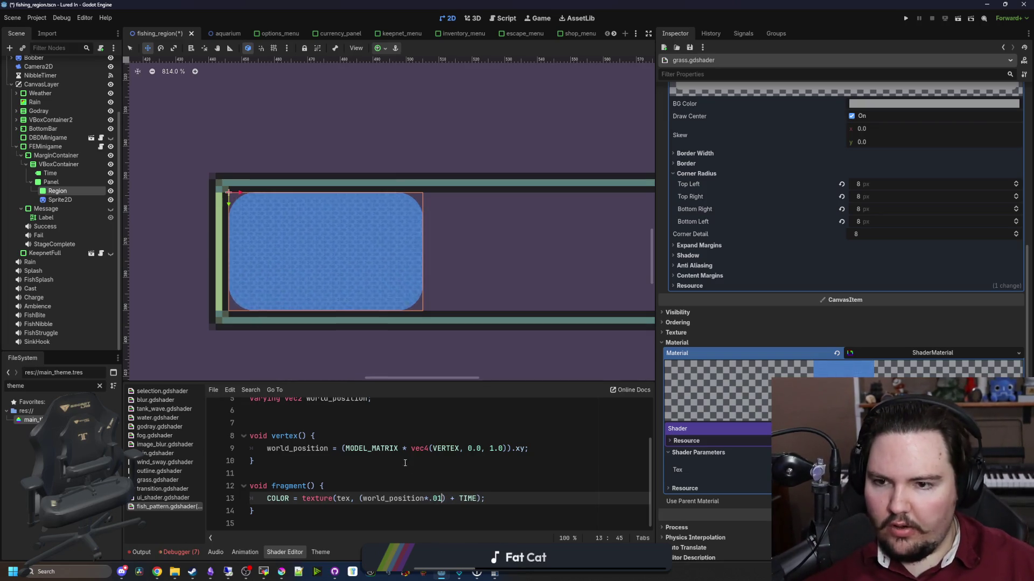
Replace TIME in the texture offset with an undeclared speed identifier.
{"action": "scroll", "coordinate": [326, 259], "scroll_direction": "down", "scroll_amount": 5}
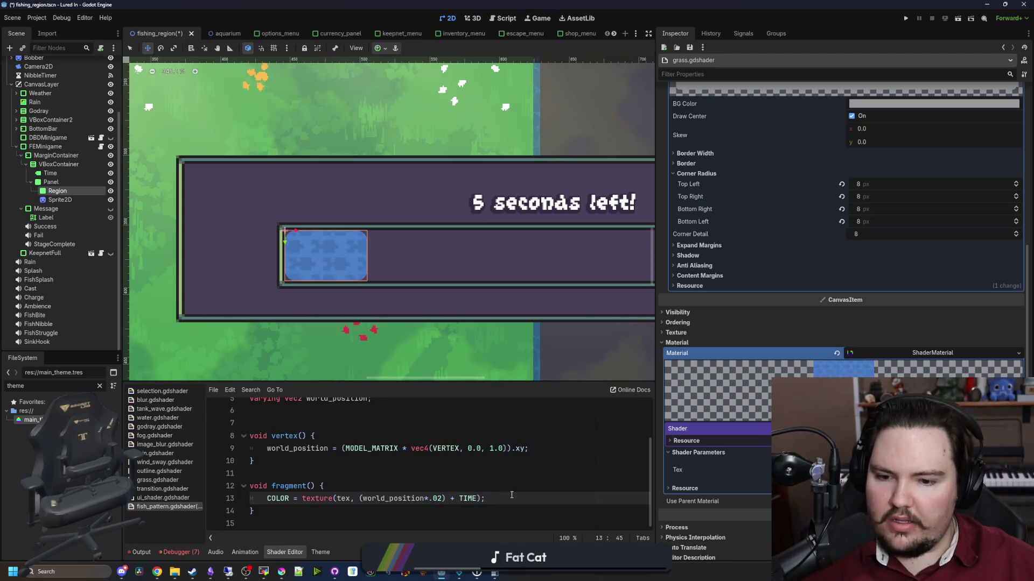
{"action": "left_click_drag", "start_coordinate": [477, 500], "coordinate": [460, 500]}
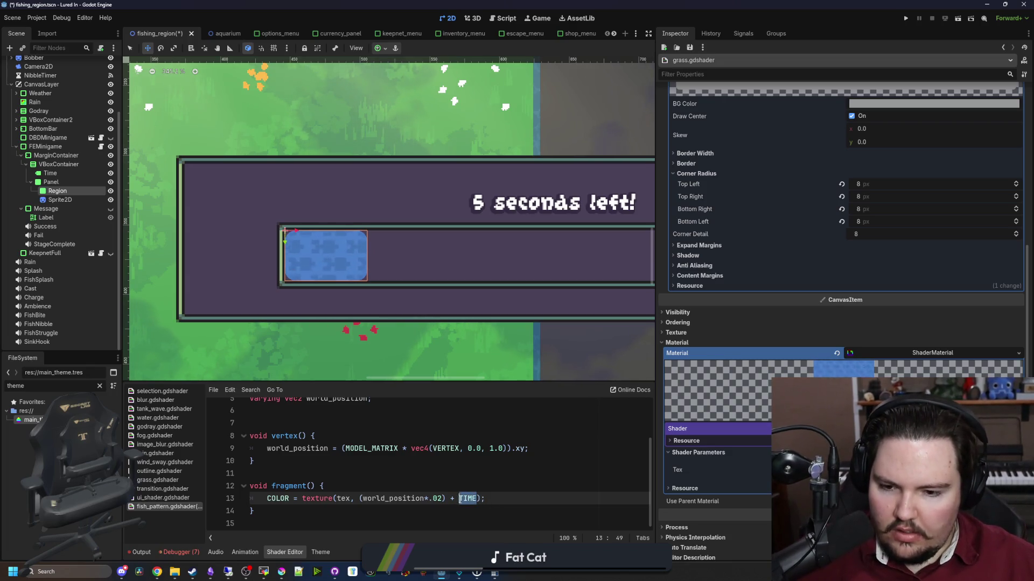
{"action": "type", "text": "speed"}
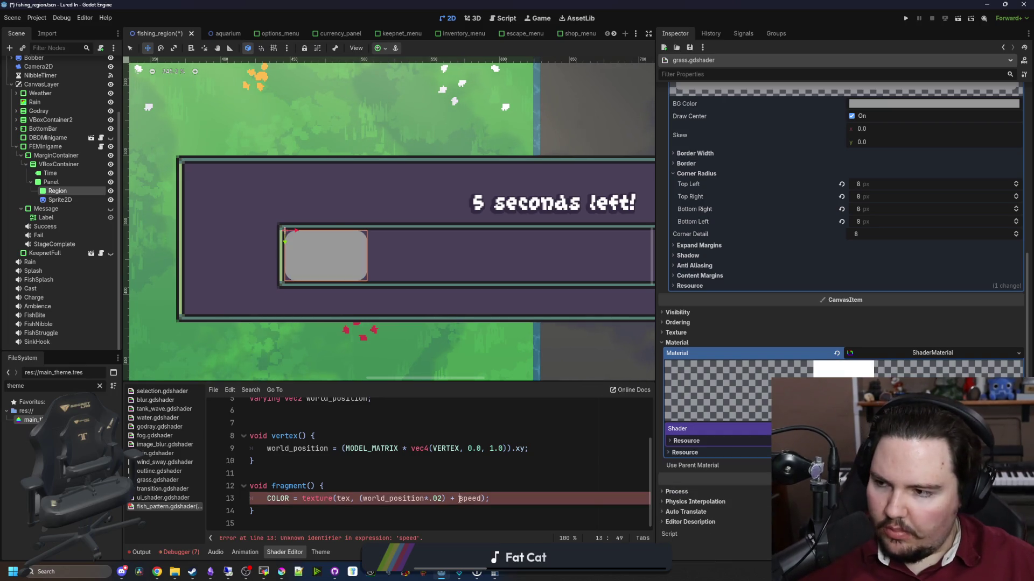
{"action": "scroll", "coordinate": [323, 474], "scroll_direction": "up", "scroll_amount": 1}
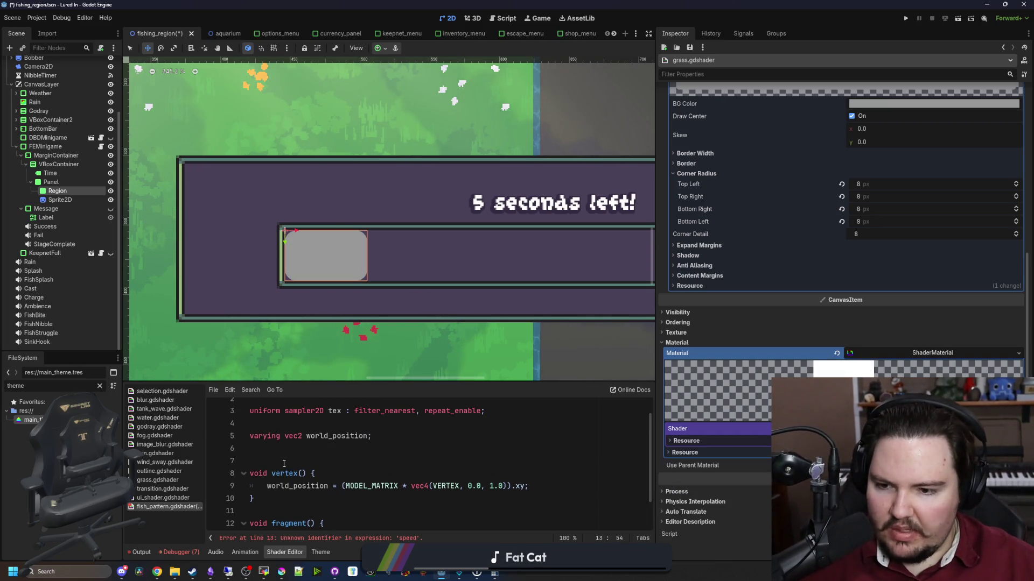
Declare uniform vec2 speed = vec2(1.0,1.0) below the texture uniform.
{"action": "left_click", "coordinate": [289, 453]}
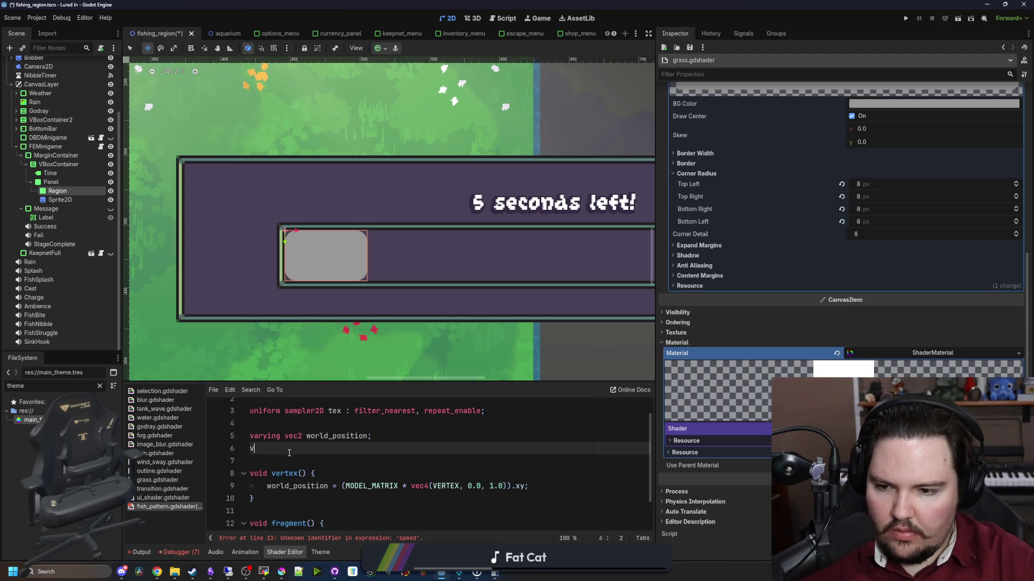
{"action": "key", "text": "ctrl+z"}
{"action": "key", "text": "ctrl+z"}
{"action": "key", "text": "ctrl+z"}
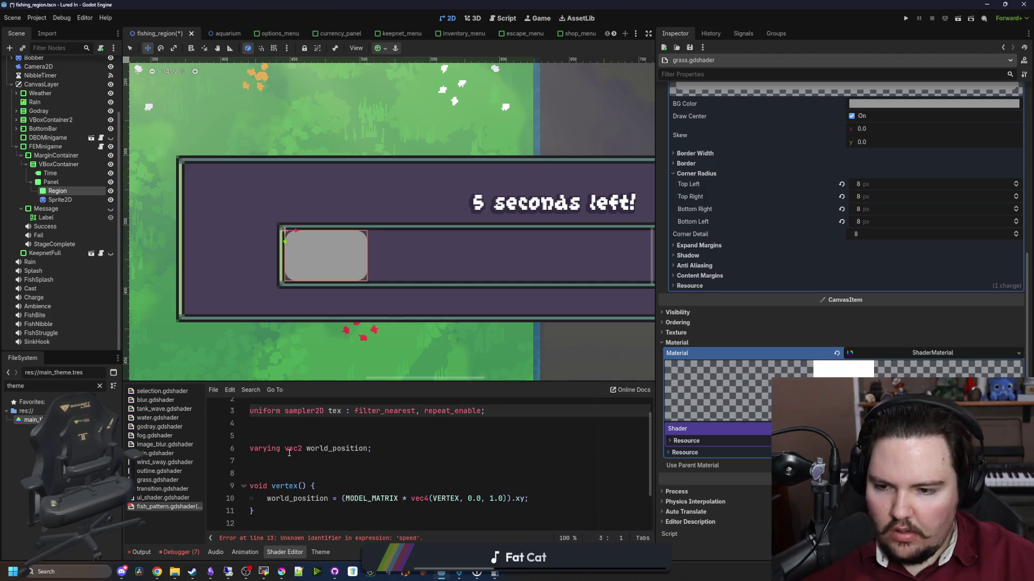
{"action": "key", "text": "Down"}
{"action": "type", "text": "unifro"}
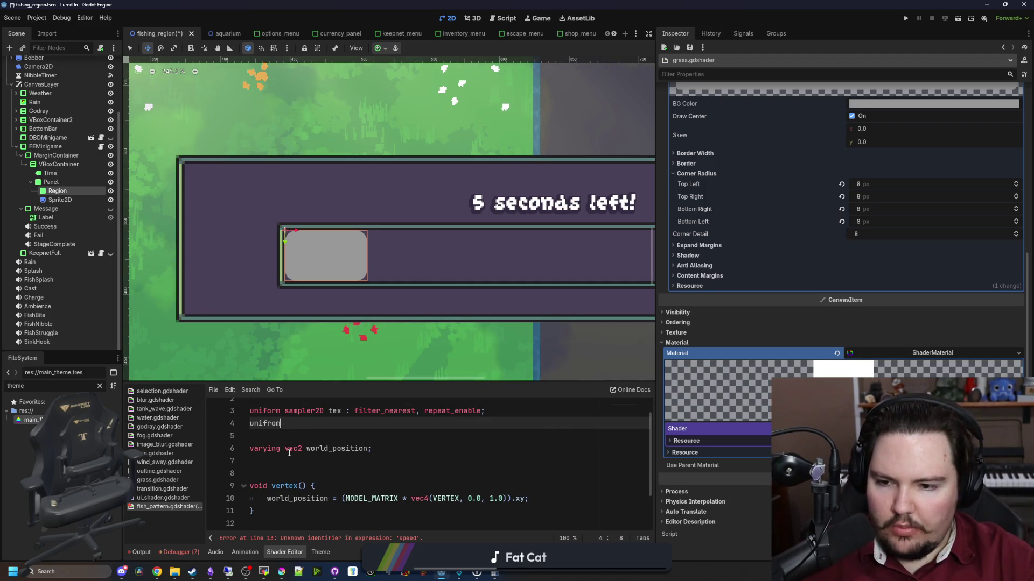
{"action": "type", "text": "orm vec2 speed"}
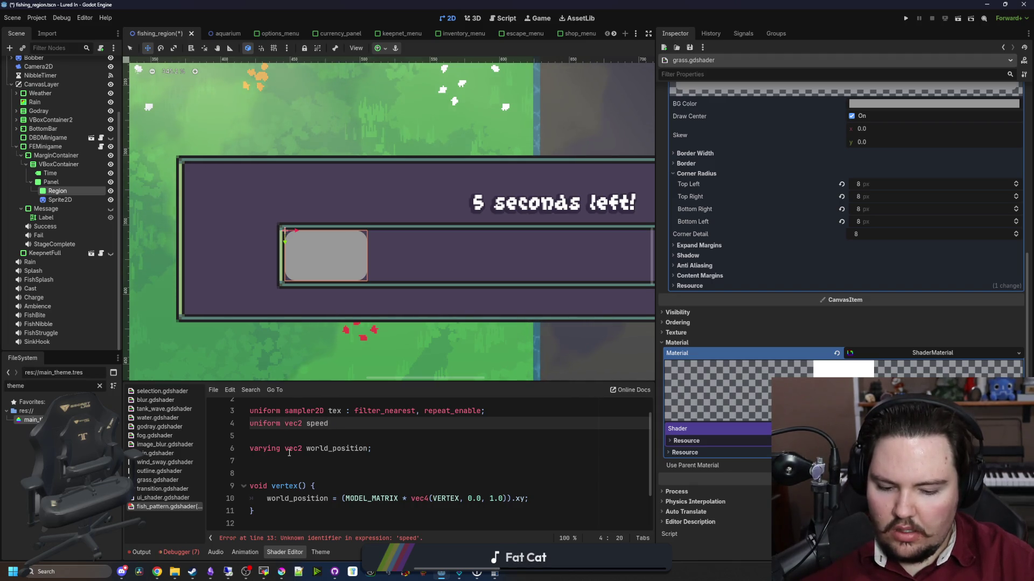
{"action": "type", "text": " = v"}
{"action": "type", "text": "("}
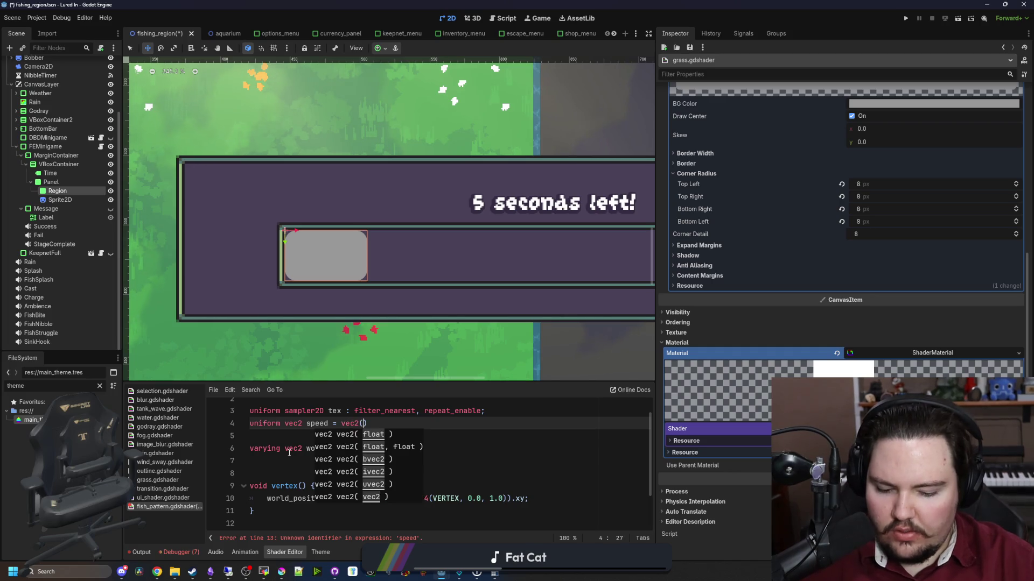
{"action": "key", "text": "Escape"}
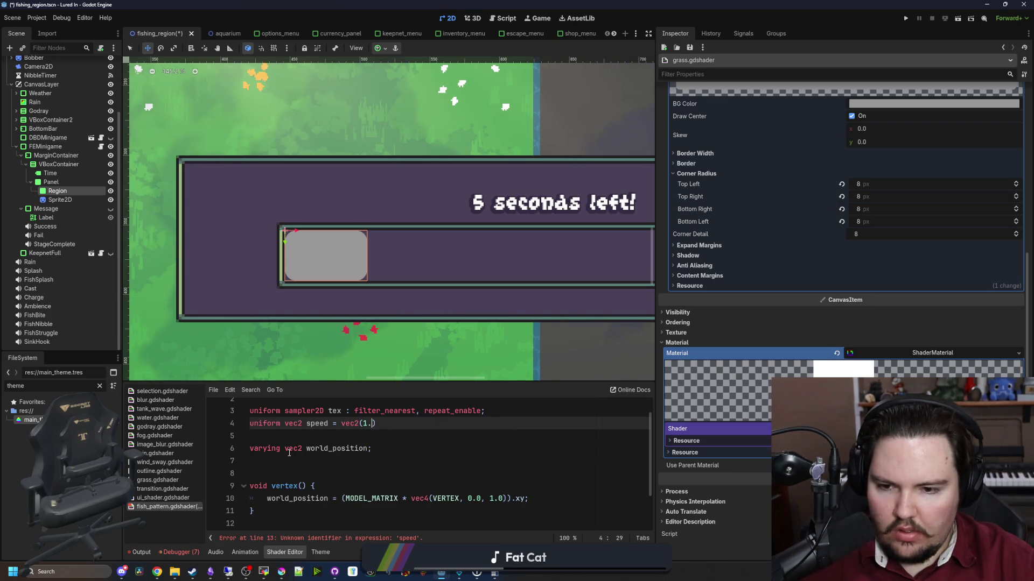
{"action": "type", "text": "1.0,1.0"}
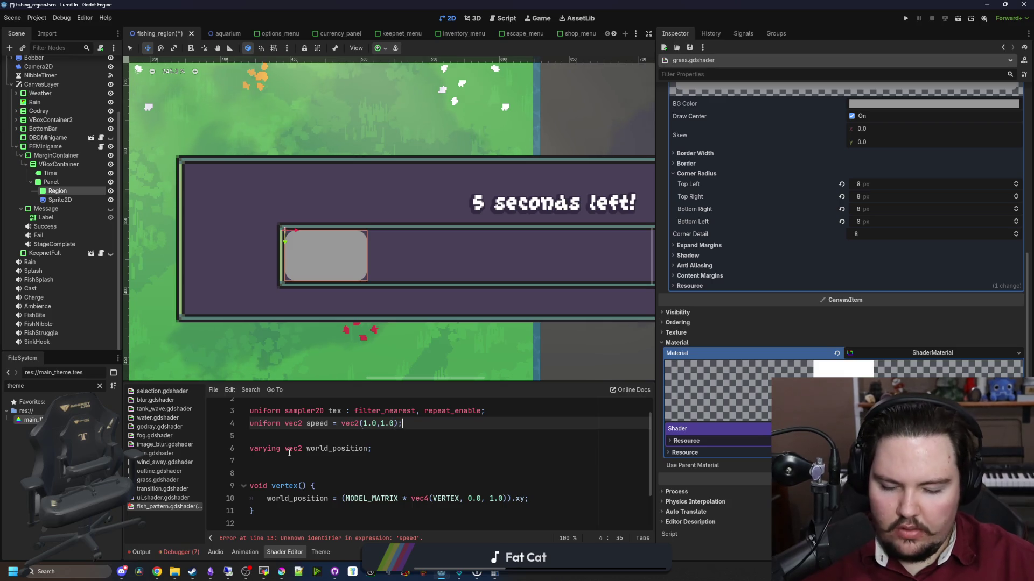
{"action": "scroll", "coordinate": [326, 466], "scroll_direction": "down", "scroll_amount": 2}
{"action": "left_click", "coordinate": [377, 424]}
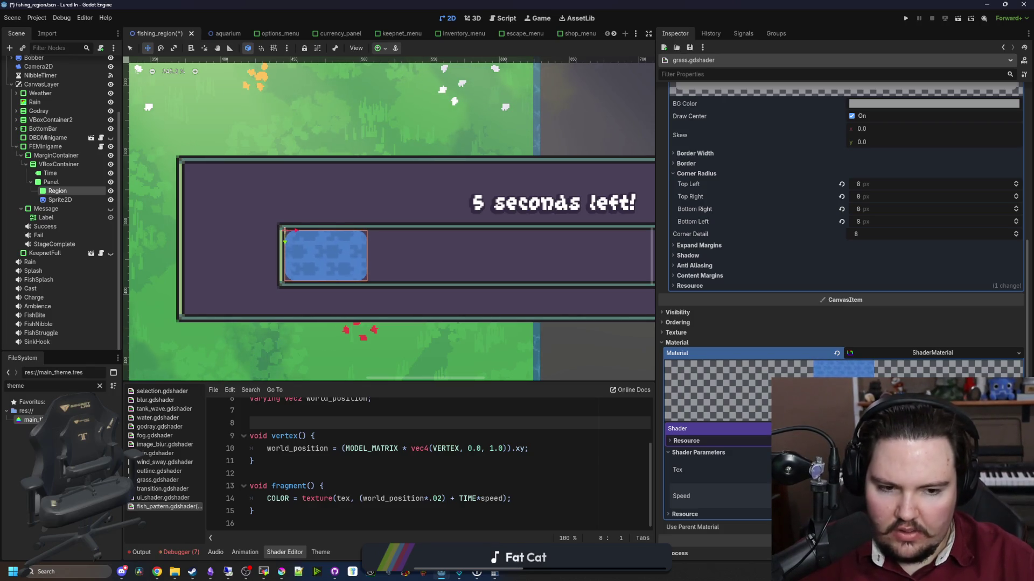
Check the Sprite2D node, then reselect the Region node.
{"action": "scroll", "coordinate": [311, 285], "scroll_direction": "down", "scroll_amount": 3}
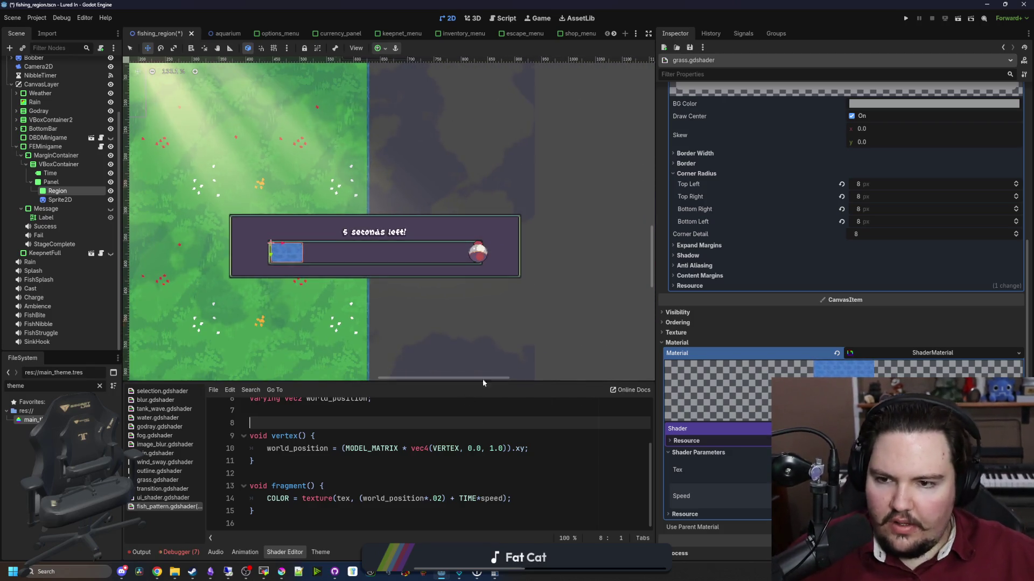
{"action": "left_click", "coordinate": [67, 200]}
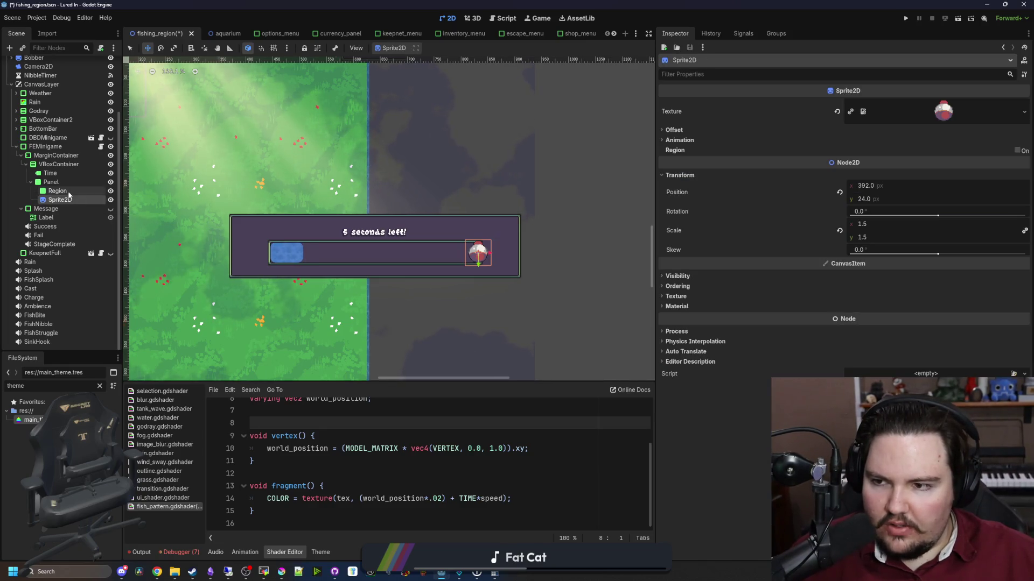
{"action": "left_click", "coordinate": [60, 191]}
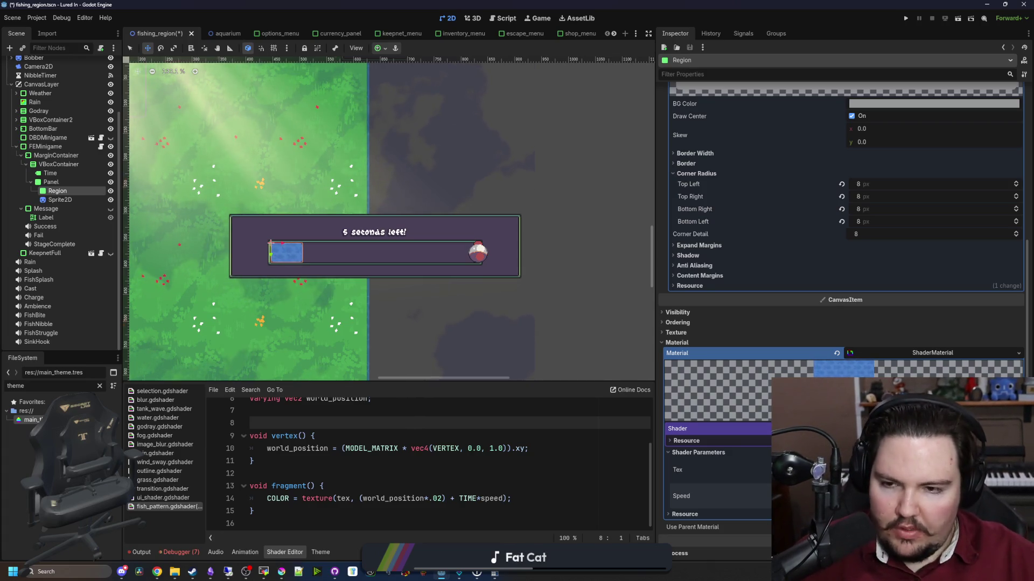
Inspect the Panel and Region nodes, undoing an accidental move of the Region box.
{"action": "left_click", "coordinate": [572, 489]}
{"action": "left_click", "coordinate": [572, 498]}
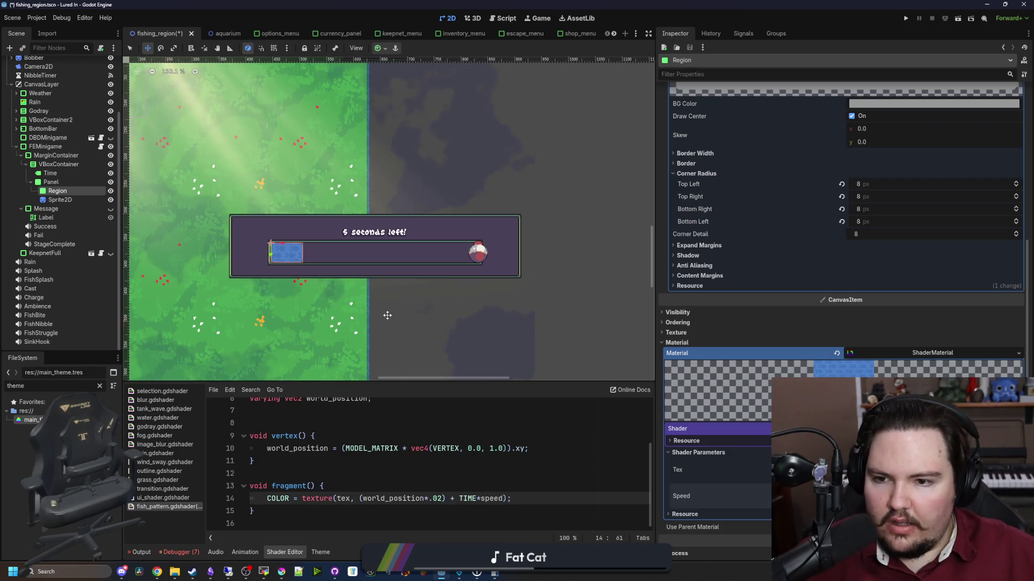
{"action": "scroll", "coordinate": [385, 315], "scroll_direction": "down", "scroll_amount": 1}
{"action": "left_click", "coordinate": [234, 213]}
{"action": "scroll", "coordinate": [237, 227], "scroll_direction": "up", "scroll_amount": 2}
{"action": "left_click", "coordinate": [58, 191]}
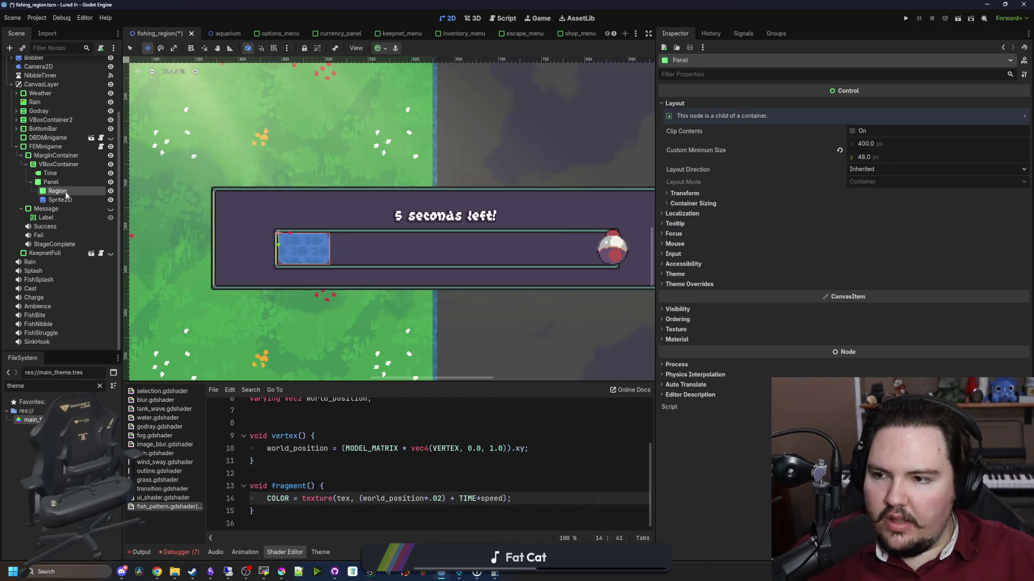
{"action": "scroll", "coordinate": [323, 247], "scroll_direction": "up", "scroll_amount": 2}
{"action": "mouse_move", "coordinate": [327, 248]}
{"action": "left_mouse_down"}
{"action": "mouse_move", "coordinate": [350, 250]}
{"action": "mouse_move", "coordinate": [425, 201]}
{"action": "mouse_move", "coordinate": [261, 129]}
{"action": "mouse_move", "coordinate": [334, 293]}
{"action": "mouse_move", "coordinate": [594, 265]}
{"action": "left_mouse_up"}
{"action": "key", "text": "ctrl+z"}
Save the fishing_region scene with Ctrl+S and select the Panel node.
{"action": "left_click", "coordinate": [506, 448]}
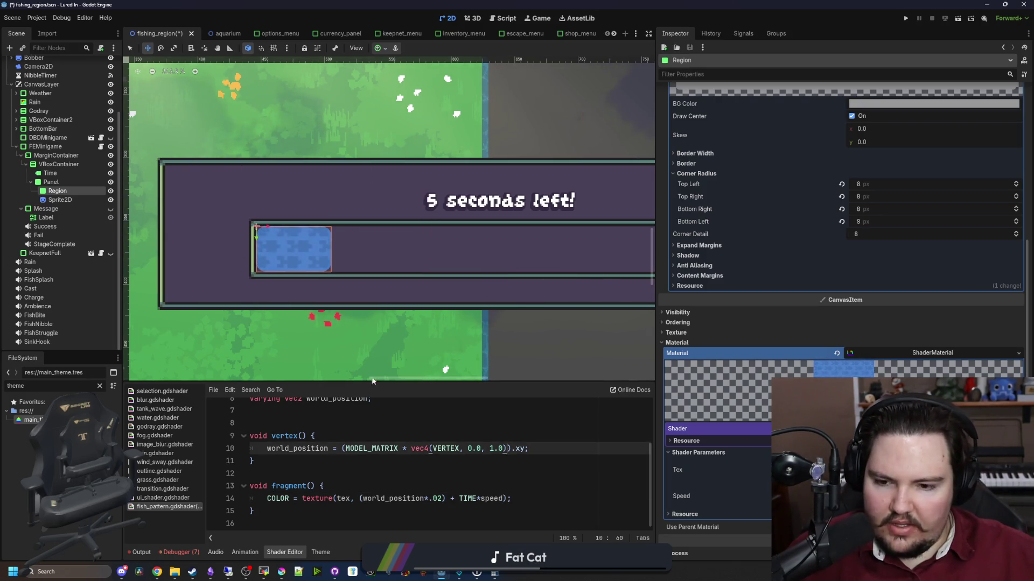
{"action": "scroll", "coordinate": [310, 302], "scroll_direction": "down", "scroll_amount": 5}
{"action": "left_click", "coordinate": [361, 409]}
{"action": "key", "text": "ctrl+s"}
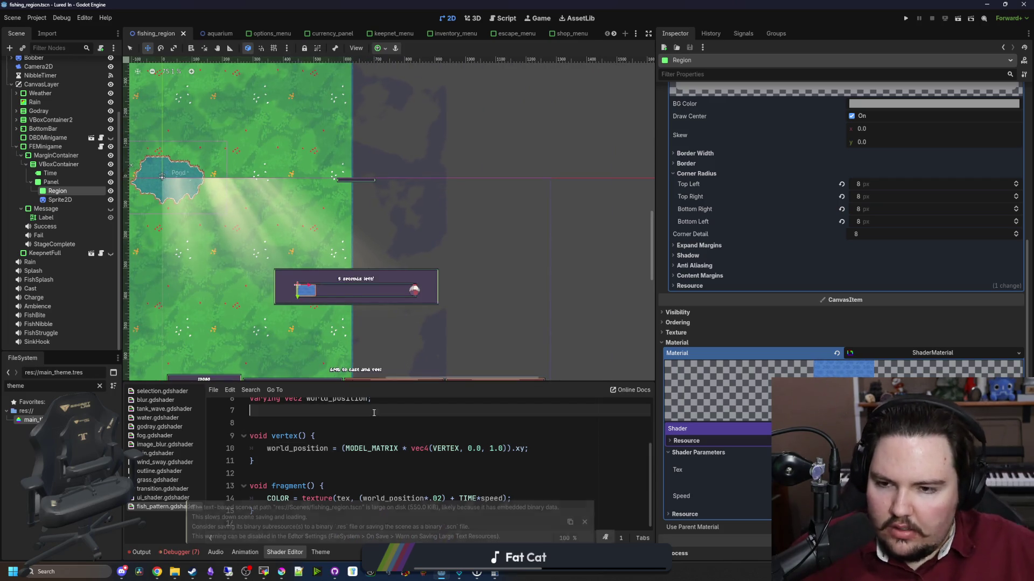
{"action": "scroll", "coordinate": [263, 356], "scroll_direction": "up", "scroll_amount": 2}
{"action": "key", "text": "ctrl+s"}
{"action": "key", "text": "Down"}
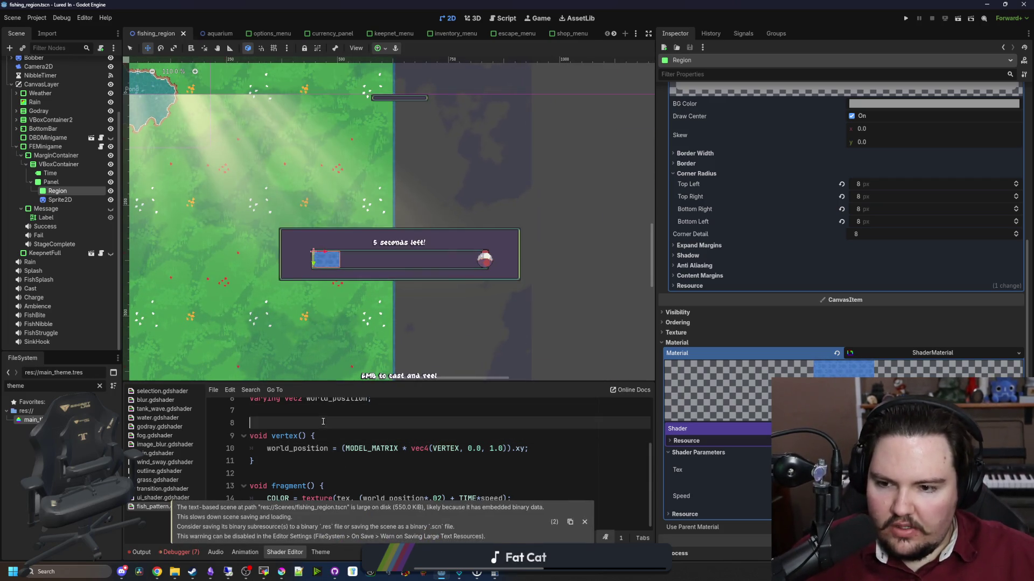
{"action": "scroll", "coordinate": [397, 245], "scroll_direction": "down", "scroll_amount": 2}
{"action": "key", "text": "ctrl+s"}
{"action": "key", "text": "ctrl+s"}
{"action": "key", "text": "ctrl+s"}
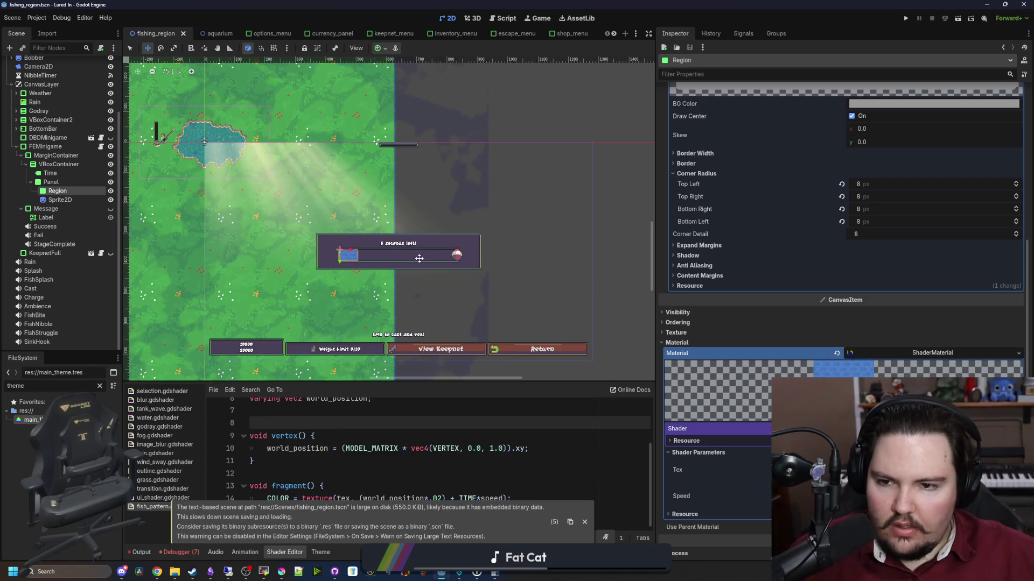
{"action": "scroll", "coordinate": [394, 251], "scroll_direction": "up", "scroll_amount": 3}
{"action": "key", "text": "ctrl+s"}
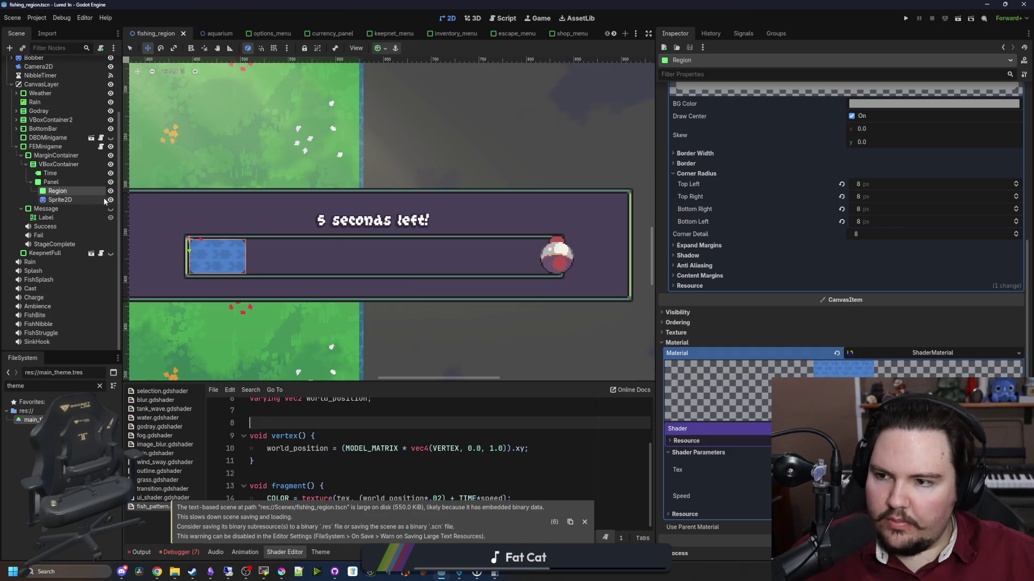
{"action": "left_click", "coordinate": [73, 184]}
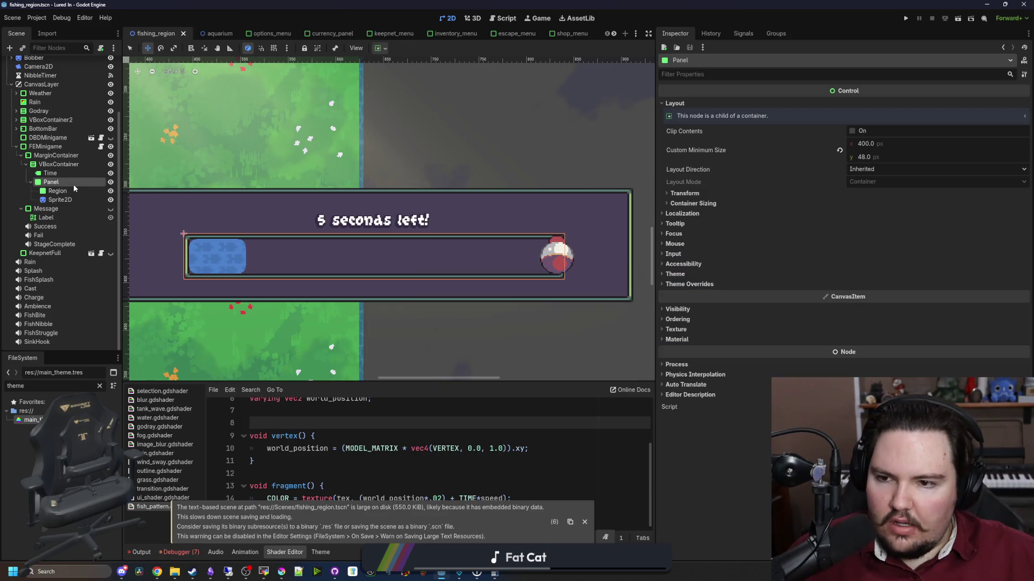
Expand and collapse the Panel's Theme and Theme Overrides > Styles sections.
{"action": "left_click", "coordinate": [700, 285]}
{"action": "left_click", "coordinate": [691, 274]}
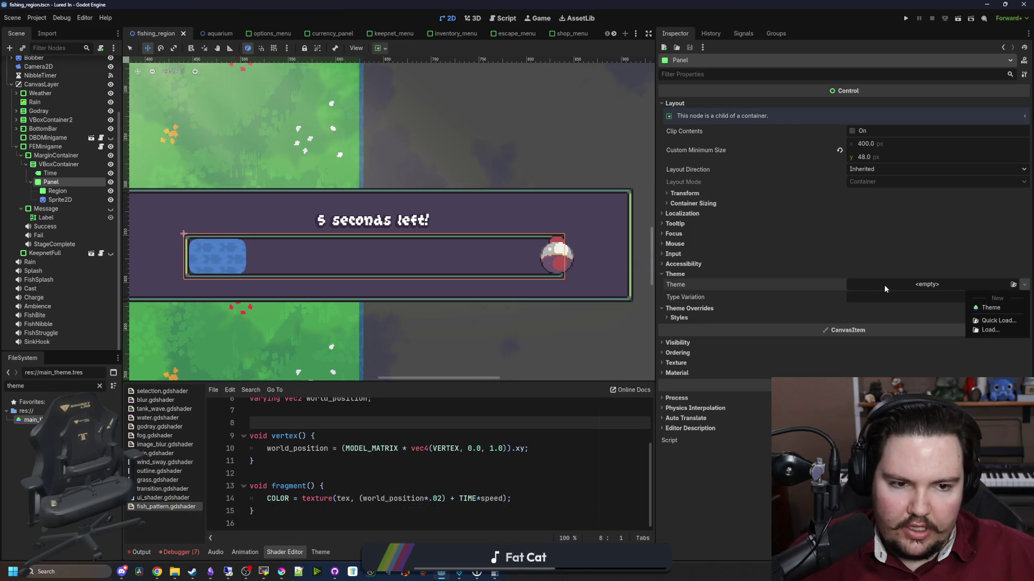
{"action": "left_click", "coordinate": [690, 317]}
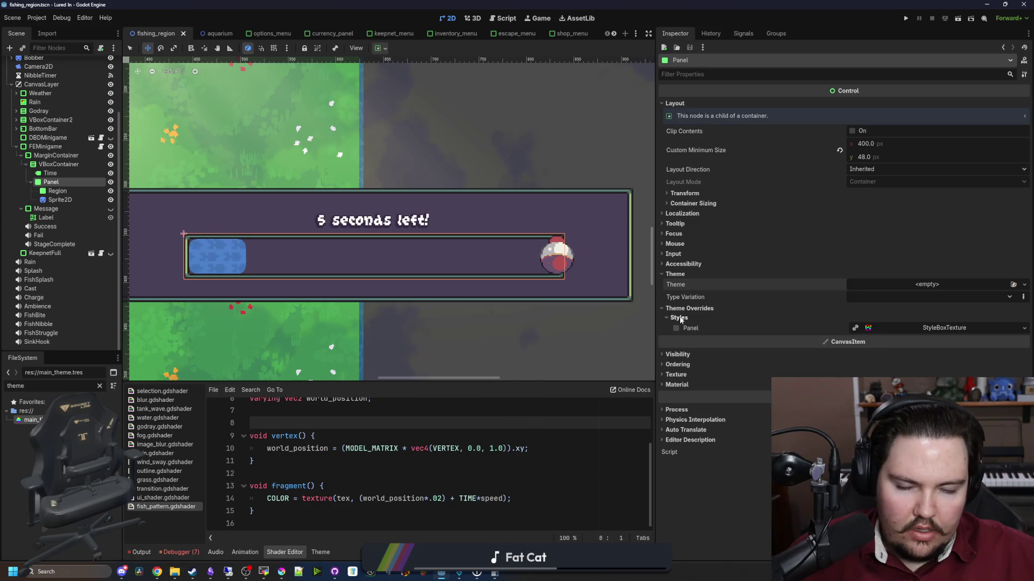
{"action": "left_click", "coordinate": [680, 318]}
{"action": "left_click", "coordinate": [685, 308]}
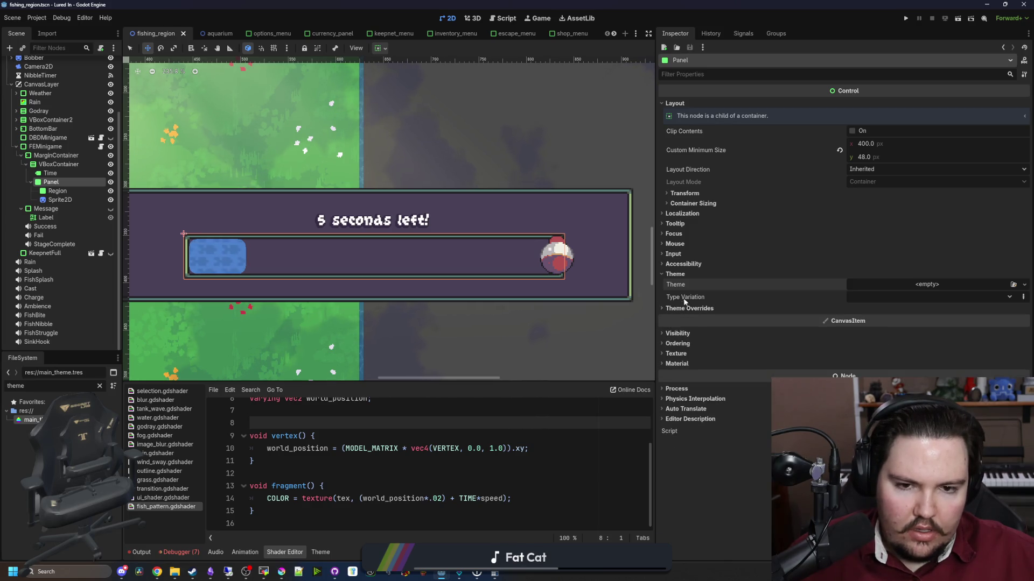
Check the Panel's empty Type Variation list, then glance at the Time label and return to Panel.
{"action": "left_click", "coordinate": [925, 295]}
{"action": "left_click", "coordinate": [925, 297]}
{"action": "left_click", "coordinate": [926, 297]}
{"action": "left_click", "coordinate": [925, 298]}
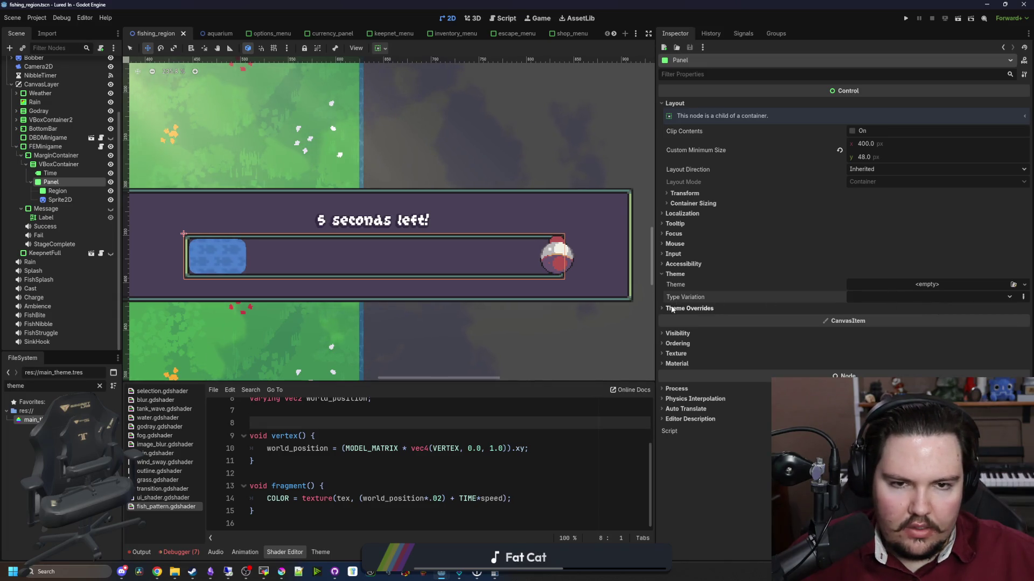
{"action": "left_click", "coordinate": [885, 295]}
{"action": "left_click", "coordinate": [885, 295]}
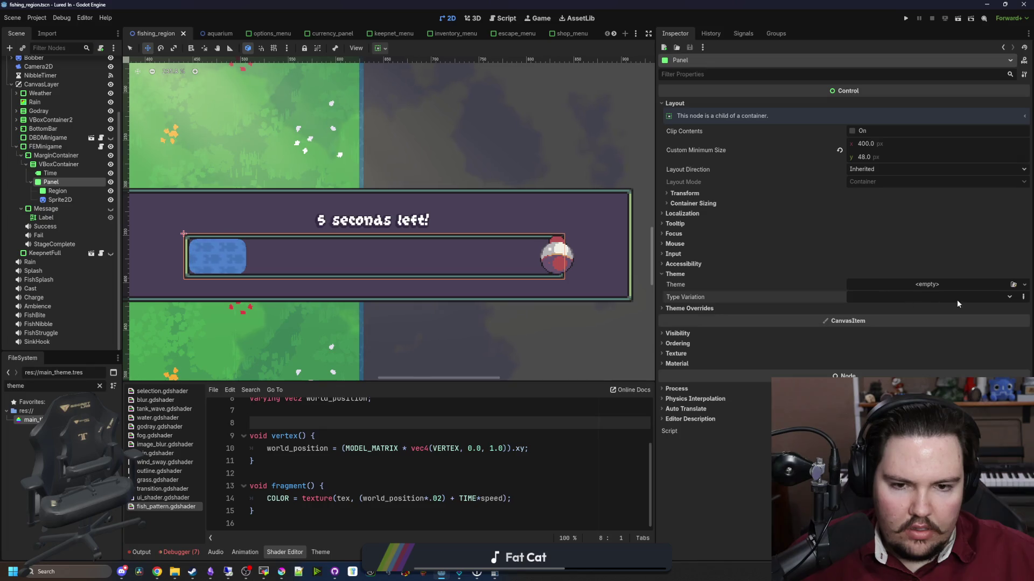
{"action": "left_click", "coordinate": [58, 190]}
{"action": "left_click", "coordinate": [50, 173]}
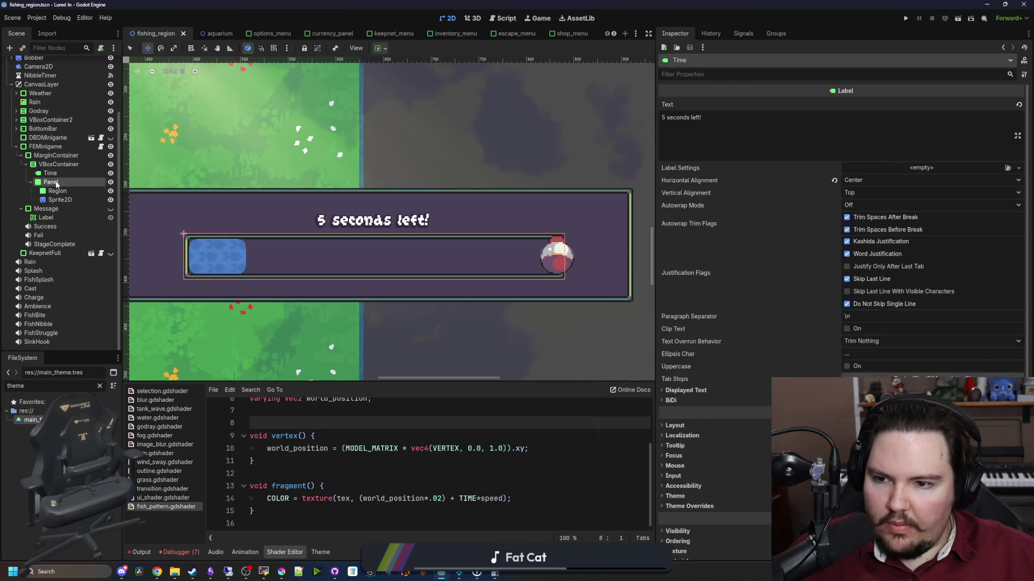
{"action": "left_click", "coordinate": [51, 182]}
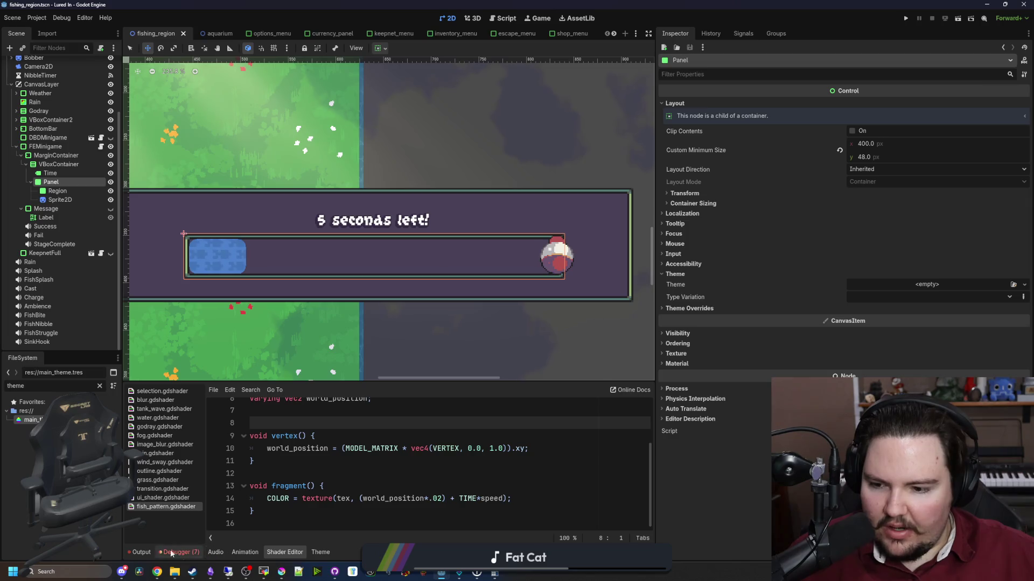
In main_theme.tres, add a Panel2 theme type with Panel as its base type.
{"action": "double_click", "coordinate": [29, 420]}
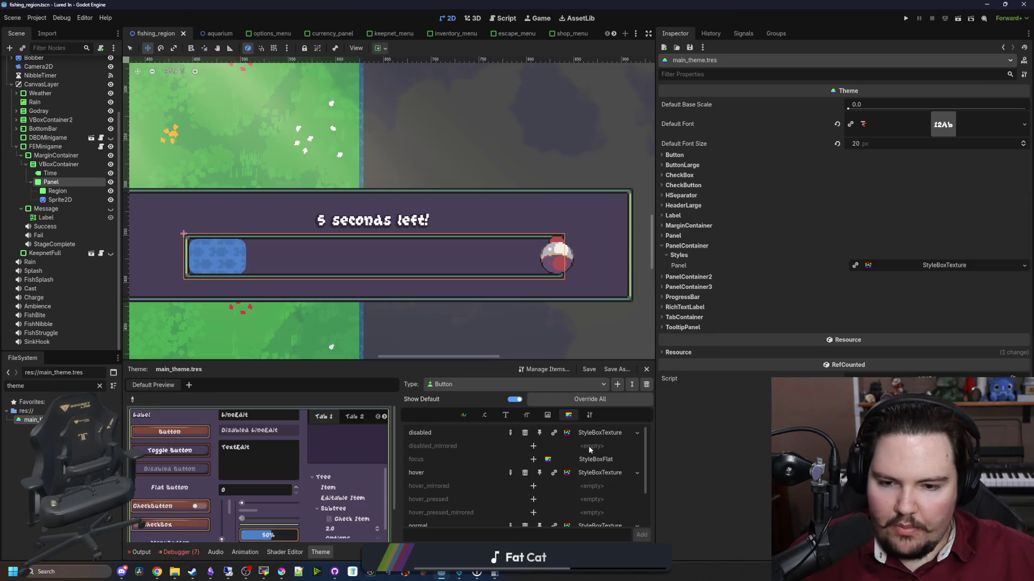
{"action": "left_click", "coordinate": [617, 384]}
{"action": "type", "text": "Panel2"}
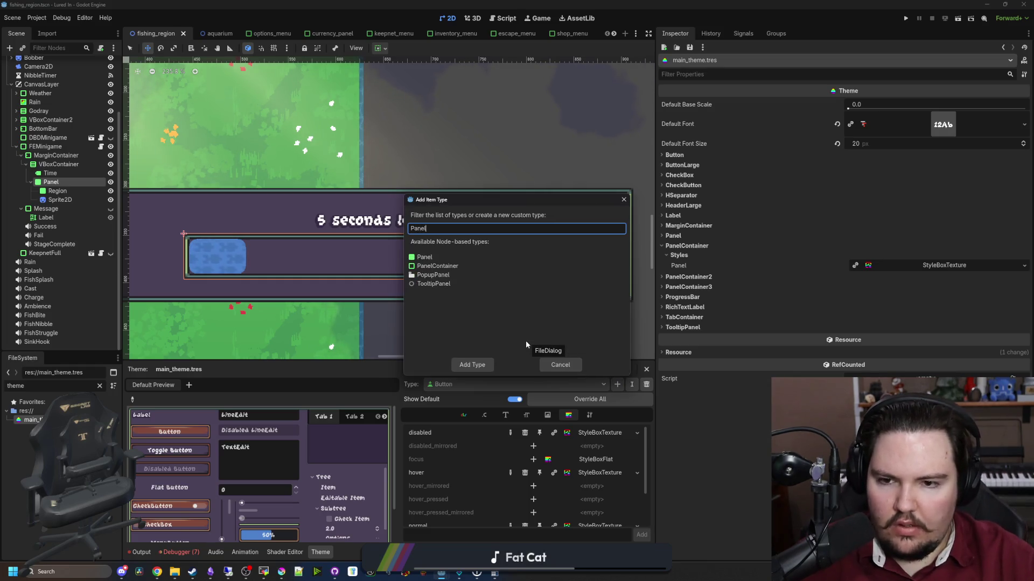
{"action": "left_click", "coordinate": [477, 366]}
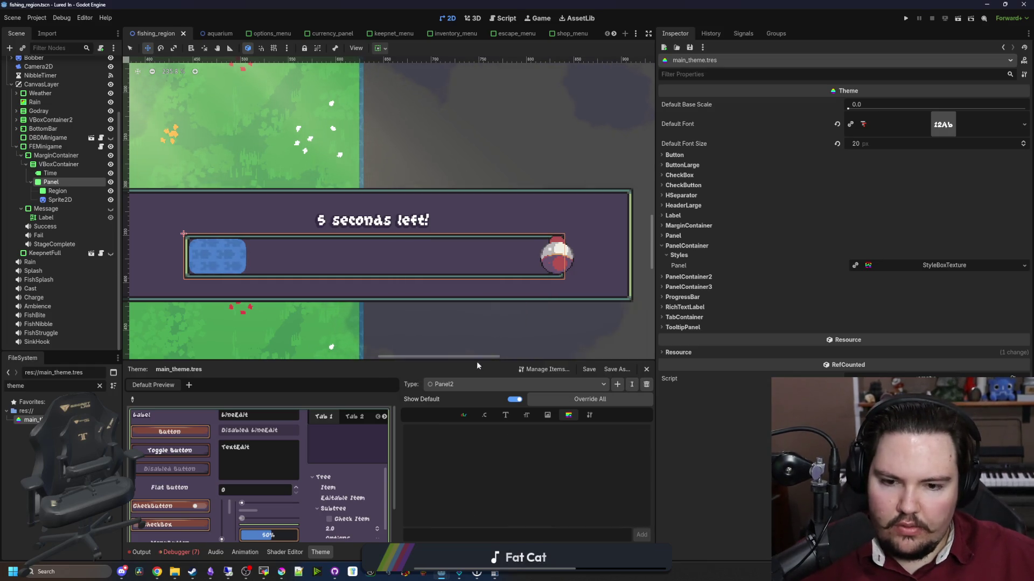
{"action": "left_click", "coordinate": [589, 415]}
{"action": "left_click", "coordinate": [644, 430]}
{"action": "type", "text": "panel"}
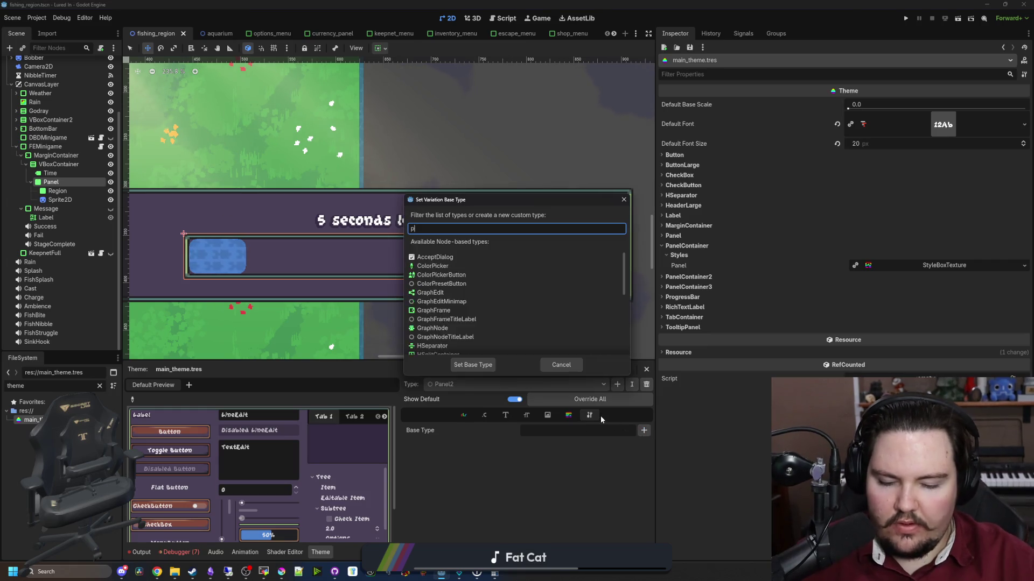
{"action": "double_click", "coordinate": [435, 258]}
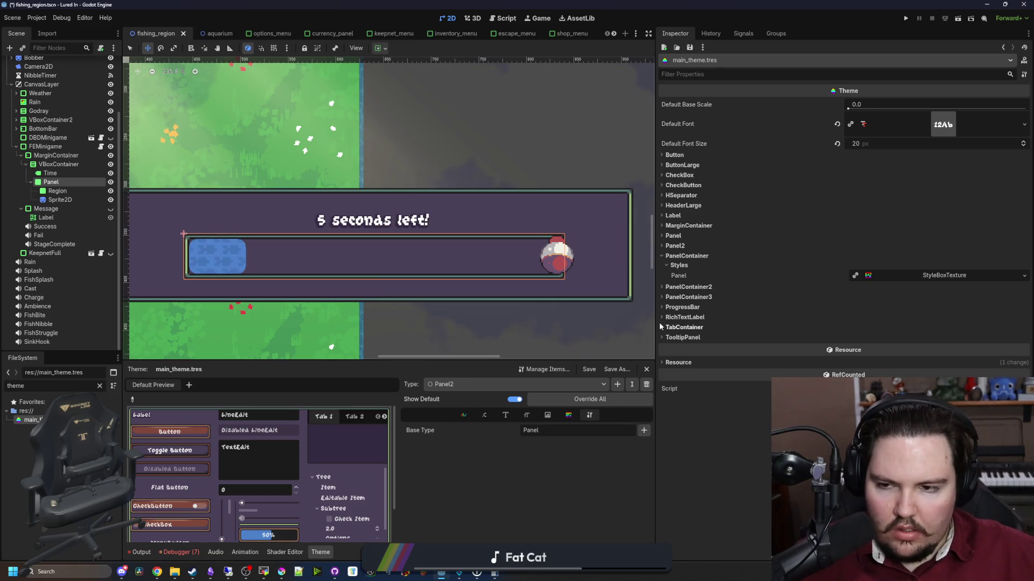
Copy PanelContainer3's panel StyleBox and paste it into Panel2's panel style slot.
{"action": "left_click", "coordinate": [569, 415]}
{"action": "left_click", "coordinate": [538, 432]}
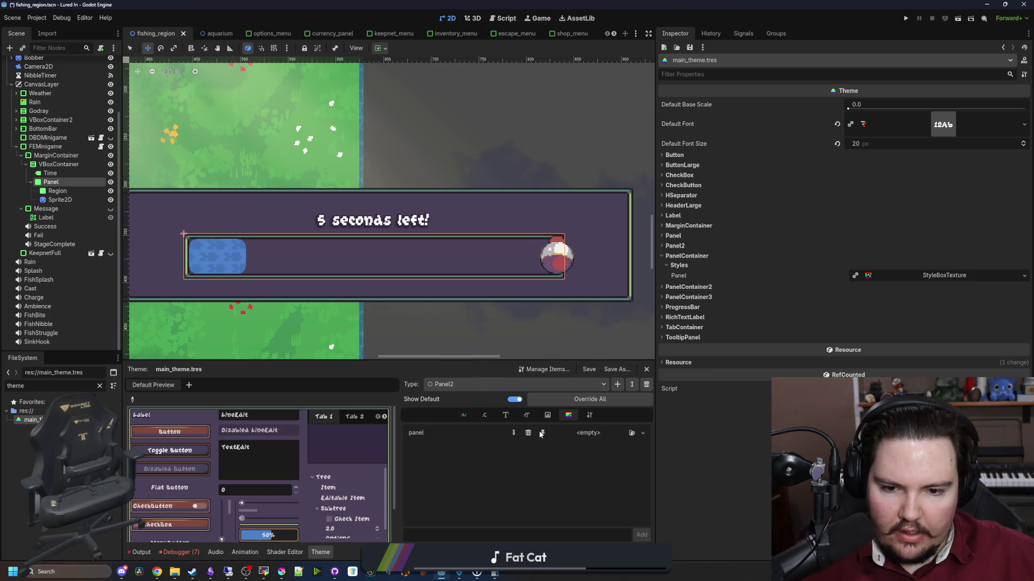
{"action": "left_click", "coordinate": [565, 387]}
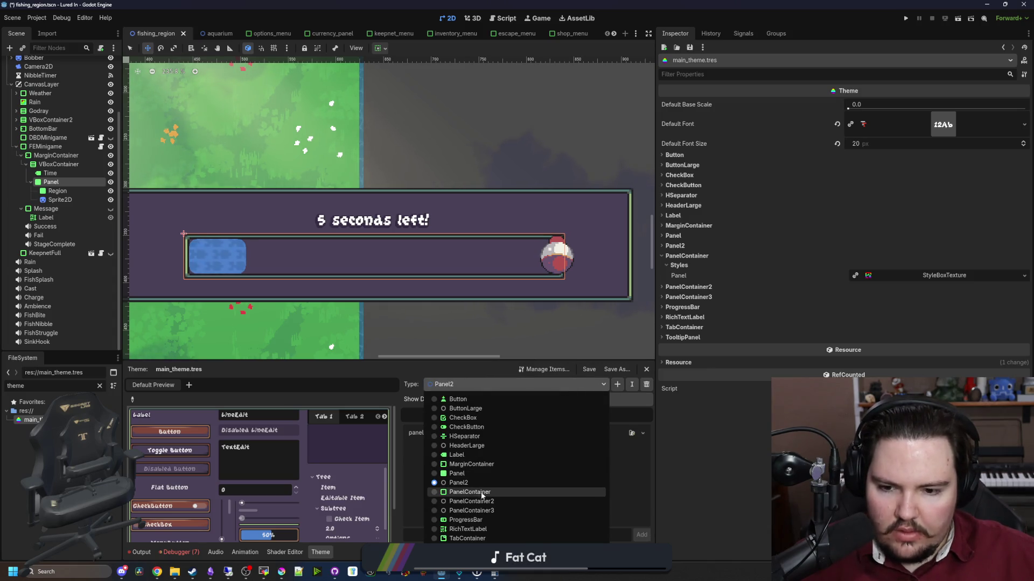
{"action": "left_click", "coordinate": [489, 510]}
{"action": "left_click", "coordinate": [594, 431]}
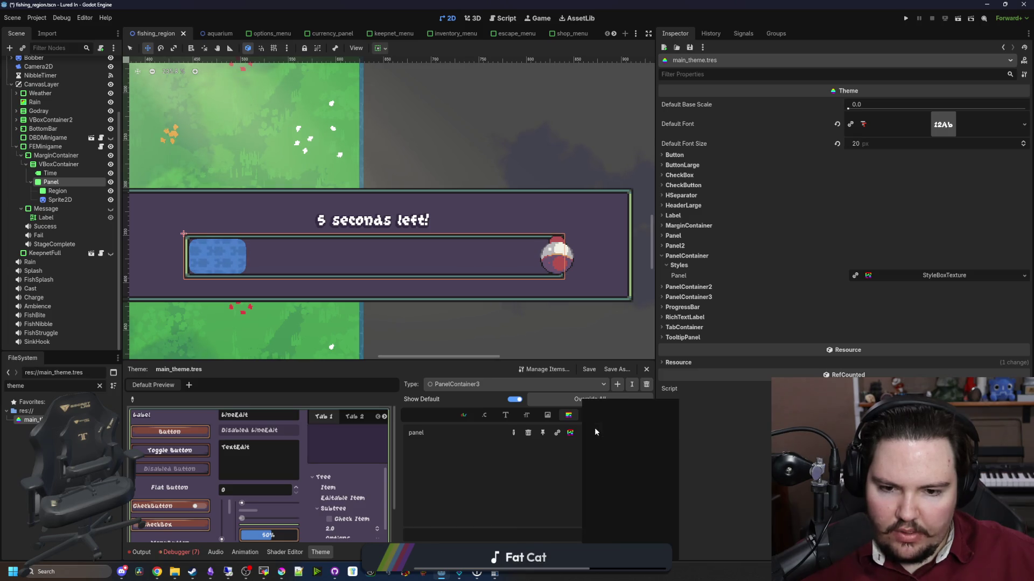
{"action": "left_click", "coordinate": [606, 527]}
{"action": "left_click", "coordinate": [568, 385]}
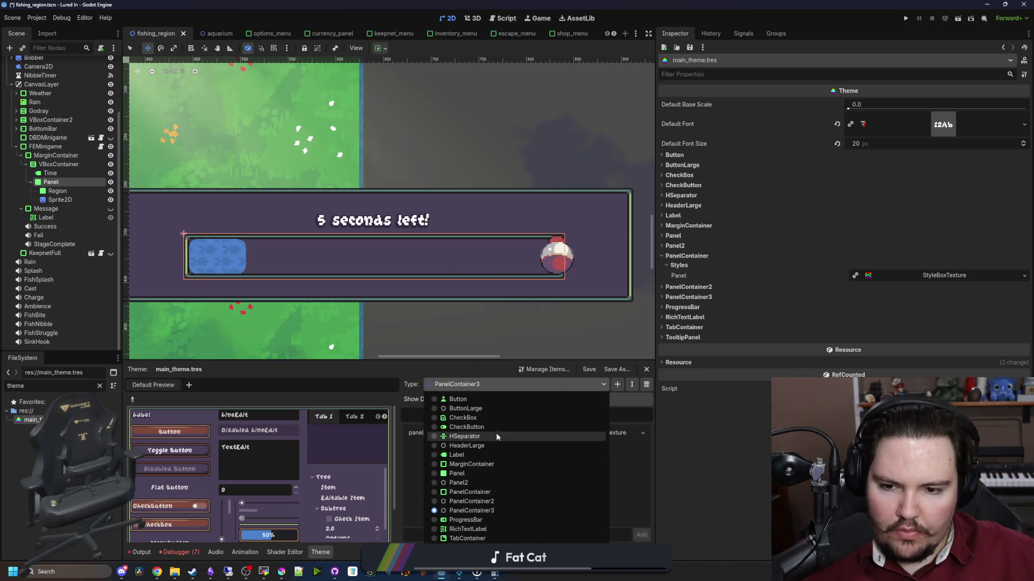
{"action": "left_click", "coordinate": [474, 483]}
{"action": "left_click", "coordinate": [603, 430]}
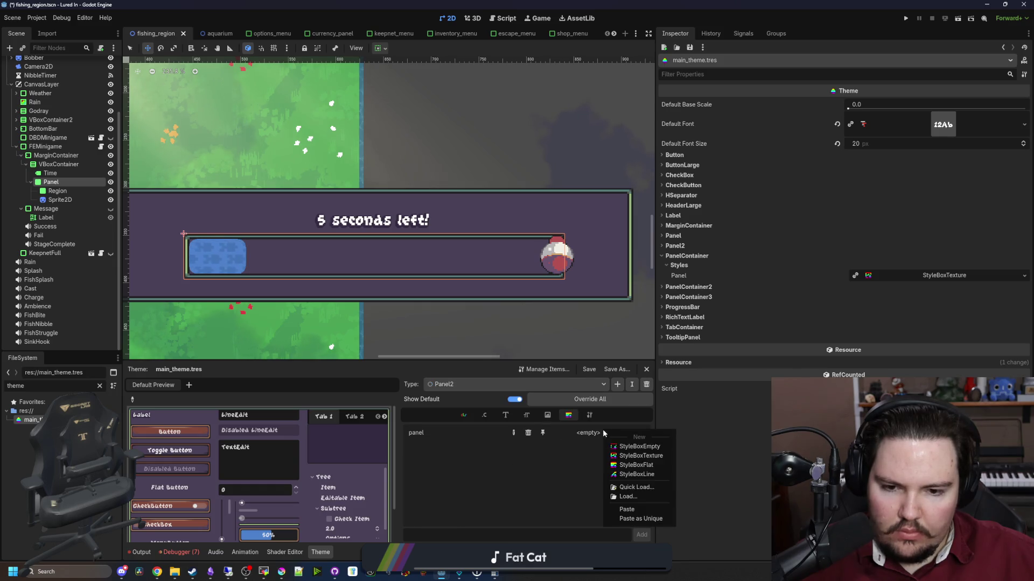
{"action": "left_click", "coordinate": [628, 515]}
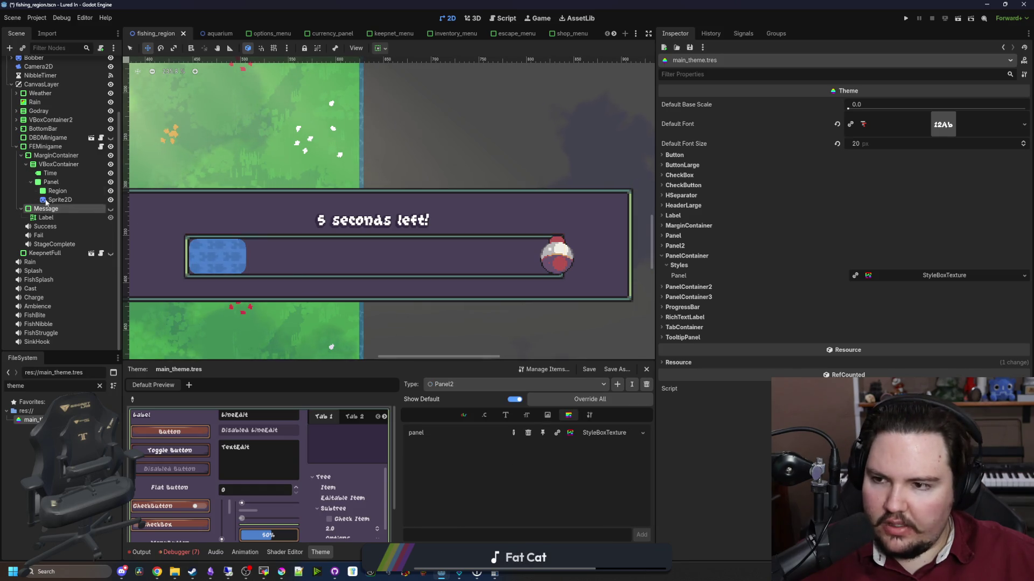
{"action": "left_click", "coordinate": [51, 182]}
{"action": "left_click", "coordinate": [855, 297]}
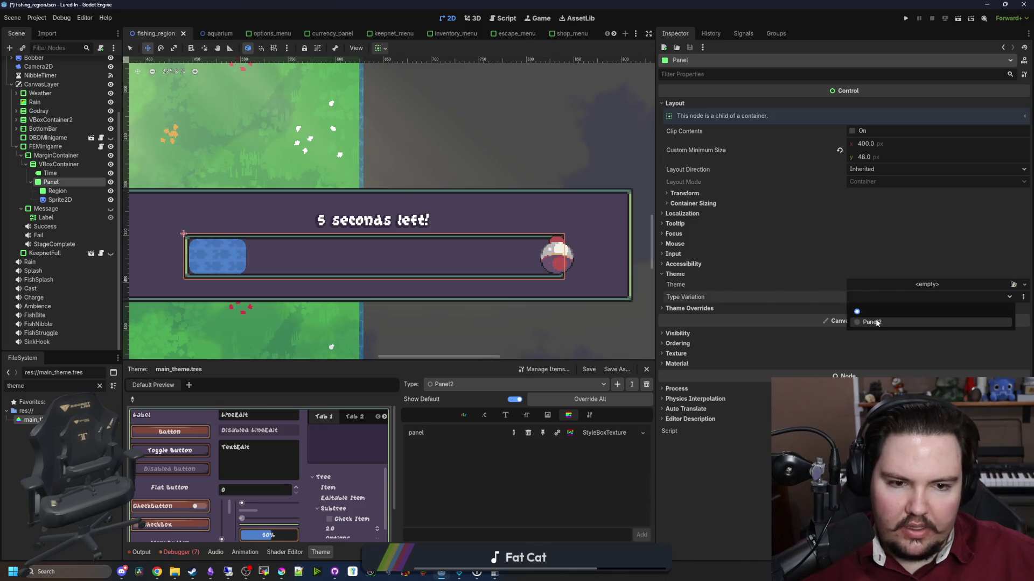
Set the Panel's Type Variation to Panel2 and paste PanelContainer3's panel style into Panel2.
{"action": "left_click", "coordinate": [868, 318]}
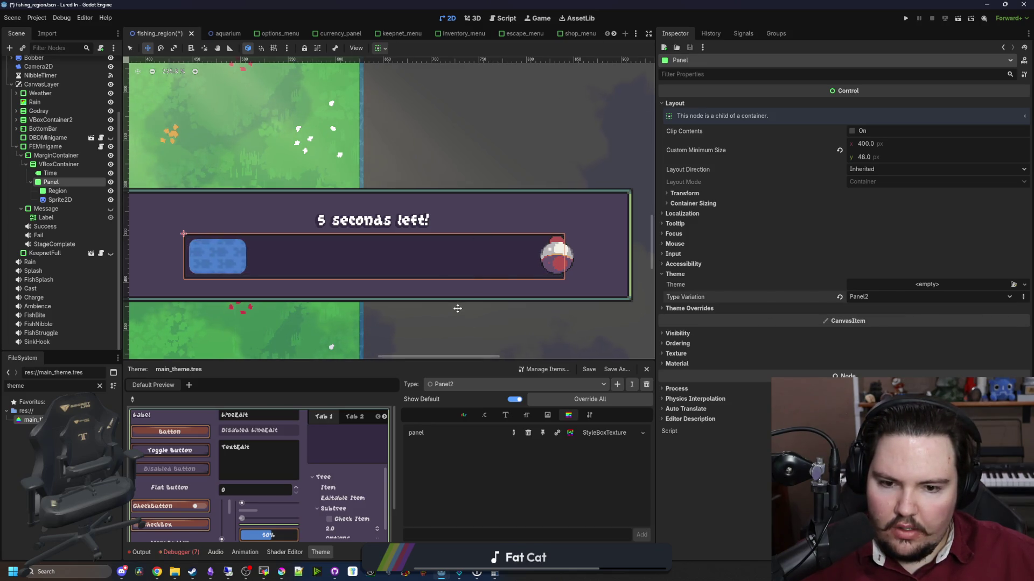
{"action": "left_click", "coordinate": [573, 384]}
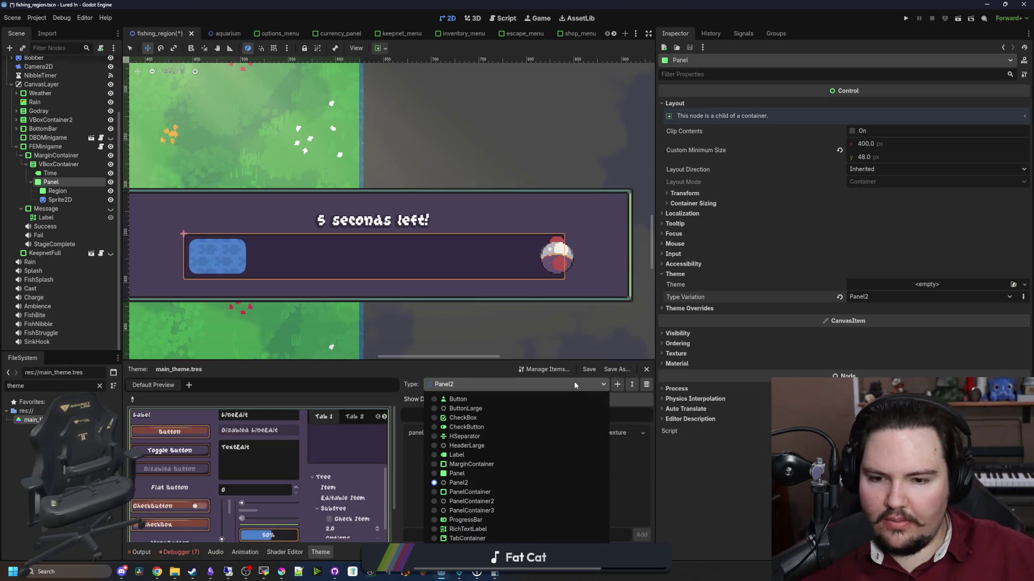
{"action": "left_click", "coordinate": [491, 511]}
{"action": "left_click", "coordinate": [643, 433]}
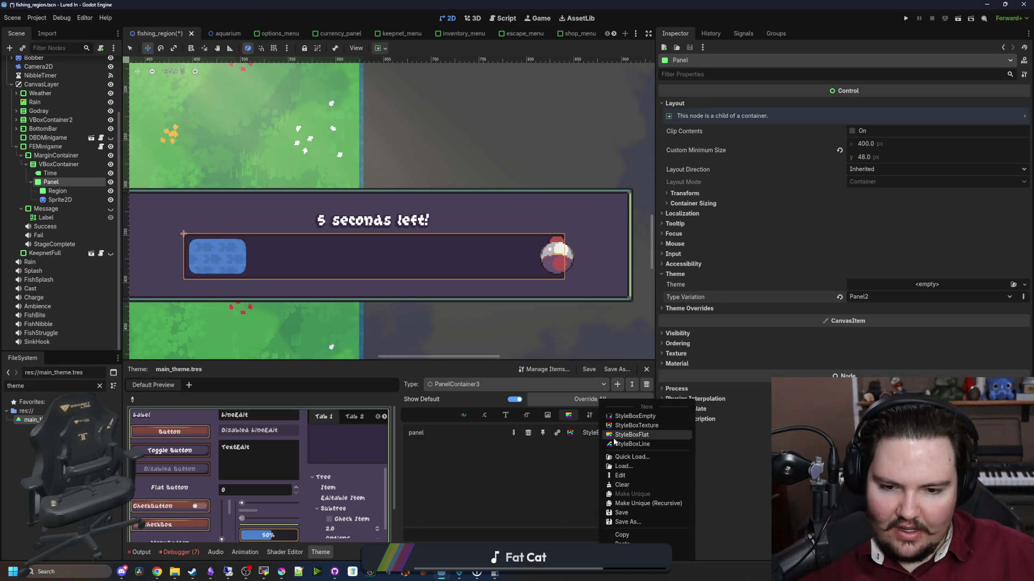
{"action": "left_click", "coordinate": [627, 536]}
{"action": "left_click", "coordinate": [573, 383]}
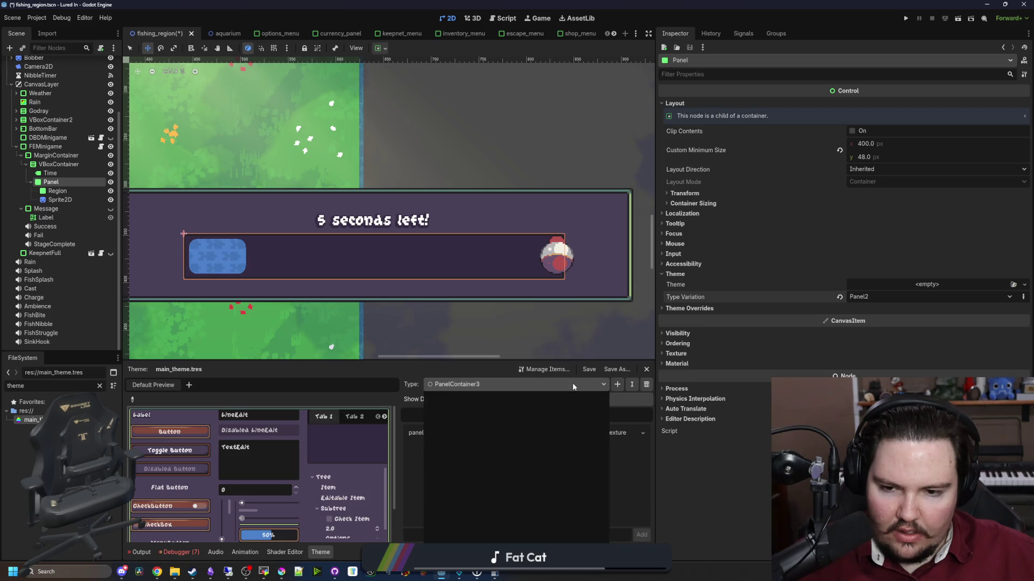
{"action": "left_click", "coordinate": [458, 483]}
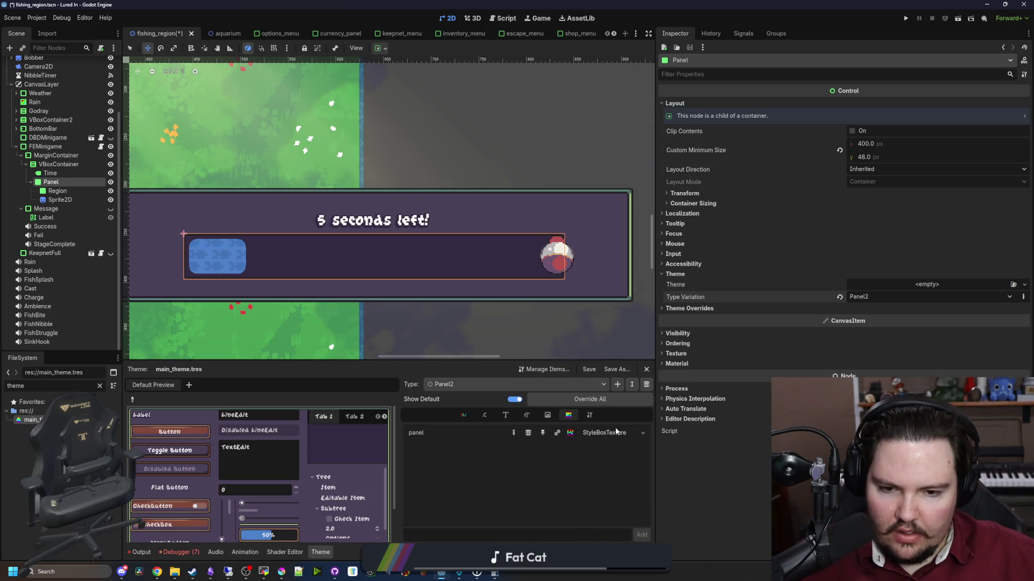
{"action": "left_click", "coordinate": [643, 433]}
{"action": "left_click", "coordinate": [631, 543]}
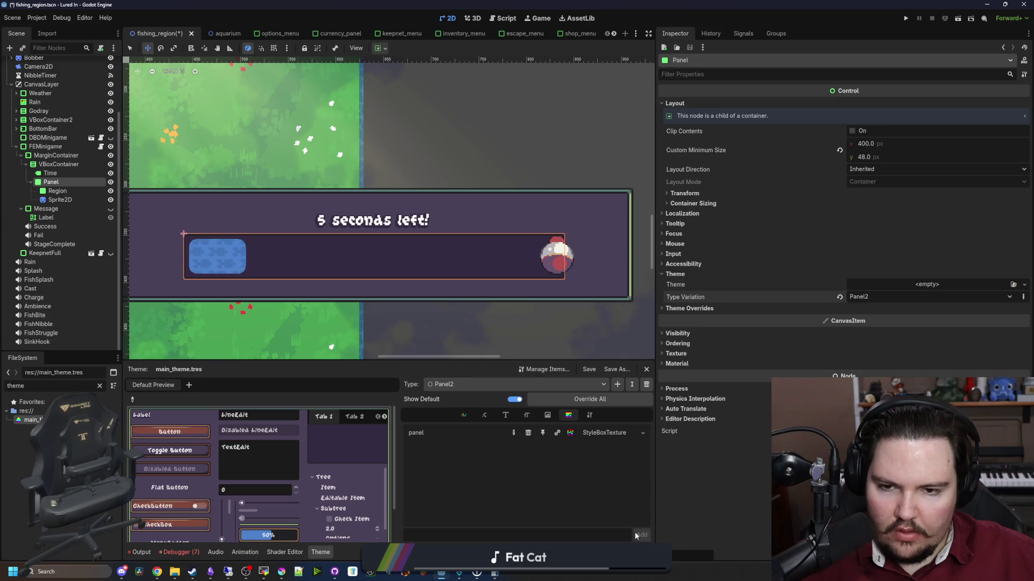
Paste the StyleBoxTexture into PanelContainer2, then again into Panel2's panel slot.
{"action": "left_click", "coordinate": [596, 388]}
{"action": "left_click", "coordinate": [493, 500]}
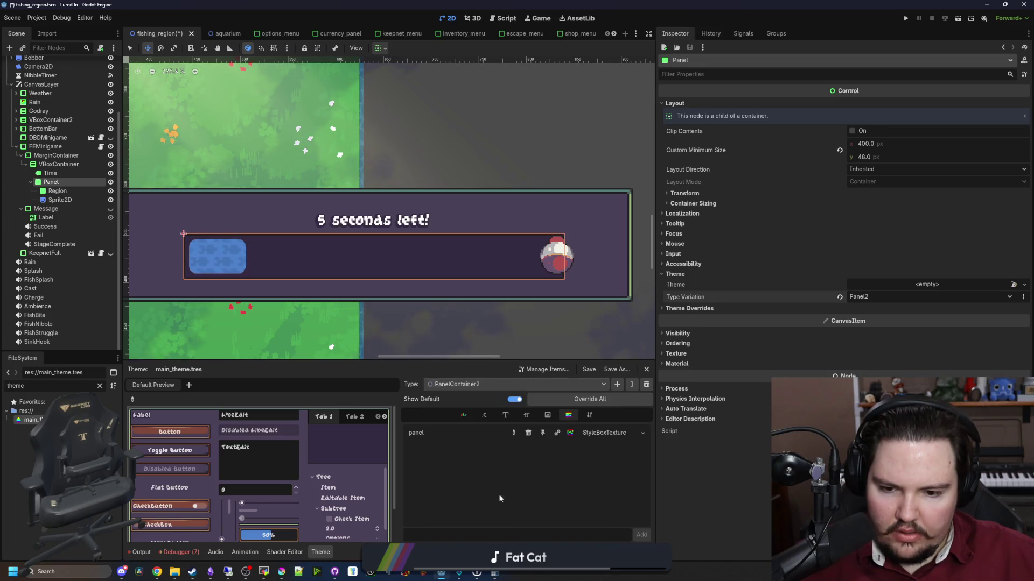
{"action": "left_click", "coordinate": [643, 433]}
{"action": "left_click", "coordinate": [631, 543]}
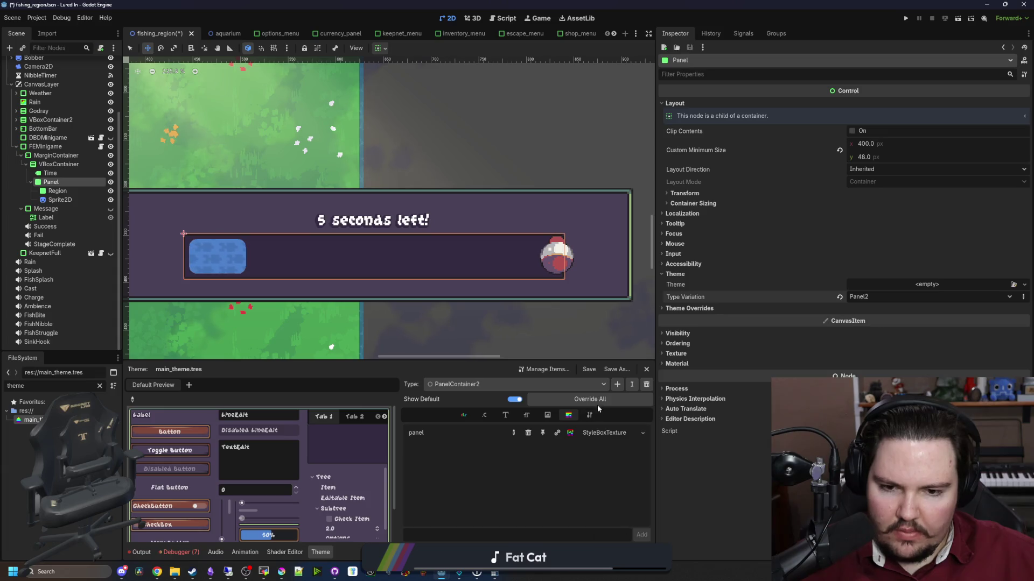
{"action": "left_click", "coordinate": [595, 384]}
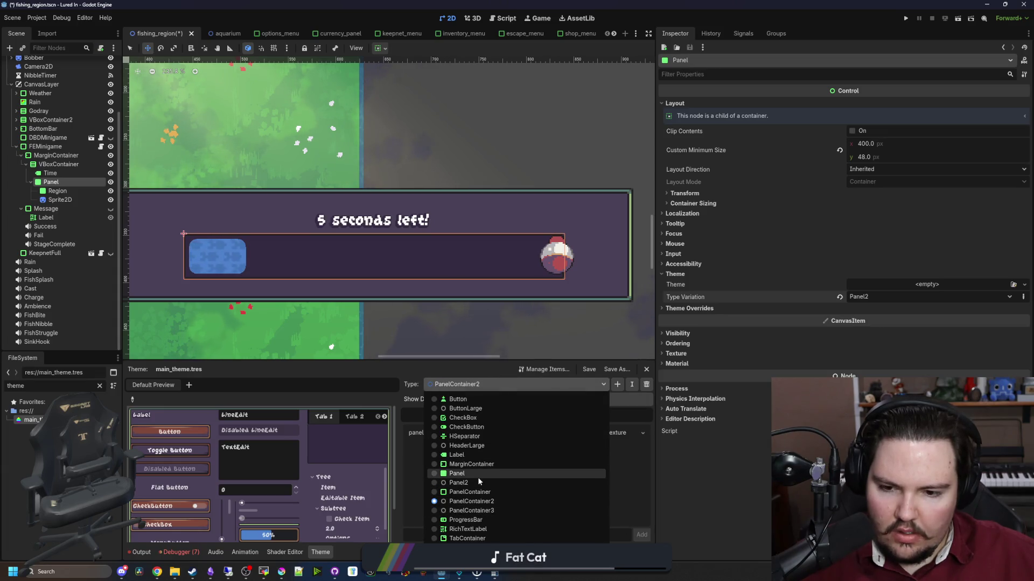
{"action": "left_click", "coordinate": [474, 482]}
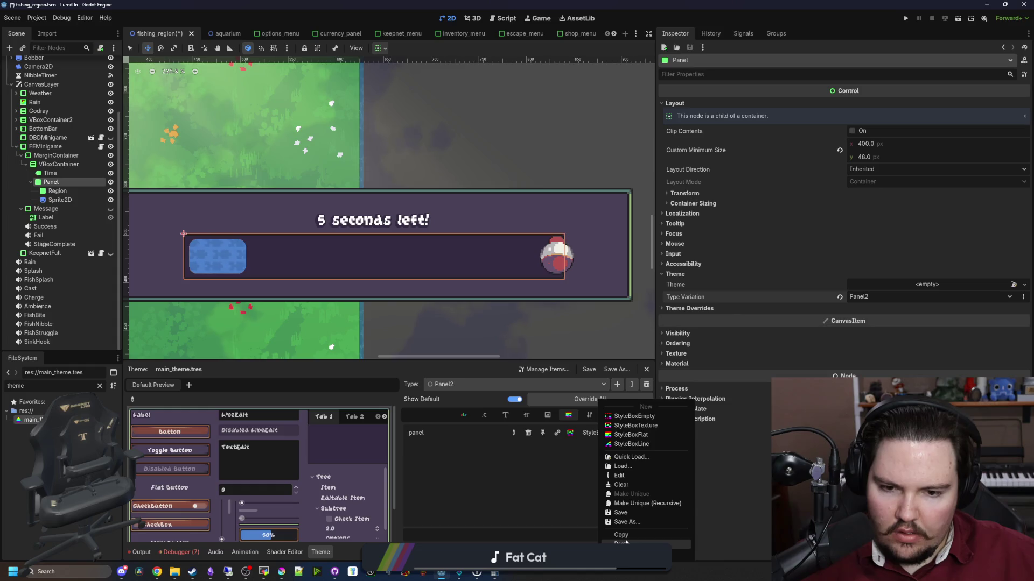
{"action": "left_click", "coordinate": [631, 544]}
{"action": "scroll", "coordinate": [392, 237], "scroll_direction": "down", "scroll_amount": 1}
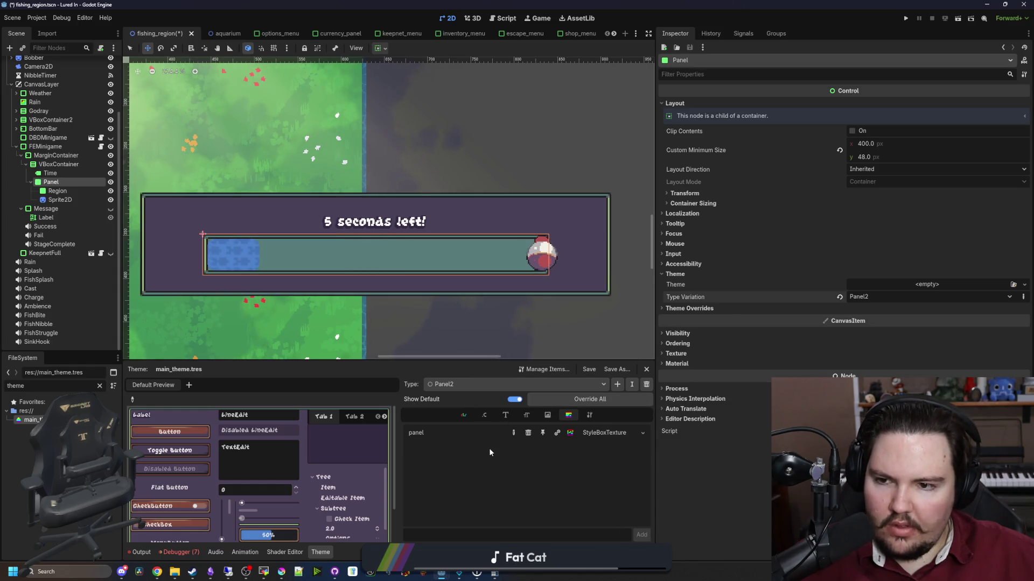
{"action": "scroll", "coordinate": [351, 308], "scroll_direction": "up", "scroll_amount": 1}
{"action": "left_click", "coordinate": [60, 200]}
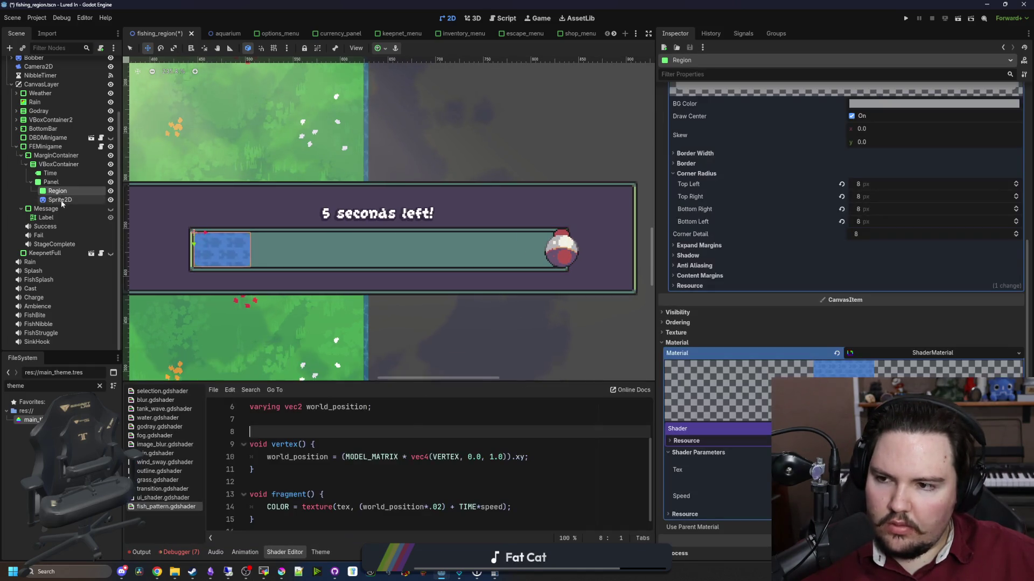
On the Region node, collapse Material and drag the panel style's Shadow Size up.
{"action": "left_click", "coordinate": [58, 191]}
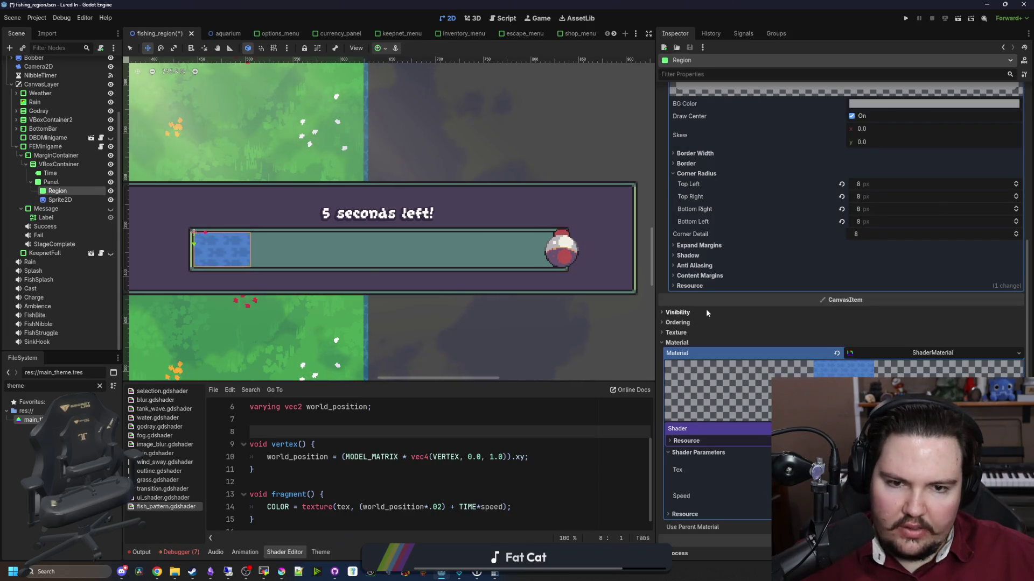
{"action": "left_click", "coordinate": [694, 343]}
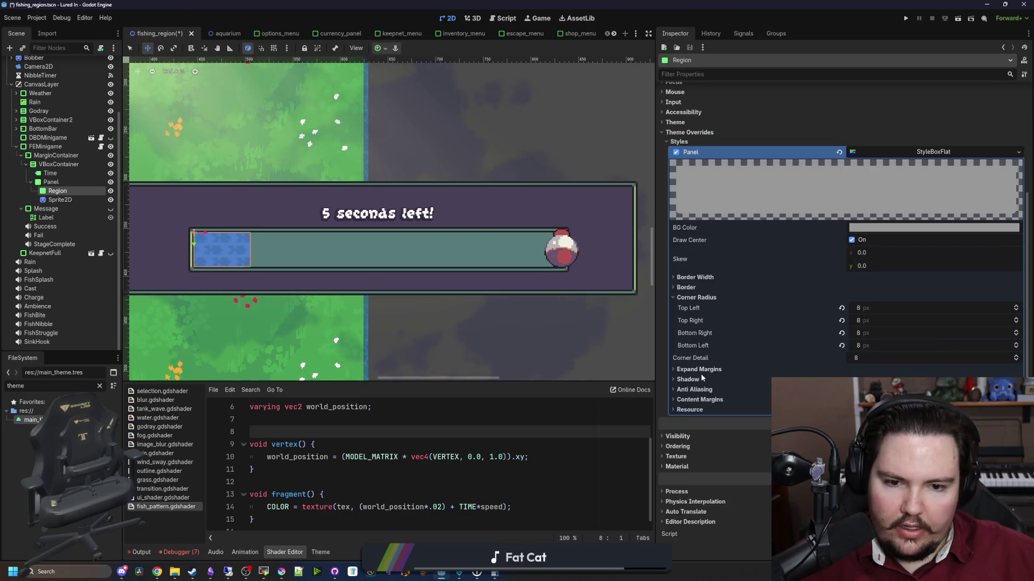
{"action": "left_click", "coordinate": [688, 379]}
{"action": "mouse_move", "coordinate": [861, 403]}
{"action": "left_mouse_down"}
{"action": "mouse_move", "coordinate": [926, 402]}
{"action": "mouse_move", "coordinate": [867, 402]}
{"action": "mouse_move", "coordinate": [883, 378]}
{"action": "mouse_move", "coordinate": [953, 378]}
{"action": "left_mouse_up"}
Reset the Region's shadow size to 0 and reopen the Lured In project from the Project Manager.
{"action": "left_click", "coordinate": [870, 228]}
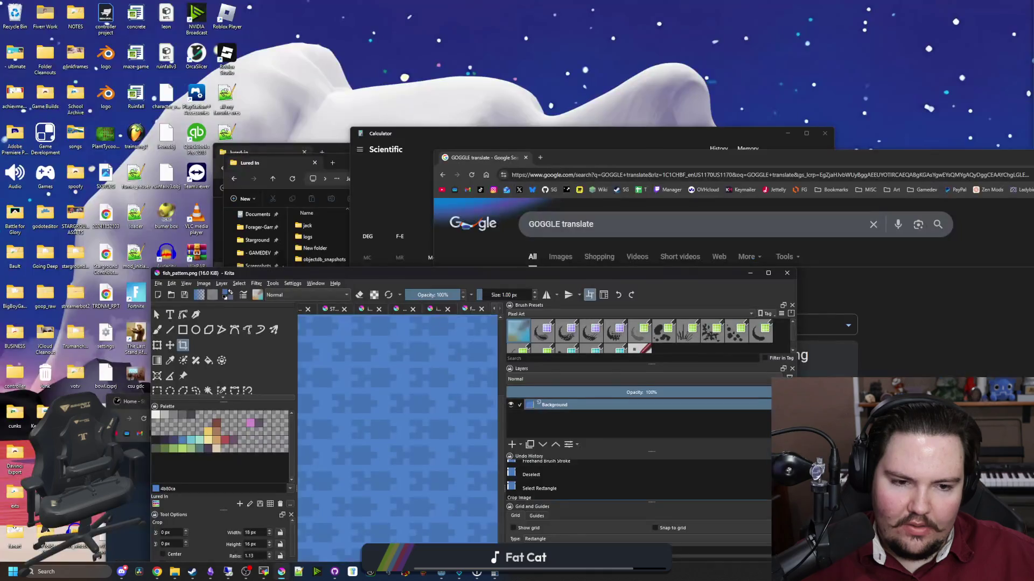
{"action": "mouse_move", "coordinate": [441, 574]}
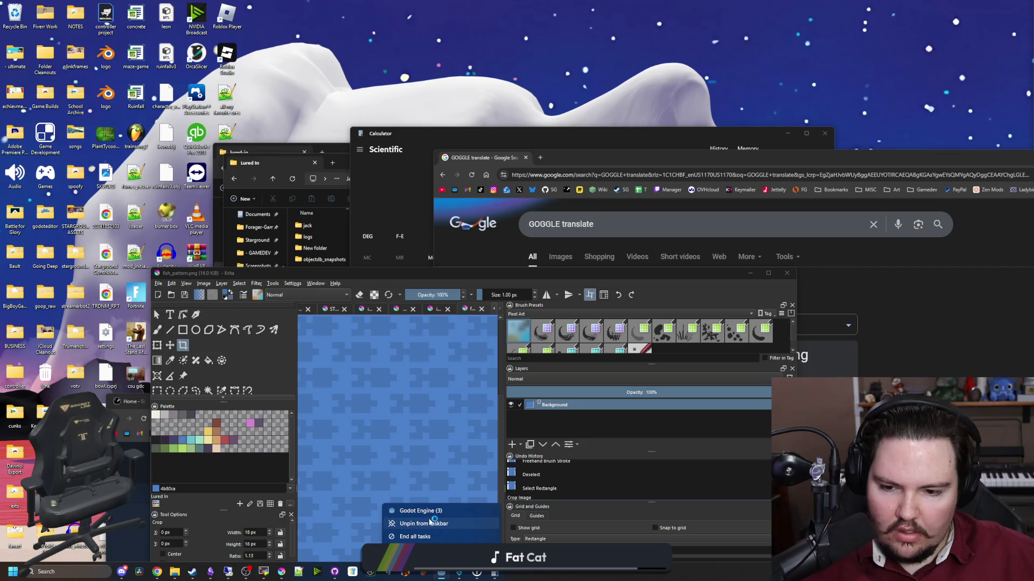
{"action": "left_click", "coordinate": [428, 517]}
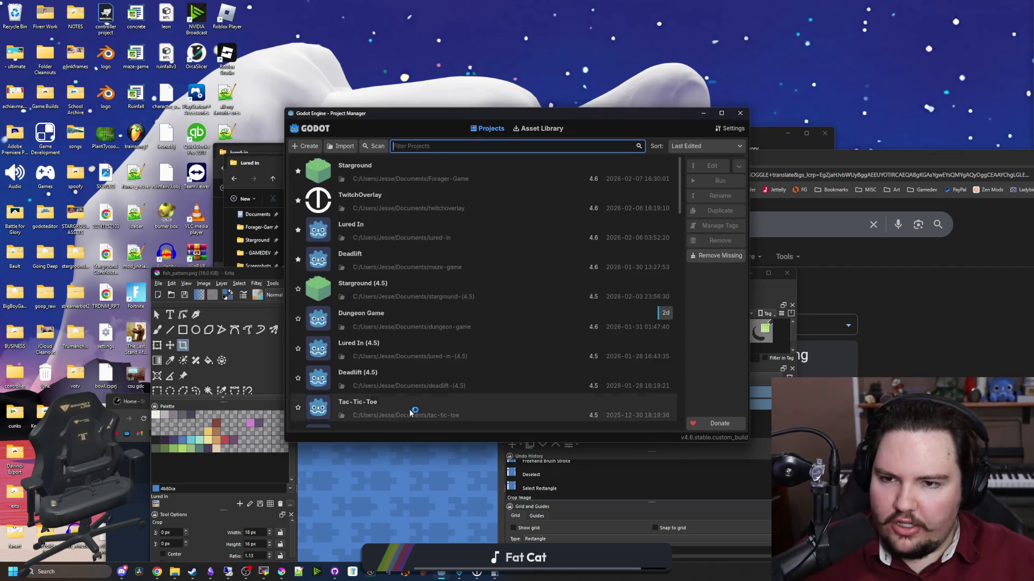
{"action": "double_click", "coordinate": [415, 234]}
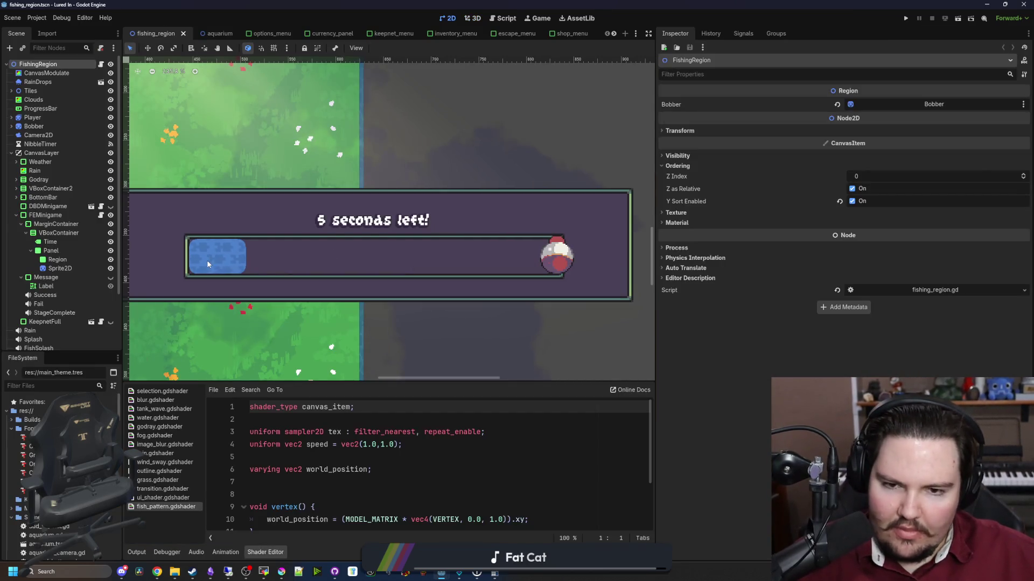
Expand the Panel's Theme sections and open main_theme.tres found by a FileSystem search for 'theme'.
{"action": "left_click", "coordinate": [292, 260]}
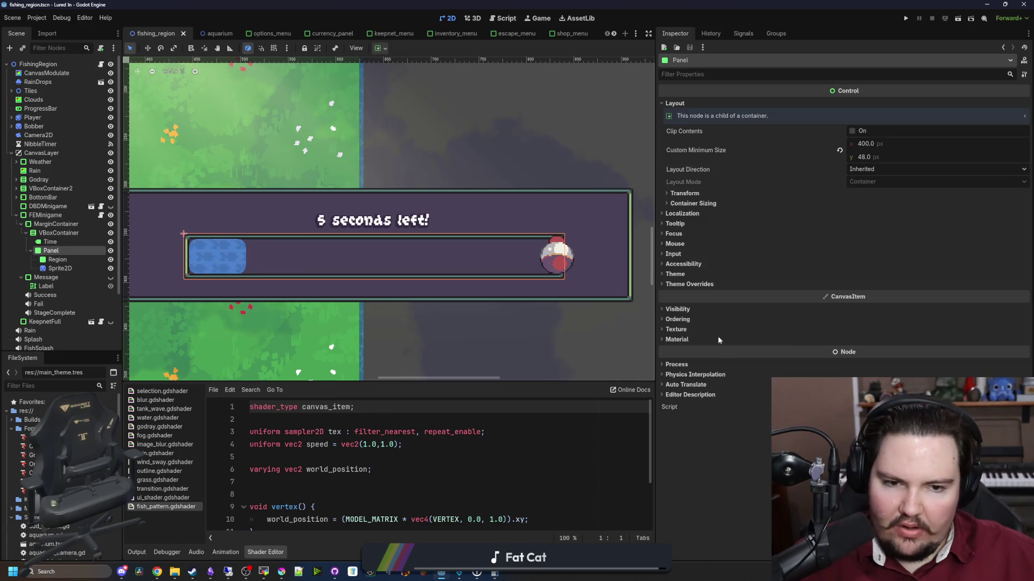
{"action": "left_click", "coordinate": [676, 274]}
{"action": "left_click", "coordinate": [850, 308]}
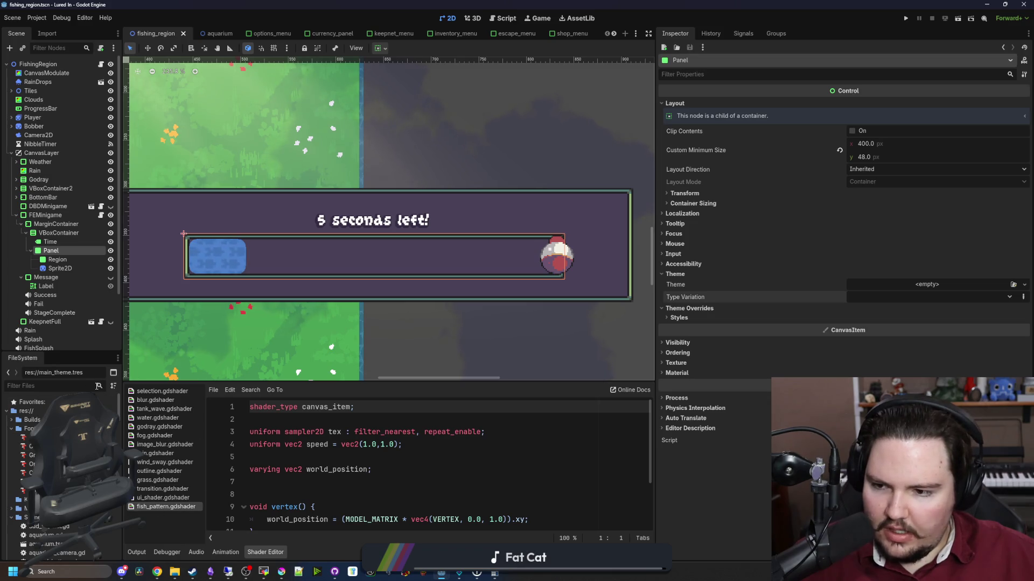
{"action": "type", "text": "theme"}
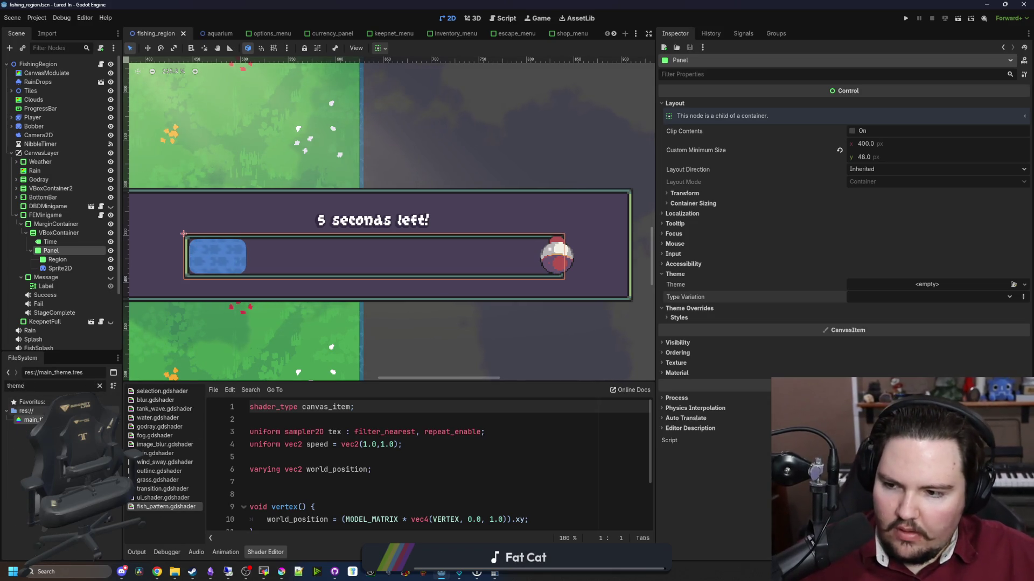
{"action": "left_click", "coordinate": [32, 420]}
{"action": "left_click", "coordinate": [587, 384]}
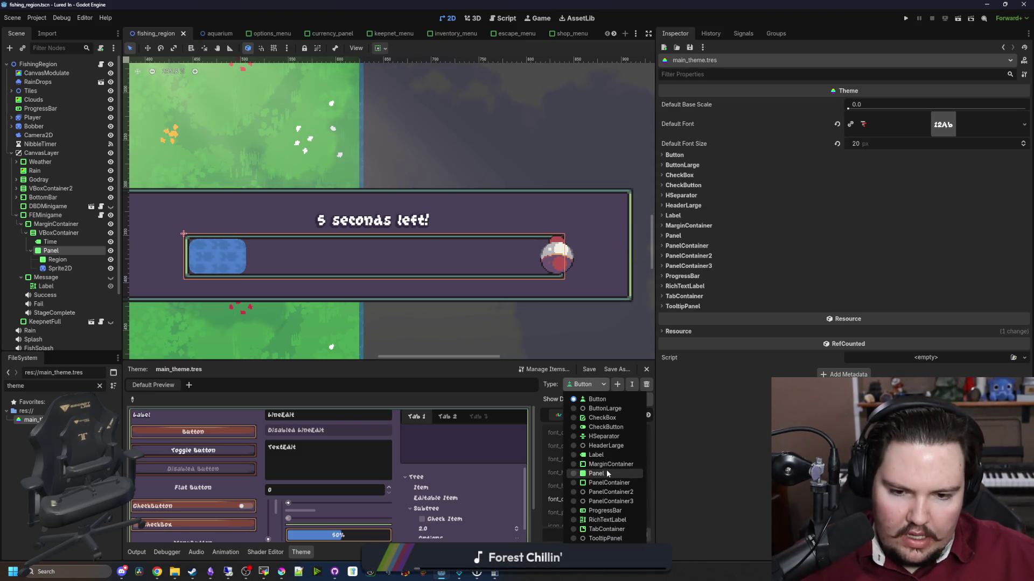
Add a new Panel2 item type to main_theme.tres.
{"action": "left_click", "coordinate": [621, 385]}
{"action": "left_click", "coordinate": [622, 386]}
{"action": "type", "text": "Panel2"}
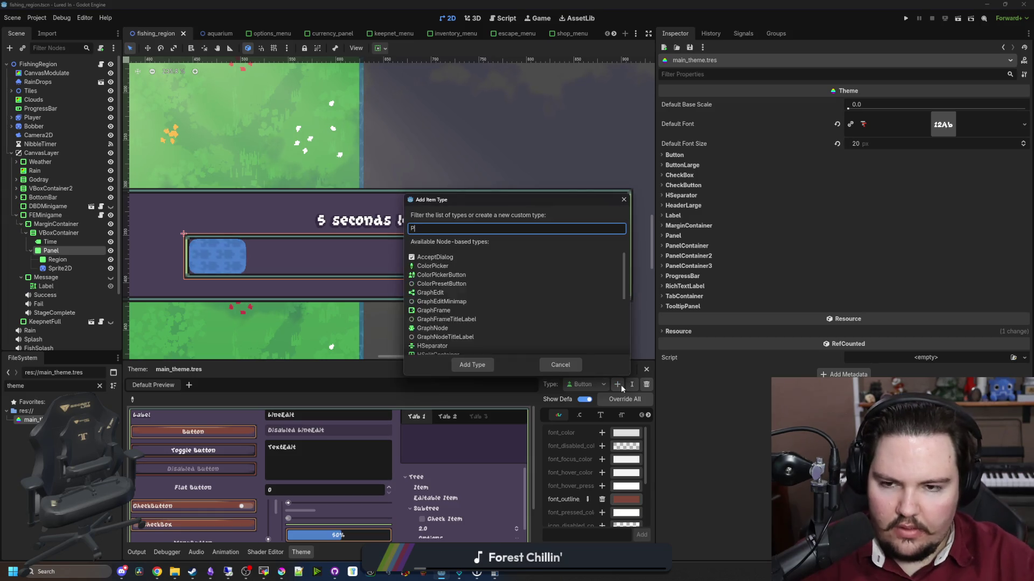
{"action": "key", "text": "Return"}
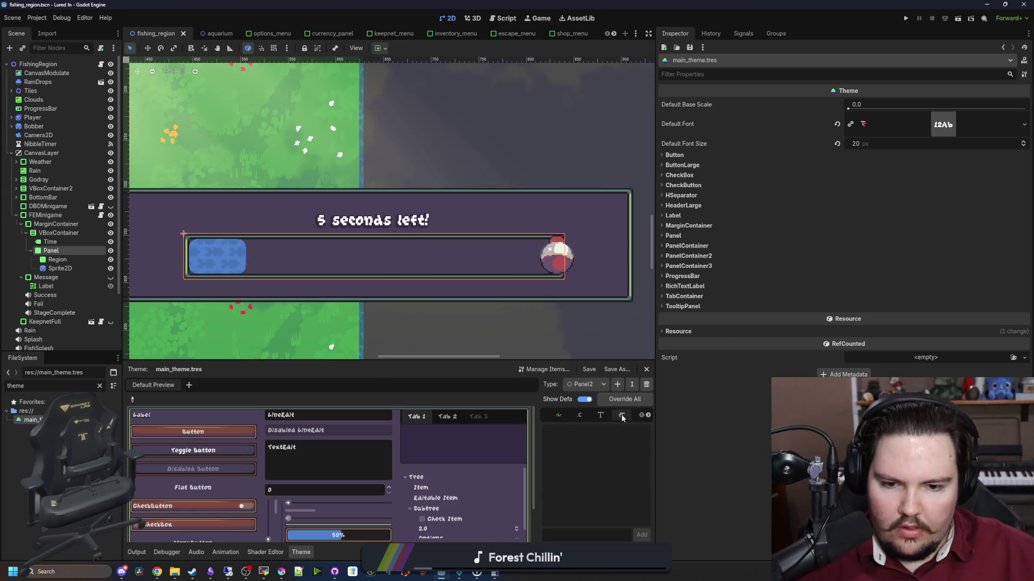
Widen the theme type settings and begin choosing Panel2's base type, then reopen main_theme.tres.
{"action": "left_click", "coordinate": [647, 415]}
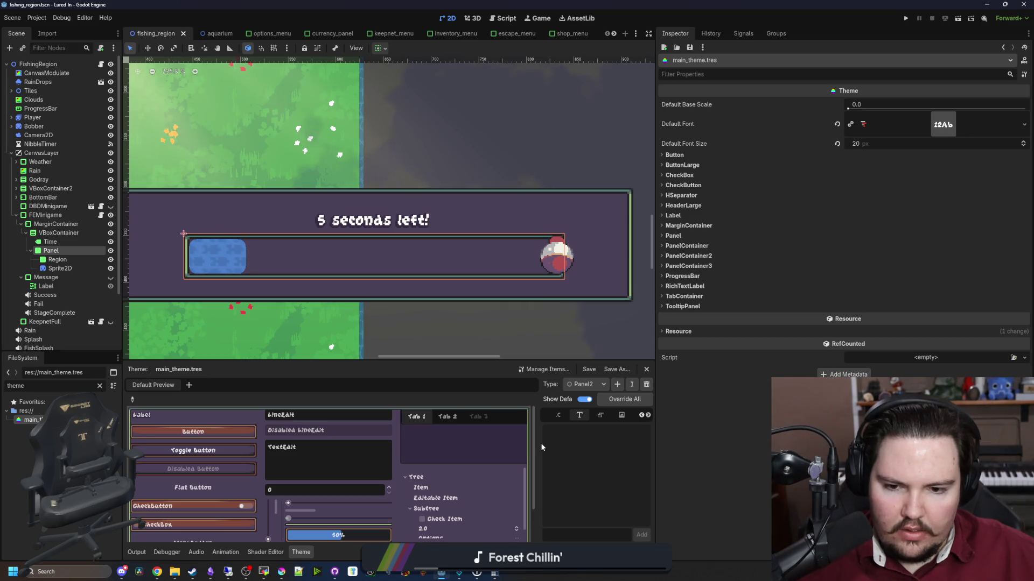
{"action": "left_click_drag", "start_coordinate": [539, 444], "coordinate": [458, 444]}
{"action": "left_click", "coordinate": [619, 415]}
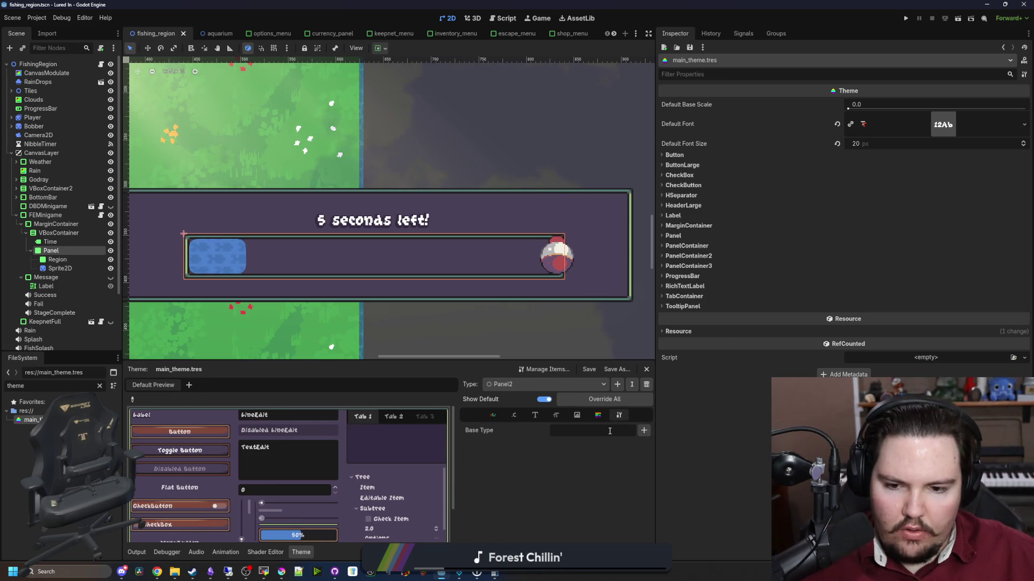
{"action": "left_click", "coordinate": [643, 430]}
{"action": "type", "text": "panel"}
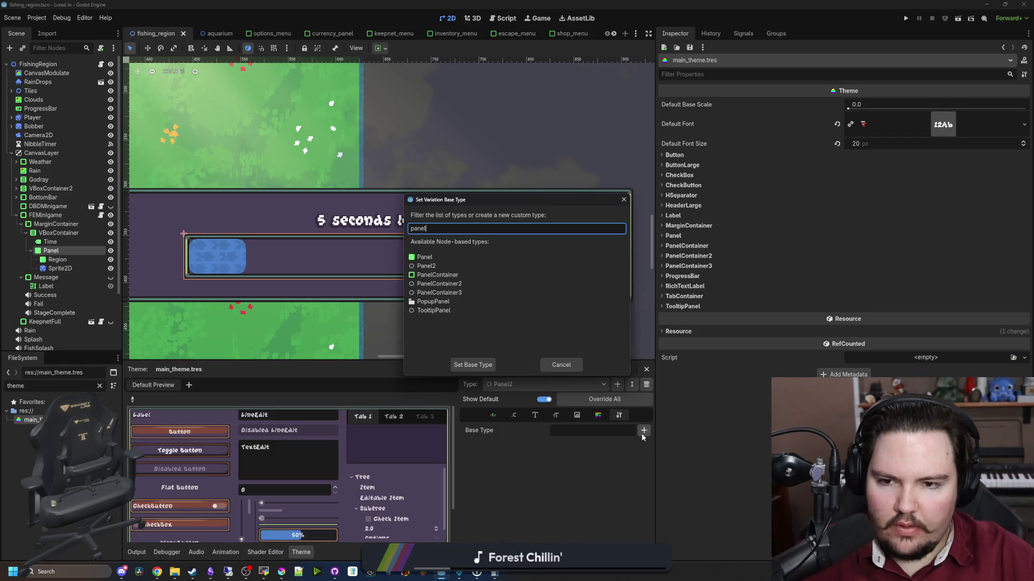
{"action": "left_click", "coordinate": [561, 365]}
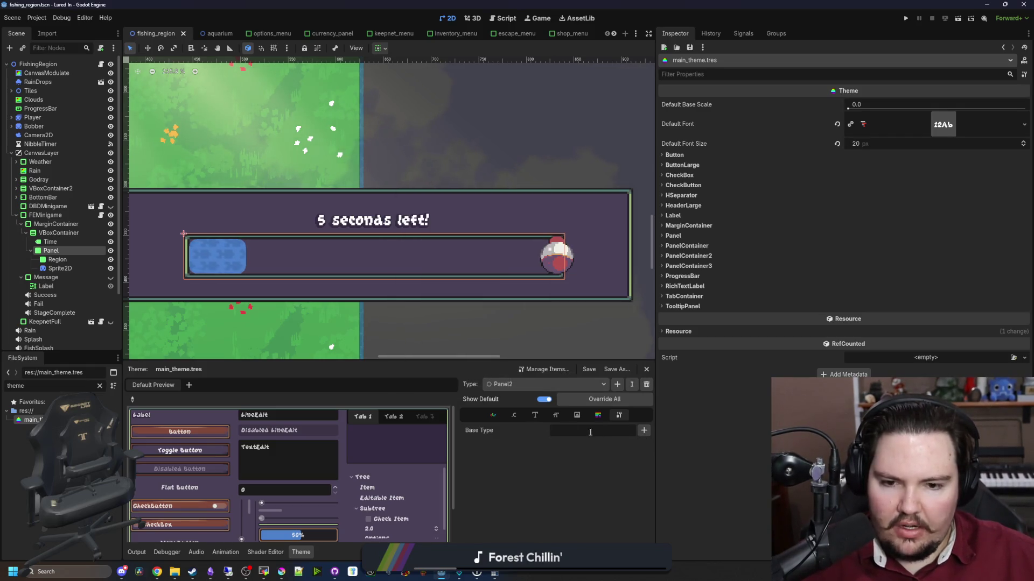
{"action": "left_click", "coordinate": [54, 251]}
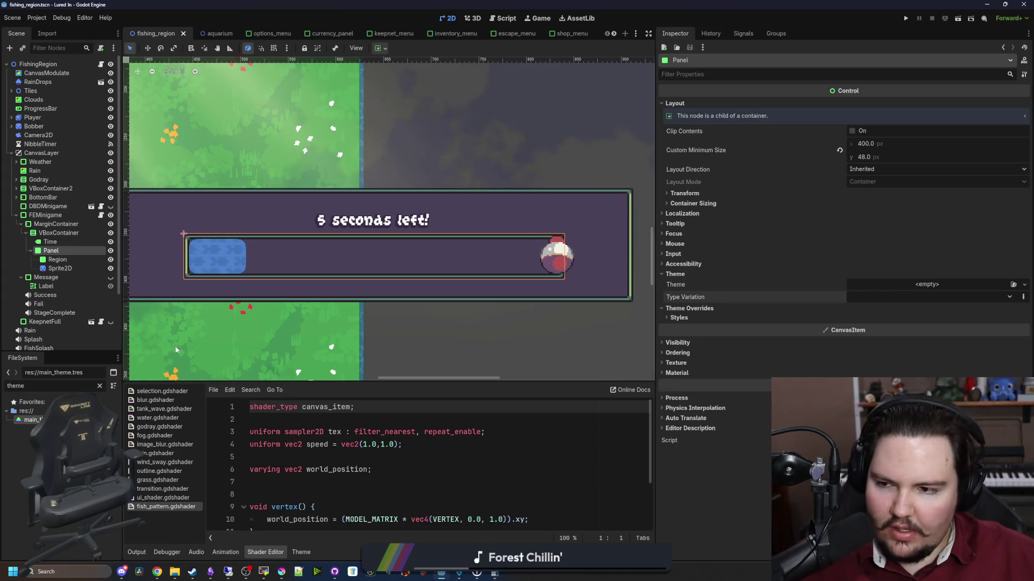
{"action": "left_click", "coordinate": [30, 420]}
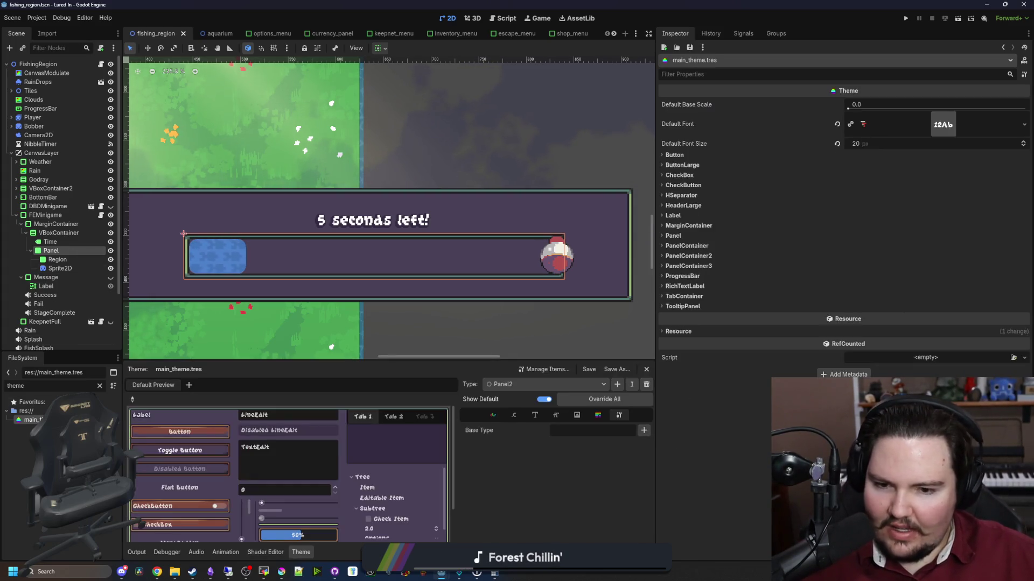
Return to the Panel2 type and set its base type to Panel.
{"action": "left_click", "coordinate": [592, 385]}
{"action": "left_click", "coordinate": [516, 473]}
{"action": "left_click", "coordinate": [544, 384]}
{"action": "left_click", "coordinate": [516, 473]}
{"action": "left_click", "coordinate": [544, 384]}
{"action": "left_click", "coordinate": [518, 483]}
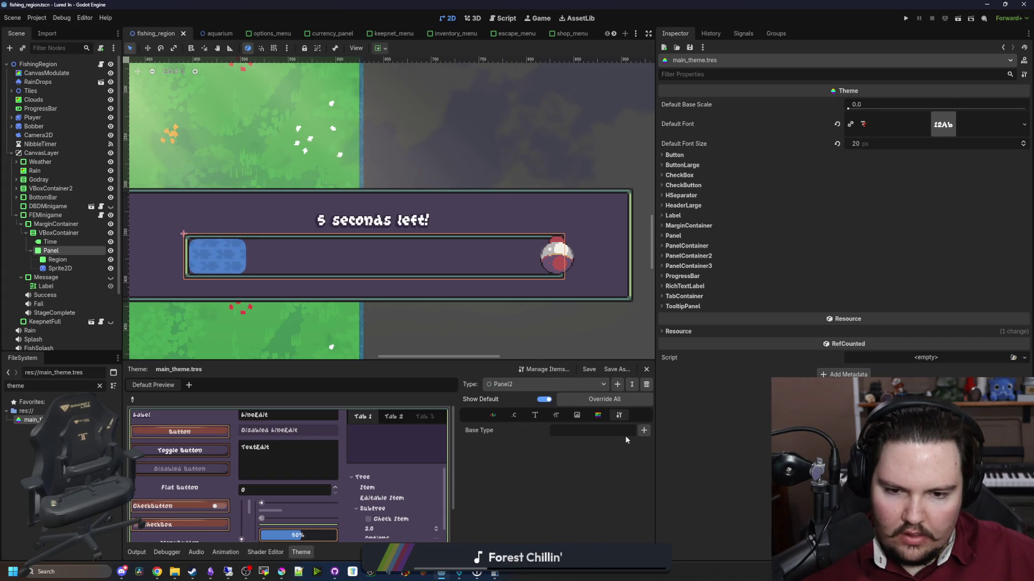
{"action": "left_click", "coordinate": [644, 430]}
{"action": "type", "text": "panel"}
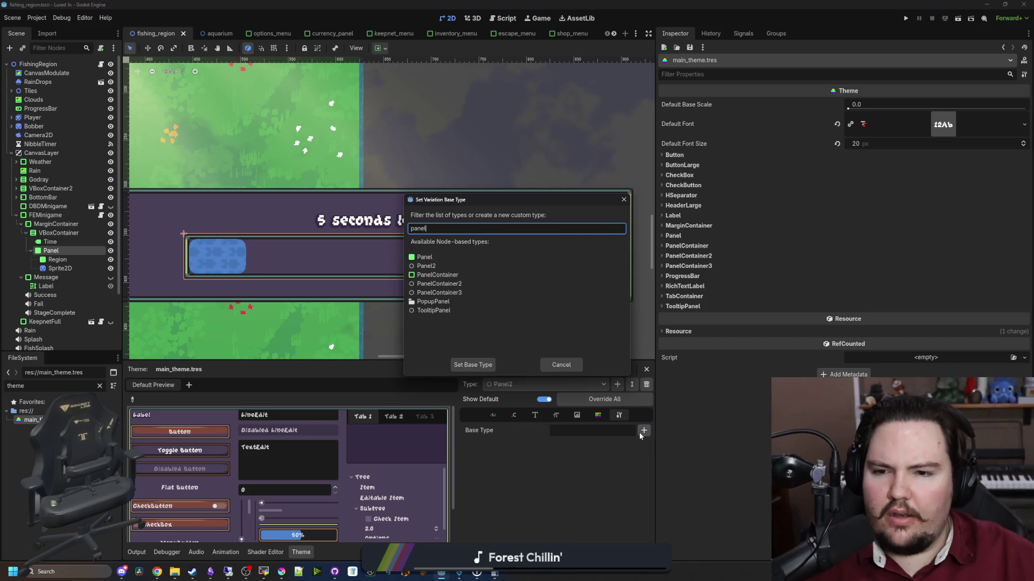
{"action": "double_click", "coordinate": [432, 258]}
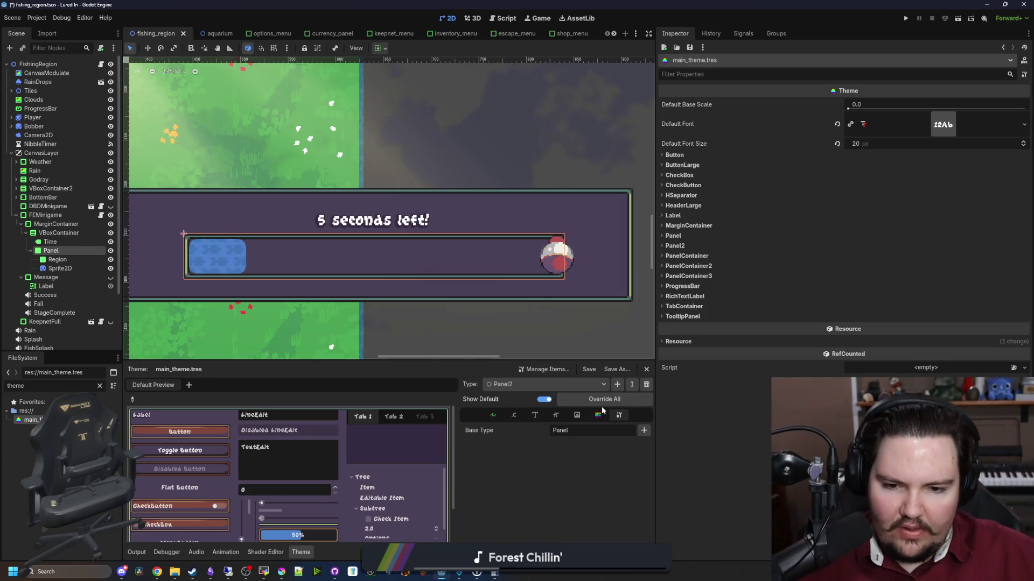
Give Panel2's panel style a StyleBoxTexture, then return to the Panel node's style overrides.
{"action": "left_click", "coordinate": [567, 384]}
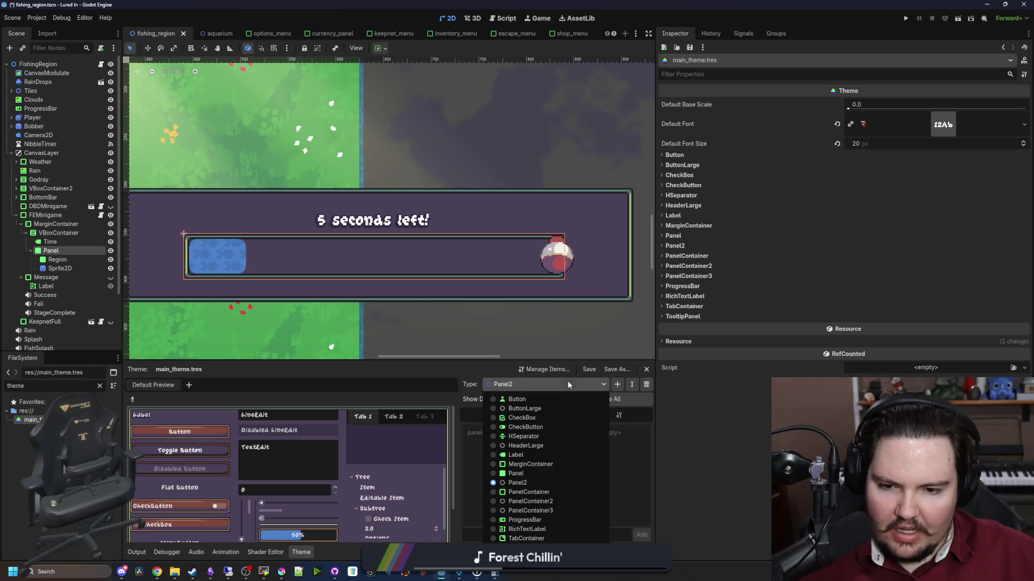
{"action": "left_click", "coordinate": [531, 501]}
{"action": "left_click", "coordinate": [593, 434]}
{"action": "left_click", "coordinate": [595, 383]}
{"action": "left_click", "coordinate": [595, 384]}
{"action": "left_click", "coordinate": [548, 463]}
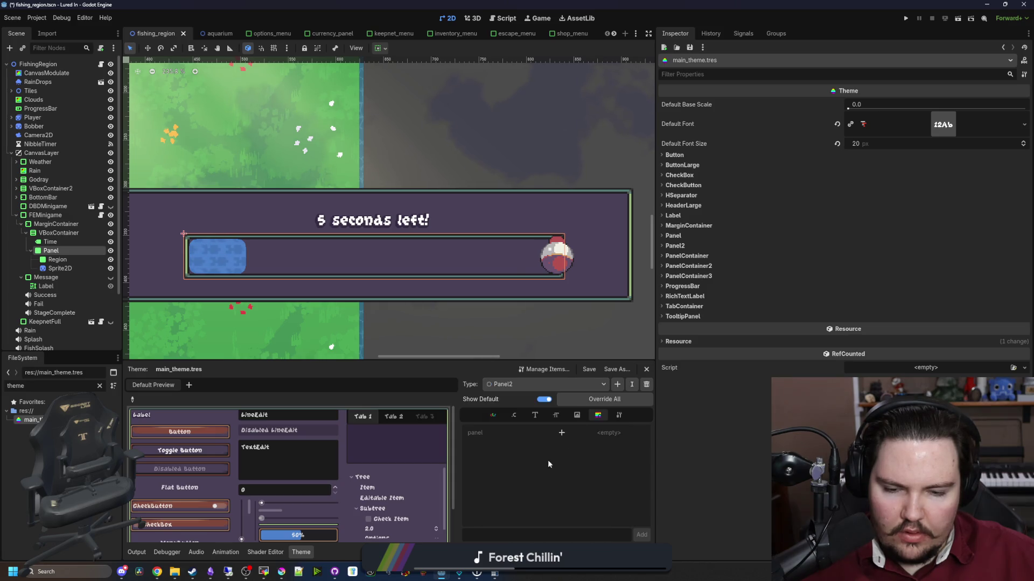
{"action": "left_click", "coordinate": [598, 430]}
{"action": "left_click", "coordinate": [632, 517]}
{"action": "left_click", "coordinate": [51, 250]}
{"action": "left_click", "coordinate": [679, 317]}
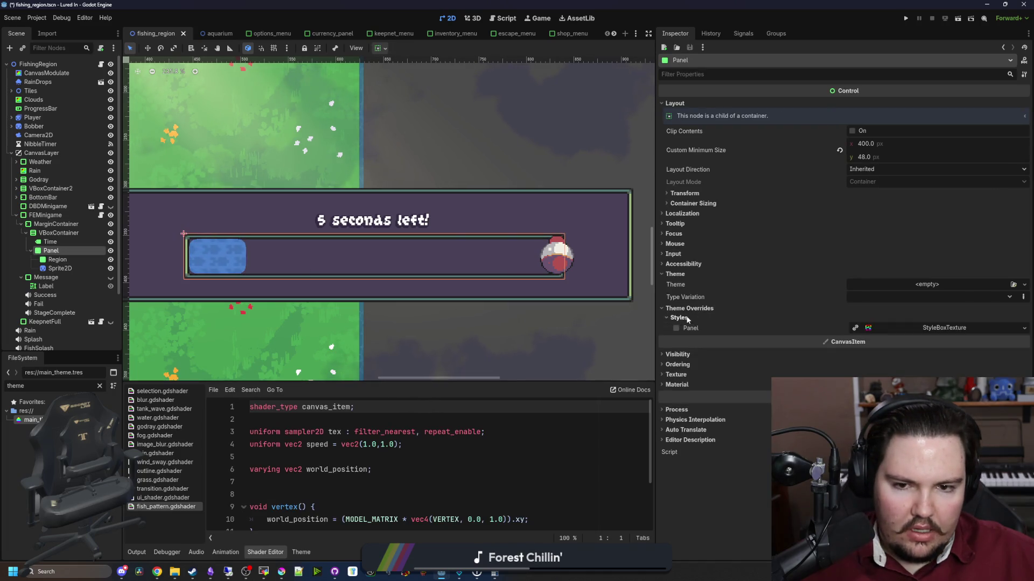
Apply the Panel2 type variation to the Panel node.
{"action": "left_click", "coordinate": [1009, 297]}
{"action": "left_click", "coordinate": [888, 310]}
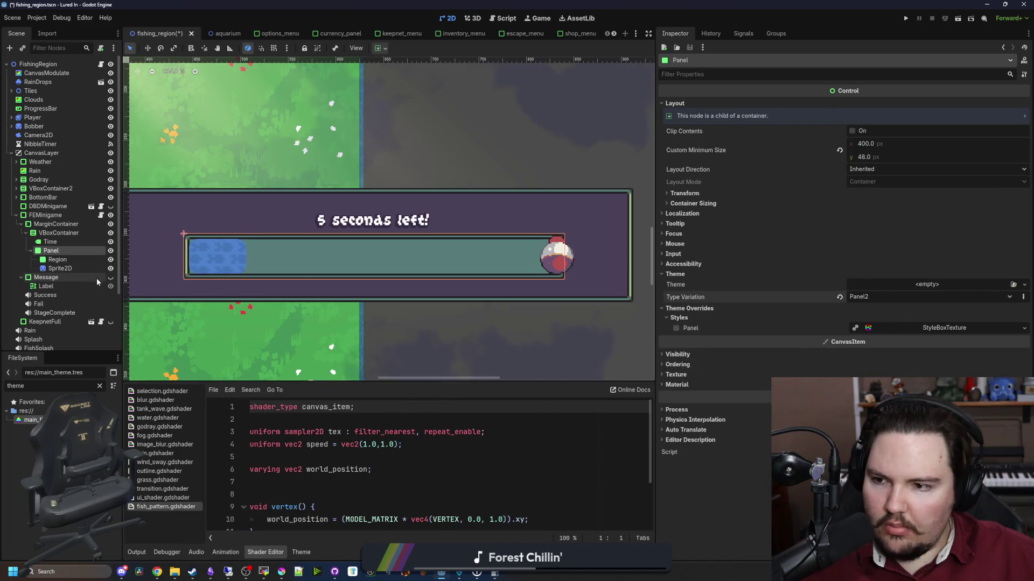
{"action": "left_click", "coordinate": [58, 260]}
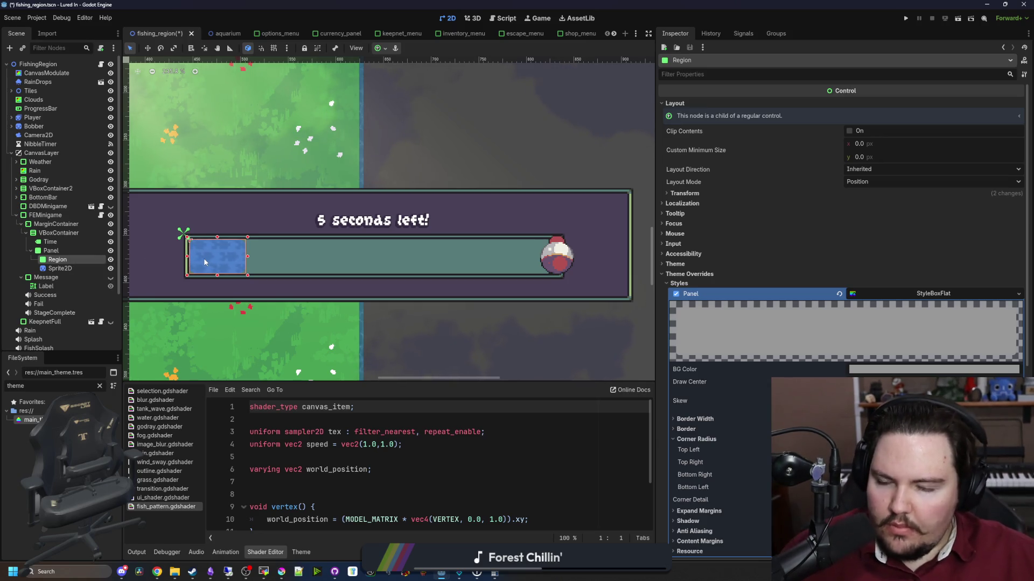
{"action": "scroll", "coordinate": [295, 301], "scroll_direction": "up", "scroll_amount": 1}
{"action": "scroll", "coordinate": [242, 270], "scroll_direction": "up", "scroll_amount": 2}
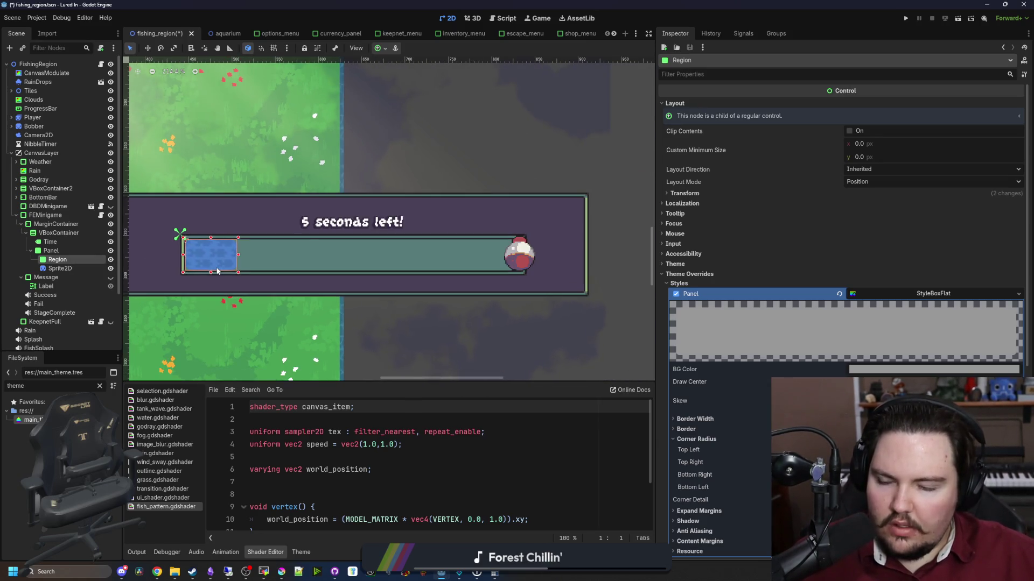
{"action": "scroll", "coordinate": [243, 270], "scroll_direction": "down", "scroll_amount": 2}
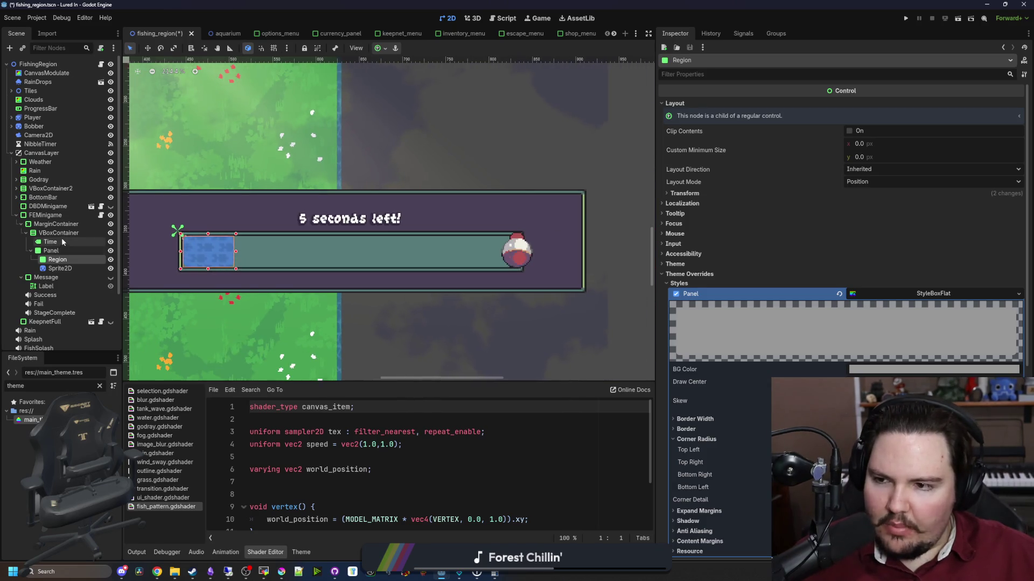
Add a ColorRect child under Panel by searching 'color'.
{"action": "right_click", "coordinate": [64, 224]}
{"action": "left_click", "coordinate": [51, 250]}
{"action": "left_click", "coordinate": [51, 251]}
{"action": "right_click", "coordinate": [51, 247]}
{"action": "left_click", "coordinate": [86, 257]}
{"action": "type", "text": "color"}
{"action": "key", "text": "Return"}
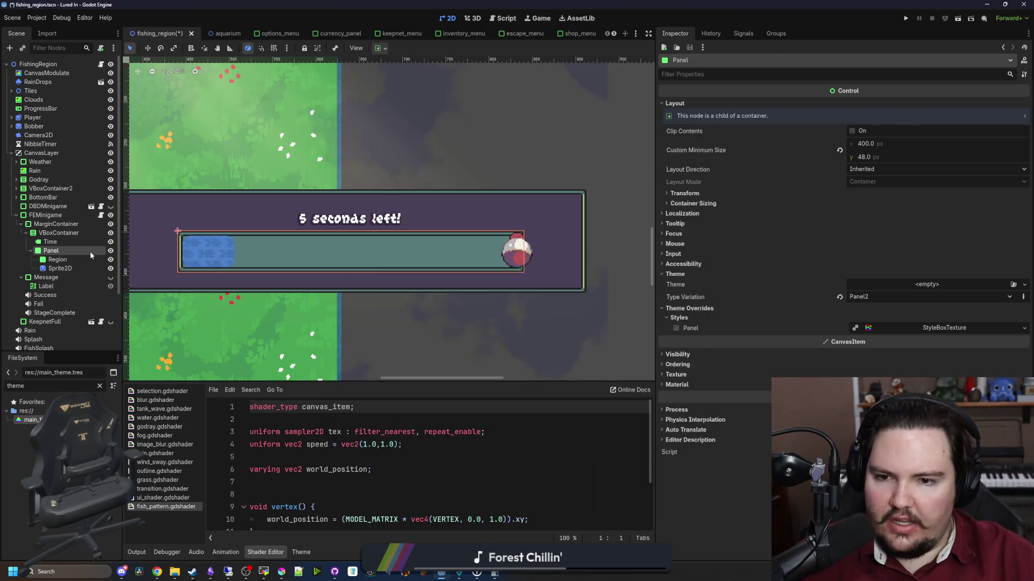
{"action": "scroll", "coordinate": [167, 228], "scroll_direction": "up", "scroll_amount": 3}
Move the ColorRect above Region in the Scene tree so it draws behind.
{"action": "scroll", "coordinate": [167, 232], "scroll_direction": "up", "scroll_amount": 3}
{"action": "scroll", "coordinate": [162, 232], "scroll_direction": "down", "scroll_amount": 2}
{"action": "key", "text": "w"}
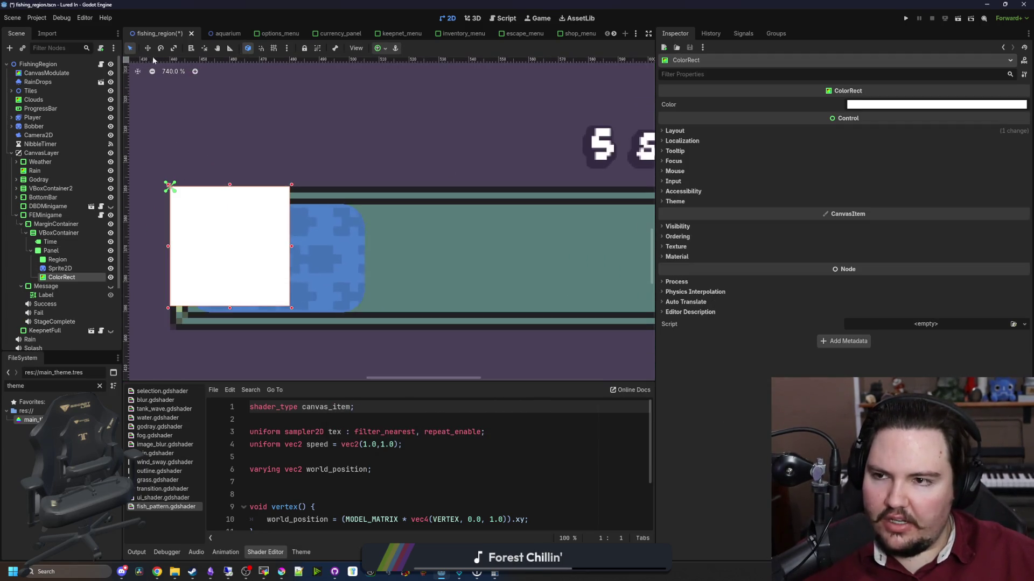
{"action": "scroll", "coordinate": [146, 230], "scroll_direction": "up", "scroll_amount": 3}
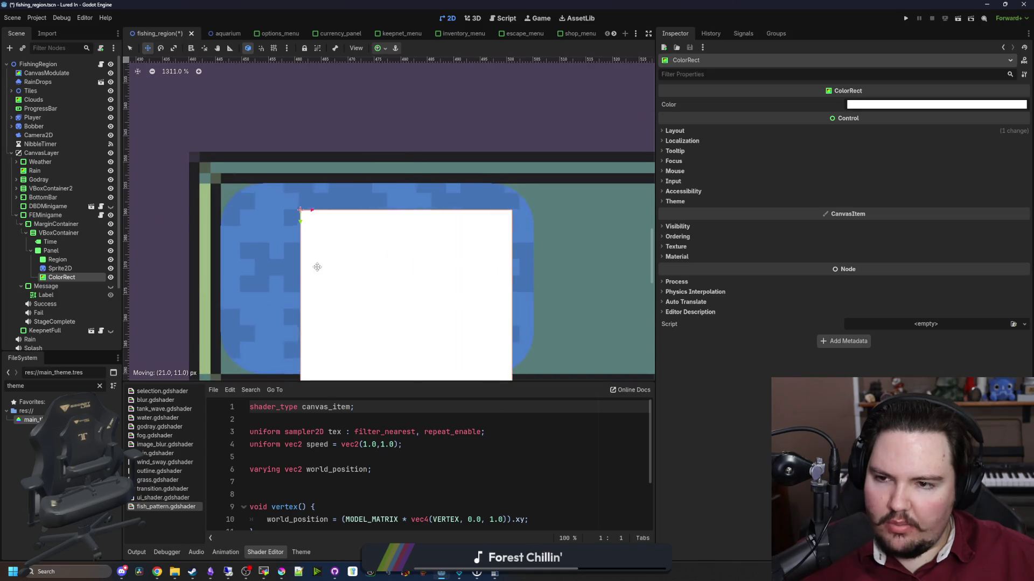
{"action": "scroll", "coordinate": [247, 237], "scroll_direction": "down", "scroll_amount": 10}
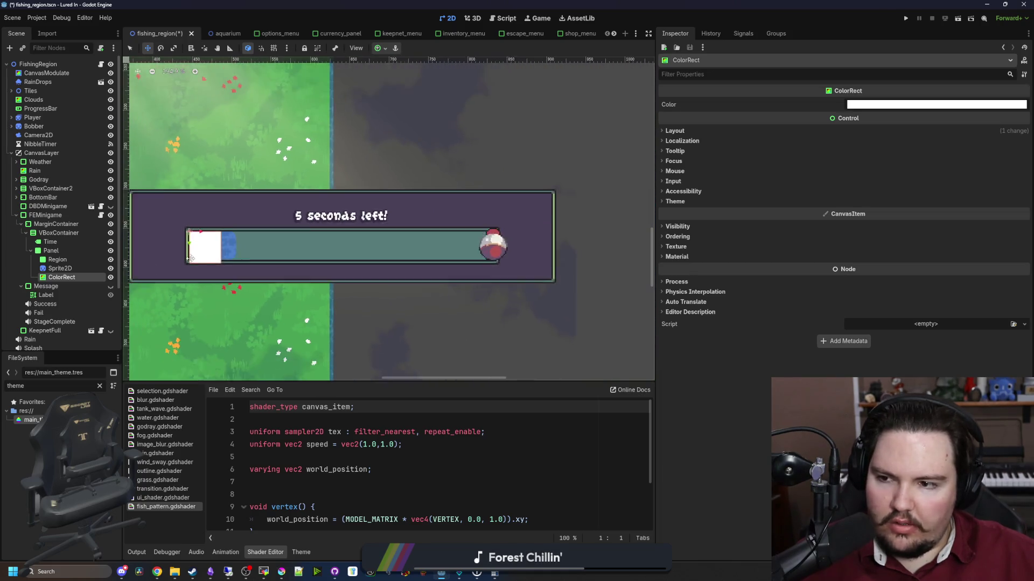
{"action": "left_click_drag", "start_coordinate": [79, 280], "coordinate": [60, 257]}
Set the ColorRect's Transform size to 400 wide by 36 high.
{"action": "scroll", "coordinate": [211, 259], "scroll_direction": "up", "scroll_amount": 1}
{"action": "scroll", "coordinate": [211, 259], "scroll_direction": "up", "scroll_amount": 10}
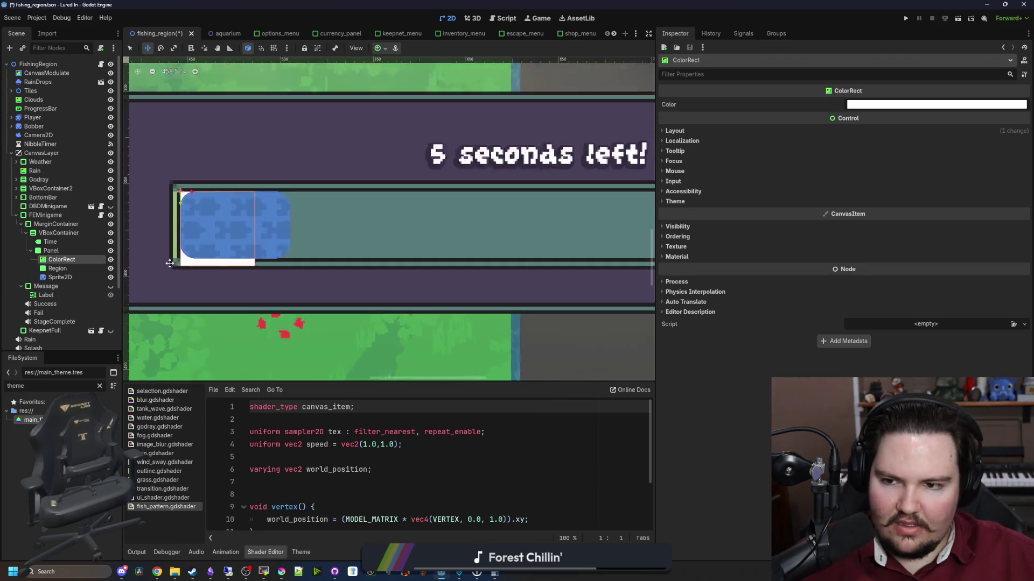
{"action": "left_click", "coordinate": [674, 130]}
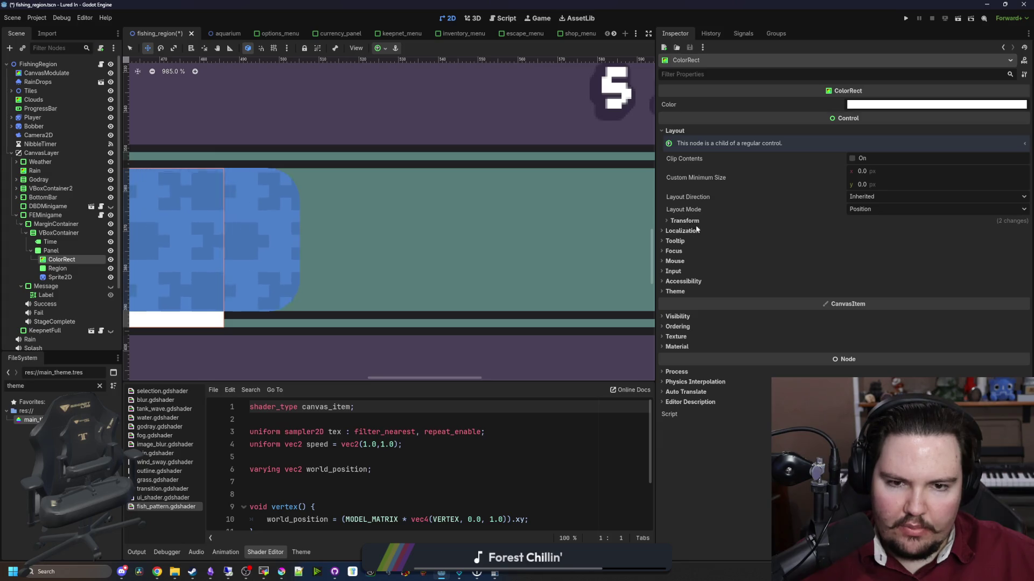
{"action": "left_click", "coordinate": [685, 220]}
{"action": "left_click", "coordinate": [864, 245]}
{"action": "type", "text": "36"}
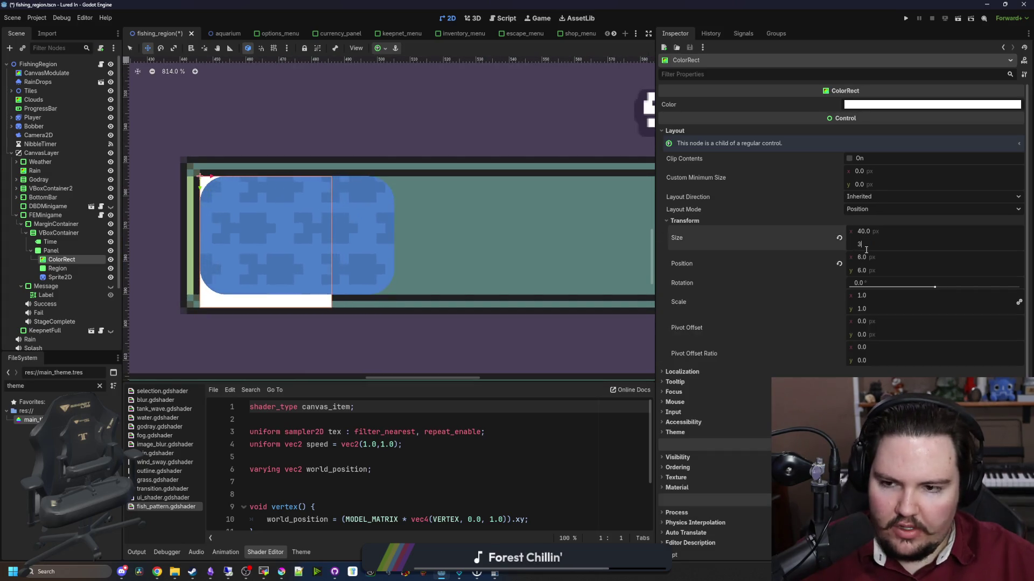
{"action": "key", "text": "Return"}
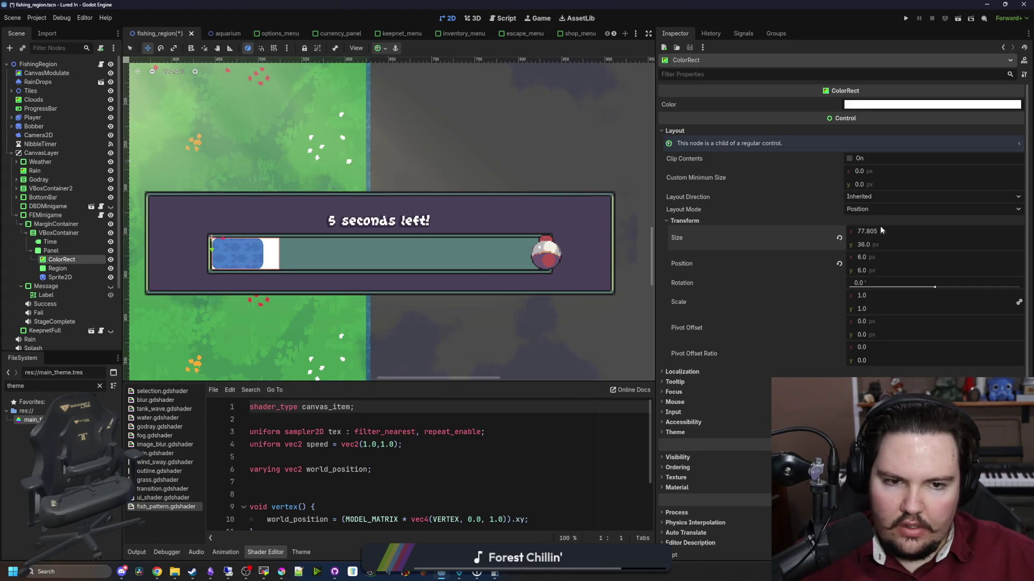
{"action": "type", "text": "100"}
{"action": "key", "text": "Return"}
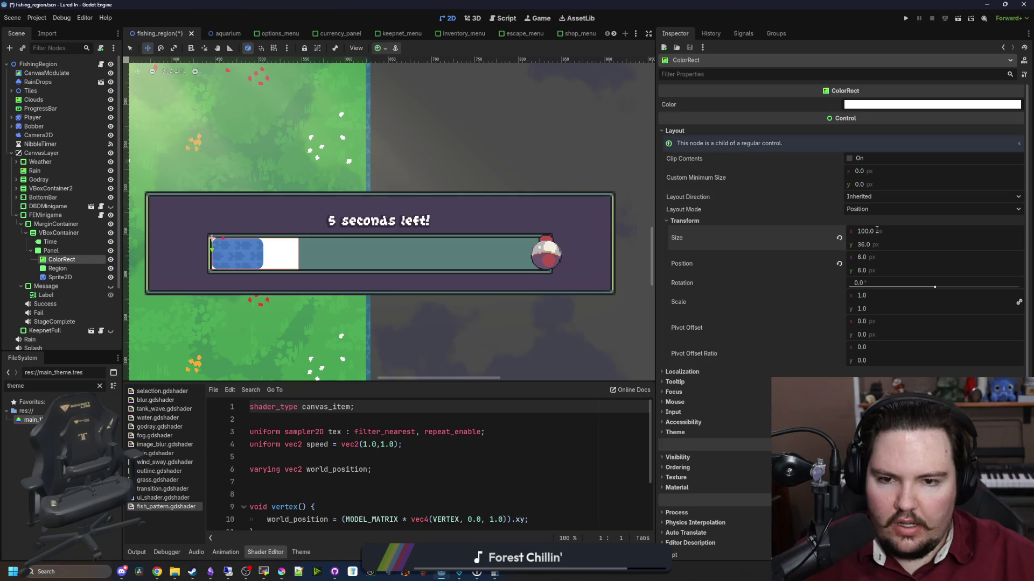
{"action": "type", "text": "00"}
{"action": "key", "text": "Return"}
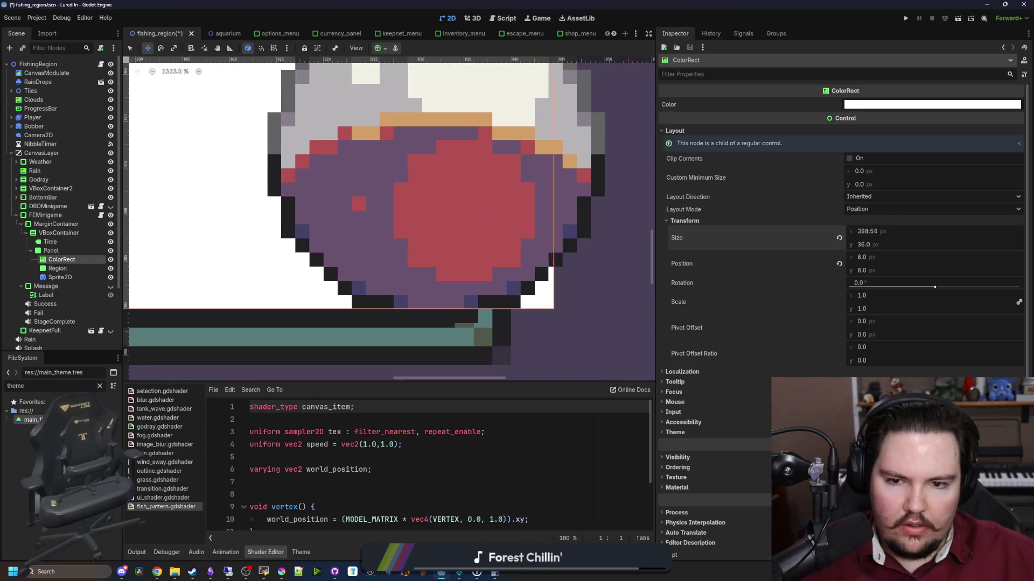
Narrow the ColorRect's width to 388 so it fits the bar's track.
{"action": "left_click", "coordinate": [111, 277]}
{"action": "scroll", "coordinate": [544, 261], "scroll_direction": "up", "scroll_amount": 4}
{"action": "left_click_drag", "start_coordinate": [890, 227], "coordinate": [868, 228]}
{"action": "type", "text": "388"}
{"action": "key", "text": "Return"}
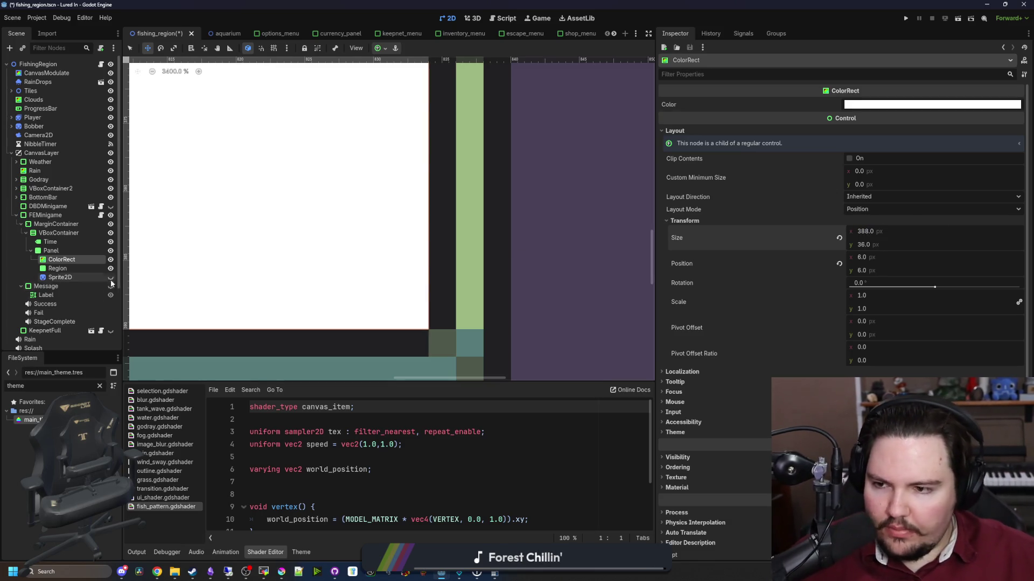
{"action": "left_click", "coordinate": [111, 278]}
{"action": "scroll", "coordinate": [256, 302], "scroll_direction": "down", "scroll_amount": 10}
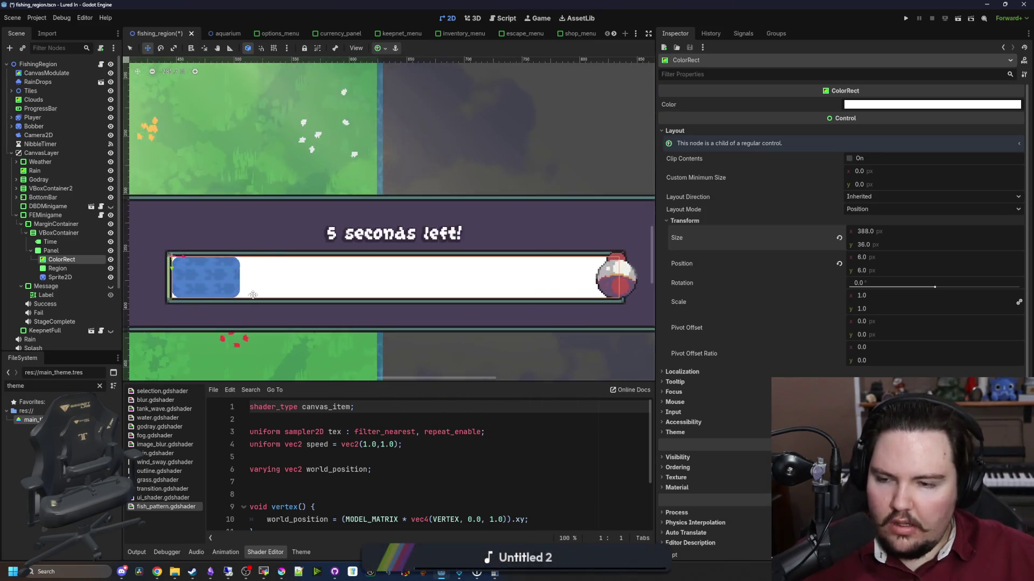
{"action": "scroll", "coordinate": [256, 302], "scroll_direction": "down", "scroll_amount": 1}
Rename the ColorRect to 'background' and filter the FileSystem by 'fish'.
{"action": "double_click", "coordinate": [88, 259]}
{"action": "type", "text": "nd"}
{"action": "key", "text": "Return"}
{"action": "scroll", "coordinate": [271, 252], "scroll_direction": "down", "scroll_amount": 1}
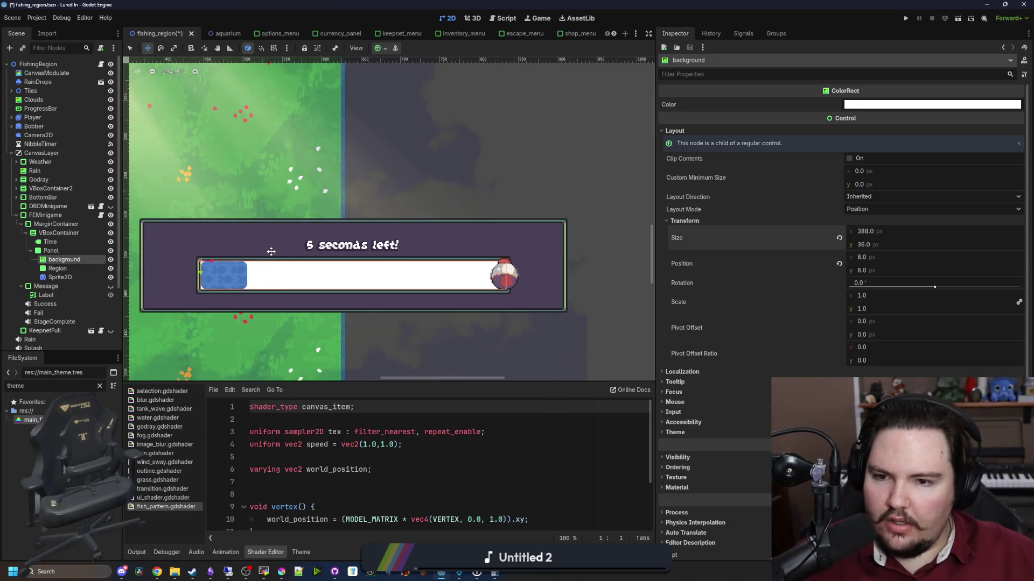
{"action": "scroll", "coordinate": [276, 286], "scroll_direction": "up", "scroll_amount": 1}
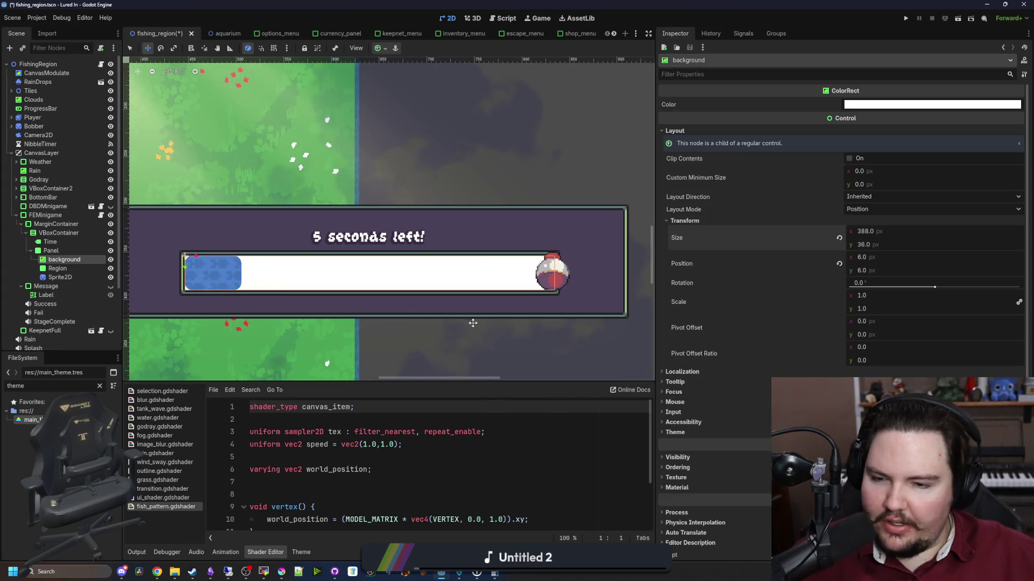
{"action": "left_click", "coordinate": [99, 388]}
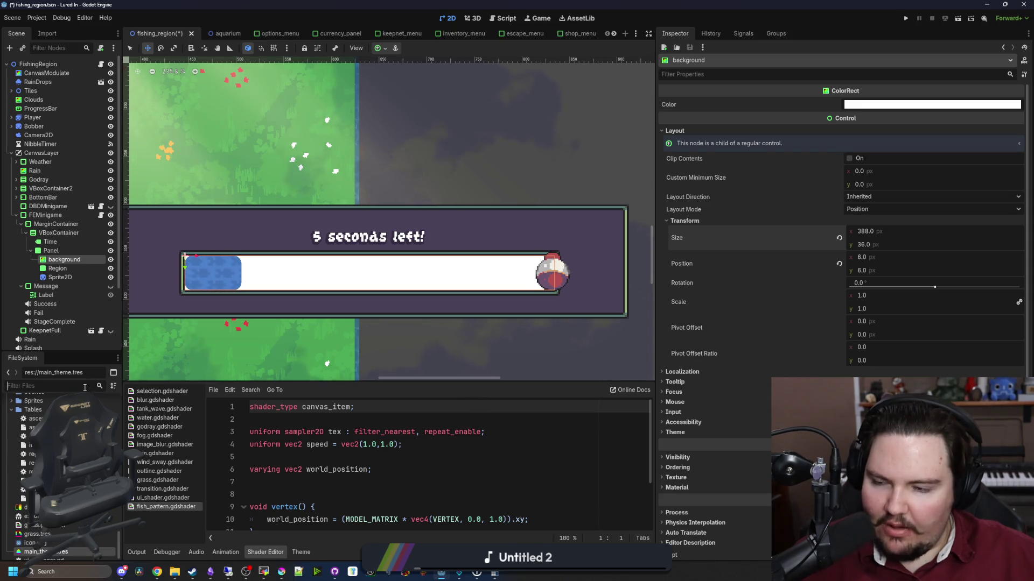
{"action": "type", "text": "fish"}
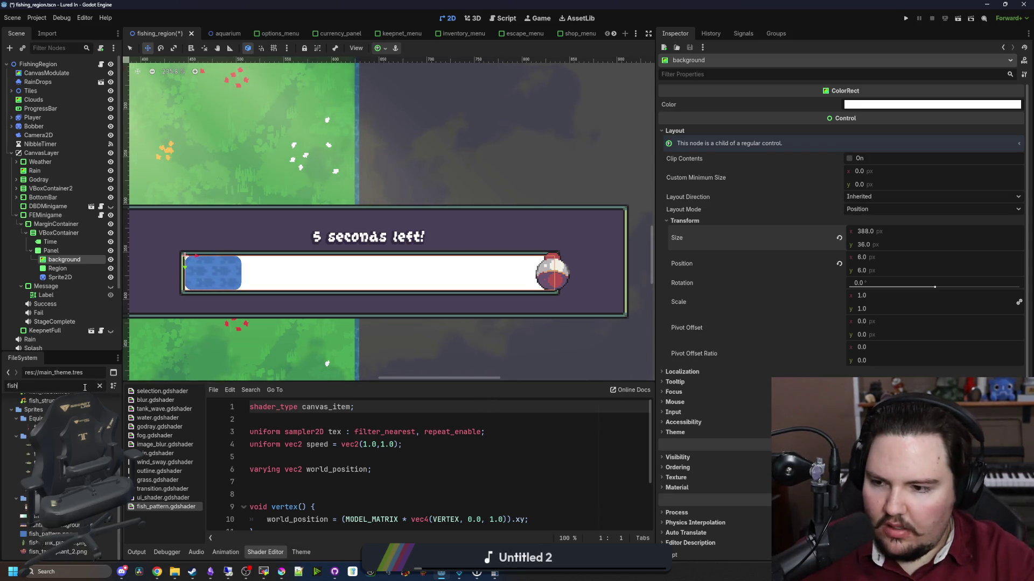
{"action": "left_click", "coordinate": [67, 278]}
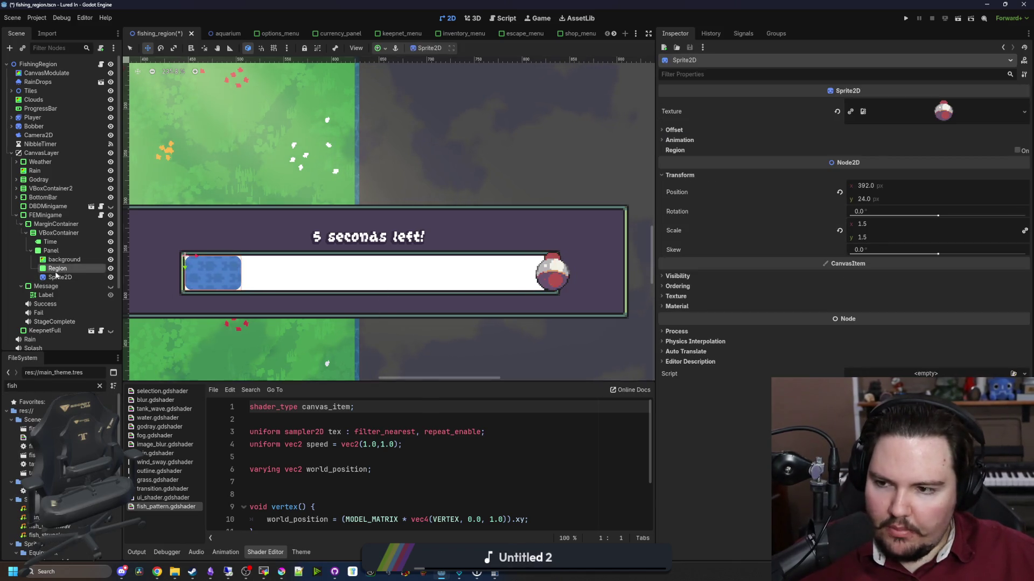
Clear Region's ShaderMaterial, leaving the fish shader on background, and enlarge the shader editor.
{"action": "left_click", "coordinate": [93, 270]}
{"action": "left_click", "coordinate": [894, 295]}
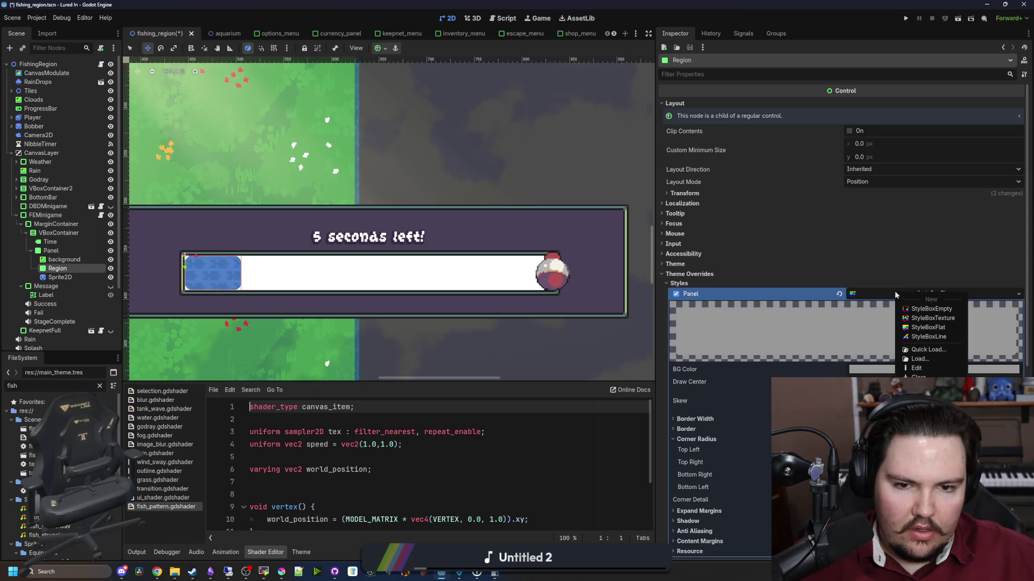
{"action": "left_click", "coordinate": [698, 280]}
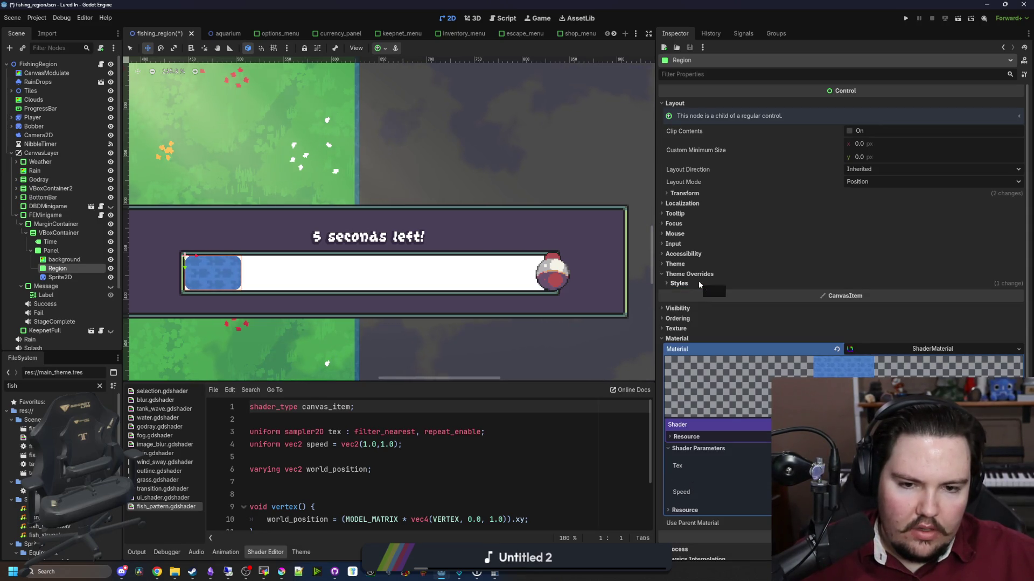
{"action": "left_click", "coordinate": [935, 349]}
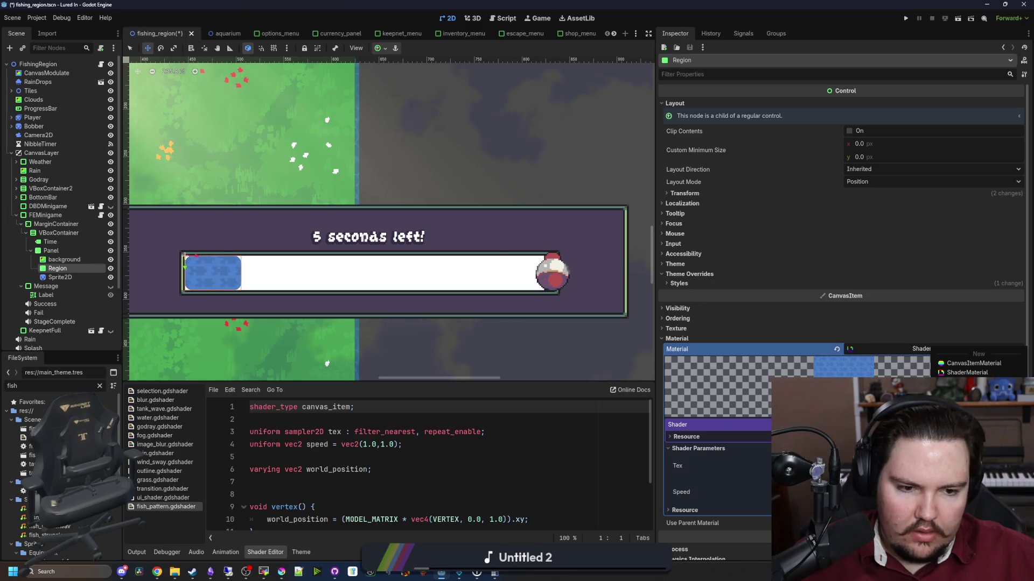
{"action": "left_click", "coordinate": [850, 356]}
{"action": "left_click", "coordinate": [64, 259]}
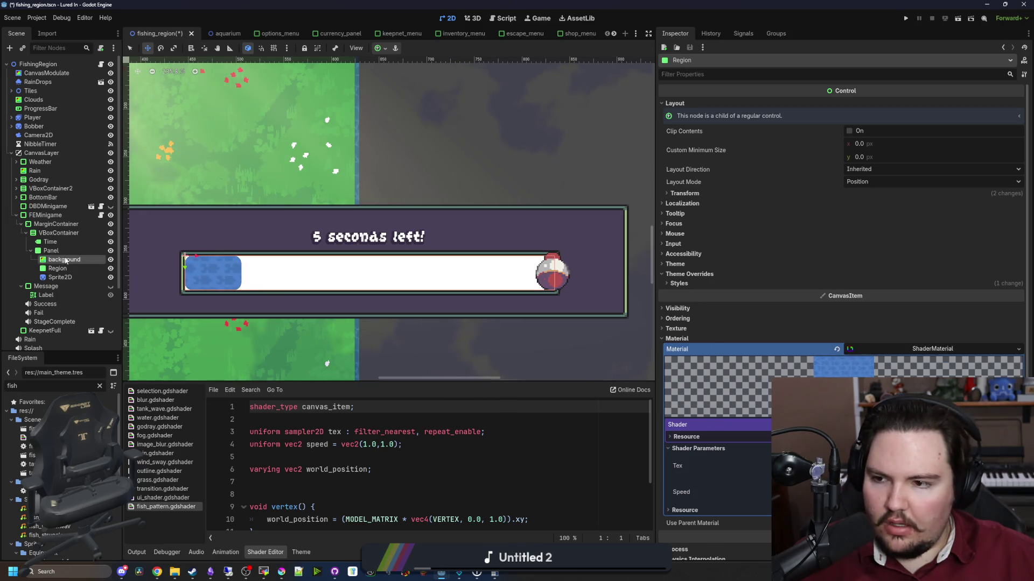
{"action": "left_click", "coordinate": [677, 487]}
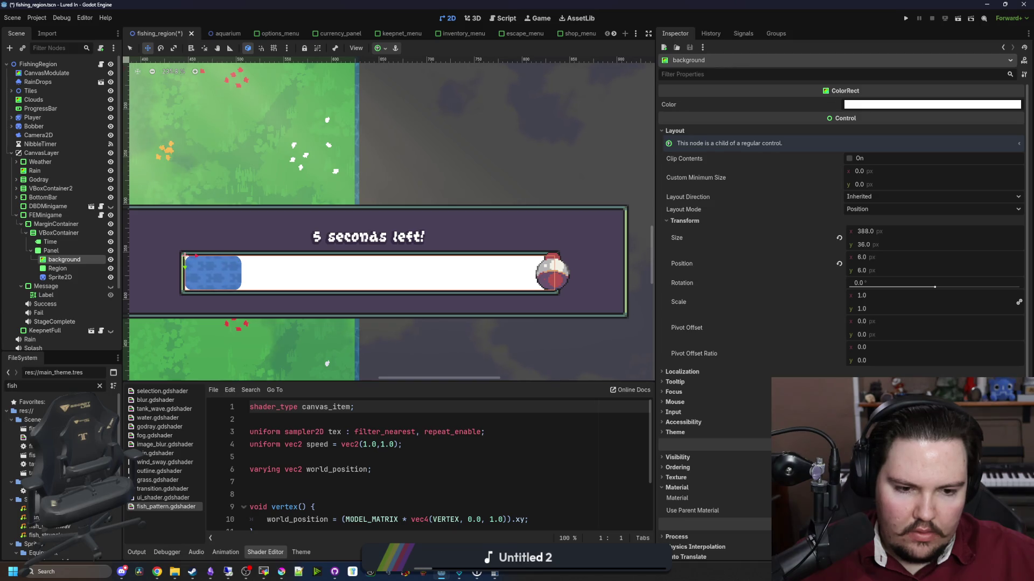
{"action": "left_click", "coordinate": [73, 269]}
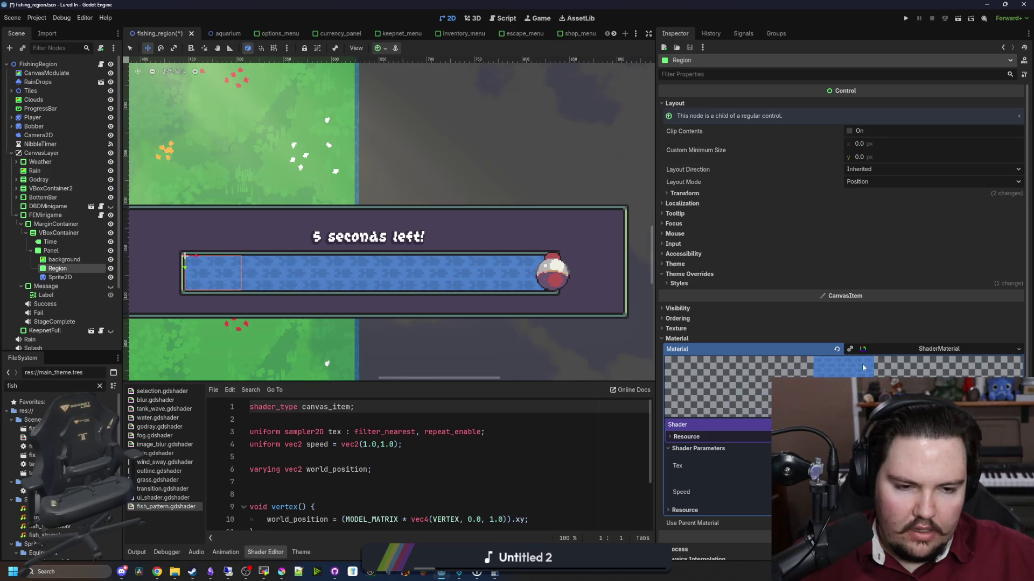
{"action": "left_click", "coordinate": [837, 350]}
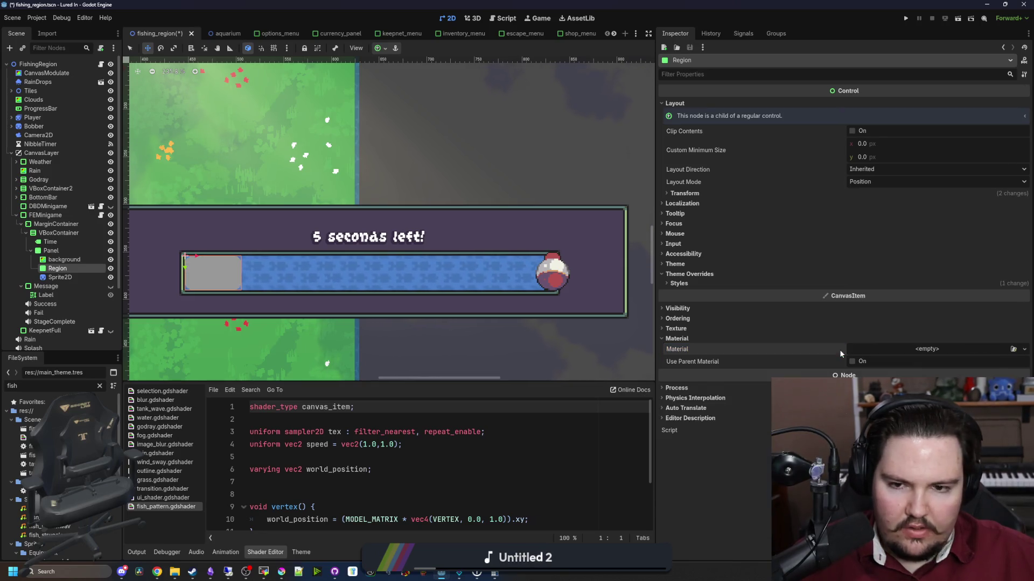
{"action": "left_click", "coordinate": [65, 260]}
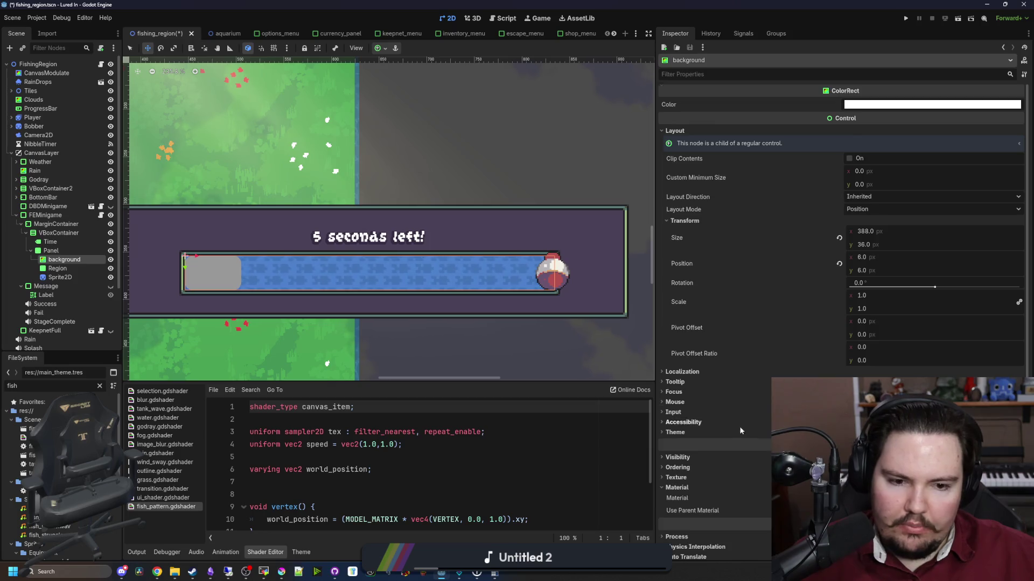
{"action": "scroll", "coordinate": [738, 430], "scroll_direction": "down", "scroll_amount": 2}
{"action": "left_click_drag", "start_coordinate": [365, 387], "coordinate": [365, 269]}
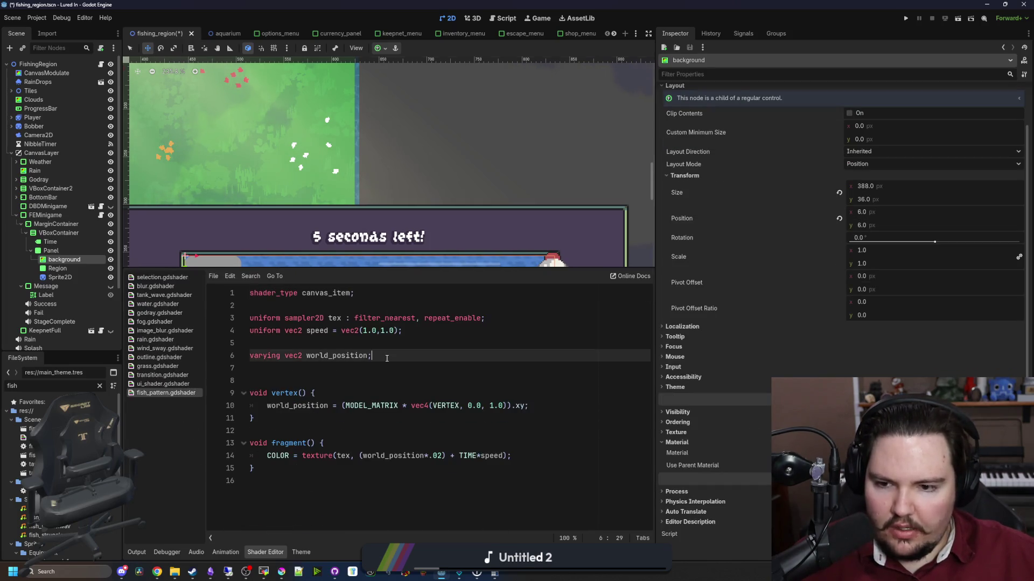
Store COLOR in a col variable in vertex() and multiply the fragment COLOR by col.
{"action": "left_click", "coordinate": [386, 359]}
{"action": "key", "text": "Return"}
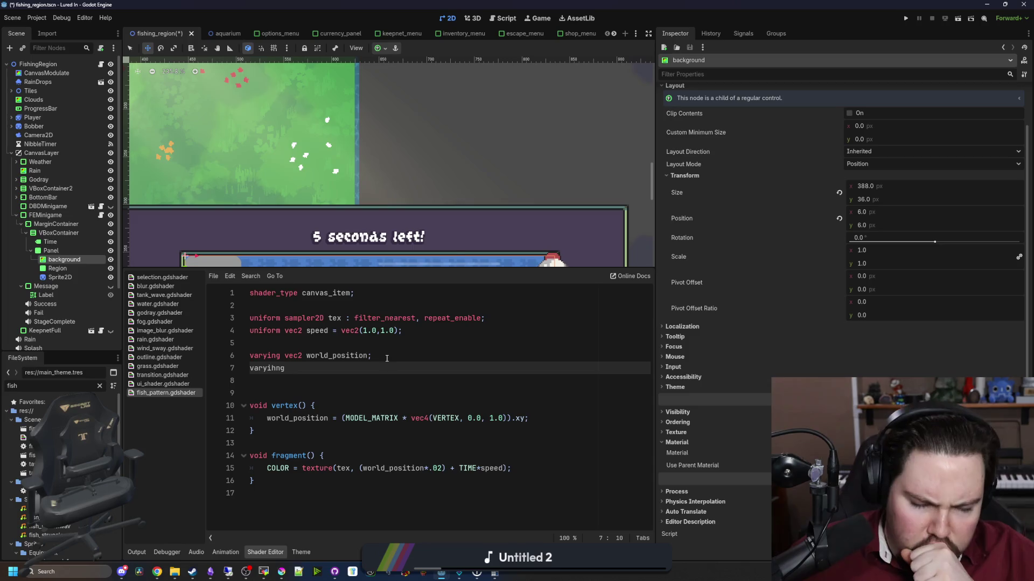
{"action": "type", "text": "varying vec4 col"}
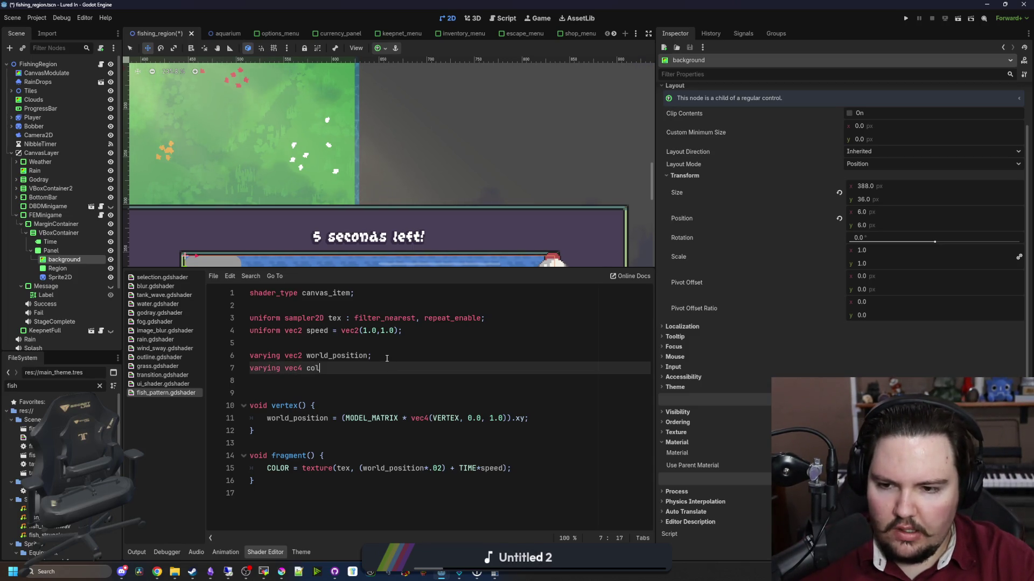
{"action": "type", "text": ";"}
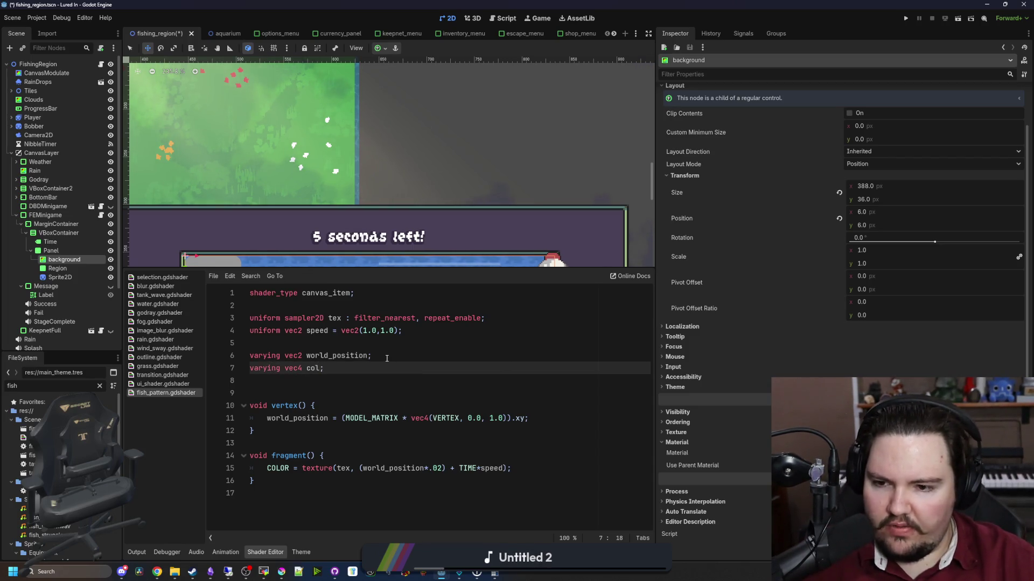
{"action": "left_click", "coordinate": [291, 441]}
{"action": "left_click", "coordinate": [557, 419]}
{"action": "key", "text": "Return"}
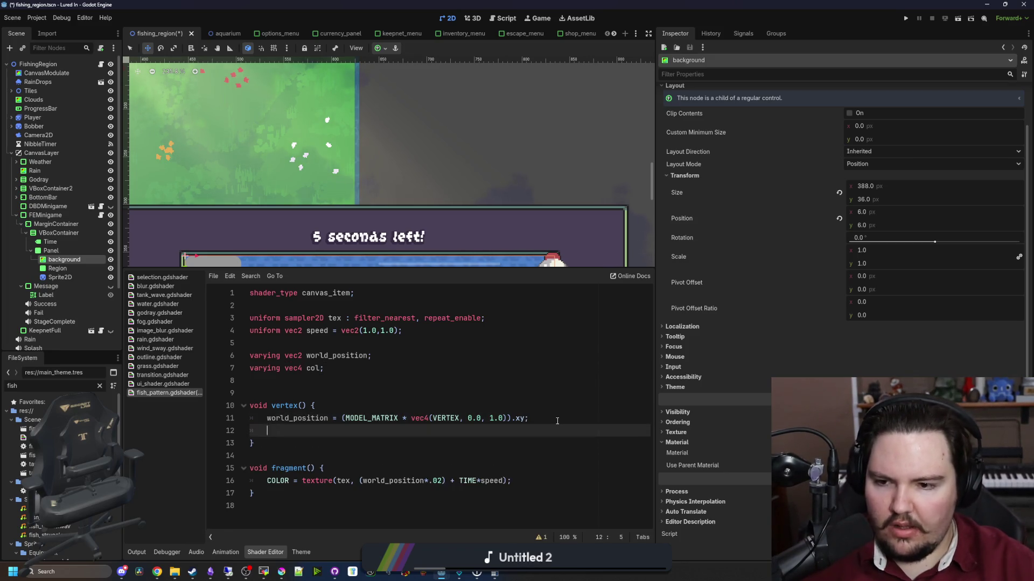
{"action": "type", "text": "coo"}
{"action": "key", "text": "BackSpace"}
{"action": "type", "text": "l = COLOR;"}
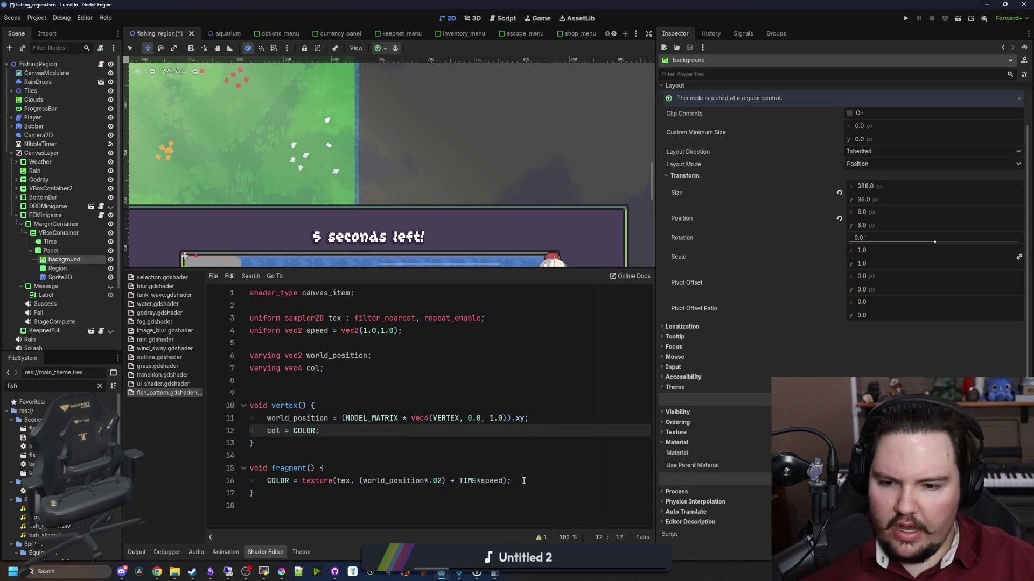
{"action": "left_click", "coordinate": [508, 482]}
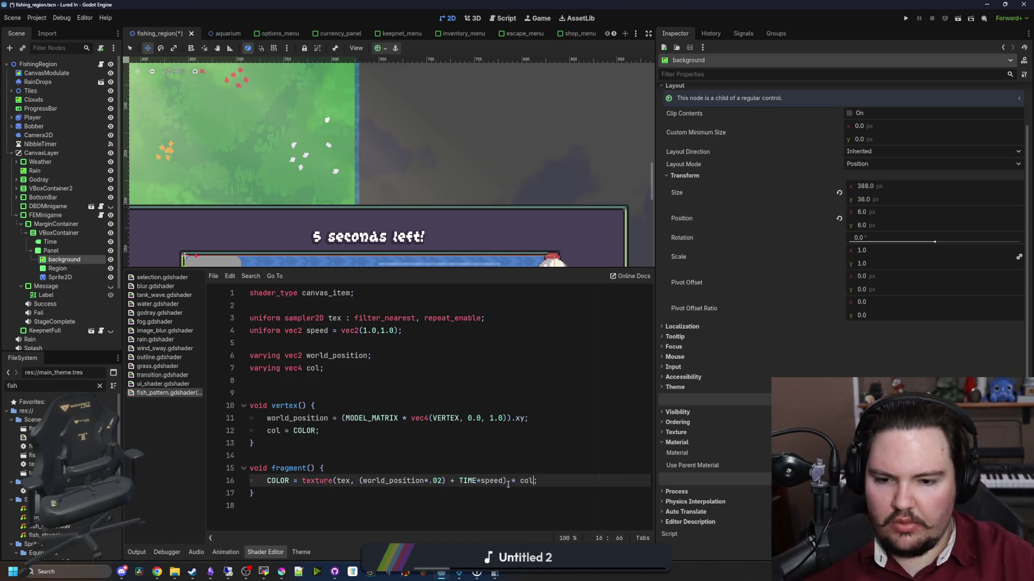
{"action": "left_click", "coordinate": [410, 406]}
Save the scene and preview a darker tint in background's colour picker.
{"action": "left_click_drag", "start_coordinate": [449, 269], "coordinate": [448, 421]}
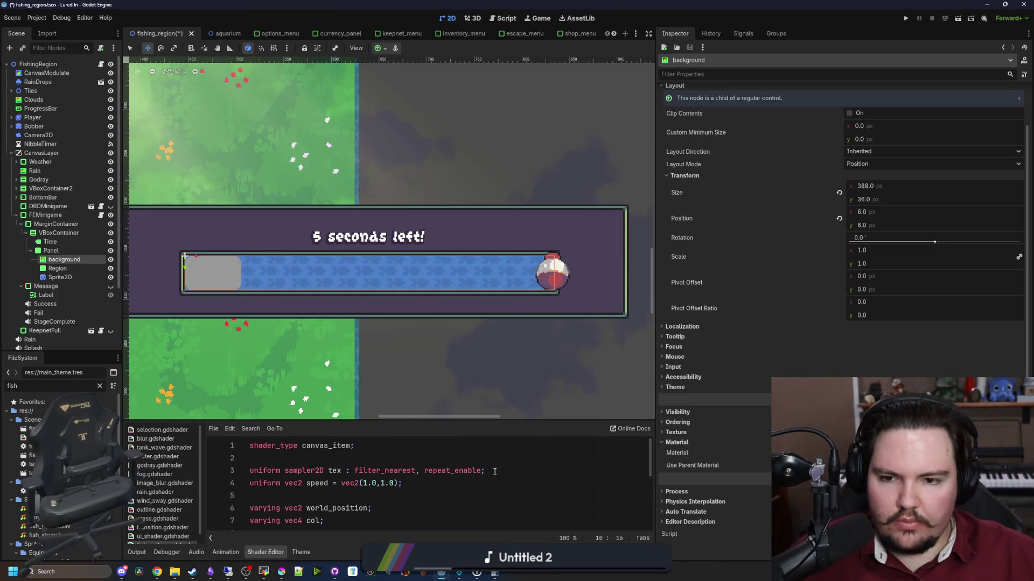
{"action": "key", "text": "ctrl+s"}
{"action": "left_click", "coordinate": [56, 277]}
{"action": "left_click", "coordinate": [62, 260]}
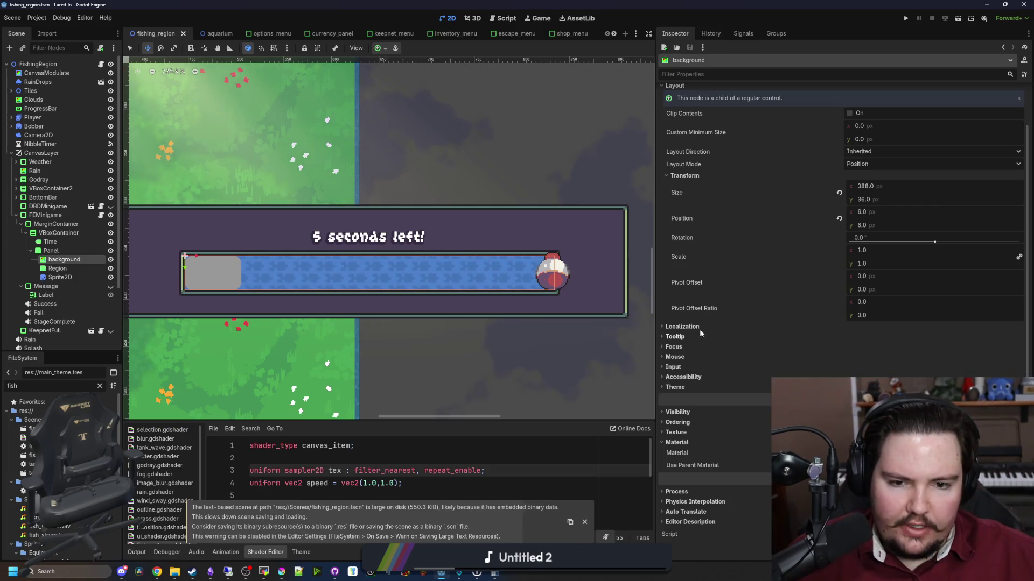
{"action": "left_click", "coordinate": [677, 442]}
{"action": "scroll", "coordinate": [856, 108], "scroll_direction": "up", "scroll_amount": 1}
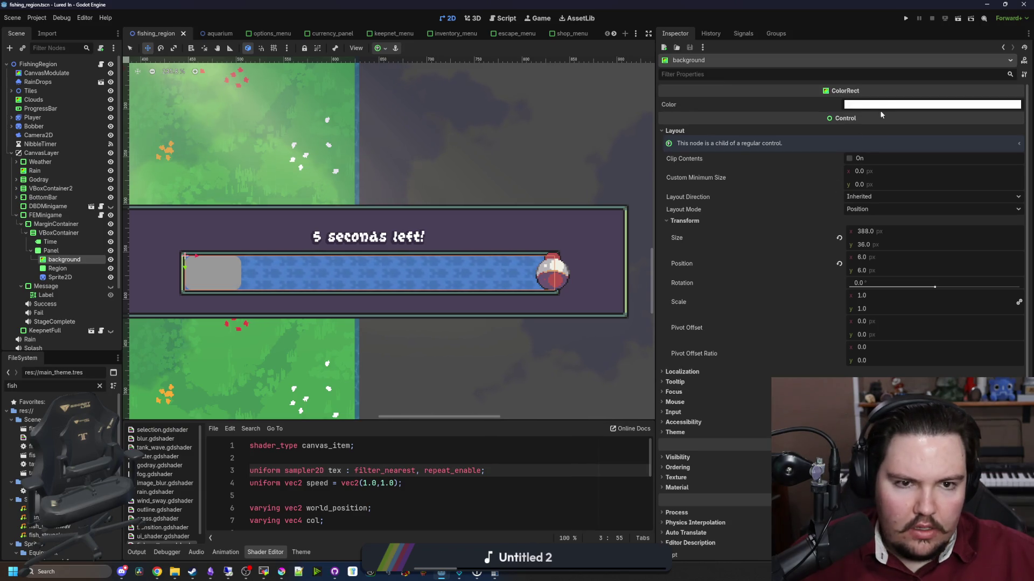
{"action": "left_click", "coordinate": [882, 105]}
{"action": "mouse_move", "coordinate": [983, 197]}
{"action": "left_mouse_down"}
{"action": "mouse_move", "coordinate": [983, 210]}
{"action": "mouse_move", "coordinate": [988, 95]}
{"action": "left_mouse_up"}
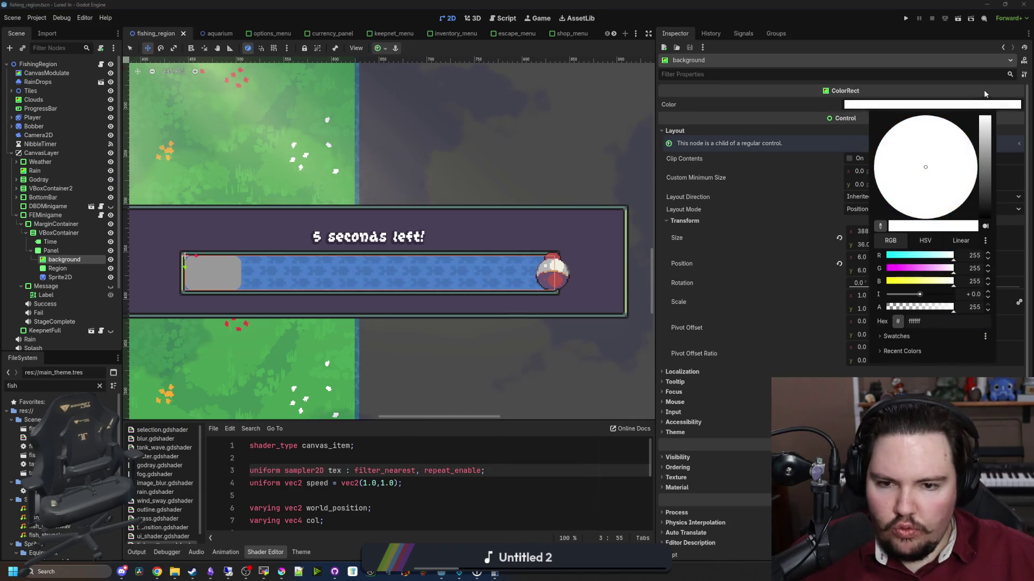
Maximize Krita with fish_pattern.png and pick the off-white fill colour.
{"action": "left_click", "coordinate": [281, 573]}
{"action": "mouse_move", "coordinate": [427, 273]}
{"action": "left_mouse_down"}
{"action": "mouse_move", "coordinate": [402, 143]}
{"action": "mouse_move", "coordinate": [403, 1]}
{"action": "left_mouse_up"}
{"action": "left_click", "coordinate": [7, 176]}
{"action": "scroll", "coordinate": [307, 220], "scroll_direction": "up", "scroll_amount": 3}
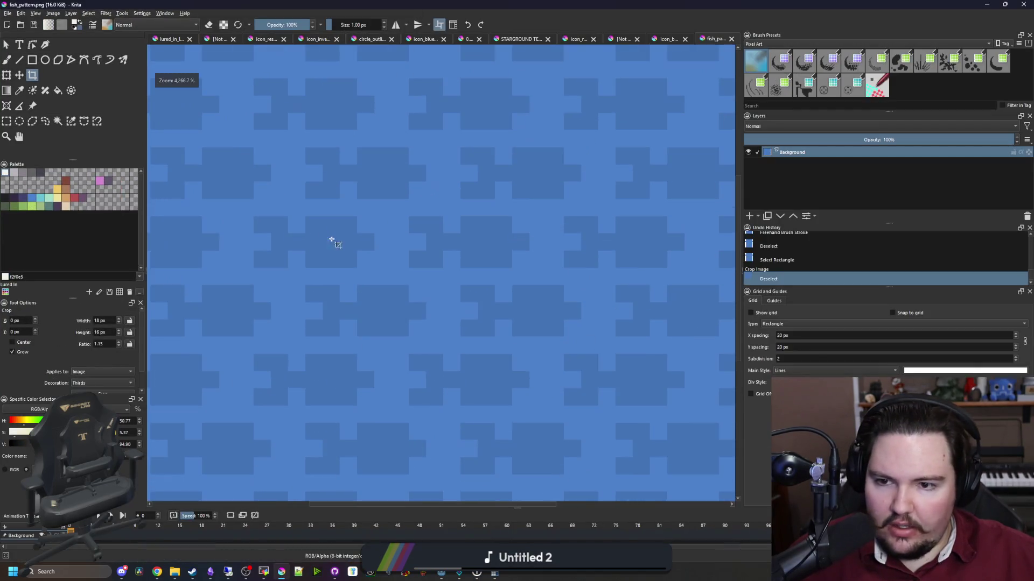
Flood-fill the pattern's background off-white (#f2f0e5) across all matching areas.
{"action": "key", "text": "f"}
{"action": "left_click", "coordinate": [374, 262]}
{"action": "scroll", "coordinate": [399, 243], "scroll_direction": "down", "scroll_amount": 3}
{"action": "scroll", "coordinate": [434, 269], "scroll_direction": "up", "scroll_amount": 3}
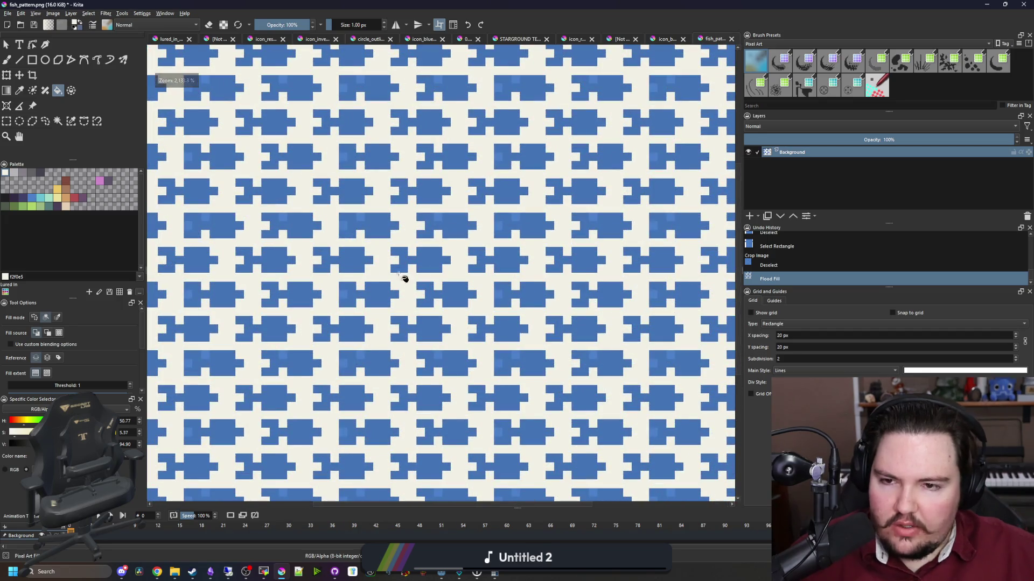
{"action": "scroll", "coordinate": [397, 318], "scroll_direction": "up", "scroll_amount": 3}
{"action": "left_click", "coordinate": [388, 211]}
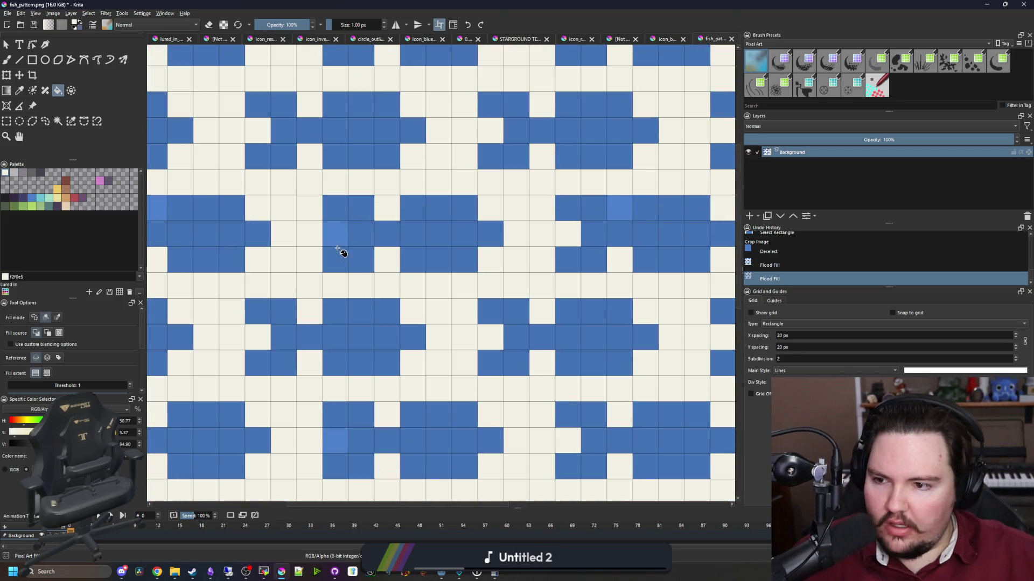
{"action": "left_click", "coordinate": [59, 320]}
{"action": "scroll", "coordinate": [346, 231], "scroll_direction": "down", "scroll_amount": 2}
{"action": "left_click", "coordinate": [346, 231]}
{"action": "scroll", "coordinate": [377, 285], "scroll_direction": "down", "scroll_amount": 3}
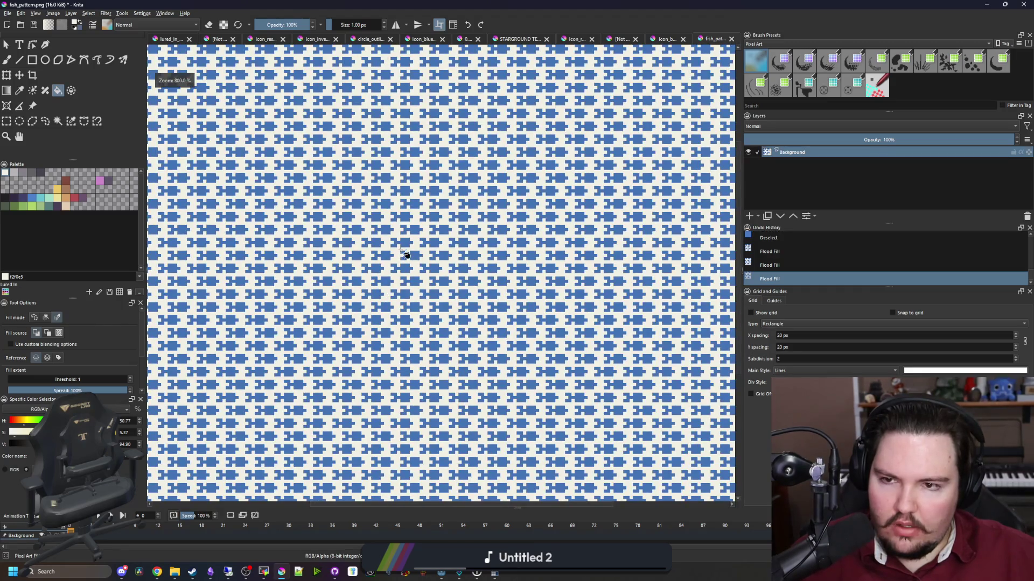
{"action": "scroll", "coordinate": [405, 255], "scroll_direction": "up", "scroll_amount": 4}
{"action": "scroll", "coordinate": [428, 258], "scroll_direction": "down", "scroll_amount": 5}
{"action": "scroll", "coordinate": [431, 264], "scroll_direction": "up", "scroll_amount": 6}
{"action": "scroll", "coordinate": [433, 266], "scroll_direction": "down", "scroll_amount": 5}
{"action": "scroll", "coordinate": [433, 266], "scroll_direction": "up", "scroll_amount": 2}
Fill the fish a light grey, then export the pattern as PNG.
{"action": "left_click", "coordinate": [13, 172]}
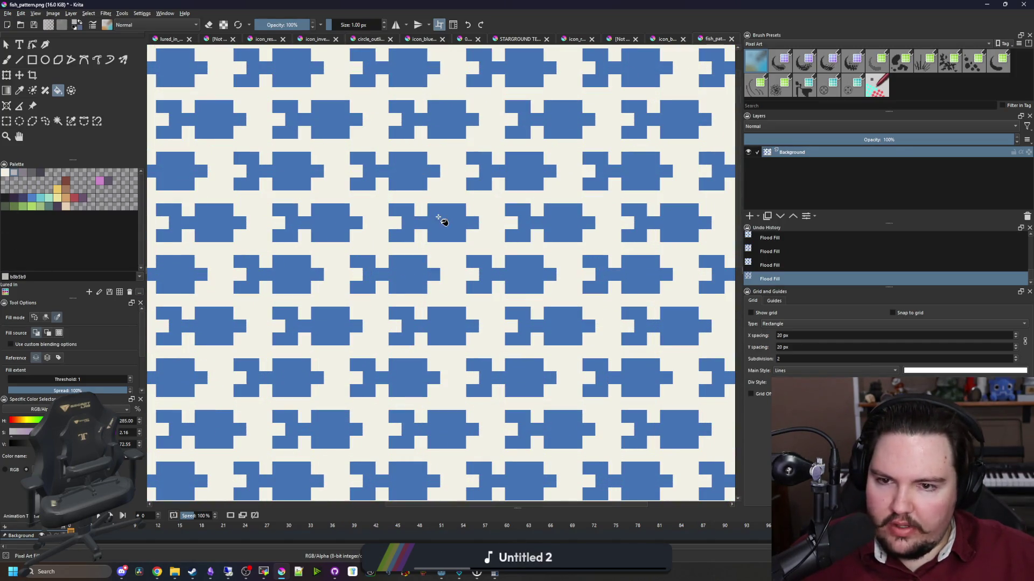
{"action": "left_click", "coordinate": [443, 220]}
{"action": "scroll", "coordinate": [439, 242], "scroll_direction": "down", "scroll_amount": 3}
{"action": "scroll", "coordinate": [444, 246], "scroll_direction": "up", "scroll_amount": 3}
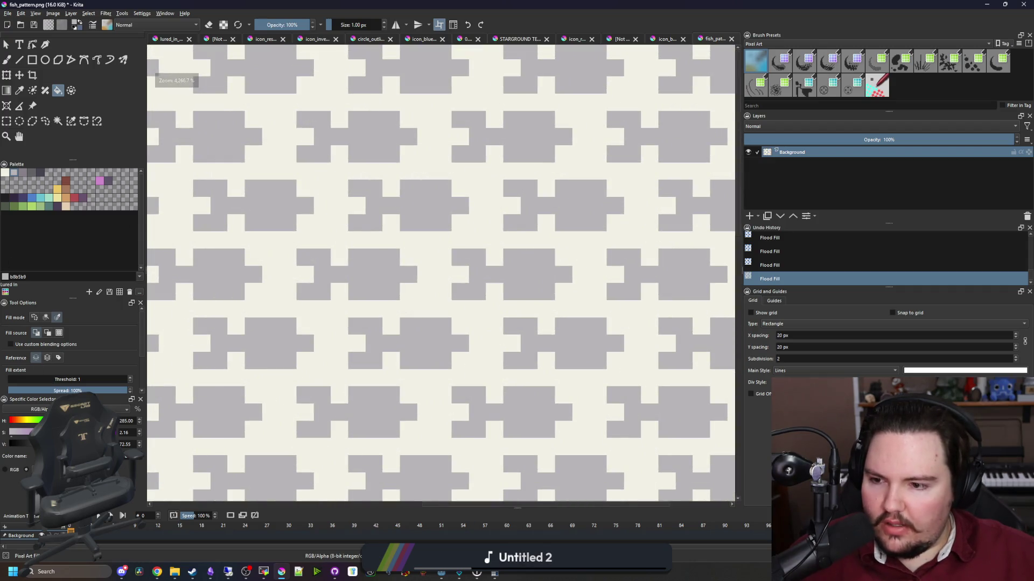
{"action": "left_click", "coordinate": [407, 205]}
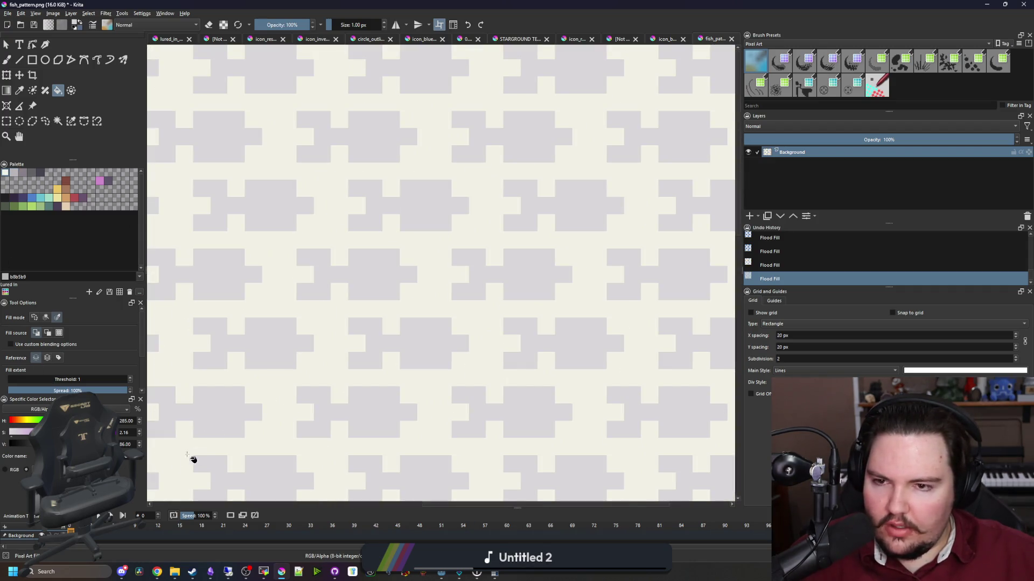
{"action": "scroll", "coordinate": [426, 212], "scroll_direction": "down", "scroll_amount": 5}
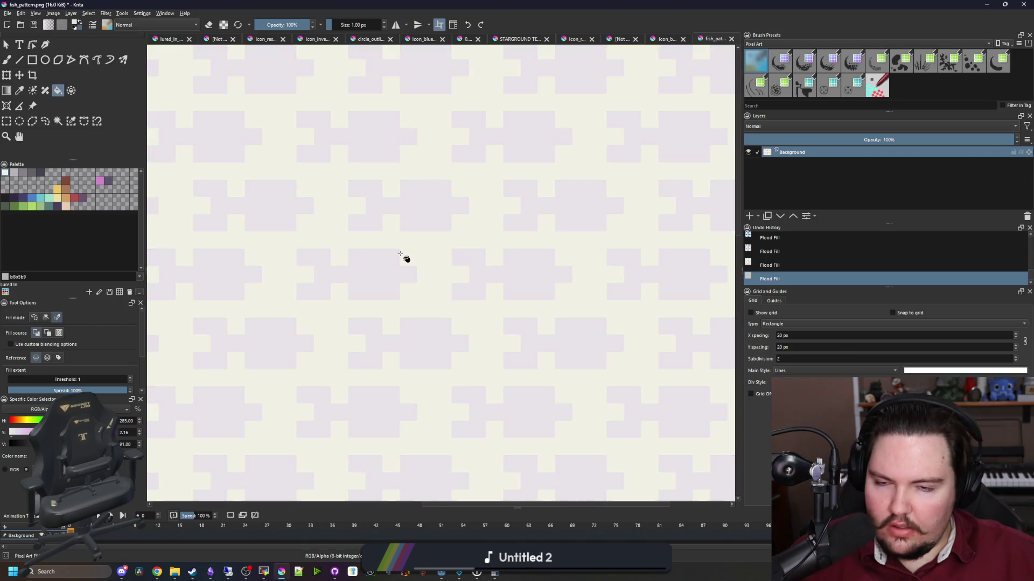
{"action": "left_click", "coordinate": [139, 446]}
{"action": "scroll", "coordinate": [415, 272], "scroll_direction": "down", "scroll_amount": 5}
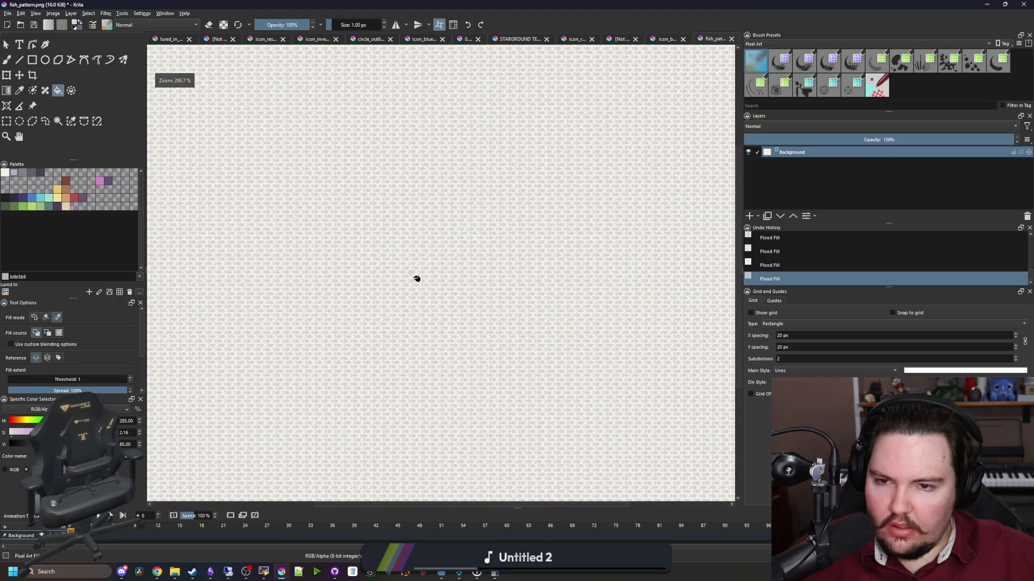
{"action": "left_click", "coordinate": [525, 366]}
{"action": "left_click", "coordinate": [986, 4]}
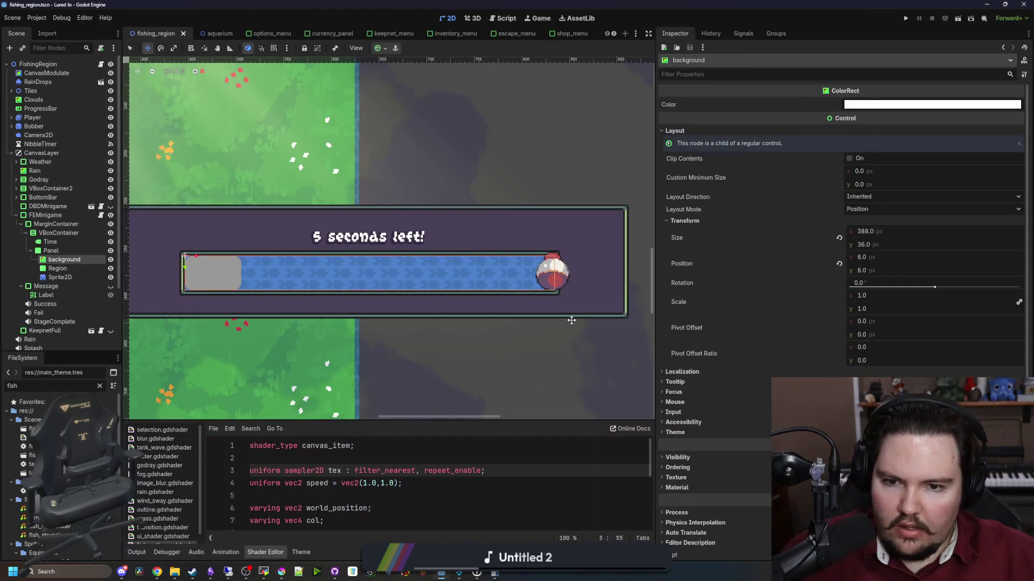
Tint the background ColorRect's Color green, 58ac58.
{"action": "scroll", "coordinate": [581, 138], "scroll_direction": "down", "scroll_amount": 3}
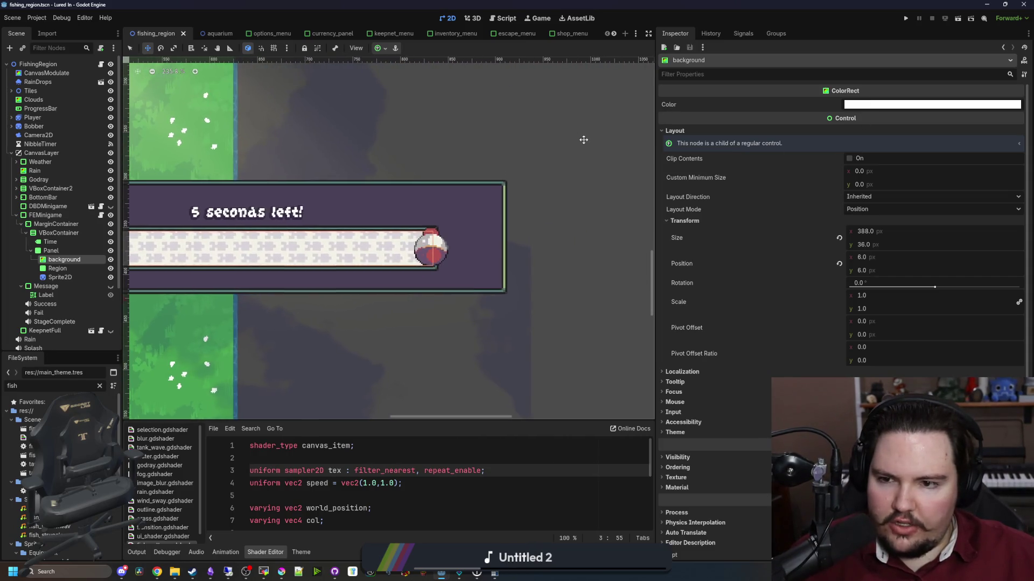
{"action": "scroll", "coordinate": [253, 302], "scroll_direction": "up", "scroll_amount": 3}
{"action": "left_click", "coordinate": [61, 277]}
{"action": "left_click", "coordinate": [64, 259]}
{"action": "left_click", "coordinate": [964, 104]}
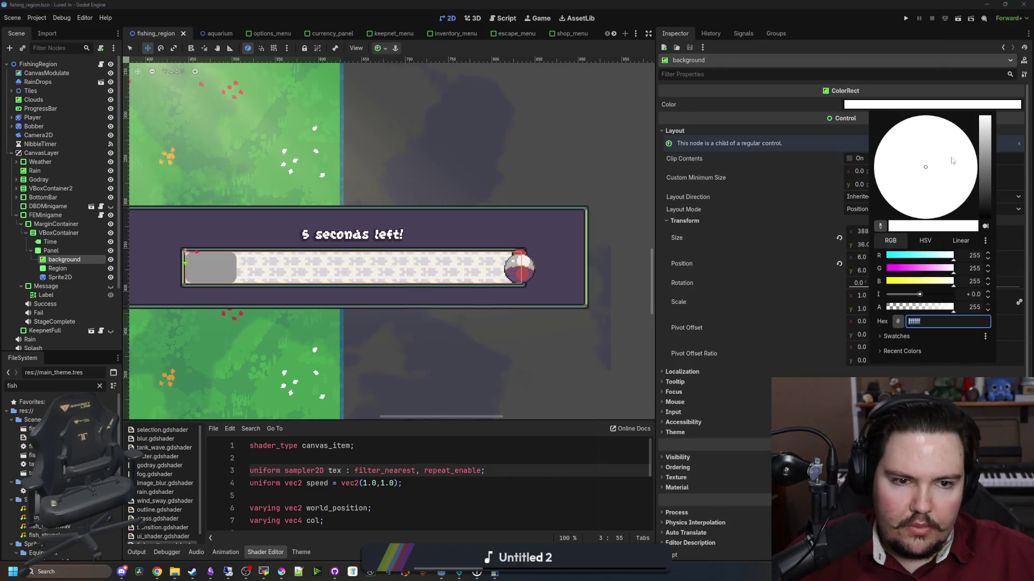
{"action": "left_click_drag", "start_coordinate": [983, 158], "coordinate": [983, 183]}
{"action": "left_click", "coordinate": [933, 269]}
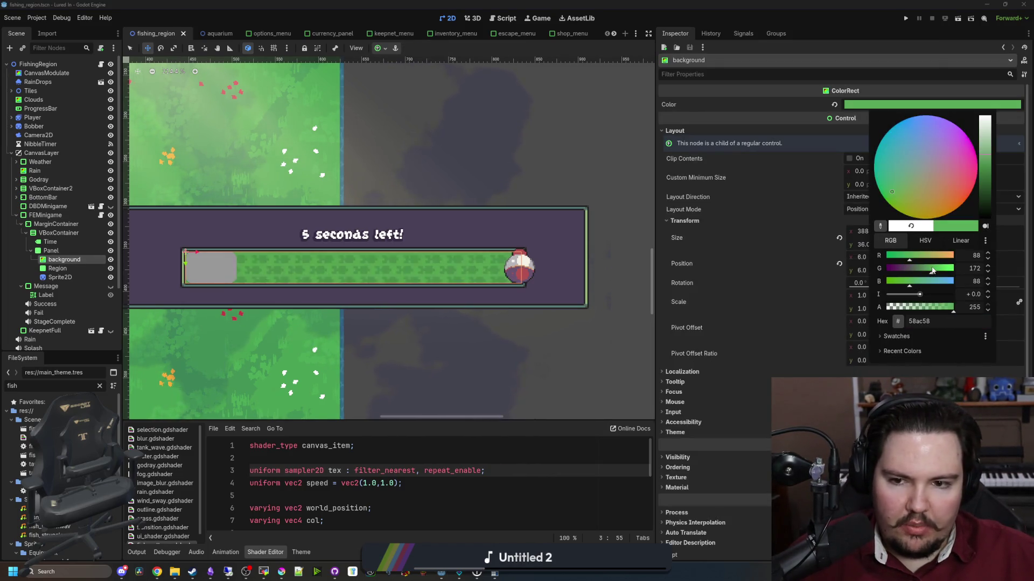
{"action": "left_click", "coordinate": [377, 458]}
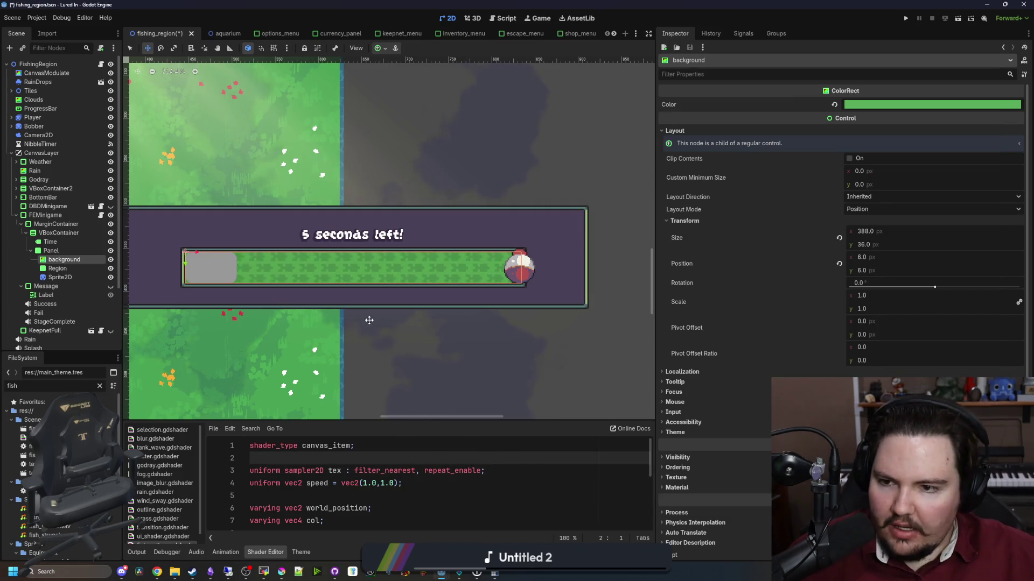
Set the Region node's Theme Override panel BG Color to white.
{"action": "left_click", "coordinate": [58, 269]}
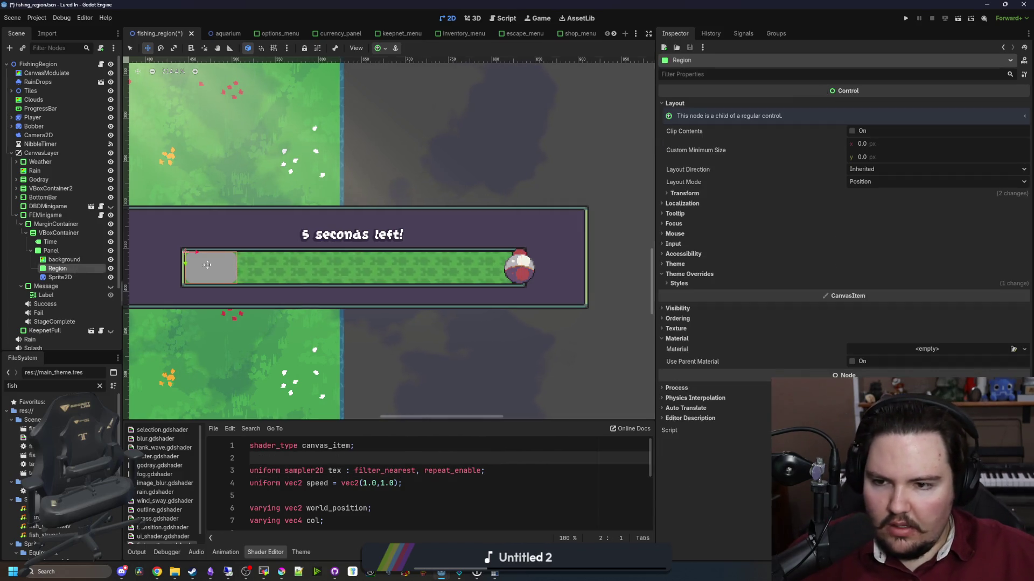
{"action": "left_click", "coordinate": [680, 339]}
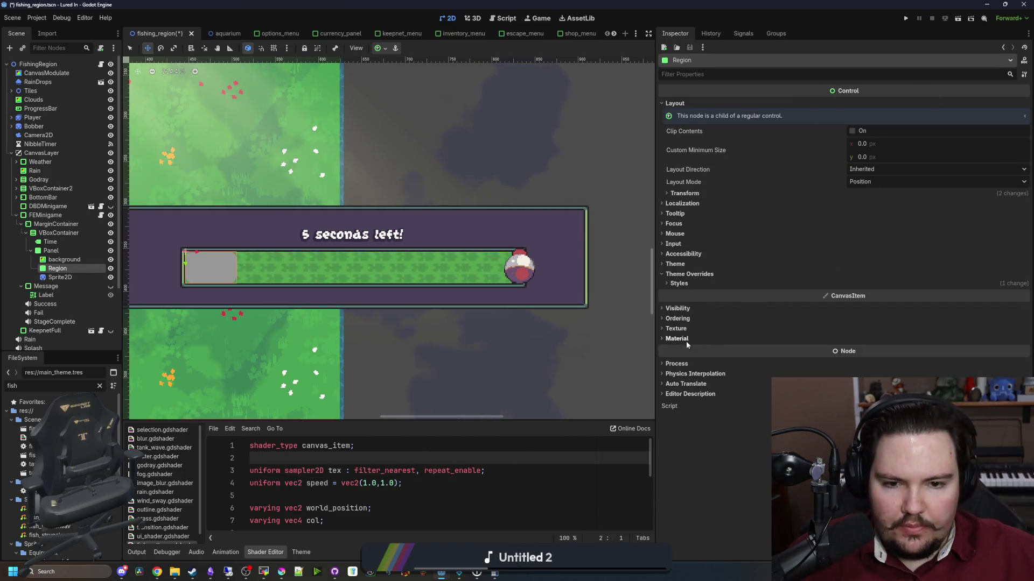
{"action": "left_click", "coordinate": [679, 284]}
{"action": "left_click", "coordinate": [935, 369]}
{"action": "left_click_drag", "start_coordinate": [986, 178], "coordinate": [984, 87]}
{"action": "left_click_drag", "start_coordinate": [940, 205], "coordinate": [925, 237]}
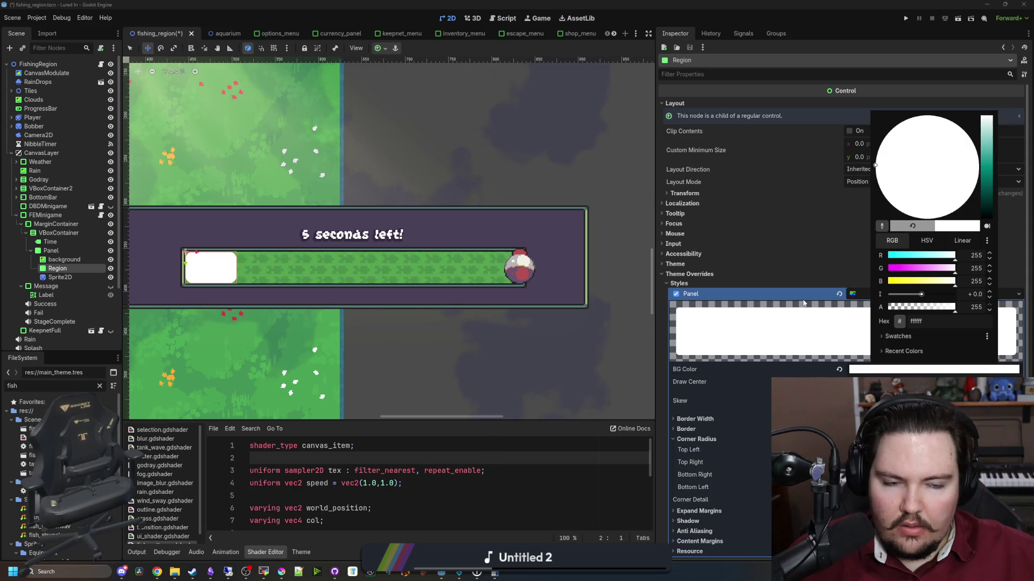
Bring the Krita window forward and maximize it.
{"action": "left_click", "coordinate": [281, 572]}
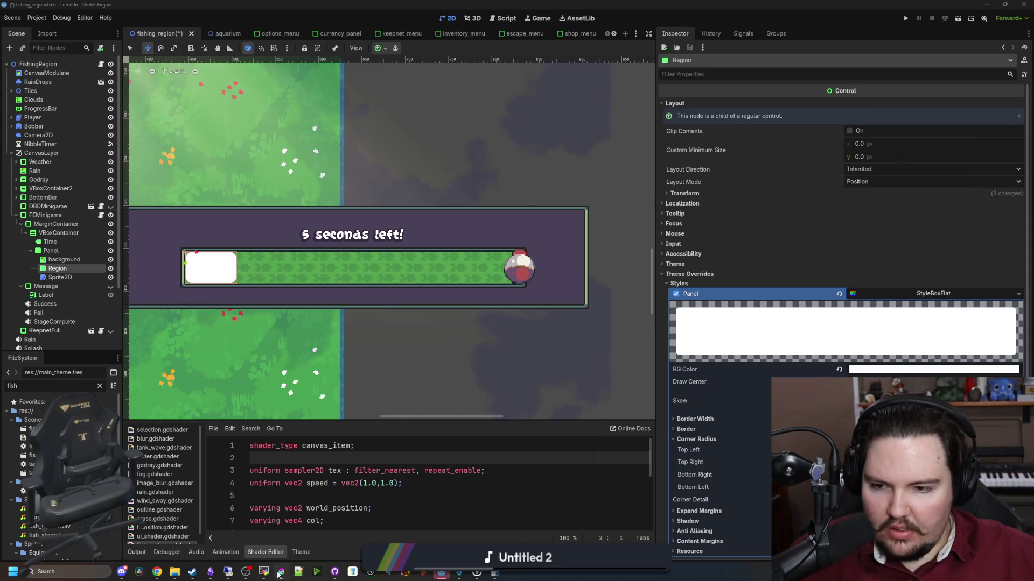
{"action": "left_click_drag", "start_coordinate": [329, 437], "coordinate": [338, 296]}
{"action": "double_click", "coordinate": [337, 297]}
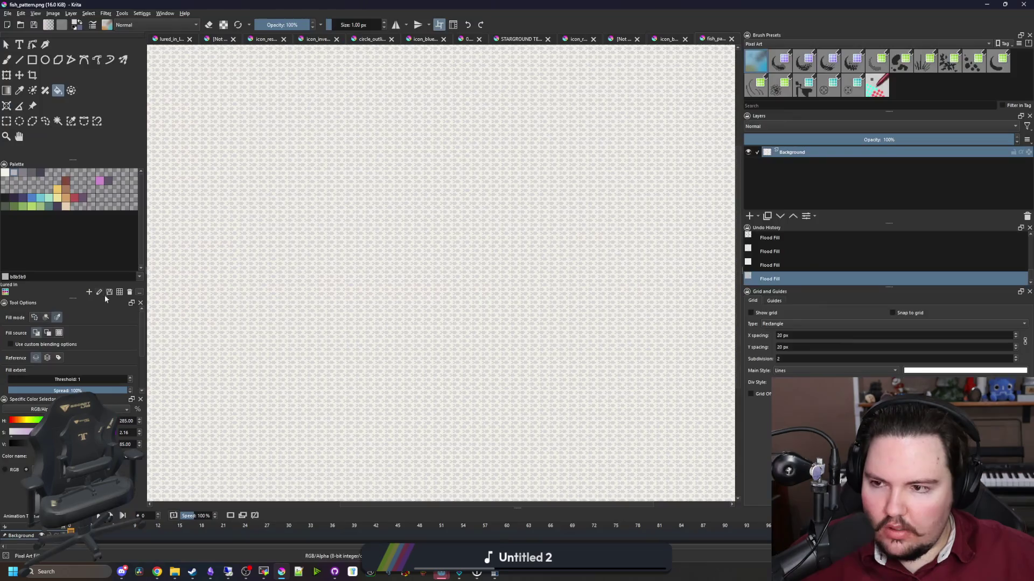
Sample a pale green Krita palette swatch into the Region panel's BG Color.
{"action": "left_click", "coordinate": [65, 206]}
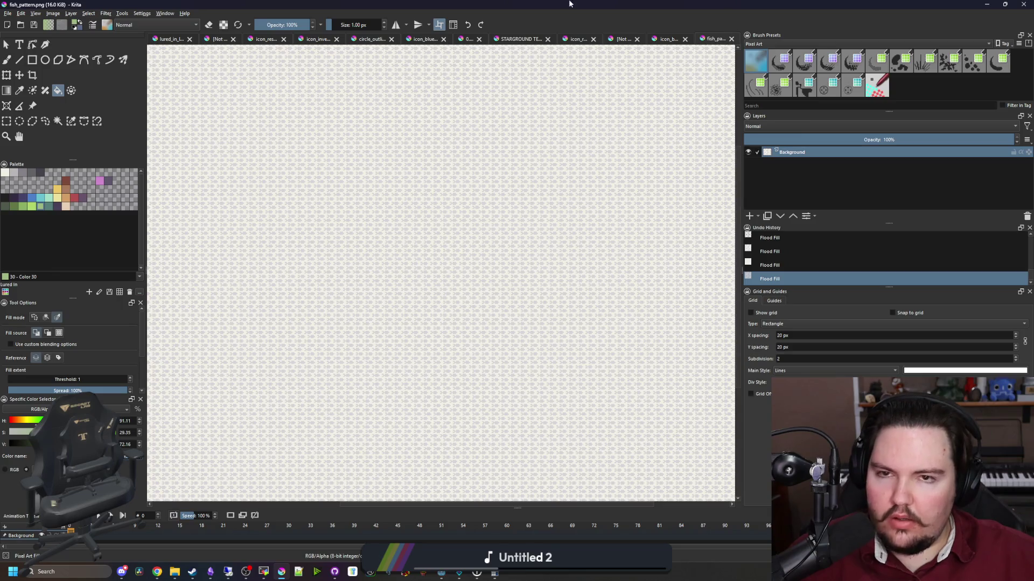
{"action": "left_click_drag", "start_coordinate": [569, 4], "coordinate": [431, 438]}
{"action": "left_click", "coordinate": [915, 323]}
{"action": "left_click", "coordinate": [919, 349]}
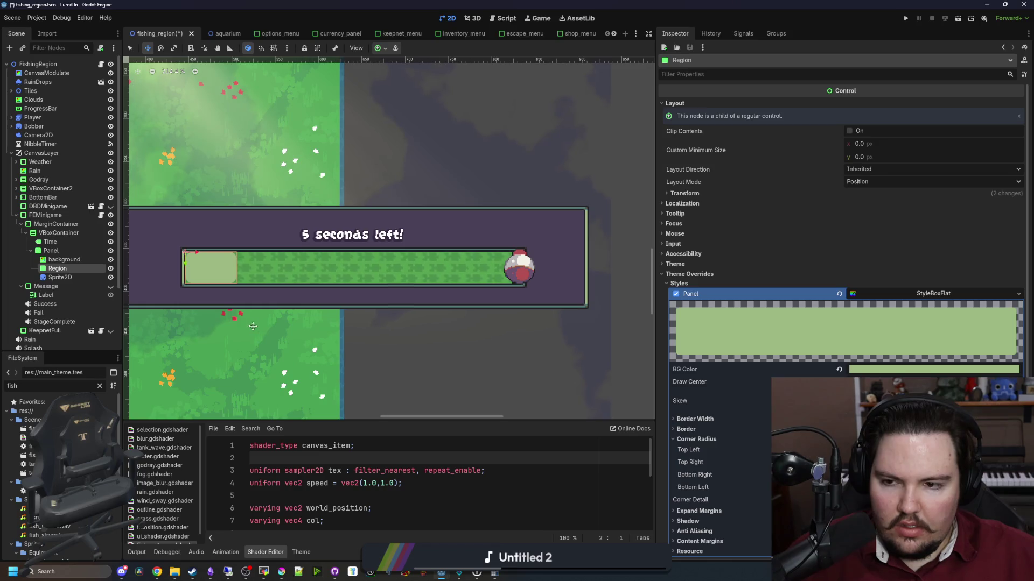
Set the Region style's shadow colour to 212123, copied from Krita's palette.
{"action": "scroll", "coordinate": [763, 413], "scroll_direction": "down", "scroll_amount": 2}
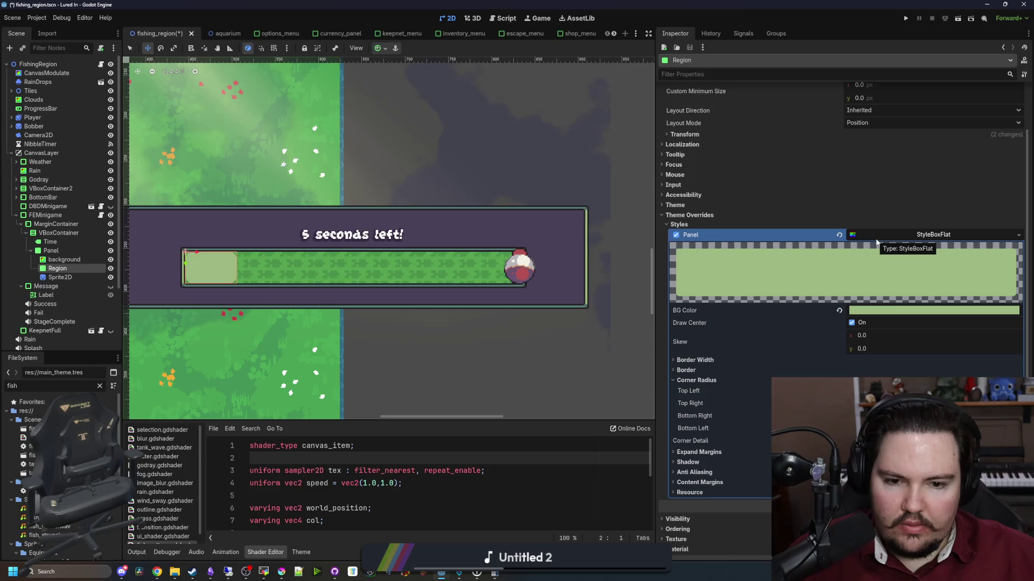
{"action": "left_click", "coordinate": [688, 462]}
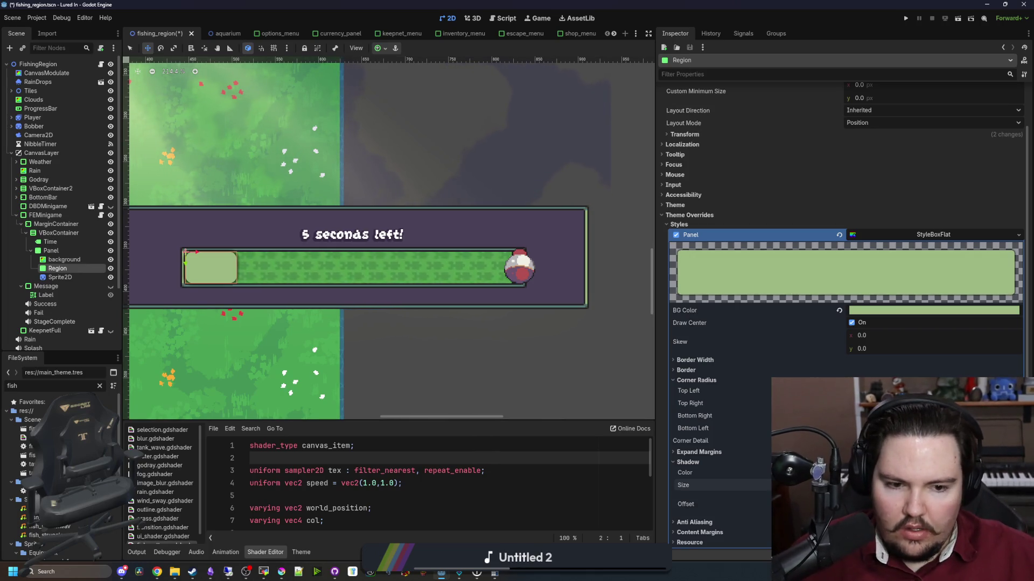
{"action": "left_click", "coordinate": [935, 472]}
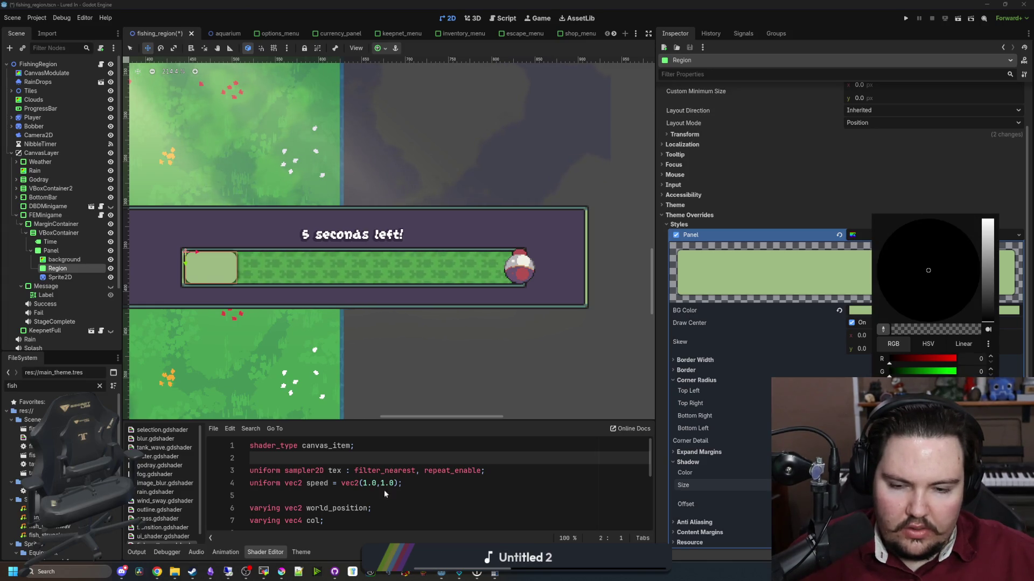
{"action": "left_click", "coordinate": [281, 571]}
{"action": "left_click_drag", "start_coordinate": [303, 457], "coordinate": [306, 187]}
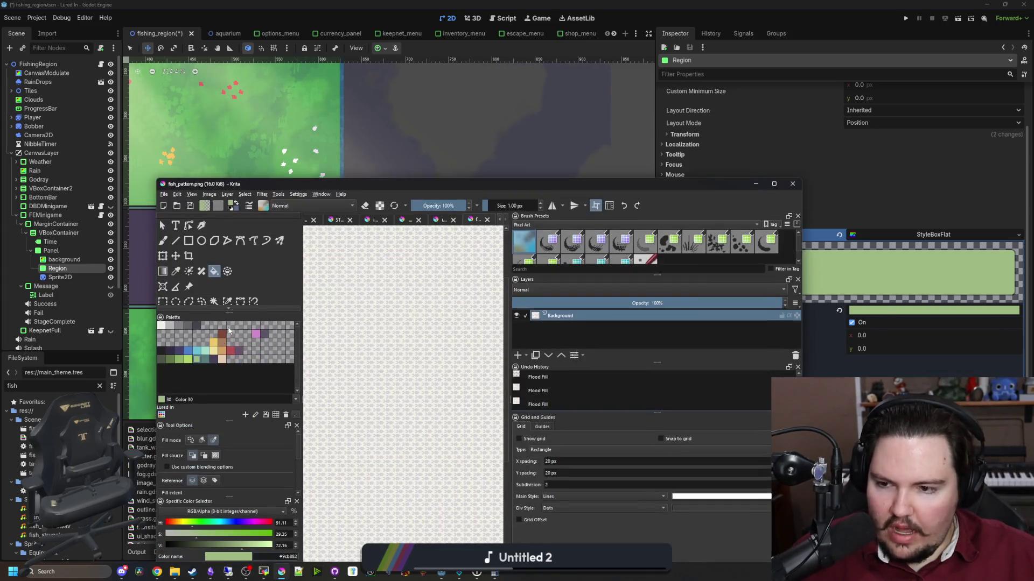
{"action": "left_click", "coordinate": [161, 351]}
{"action": "left_click", "coordinate": [184, 400]}
{"action": "left_click", "coordinate": [288, 557]}
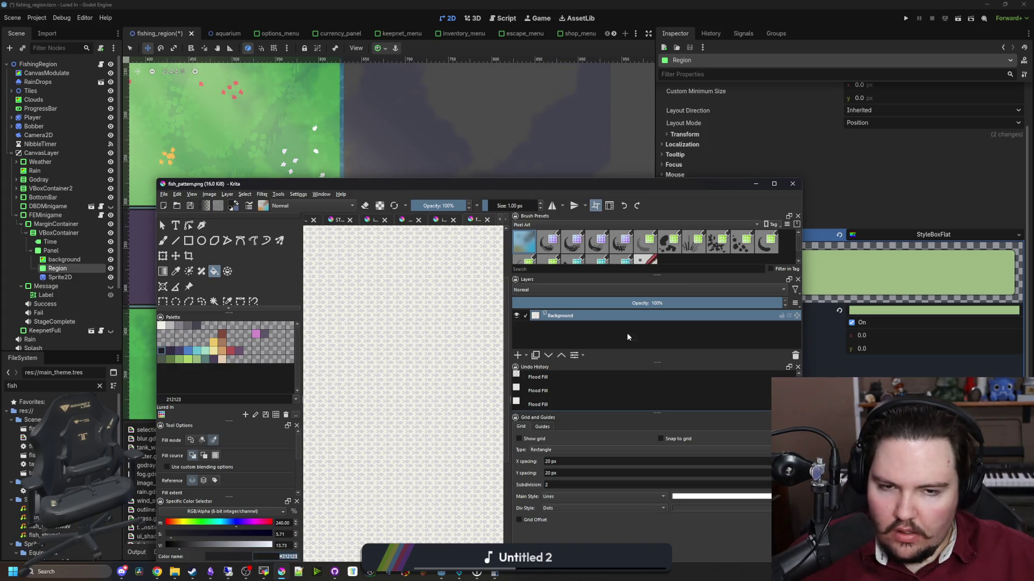
{"action": "left_click", "coordinate": [755, 184]}
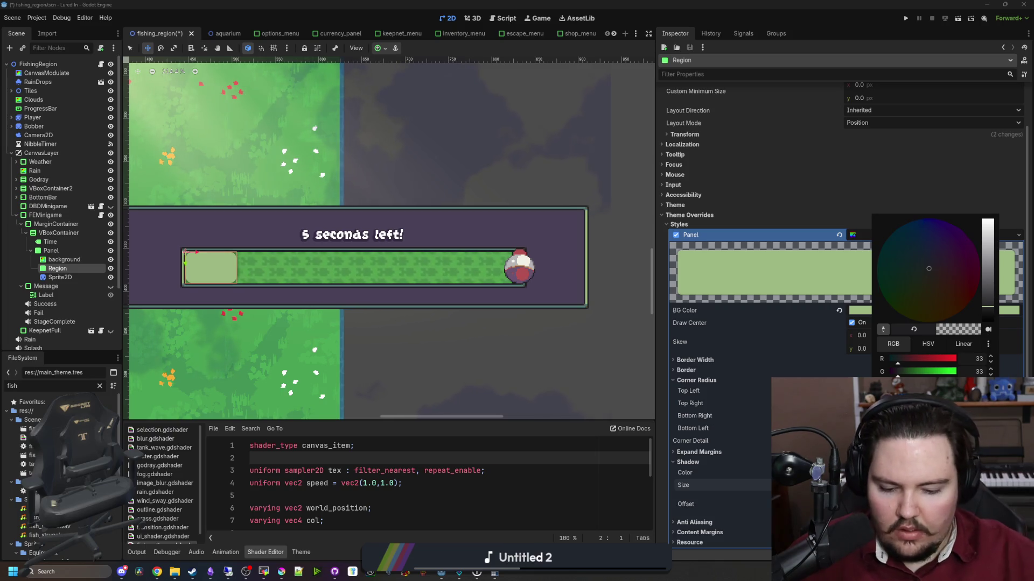
{"action": "key", "text": "Escape"}
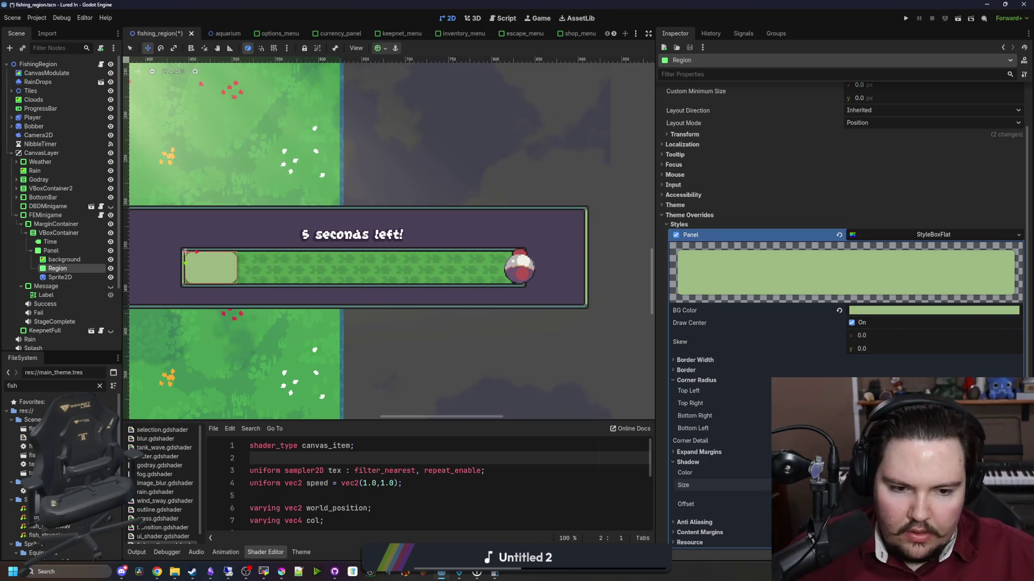
Lower the Region panel's Corner Detail to 2 for chamfered corners.
{"action": "scroll", "coordinate": [165, 280], "scroll_direction": "up", "scroll_amount": 3}
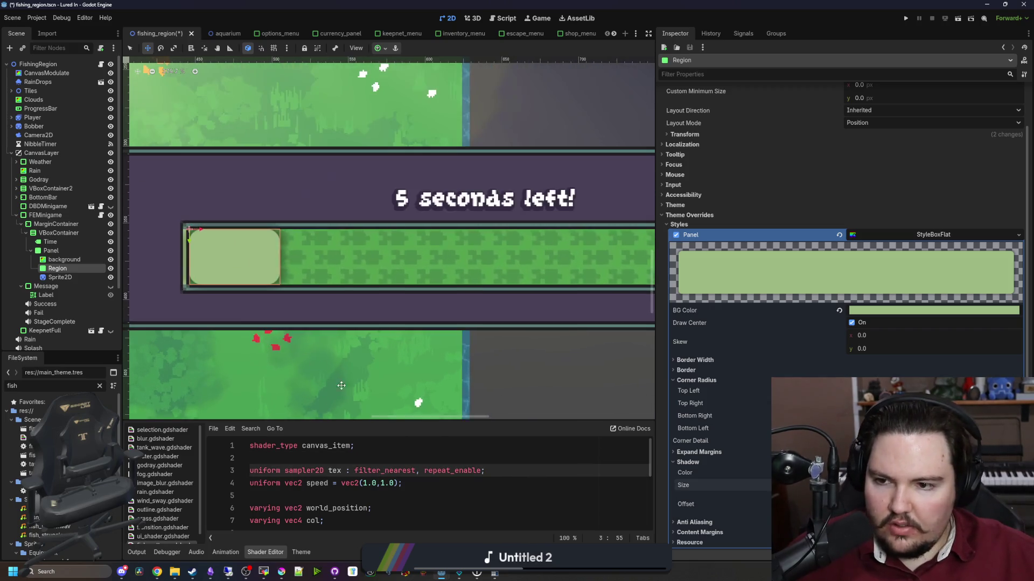
{"action": "scroll", "coordinate": [164, 280], "scroll_direction": "down", "scroll_amount": 2}
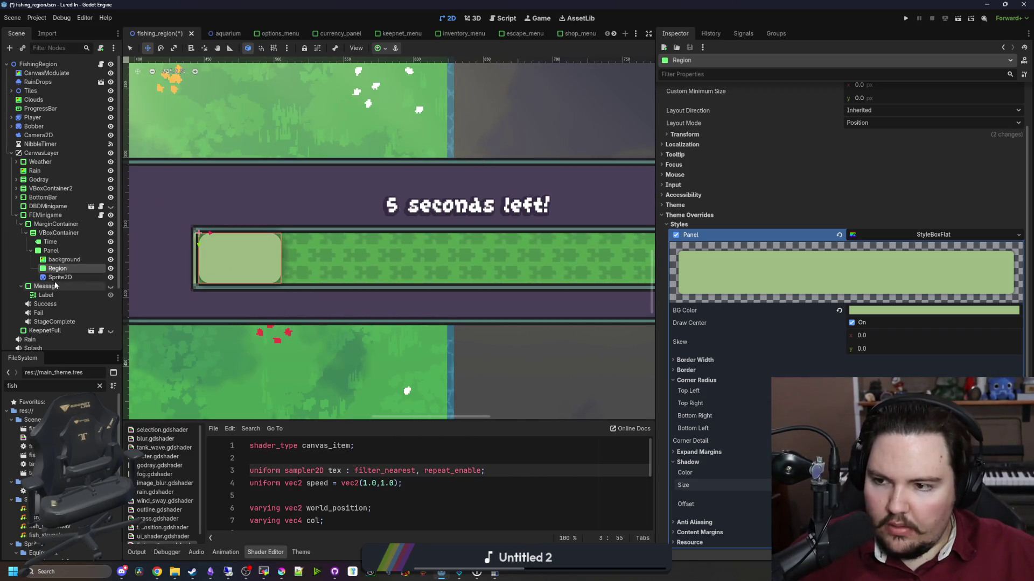
{"action": "left_click", "coordinate": [60, 277]}
{"action": "scroll", "coordinate": [336, 308], "scroll_direction": "down", "scroll_amount": 3}
{"action": "scroll", "coordinate": [336, 309], "scroll_direction": "up", "scroll_amount": 2}
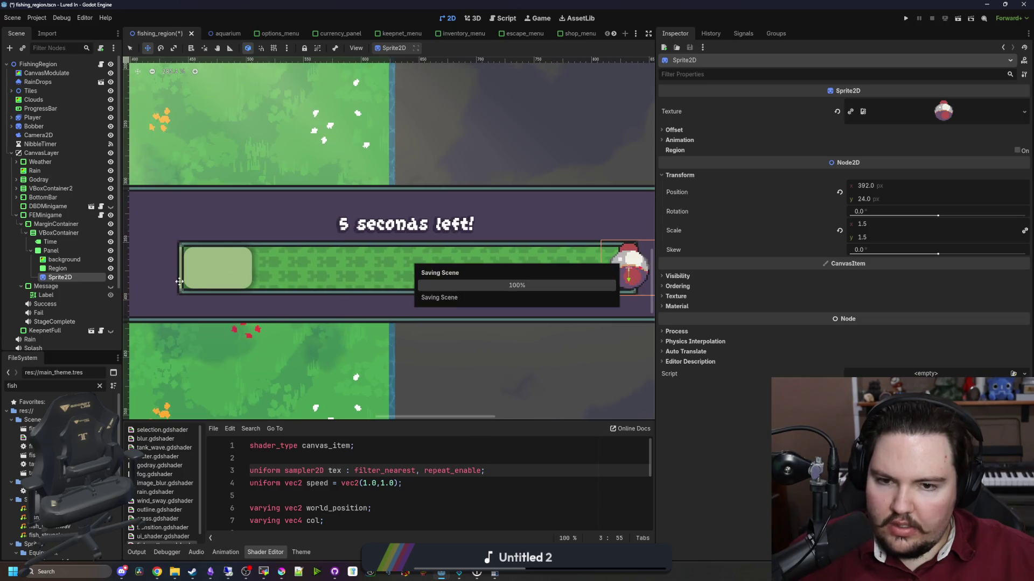
{"action": "left_click", "coordinate": [197, 281]}
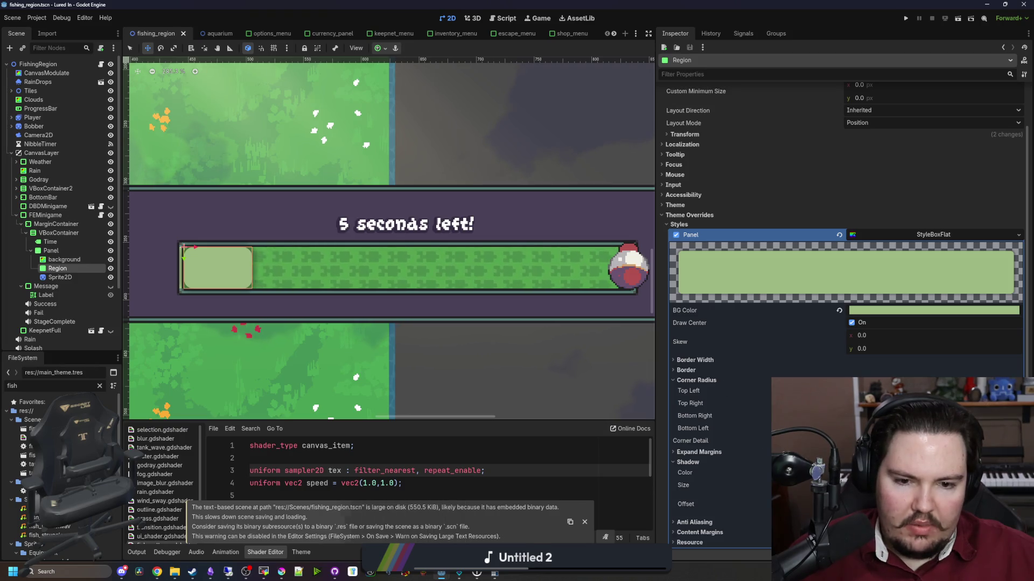
{"action": "left_click_drag", "start_coordinate": [916, 441], "coordinate": [893, 441]}
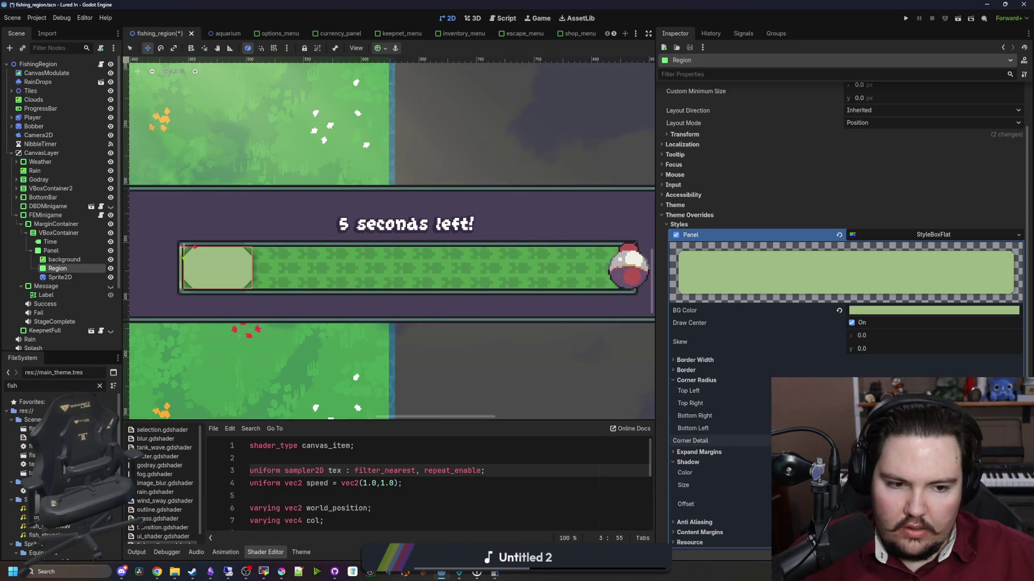
{"action": "left_click", "coordinate": [492, 457]}
Inspect the Success sound node, then reselect the Region panel's style settings.
{"action": "left_click", "coordinate": [45, 303]}
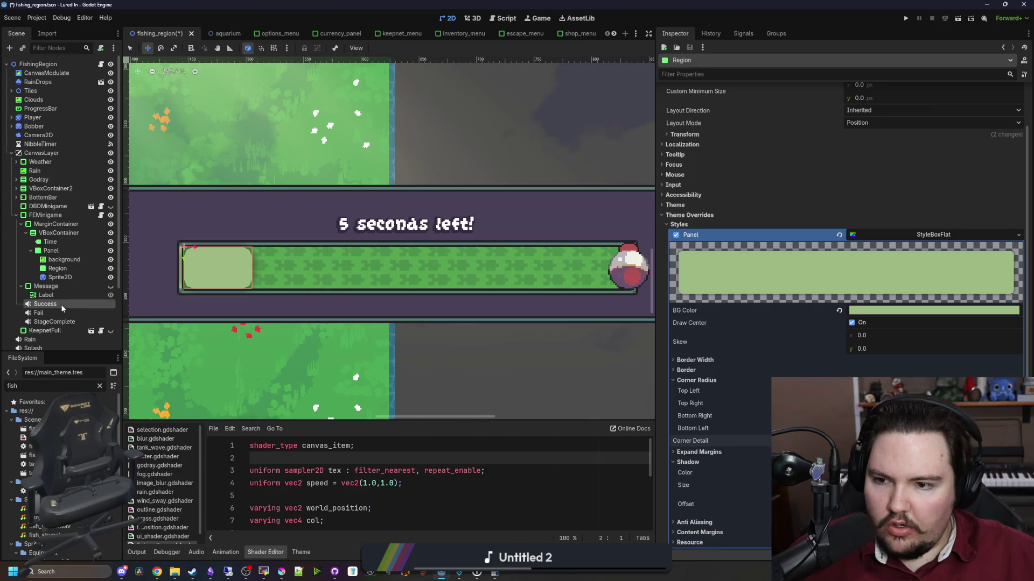
{"action": "scroll", "coordinate": [316, 302], "scroll_direction": "down", "scroll_amount": 1}
{"action": "scroll", "coordinate": [316, 303], "scroll_direction": "up", "scroll_amount": 1}
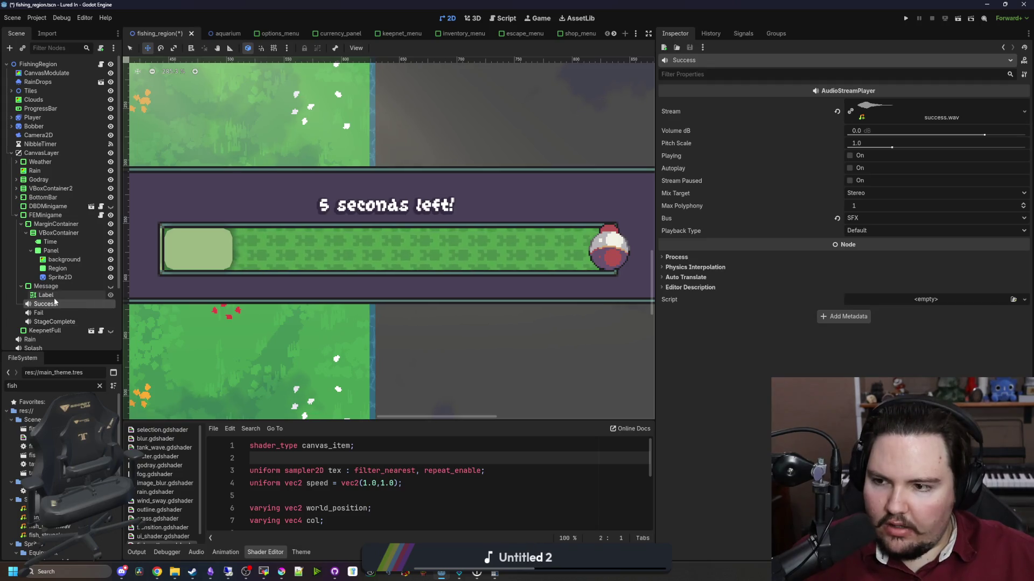
{"action": "left_click", "coordinate": [58, 268]}
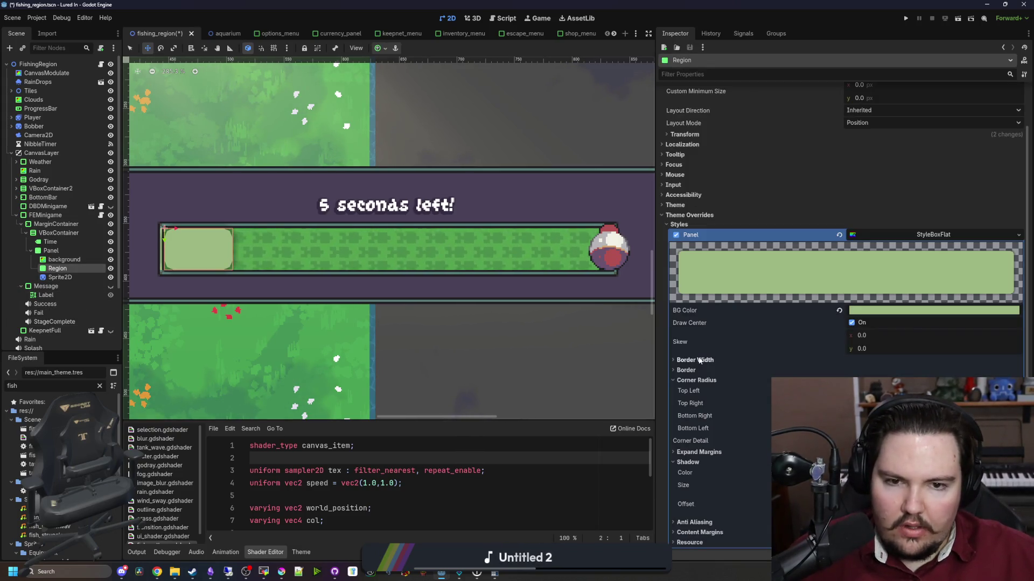
{"action": "scroll", "coordinate": [700, 361], "scroll_direction": "down", "scroll_amount": 2}
Filter FileSystem for 'ui' and assign ui_shader.tres as Region's CanvasItem Material.
{"action": "left_click", "coordinate": [73, 385]}
{"action": "left_click", "coordinate": [99, 385]}
{"action": "type", "text": "wobb"}
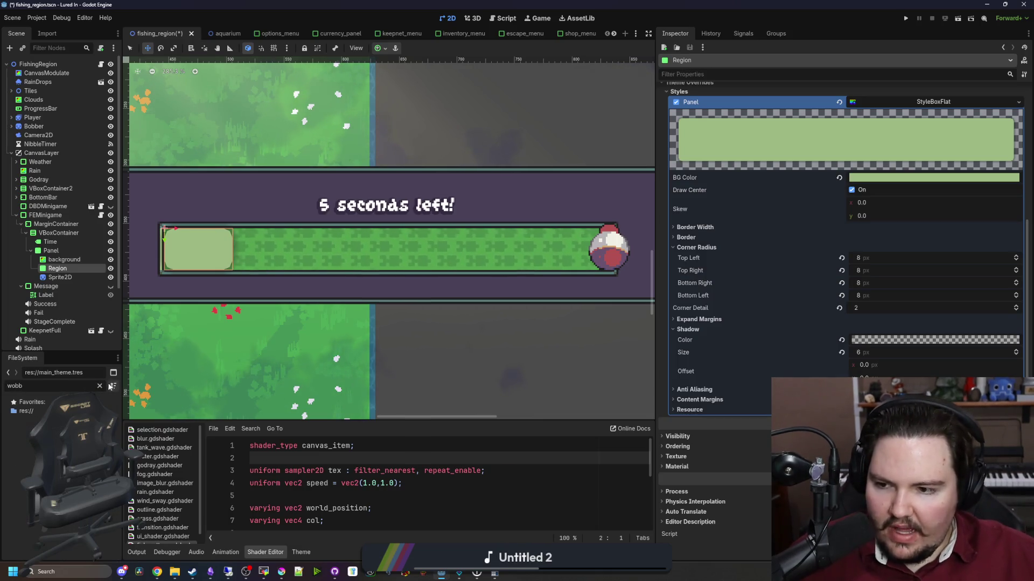
{"action": "key", "text": "BackSpace"}
{"action": "key", "text": "BackSpace"}
{"action": "key", "text": "BackSpace"}
{"action": "type", "text": "igg"}
{"action": "key", "text": "BackSpace"}
{"action": "key", "text": "BackSpace"}
{"action": "key", "text": "BackSpace"}
{"action": "key", "text": "BackSpace"}
{"action": "type", "text": "ui"}
{"action": "left_click_drag", "start_coordinate": [30, 472], "coordinate": [671, 468]}
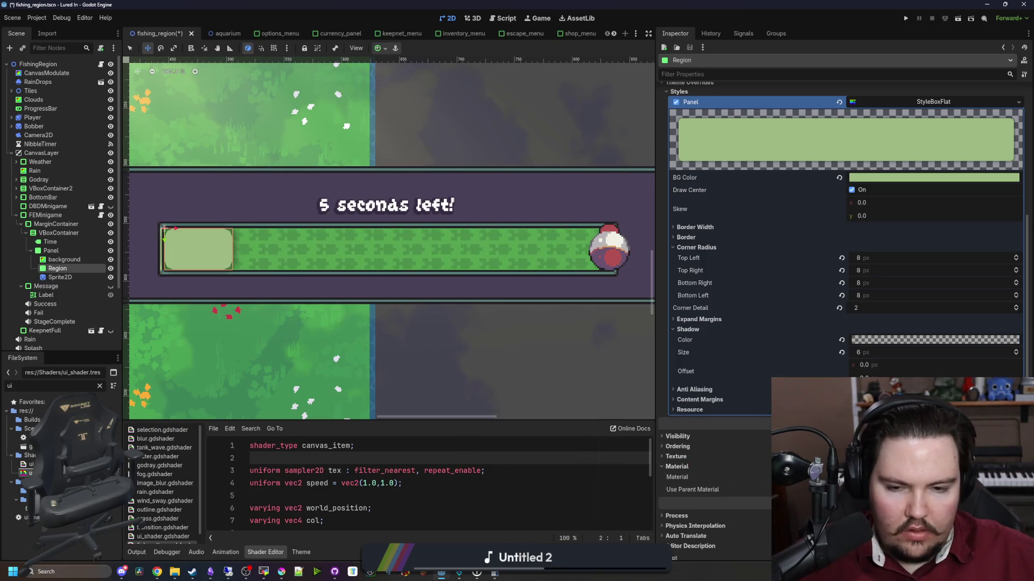
Review the shader parameters (strength 0.5, FPS 3.0, noise texture) and save the scene.
{"action": "scroll", "coordinate": [169, 248], "scroll_direction": "up", "scroll_amount": 5}
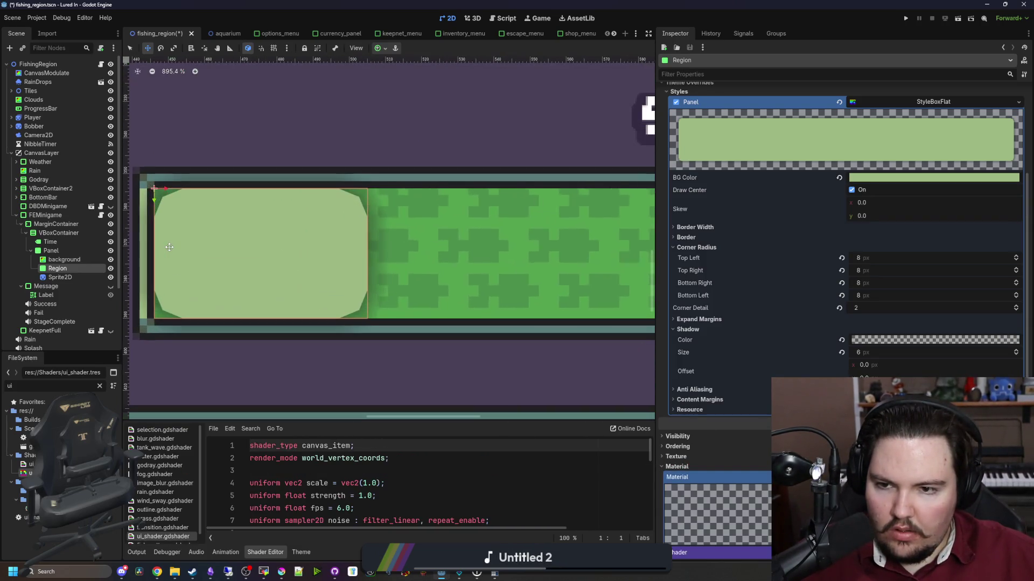
{"action": "scroll", "coordinate": [745, 314], "scroll_direction": "down", "scroll_amount": 5}
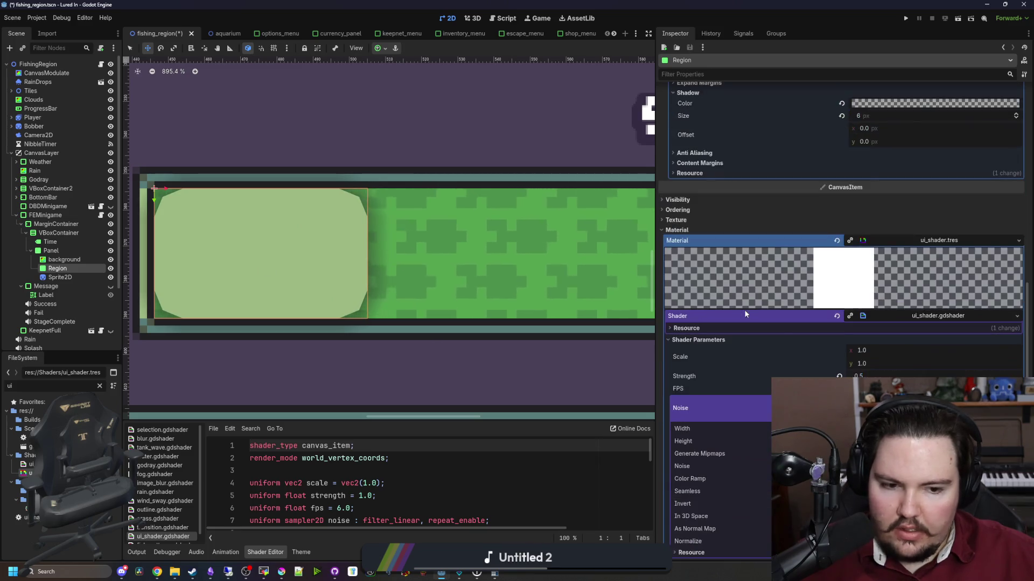
{"action": "scroll", "coordinate": [764, 350], "scroll_direction": "down", "scroll_amount": 2}
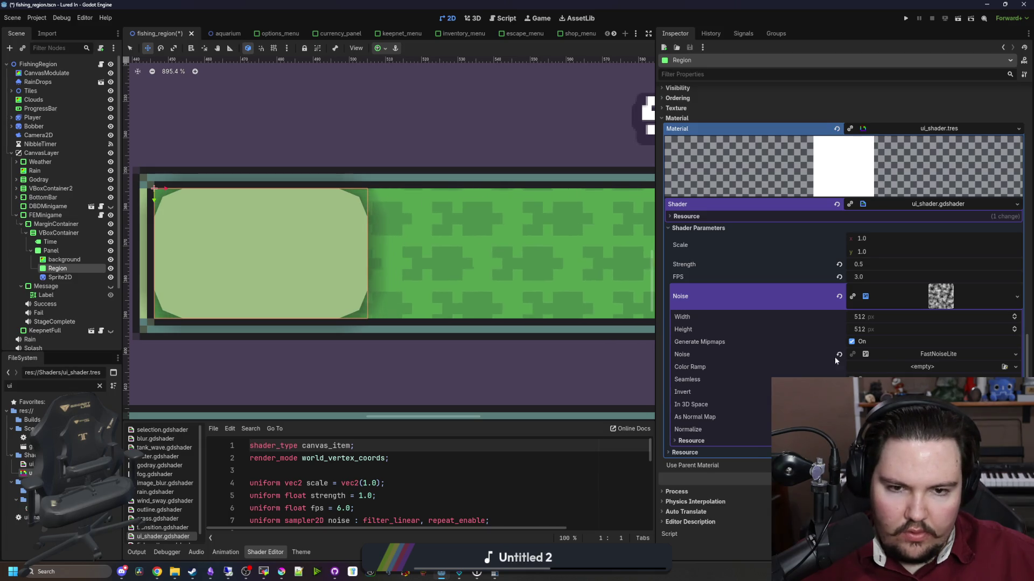
{"action": "scroll", "coordinate": [225, 330], "scroll_direction": "down", "scroll_amount": 2}
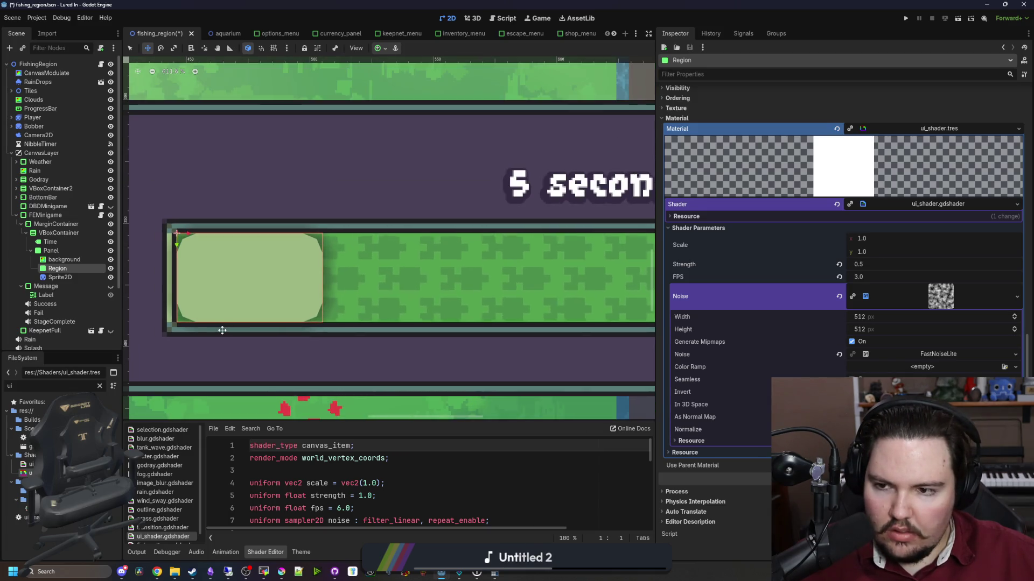
{"action": "scroll", "coordinate": [222, 330], "scroll_direction": "down", "scroll_amount": 6}
{"action": "scroll", "coordinate": [208, 110], "scroll_direction": "up", "scroll_amount": 5}
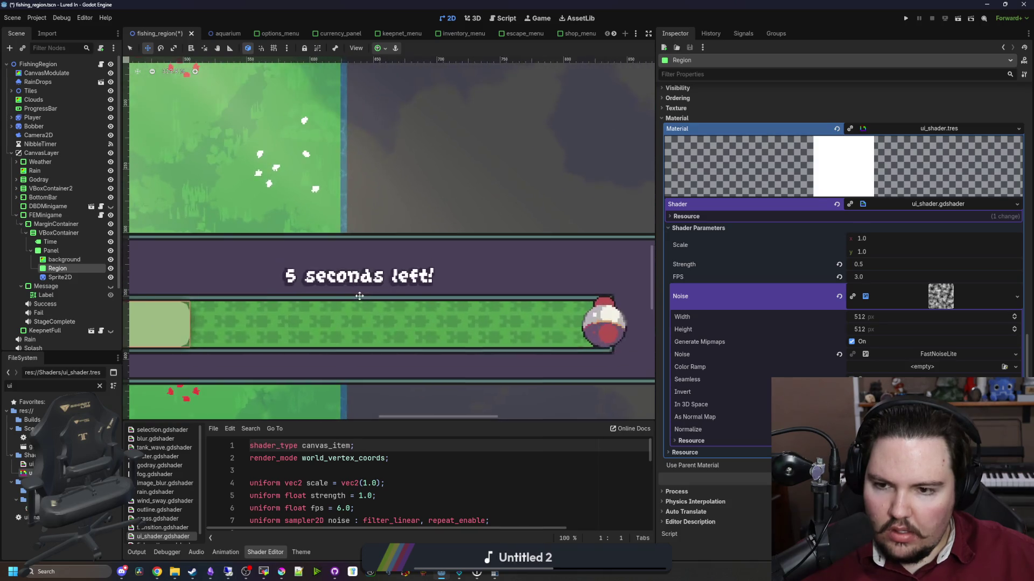
{"action": "scroll", "coordinate": [503, 216], "scroll_direction": "down", "scroll_amount": 4}
{"action": "key", "text": "ctrl+s"}
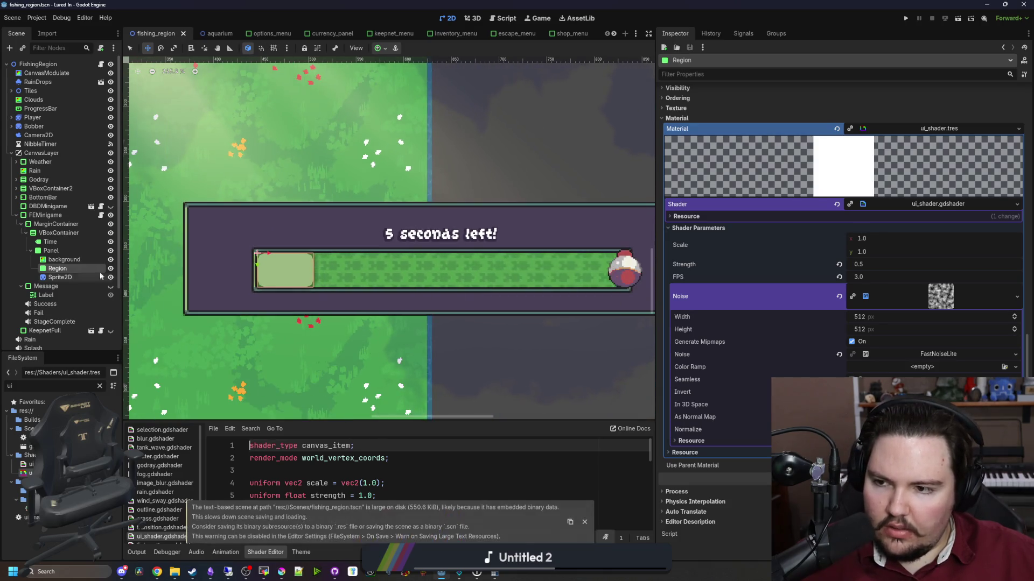
Inspect the bobber sprite, then reselect and frame the Region panel.
{"action": "left_click", "coordinate": [60, 277]}
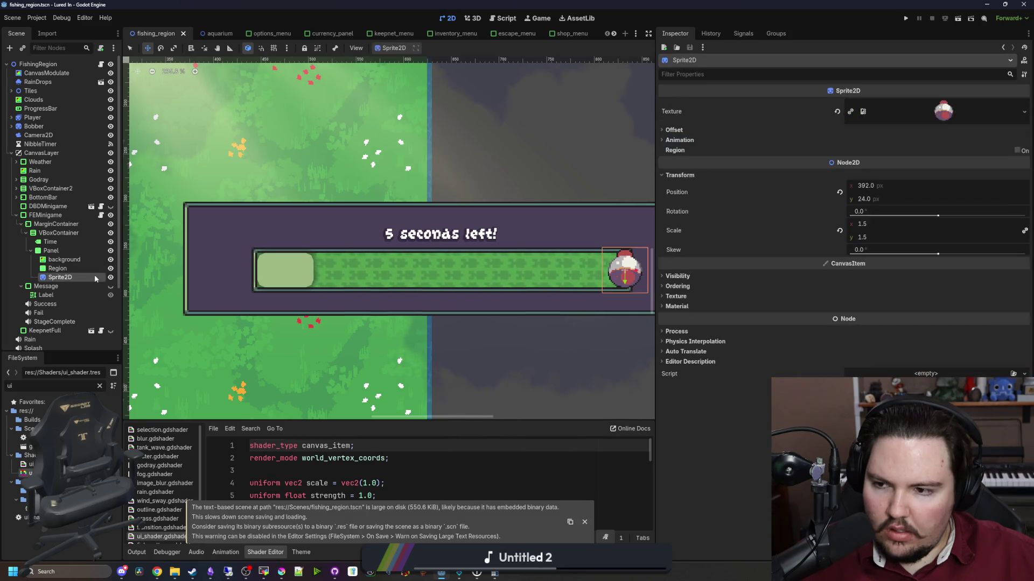
{"action": "left_click", "coordinate": [57, 268]}
{"action": "scroll", "coordinate": [363, 273], "scroll_direction": "up", "scroll_amount": 3}
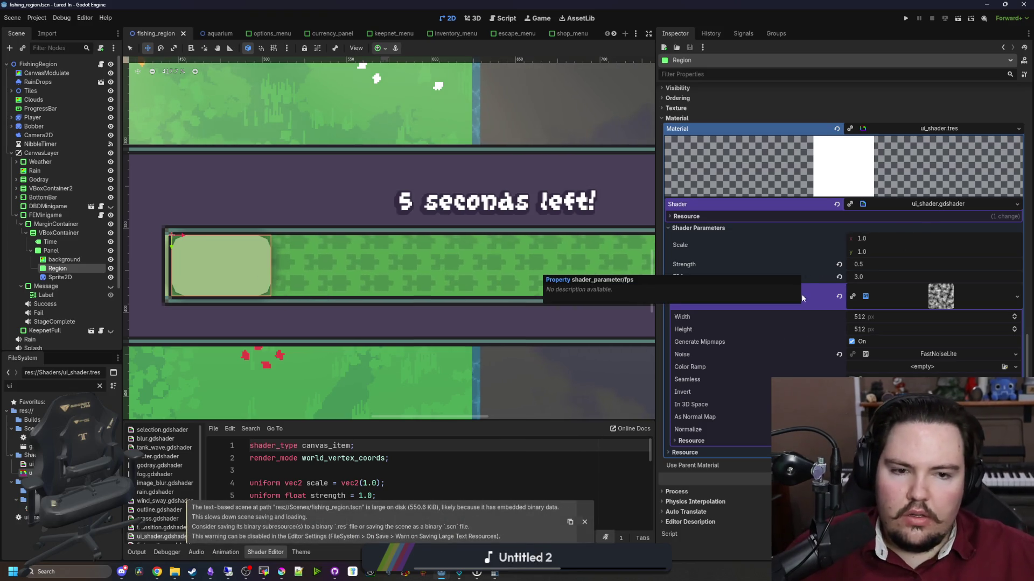
{"action": "scroll", "coordinate": [502, 288], "scroll_direction": "down", "scroll_amount": 10}
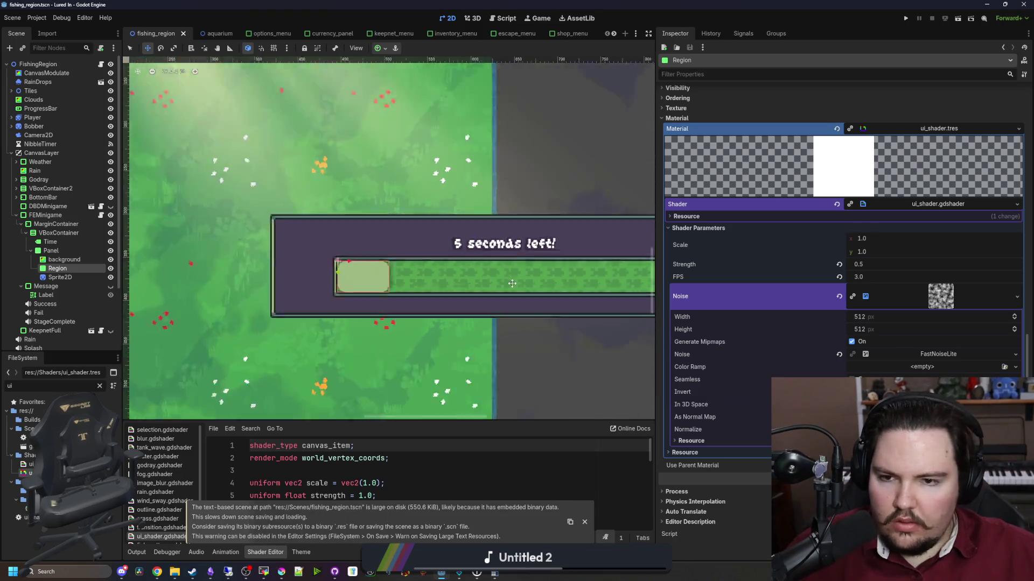
{"action": "scroll", "coordinate": [480, 336], "scroll_direction": "up", "scroll_amount": 4}
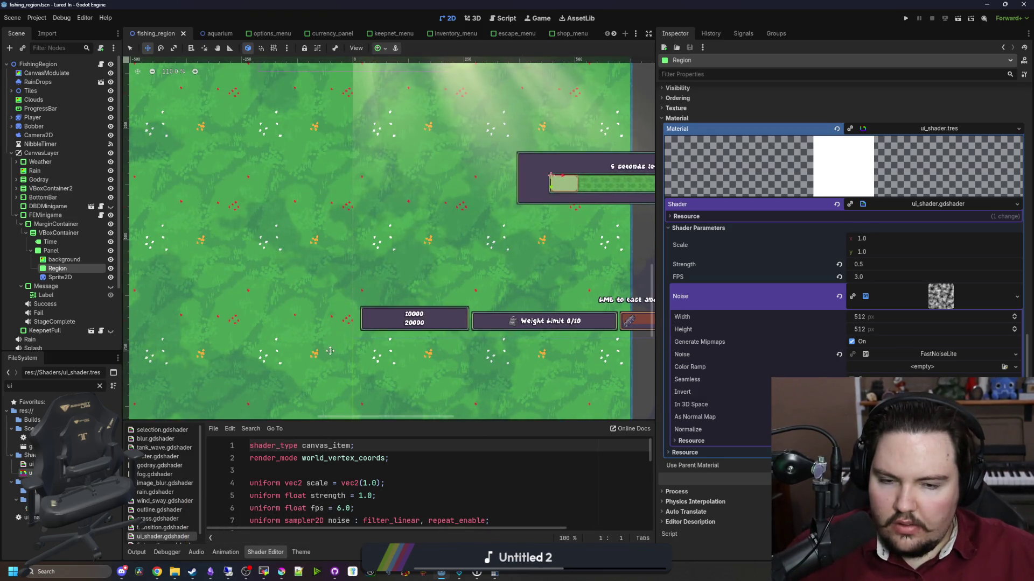
{"action": "double_click", "coordinate": [77, 271]}
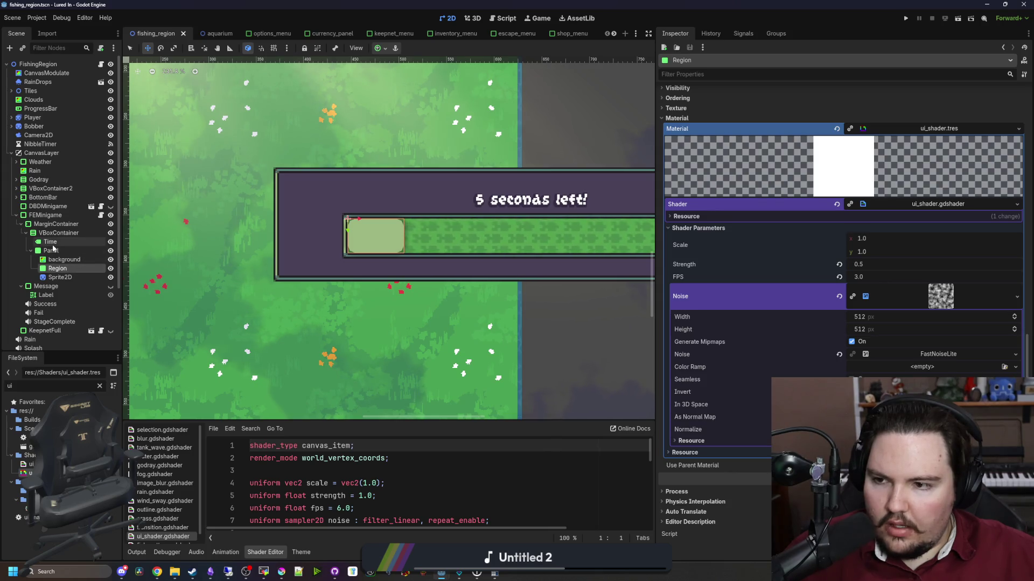
Frame the Time label and check its material, then reselect the Region panel.
{"action": "double_click", "coordinate": [51, 242]}
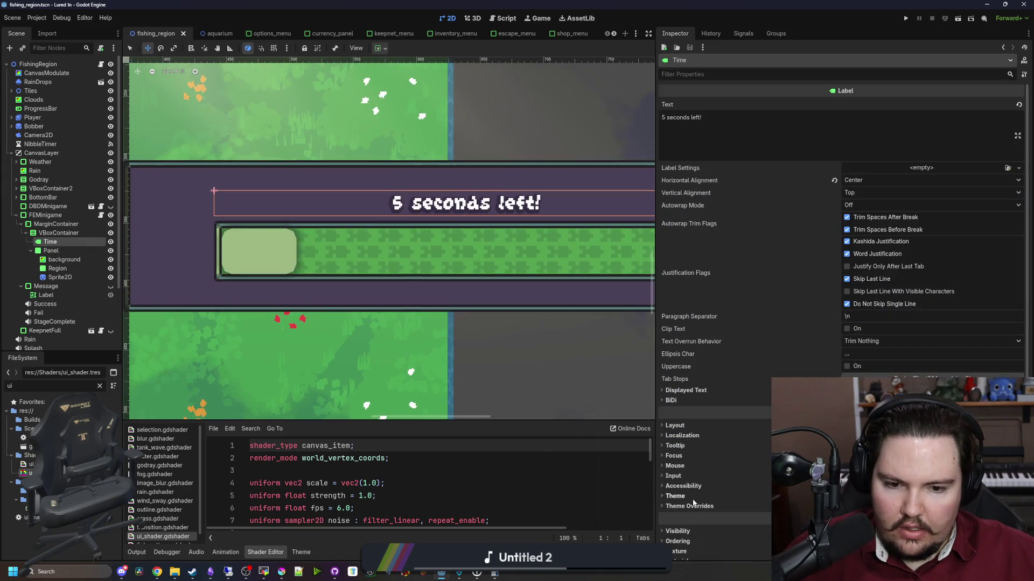
{"action": "scroll", "coordinate": [694, 502], "scroll_direction": "down", "scroll_amount": 3}
{"action": "left_click", "coordinate": [689, 466]}
{"action": "scroll", "coordinate": [689, 466], "scroll_direction": "down", "scroll_amount": 1}
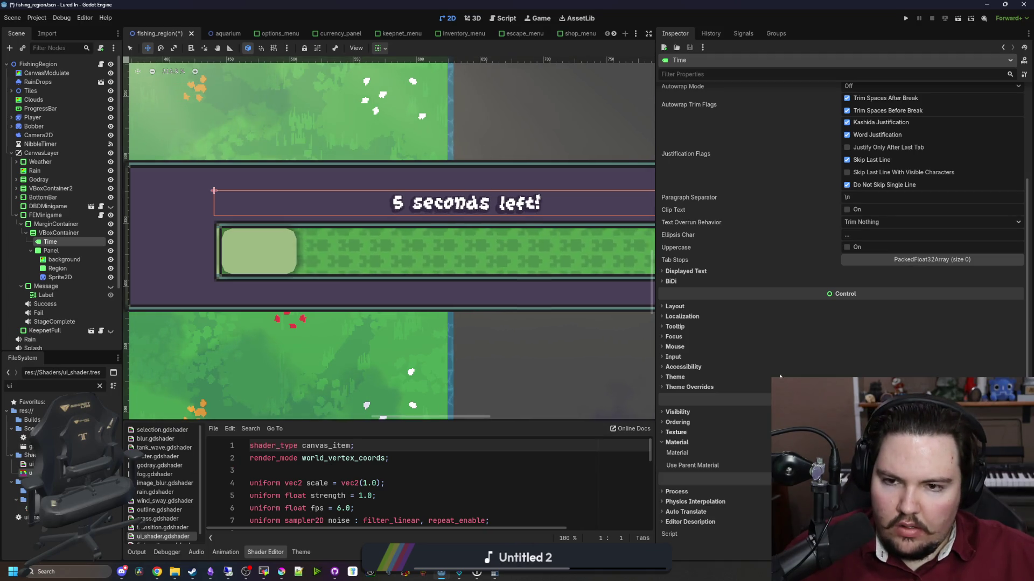
{"action": "scroll", "coordinate": [511, 205], "scroll_direction": "up", "scroll_amount": 2}
{"action": "left_click", "coordinate": [181, 265]}
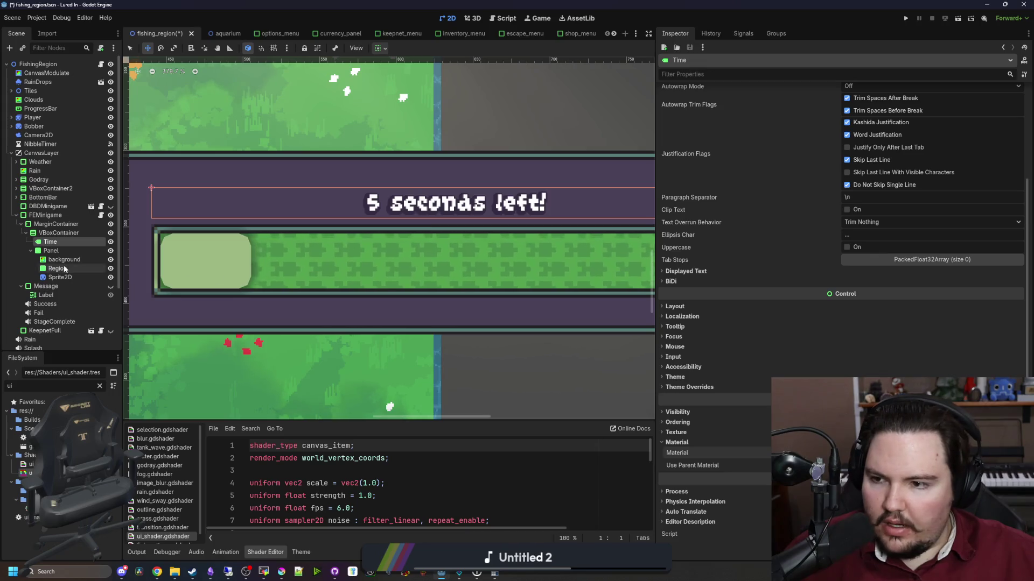
Review Region's properties, save fishing_region, and select the background ColorRect.
{"action": "scroll", "coordinate": [181, 264], "scroll_direction": "up", "scroll_amount": 5}
{"action": "scroll", "coordinate": [819, 293], "scroll_direction": "up", "scroll_amount": 10}
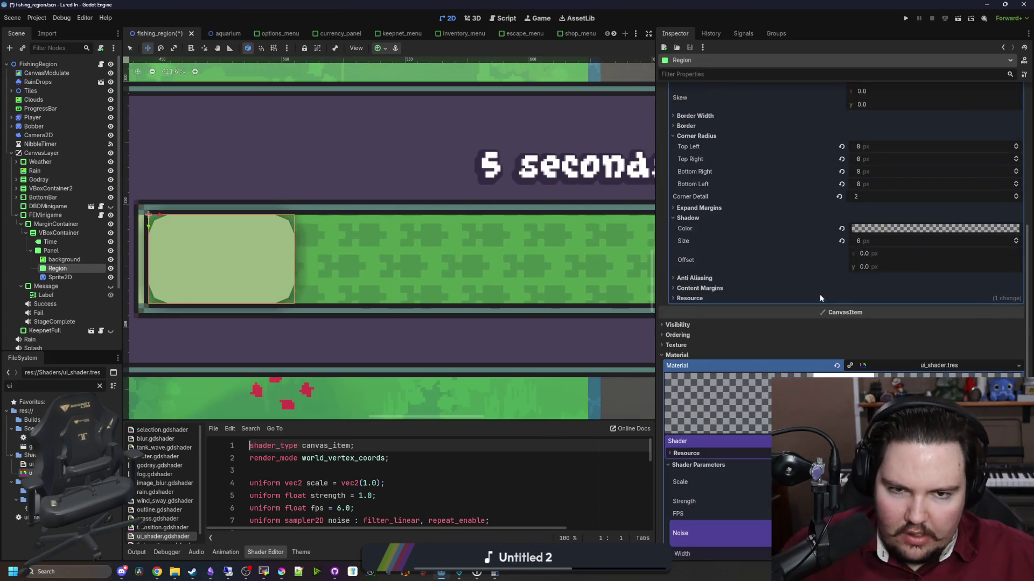
{"action": "scroll", "coordinate": [318, 285], "scroll_direction": "down", "scroll_amount": 1}
{"action": "scroll", "coordinate": [318, 285], "scroll_direction": "up", "scroll_amount": 2}
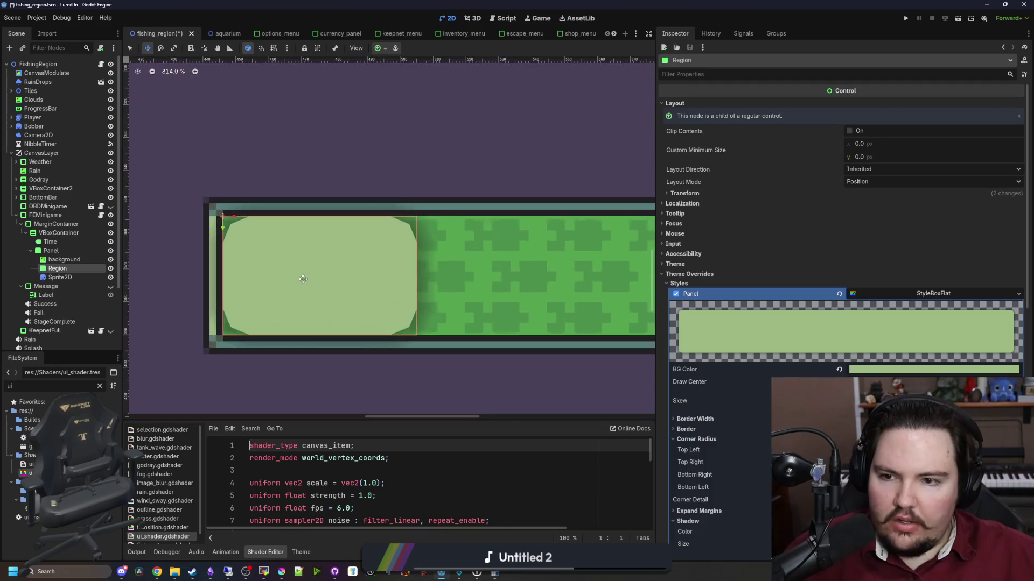
{"action": "scroll", "coordinate": [807, 362], "scroll_direction": "down", "scroll_amount": 10}
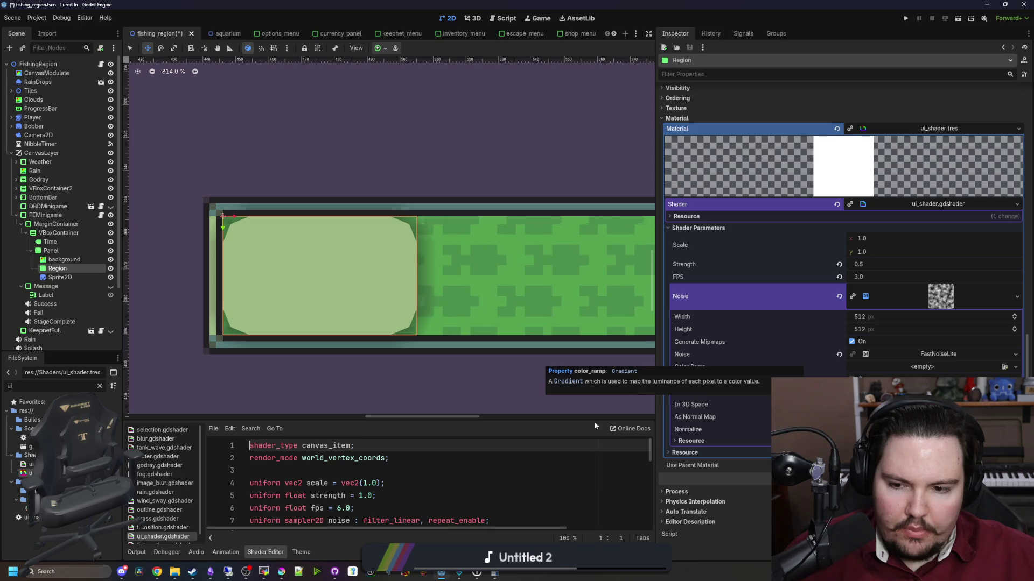
{"action": "scroll", "coordinate": [411, 457], "scroll_direction": "down", "scroll_amount": 8}
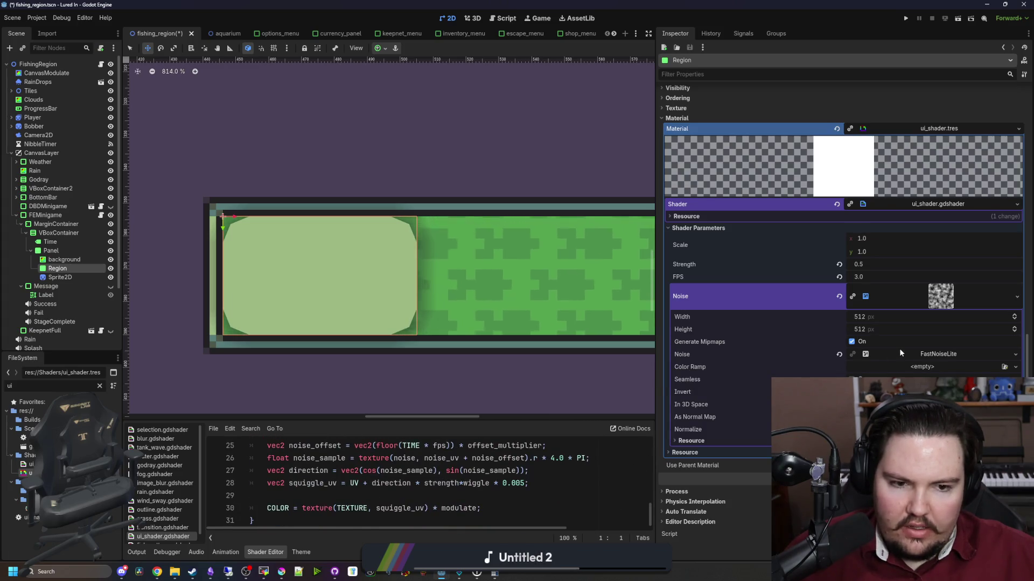
{"action": "scroll", "coordinate": [317, 241], "scroll_direction": "up", "scroll_amount": 2}
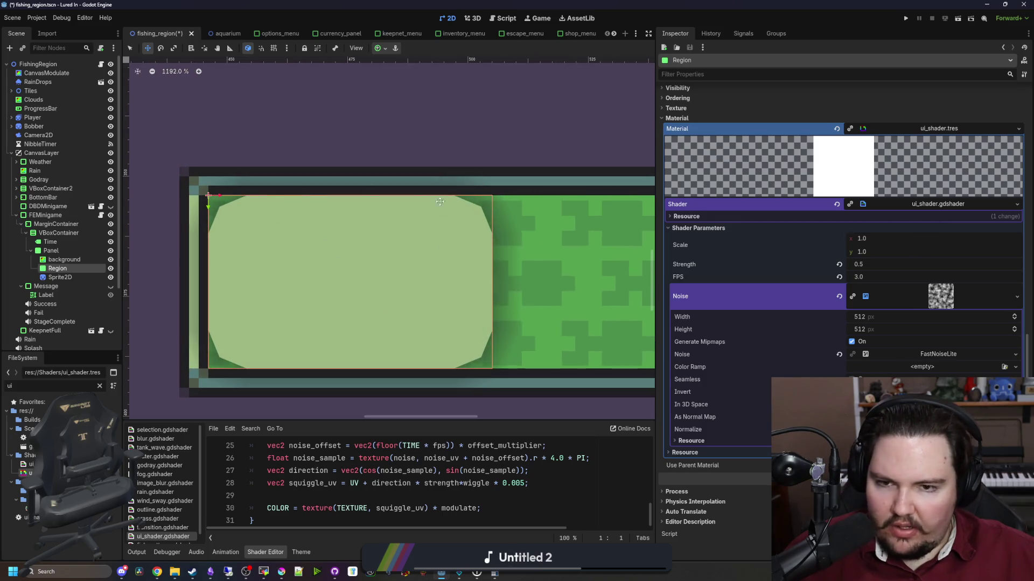
{"action": "scroll", "coordinate": [469, 386], "scroll_direction": "up", "scroll_amount": 2}
{"action": "scroll", "coordinate": [241, 311], "scroll_direction": "down", "scroll_amount": 7}
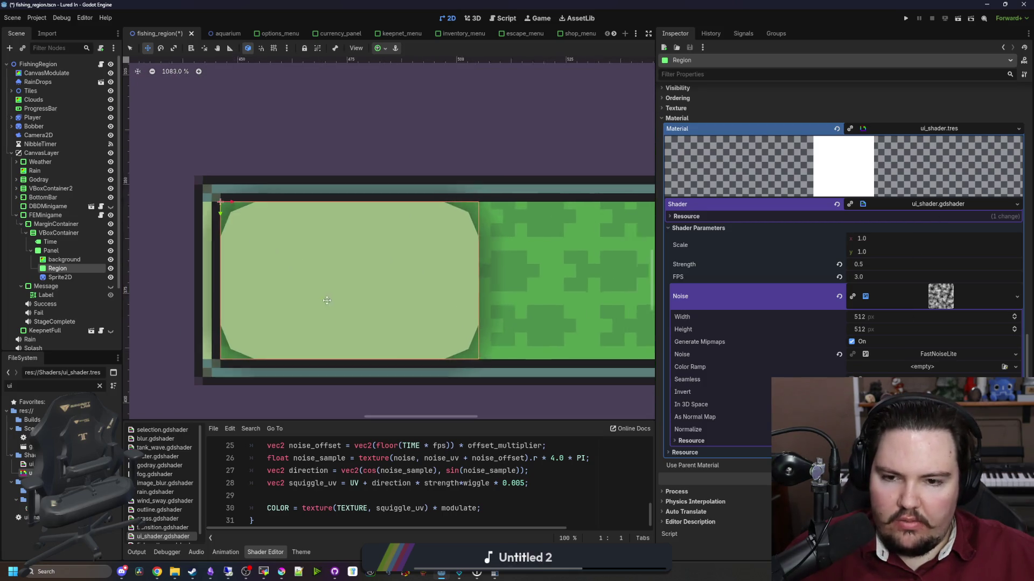
{"action": "scroll", "coordinate": [241, 311], "scroll_direction": "down", "scroll_amount": 3}
{"action": "scroll", "coordinate": [280, 280], "scroll_direction": "down", "scroll_amount": 2}
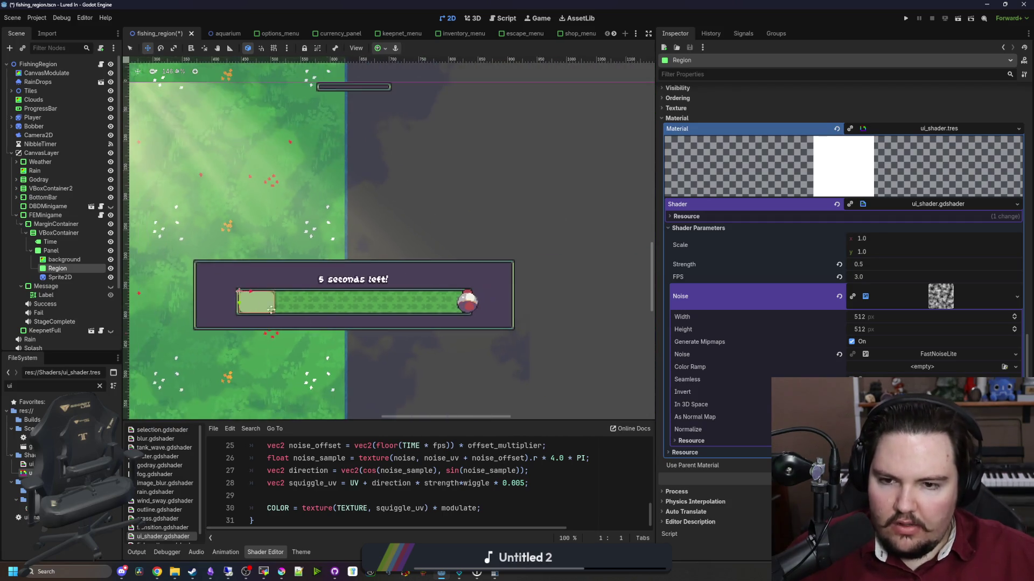
{"action": "scroll", "coordinate": [313, 258], "scroll_direction": "up", "scroll_amount": 2}
{"action": "scroll", "coordinate": [329, 244], "scroll_direction": "down", "scroll_amount": 1}
{"action": "scroll", "coordinate": [329, 244], "scroll_direction": "up", "scroll_amount": 1}
{"action": "key", "text": "ctrl+s"}
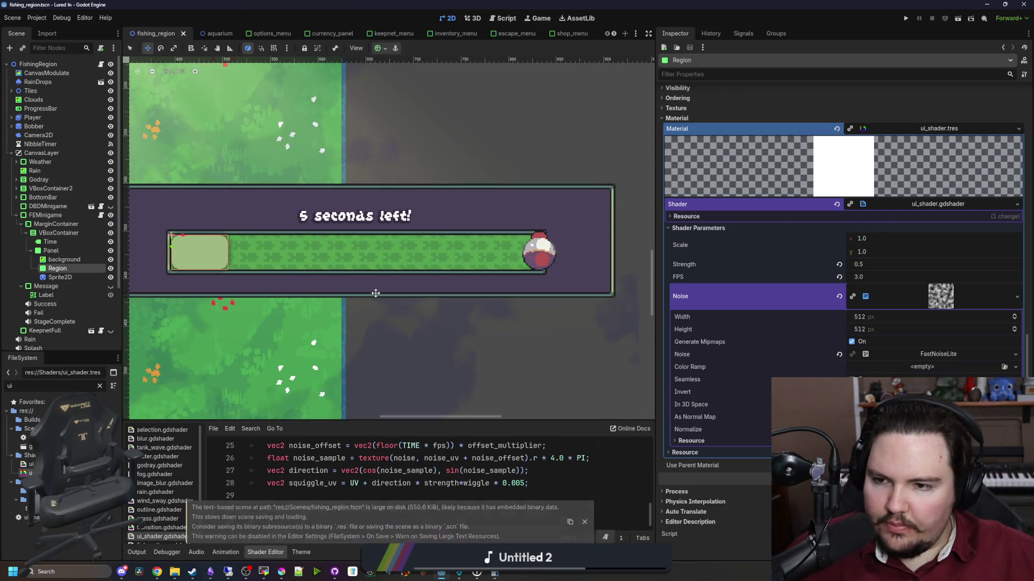
{"action": "scroll", "coordinate": [433, 317], "scroll_direction": "up", "scroll_amount": 1}
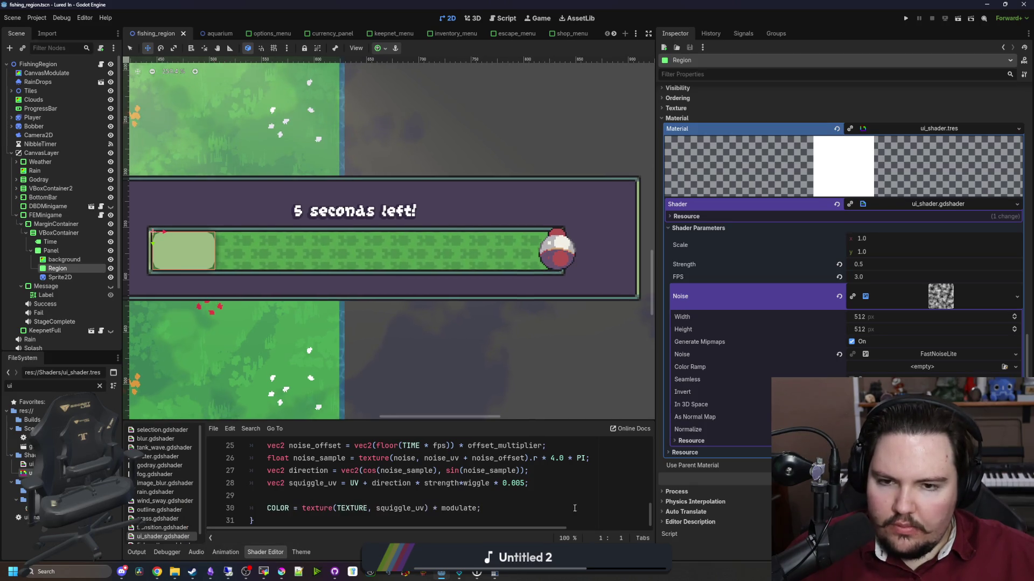
{"action": "left_click", "coordinate": [63, 260]}
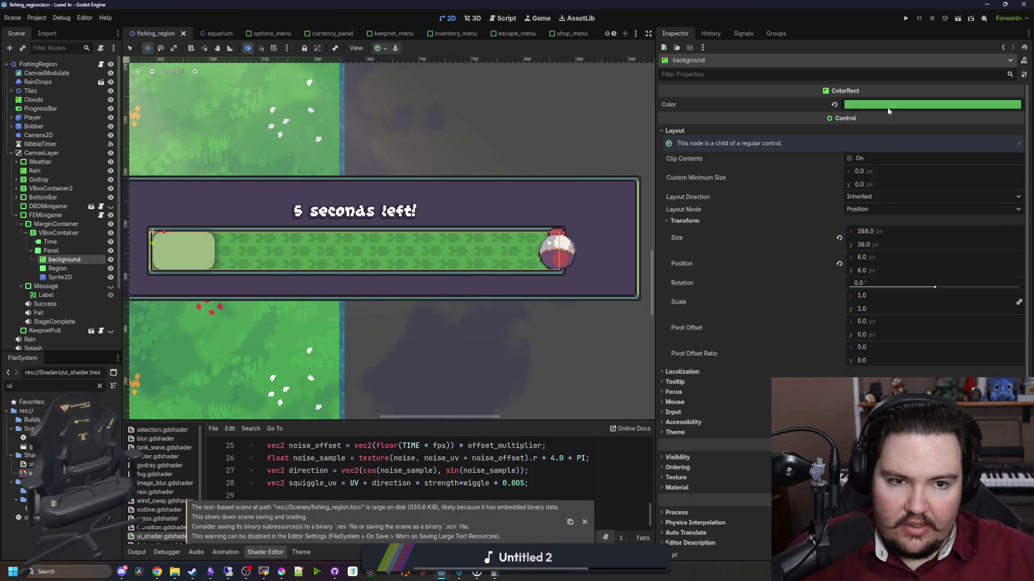
Paste the dark blue 43436a from Krita's palette into the background's Color.
{"action": "left_click", "coordinate": [932, 104]}
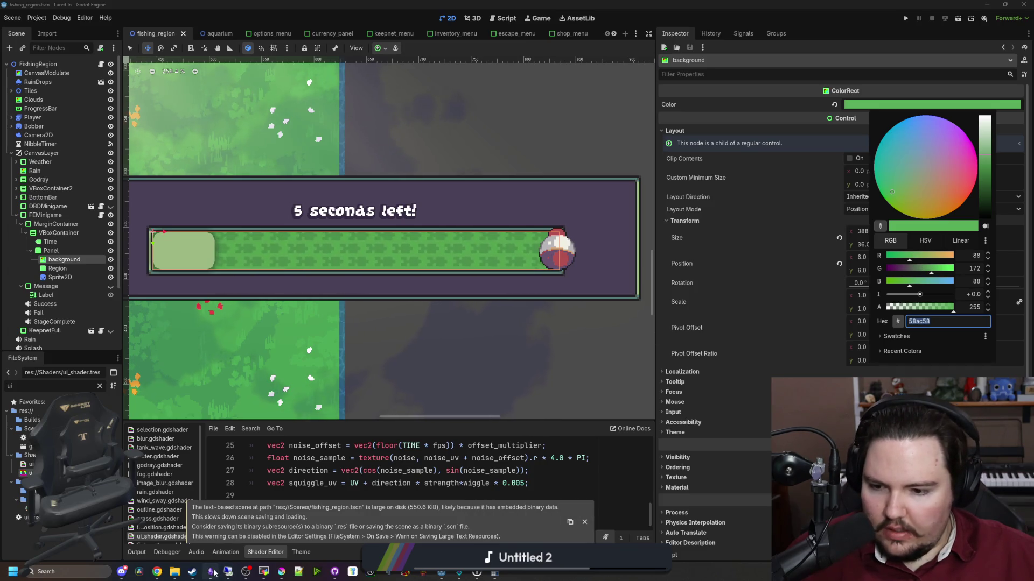
{"action": "left_click", "coordinate": [752, 315]}
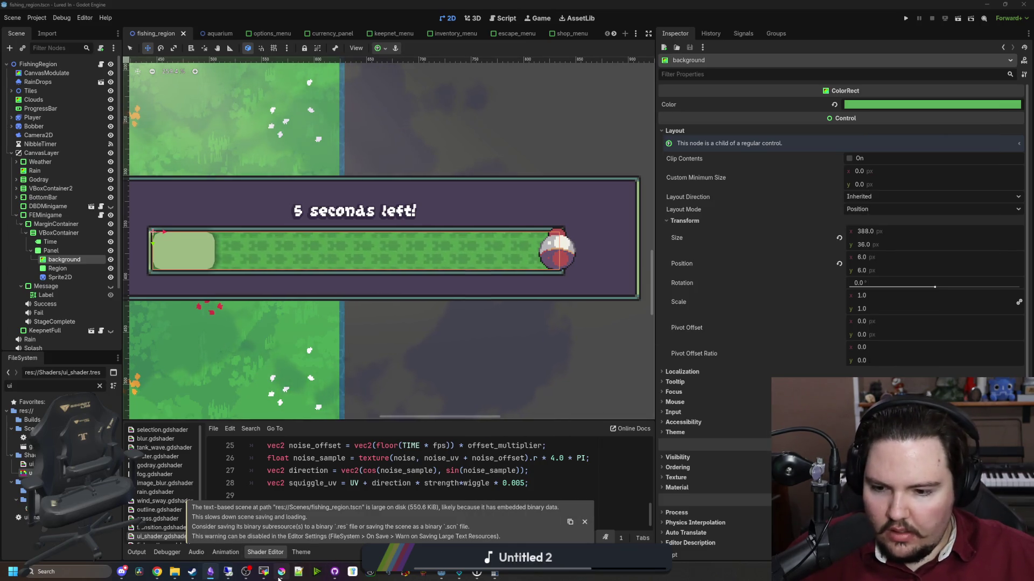
{"action": "left_click", "coordinate": [280, 575]}
{"action": "left_click", "coordinate": [188, 353]}
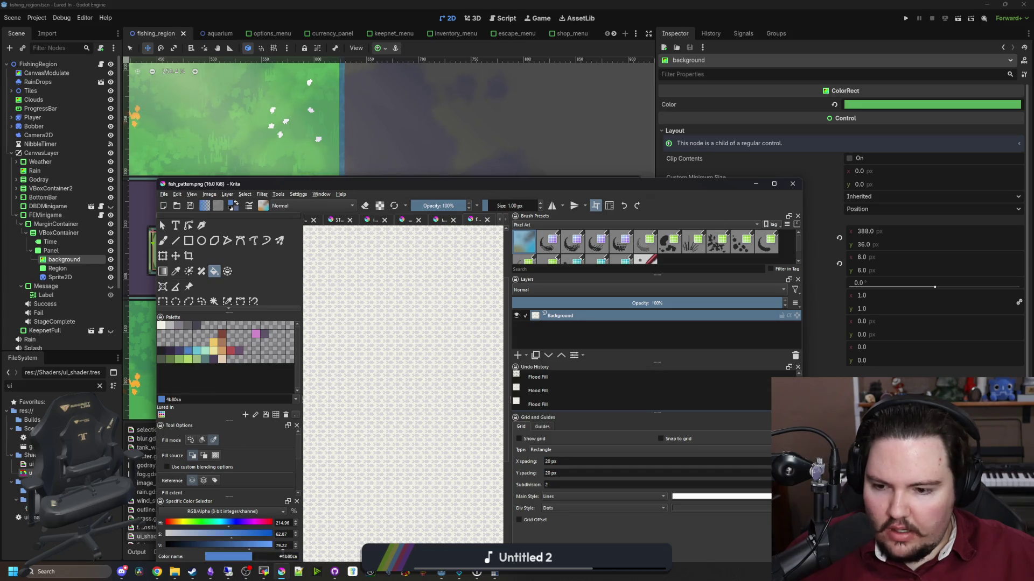
{"action": "left_click", "coordinate": [180, 351]}
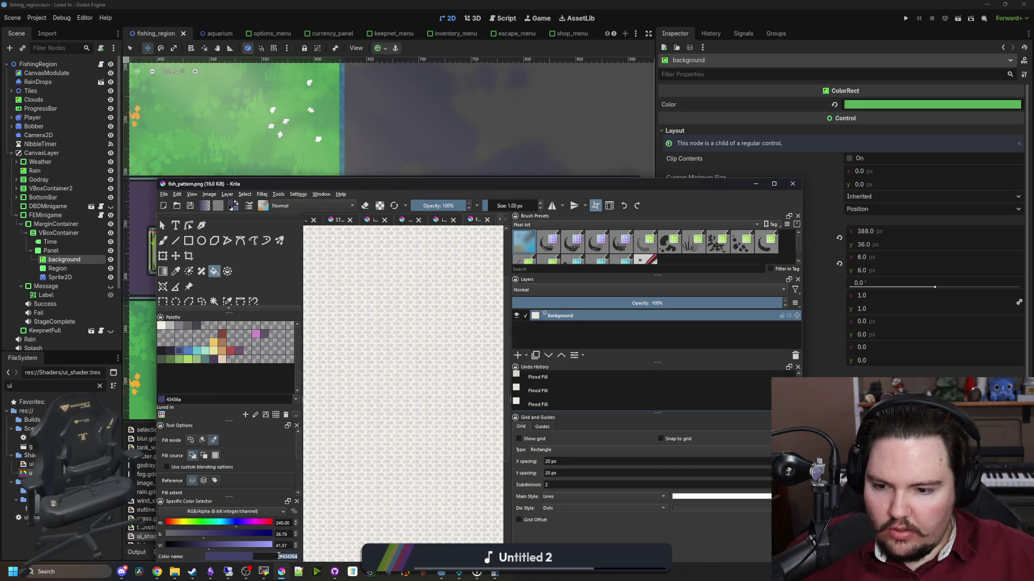
{"action": "left_click", "coordinate": [486, 170]}
{"action": "left_click", "coordinate": [932, 104]}
{"action": "left_click", "coordinate": [948, 321]}
{"action": "type", "text": "#43436a"}
{"action": "key", "text": "Return"}
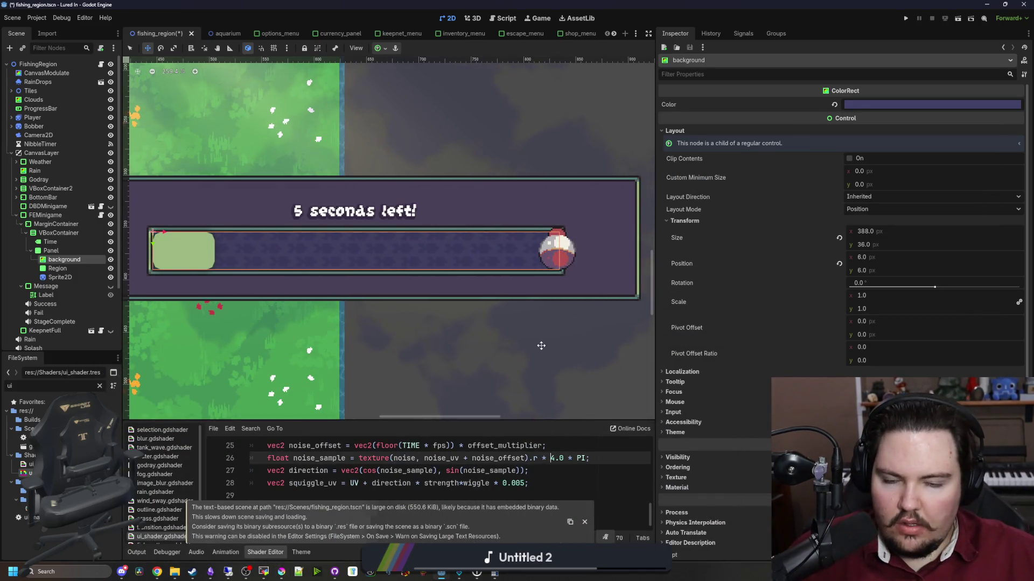
Check the BottomBar node, then shift the background colour bluer in HSV mode.
{"action": "scroll", "coordinate": [385, 287], "scroll_direction": "down", "scroll_amount": 1}
{"action": "scroll", "coordinate": [385, 287], "scroll_direction": "down", "scroll_amount": 3}
{"action": "left_click", "coordinate": [43, 197]}
{"action": "scroll", "coordinate": [322, 303], "scroll_direction": "down", "scroll_amount": 2}
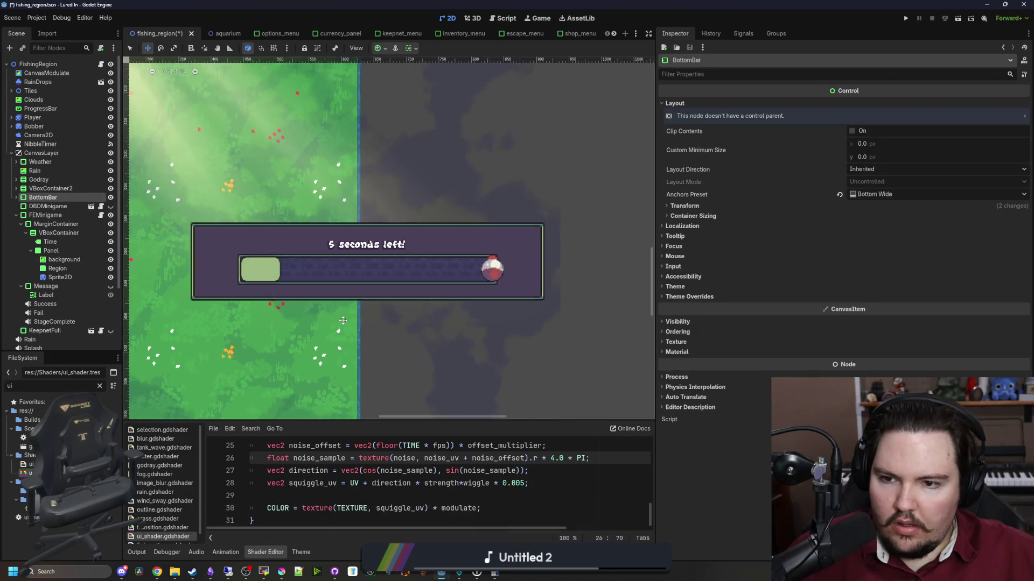
{"action": "scroll", "coordinate": [321, 303], "scroll_direction": "up", "scroll_amount": 2}
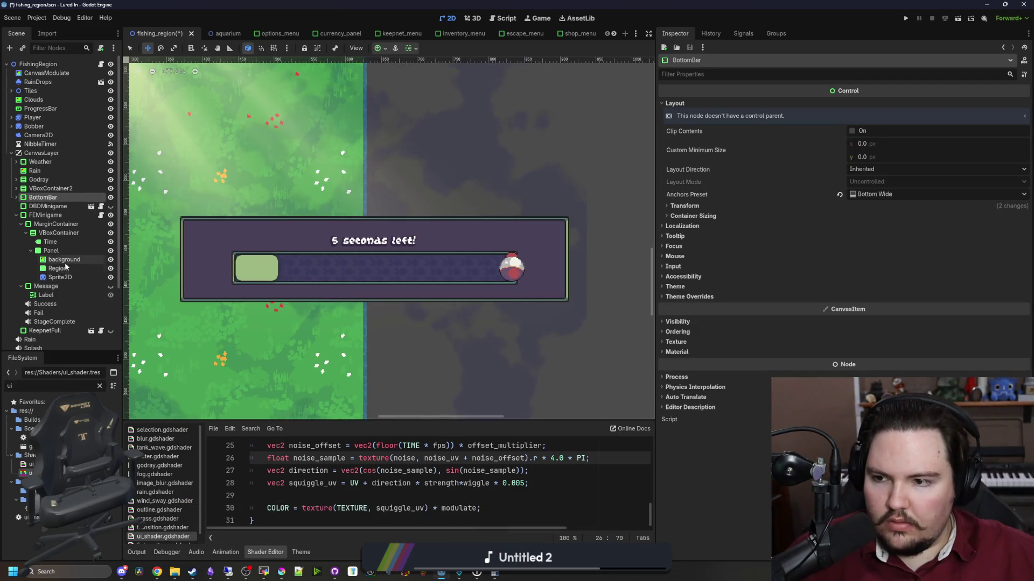
{"action": "left_click", "coordinate": [75, 261]}
{"action": "left_click", "coordinate": [919, 106]}
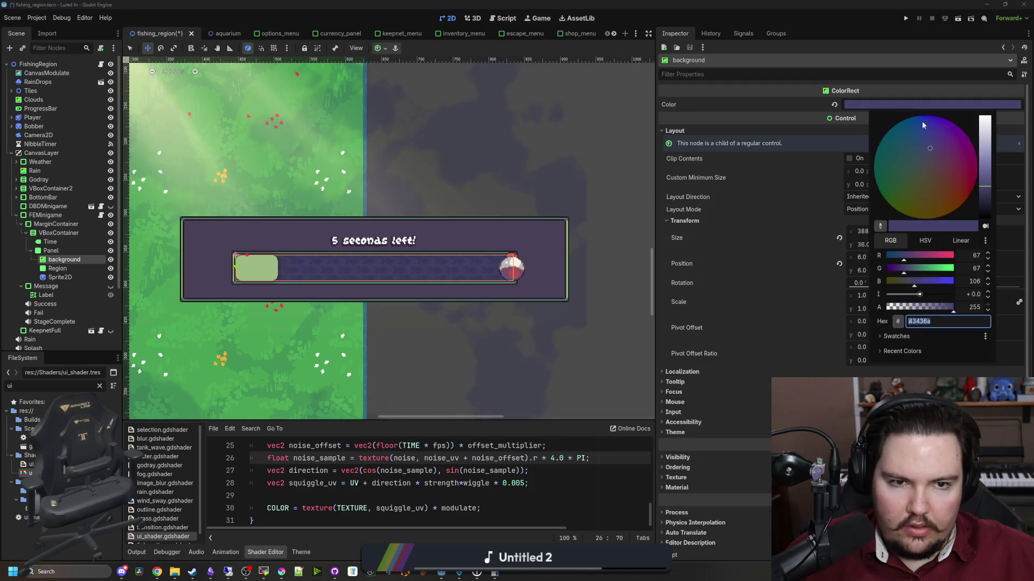
{"action": "left_click_drag", "start_coordinate": [917, 283], "coordinate": [938, 282]}
{"action": "left_click", "coordinate": [925, 240]}
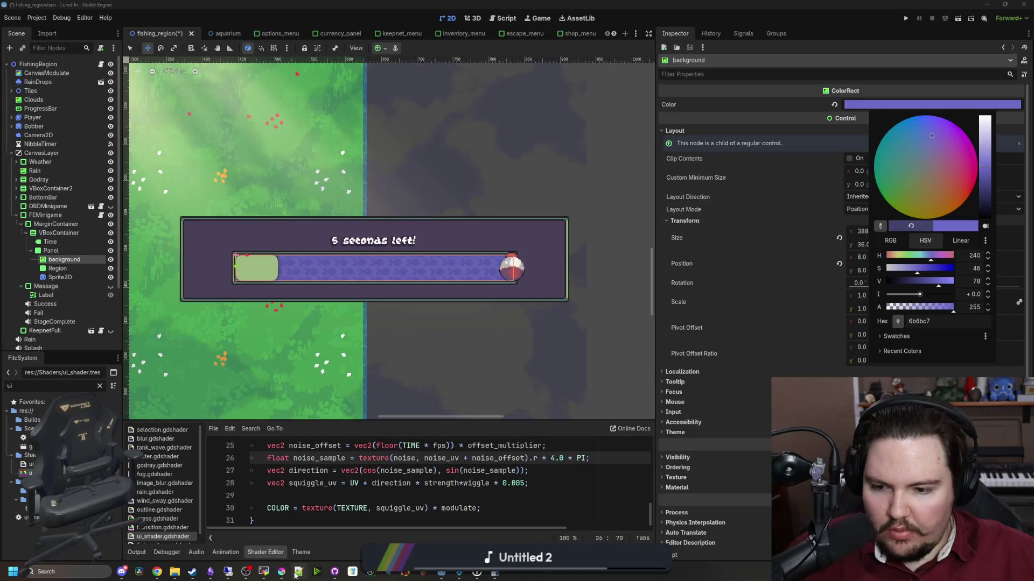
Apply Krita's palette blue 4b80ca to the background, then open fe_minigame.gd.
{"action": "left_click", "coordinate": [281, 572]}
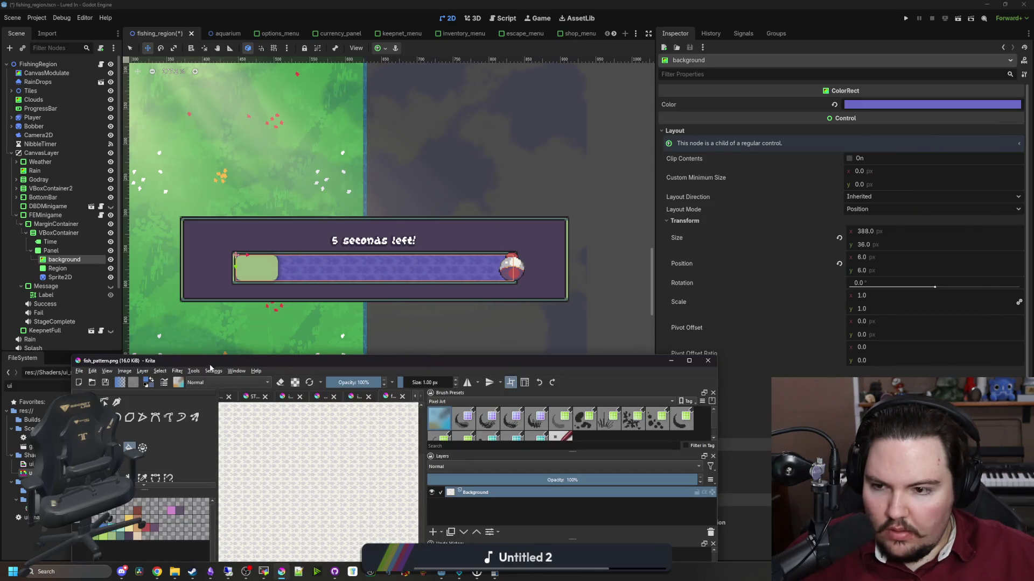
{"action": "left_click_drag", "start_coordinate": [210, 370], "coordinate": [223, 215]}
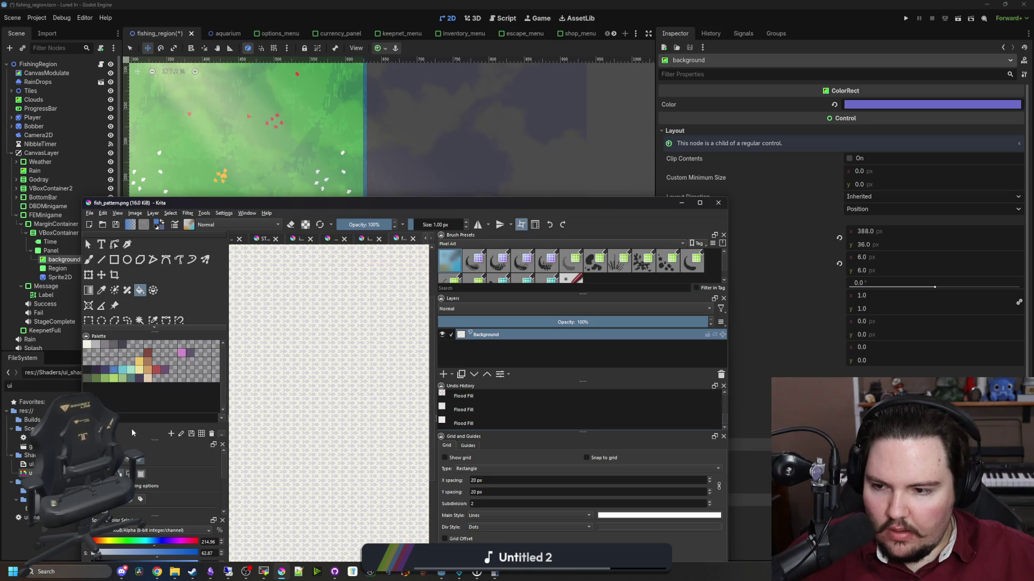
{"action": "left_click", "coordinate": [878, 328]}
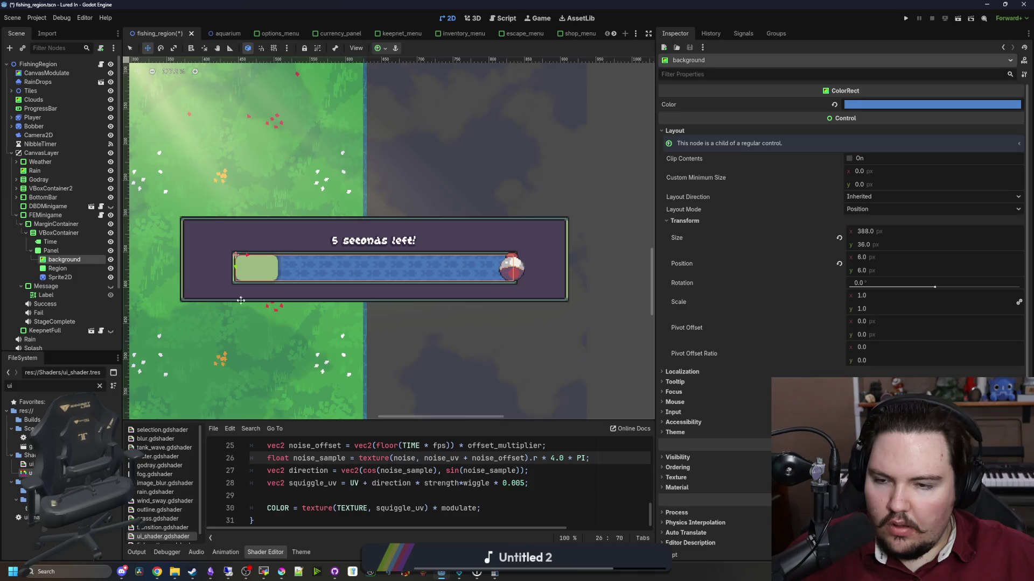
{"action": "left_click", "coordinate": [868, 103]}
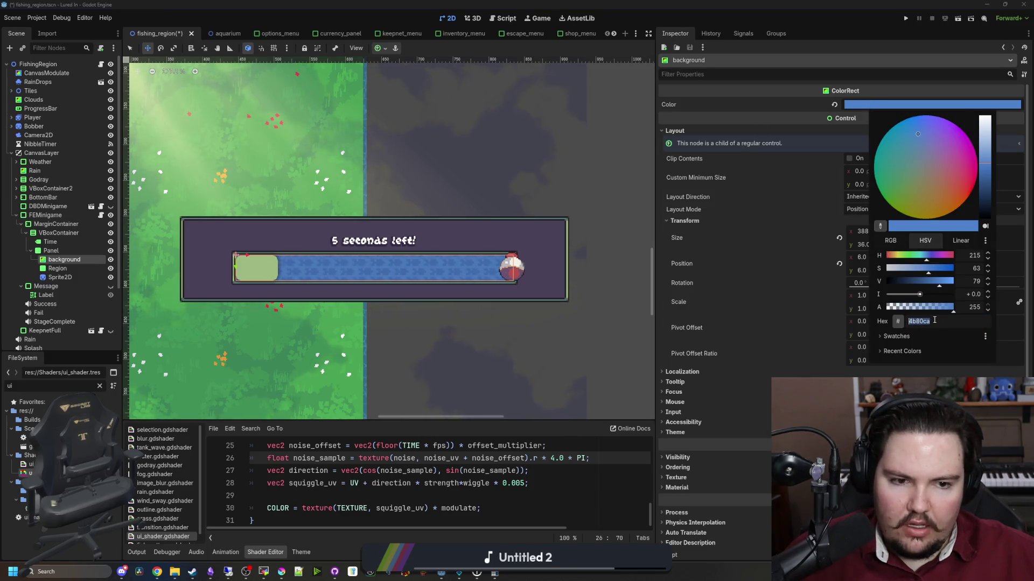
{"action": "left_click", "coordinate": [101, 216]}
{"action": "left_click", "coordinate": [101, 216]}
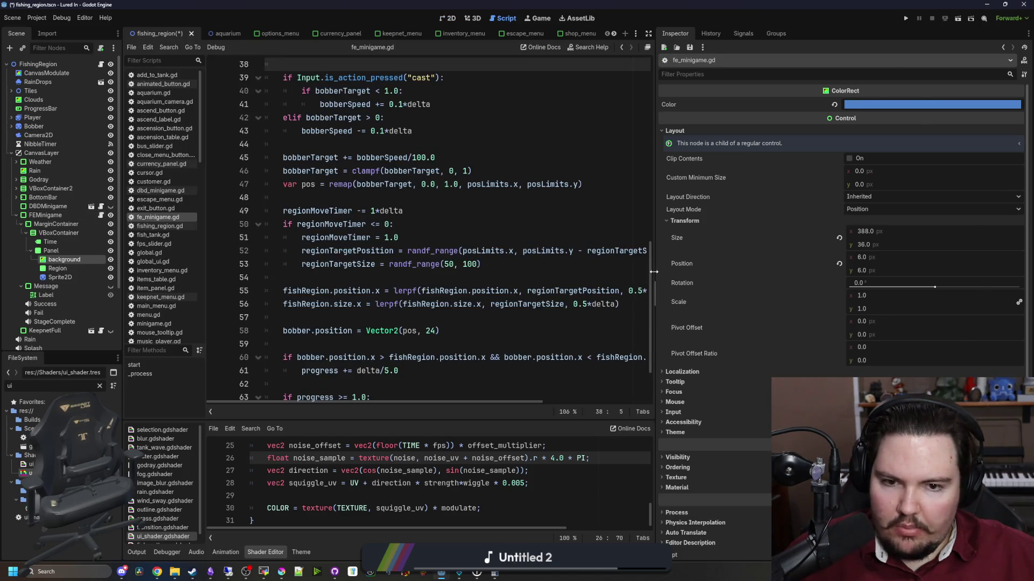
Declare a baseColor variable set to Color("4b80ca") in fe_minigame.gd.
{"action": "scroll", "coordinate": [547, 241], "scroll_direction": "up", "scroll_amount": 5}
{"action": "left_click", "coordinate": [279, 270]}
{"action": "key", "text": "Return"}
{"action": "key", "text": "Return"}
{"action": "key", "text": "Up"}
{"action": "type", "text": "v"}
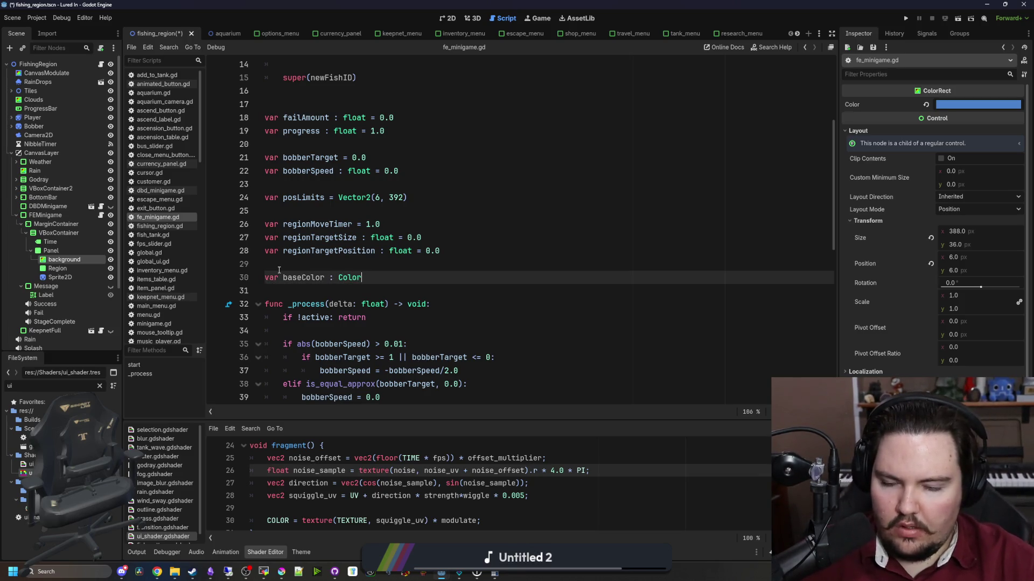
{"action": "type", "text": "("}
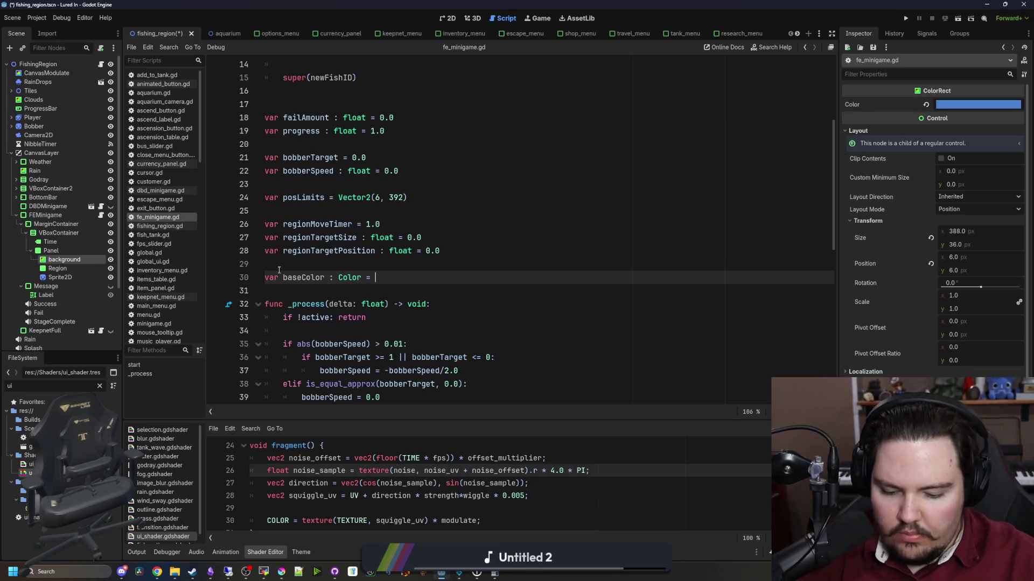
{"action": "type", "text": "Color(4b80ca"}
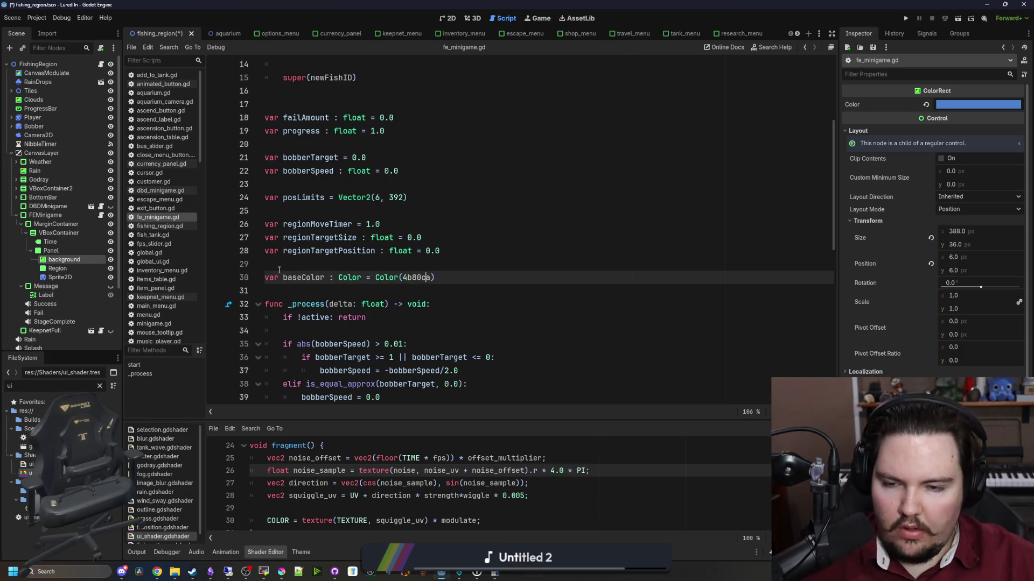
{"action": "key", "text": "Left"}
{"action": "key", "text": "Left"}
{"action": "key", "text": "Left"}
{"action": "type", "text": "\""}
{"action": "key", "text": "Right"}
{"action": "key", "text": "Right"}
{"action": "key", "text": "Right"}
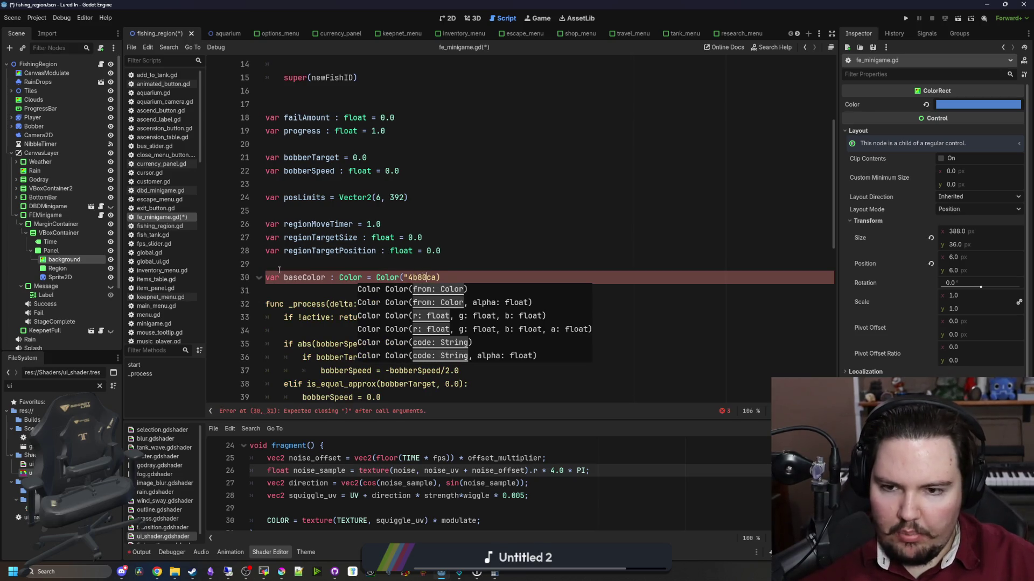
{"action": "type", "text": "\""}
{"action": "key", "text": "End"}
{"action": "key", "text": "Return"}
Add failColor as Color("b45252"), using the red sampled from Krita's palette.
{"action": "type", "text": "v"}
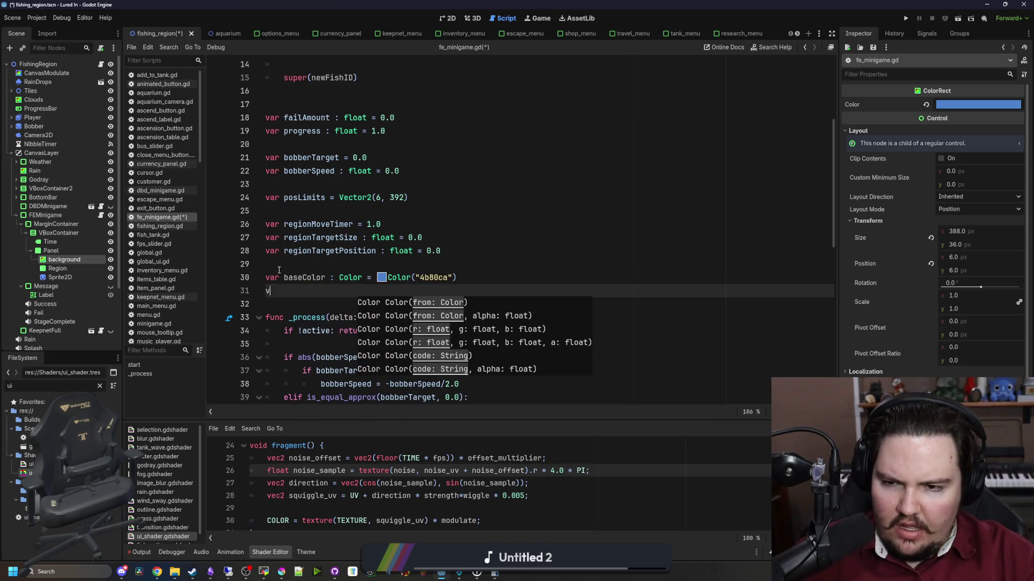
{"action": "key", "text": "BackSpace"}
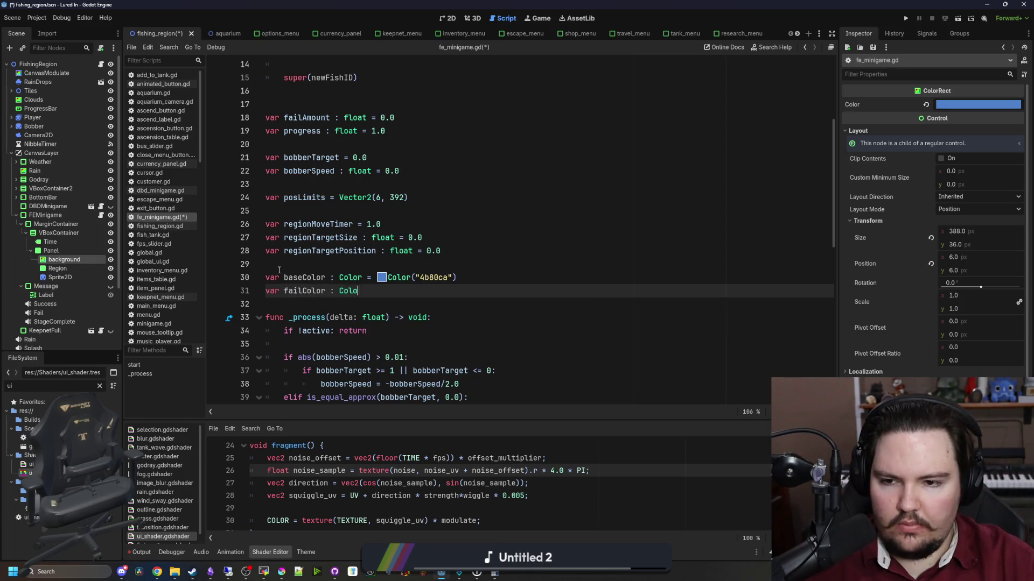
{"action": "type", "text": "Color = Co"}
{"action": "key", "text": "Return"}
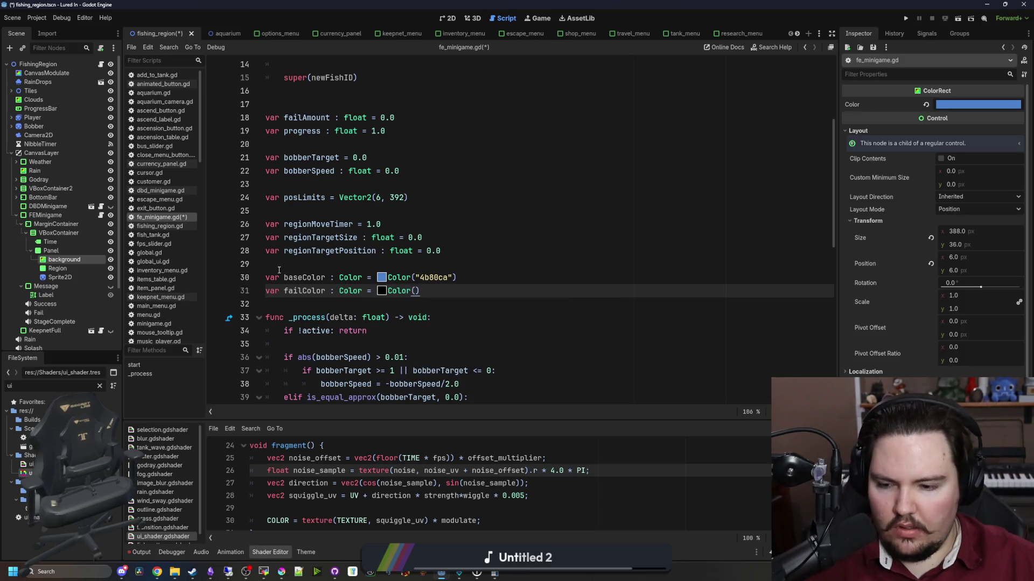
{"action": "left_click", "coordinate": [281, 572]}
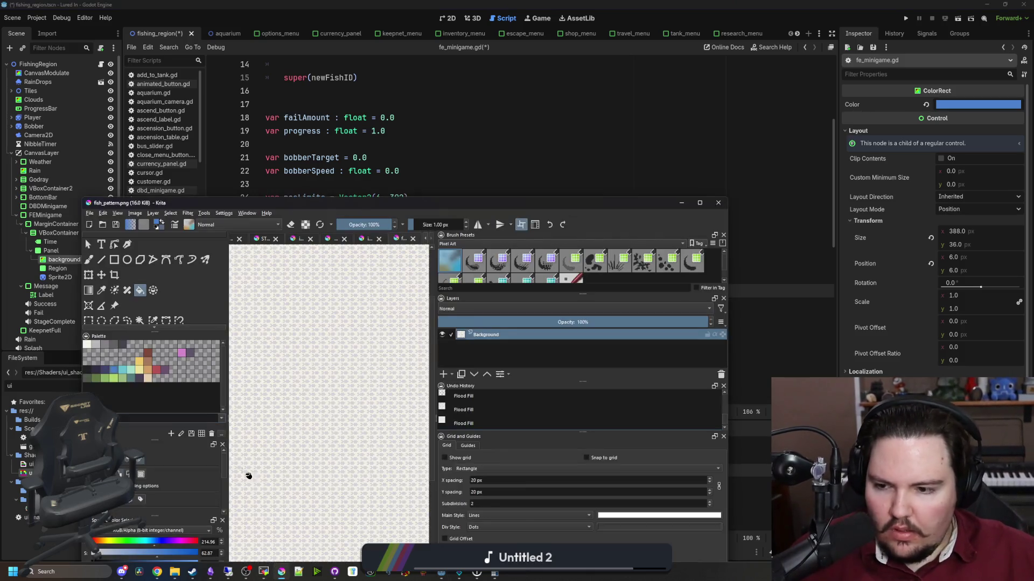
{"action": "left_click", "coordinate": [154, 369]}
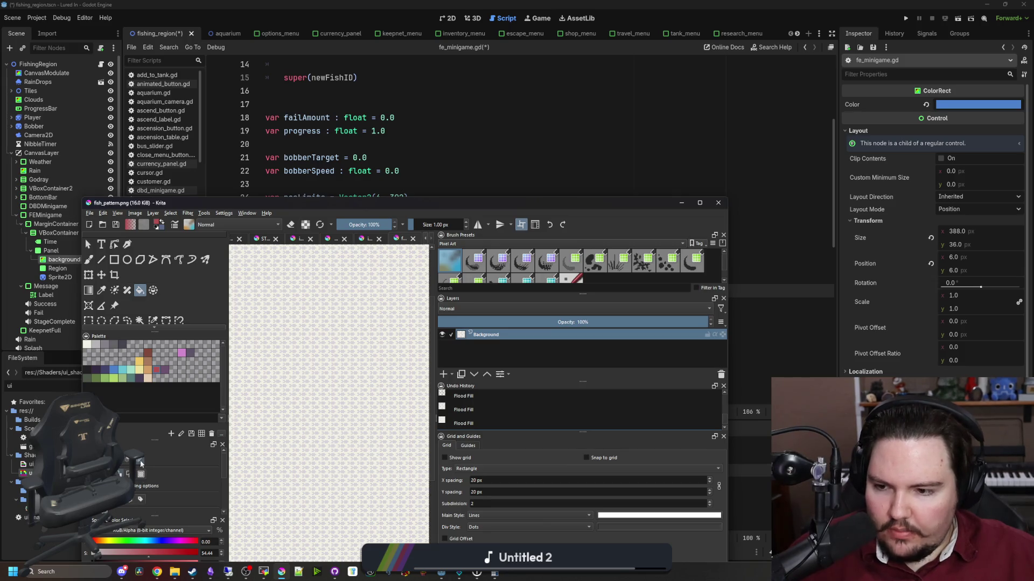
{"action": "key", "text": "alt+Tab"}
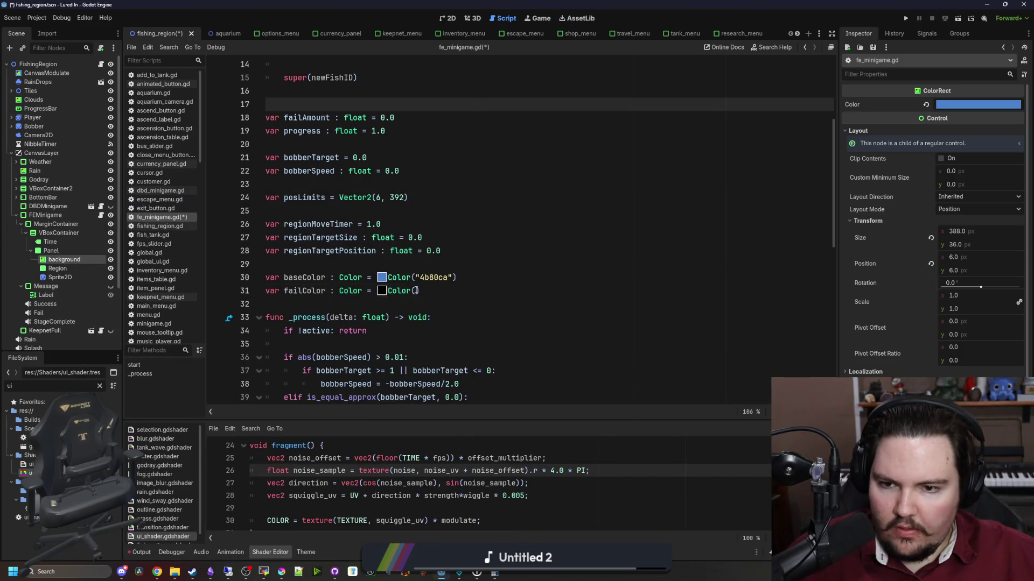
{"action": "left_click", "coordinate": [415, 291]}
{"action": "type", "text": "\""}
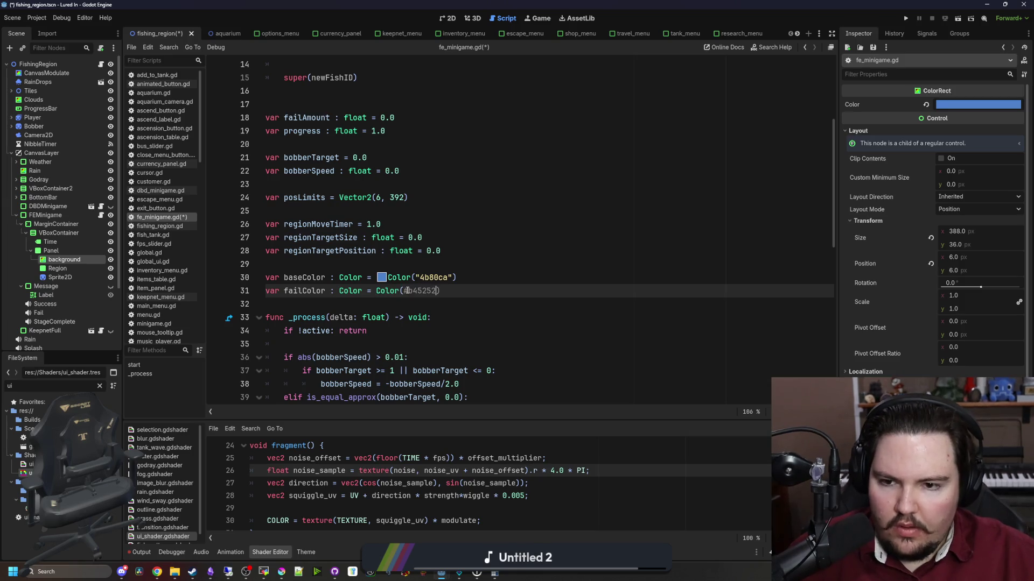
{"action": "type", "text": "\""}
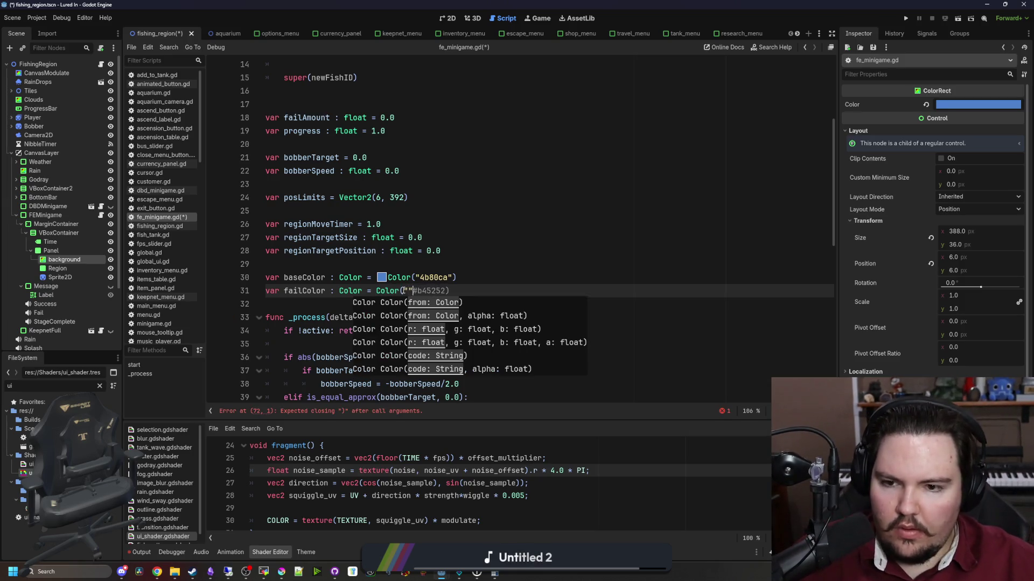
{"action": "type", "text": "\""}
{"action": "key", "text": "Up"}
{"action": "double_click", "coordinate": [304, 277]}
{"action": "scroll", "coordinate": [408, 309], "scroll_direction": "down", "scroll_amount": 5}
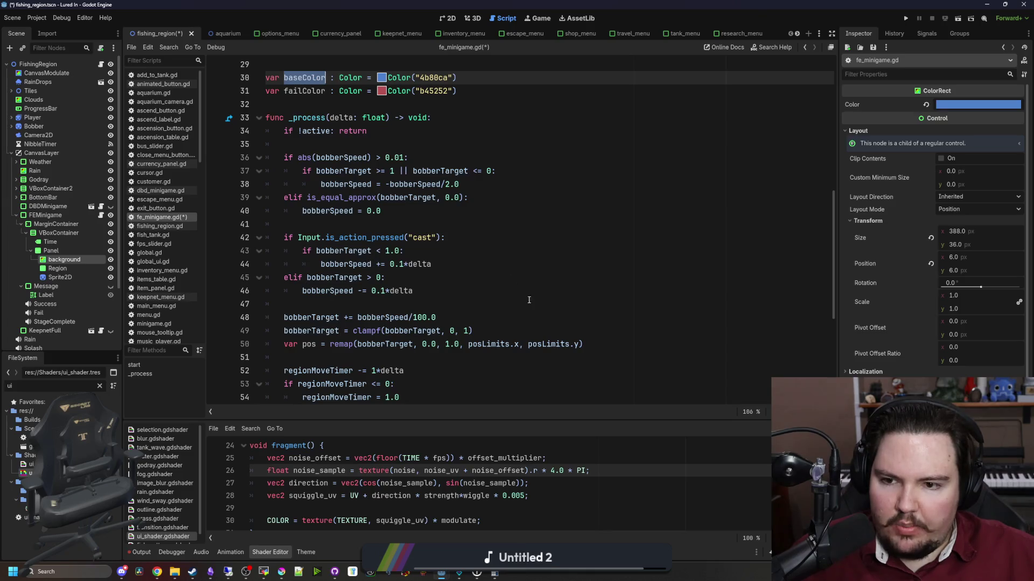
Start a new line 72 at the end of _process with the background node's .modulate = Color assignment.
{"action": "scroll", "coordinate": [473, 313], "scroll_direction": "down", "scroll_amount": 6}
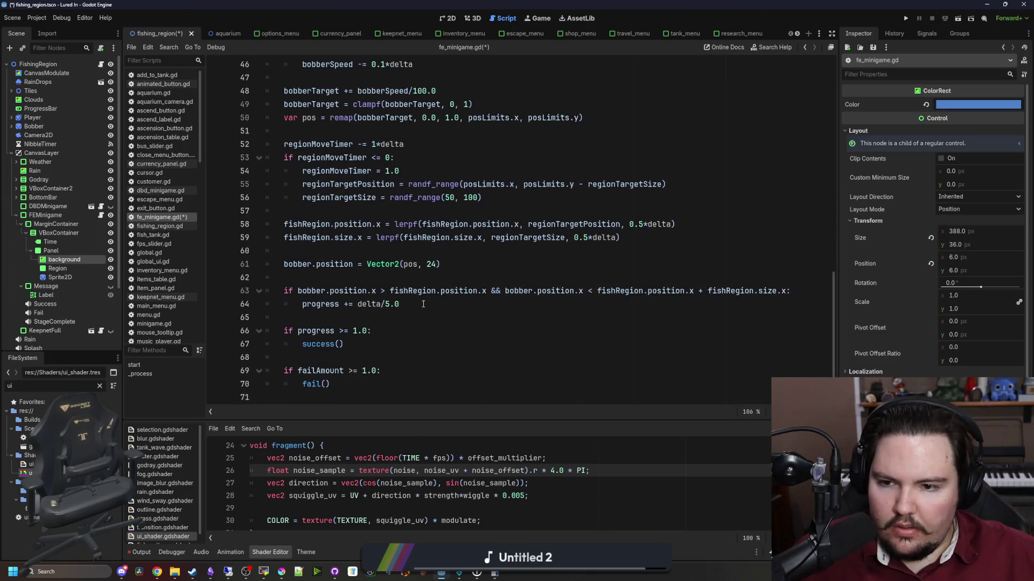
{"action": "left_click", "coordinate": [350, 397]}
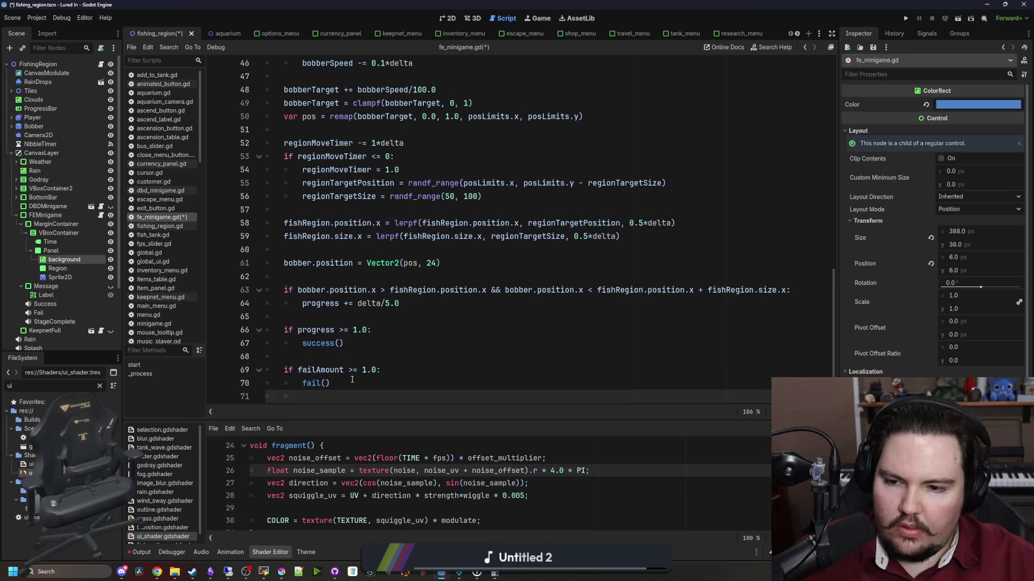
{"action": "key", "text": "Return"}
{"action": "left_click_drag", "start_coordinate": [64, 264], "coordinate": [353, 398]}
{"action": "type", "text": ".modulate "}
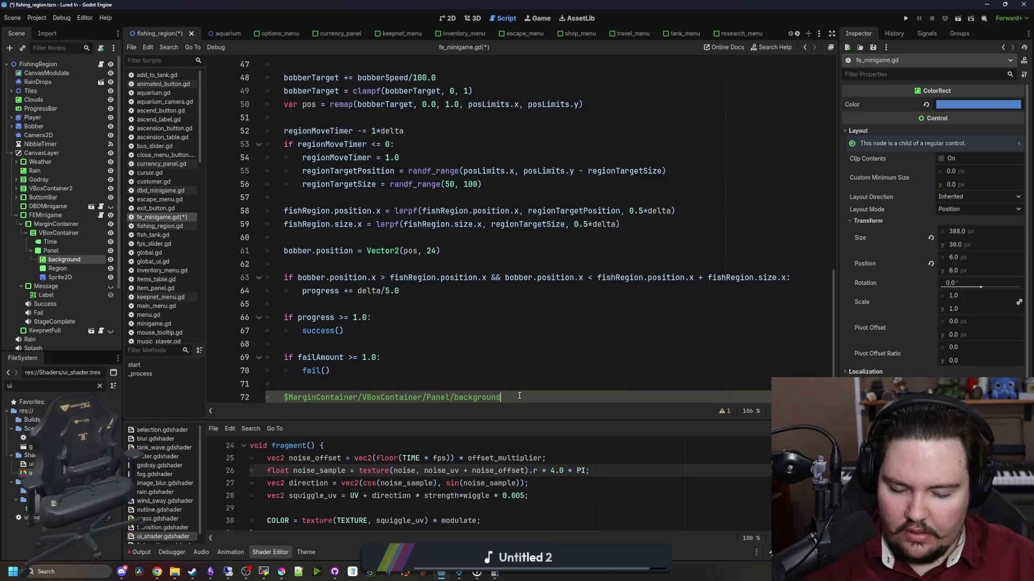
{"action": "type", "text": "= "}
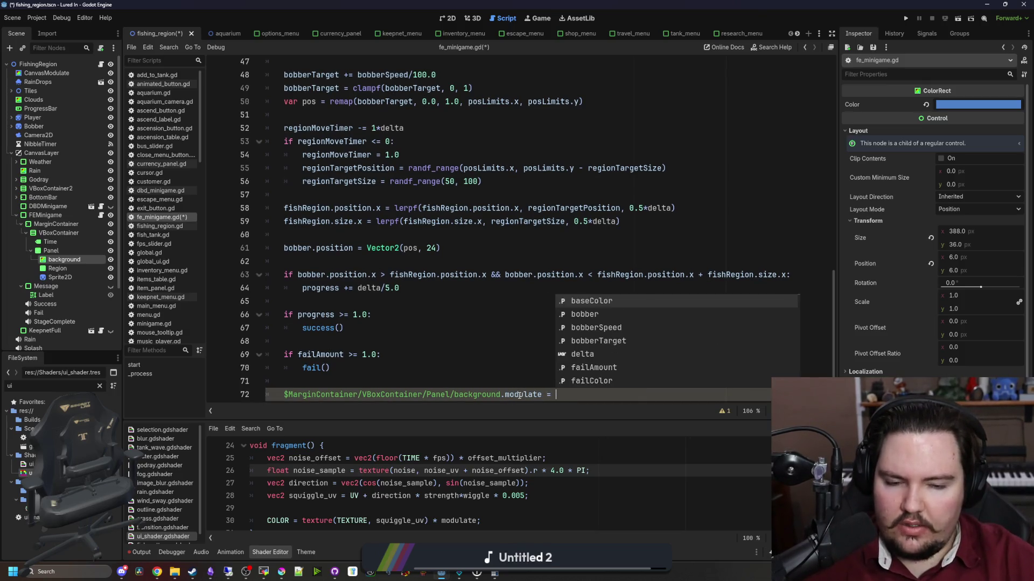
{"action": "type", "text": "Color.mix"}
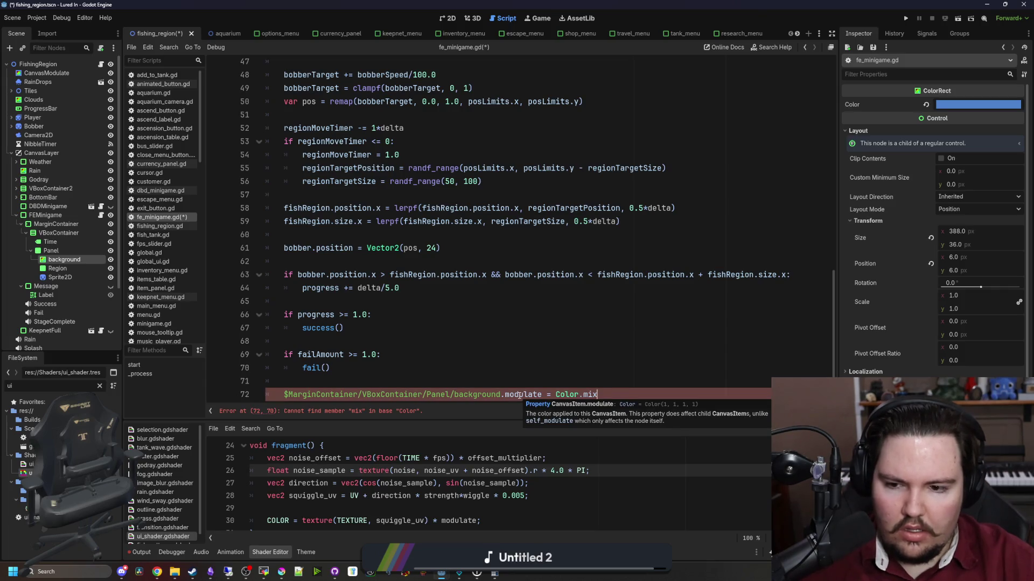
Browse the Color class documentation for a blending method, then return to fe_minigame.gd.
{"action": "scroll", "coordinate": [491, 365], "scroll_direction": "down", "scroll_amount": 1}
{"action": "left_click", "coordinate": [573, 385], "text": "ctrl"}
{"action": "scroll", "coordinate": [457, 313], "scroll_direction": "down", "scroll_amount": 8}
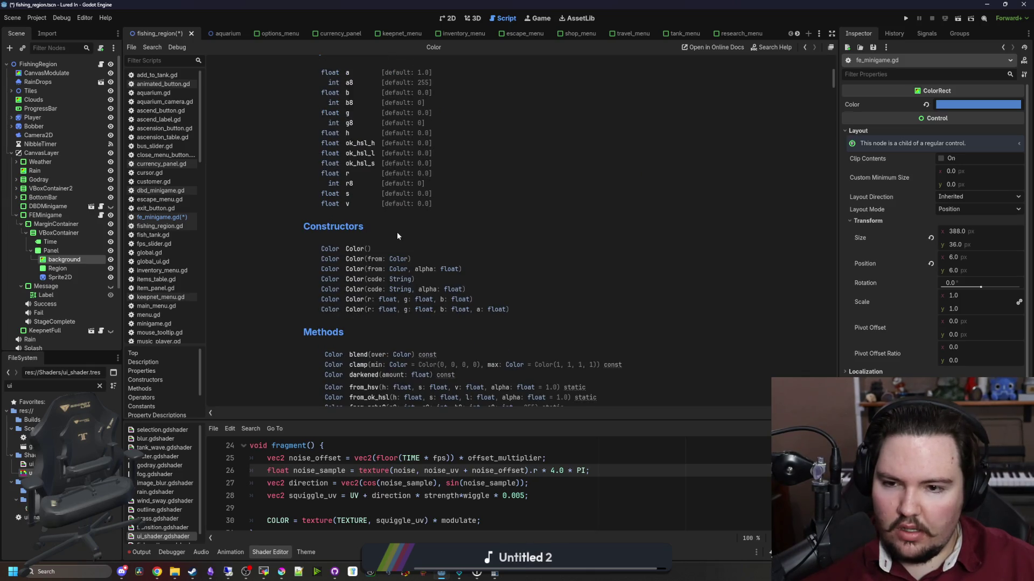
{"action": "scroll", "coordinate": [392, 265], "scroll_direction": "down", "scroll_amount": 3}
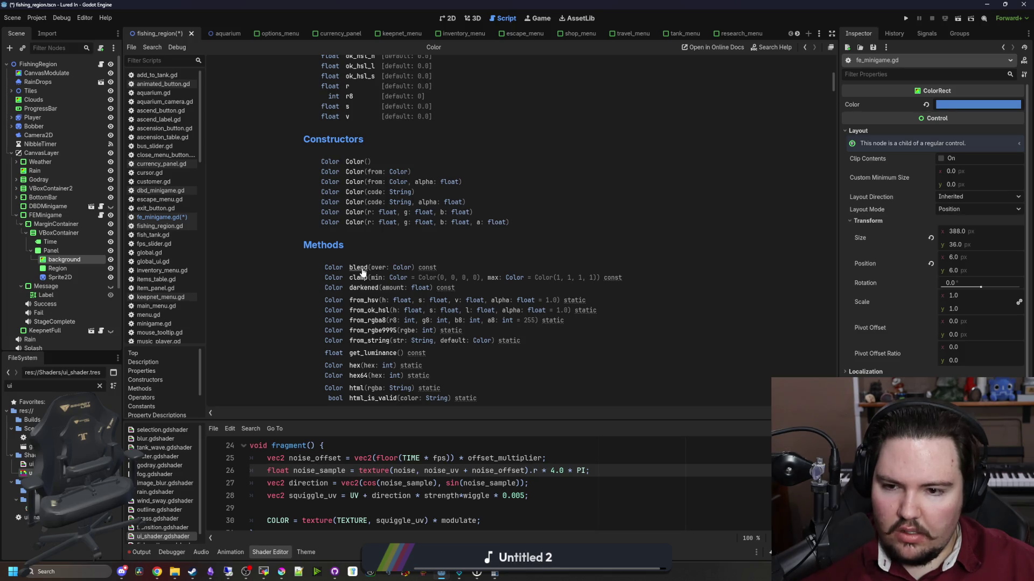
{"action": "scroll", "coordinate": [504, 271], "scroll_direction": "down", "scroll_amount": 2}
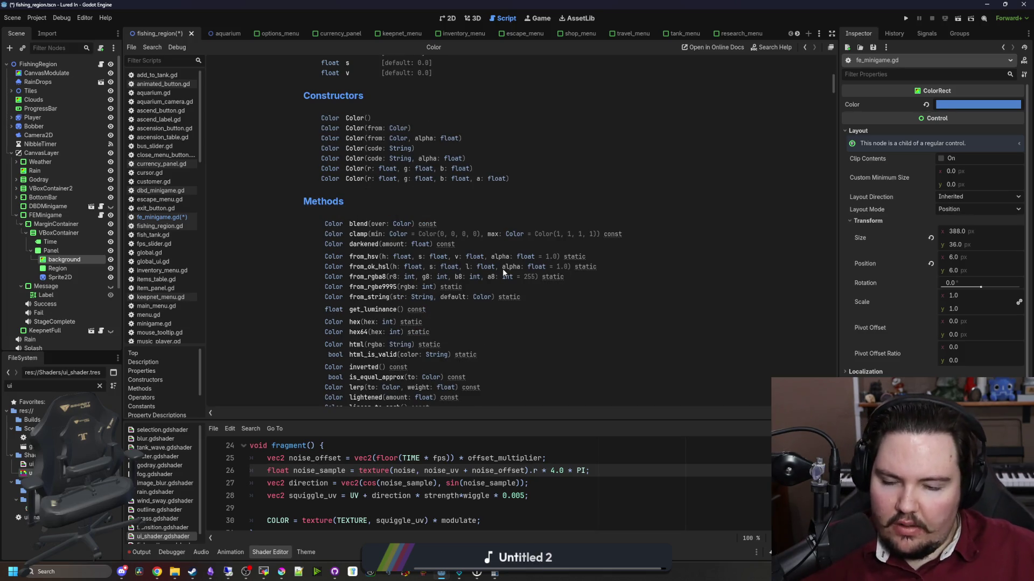
{"action": "scroll", "coordinate": [418, 341], "scroll_direction": "down", "scroll_amount": 2}
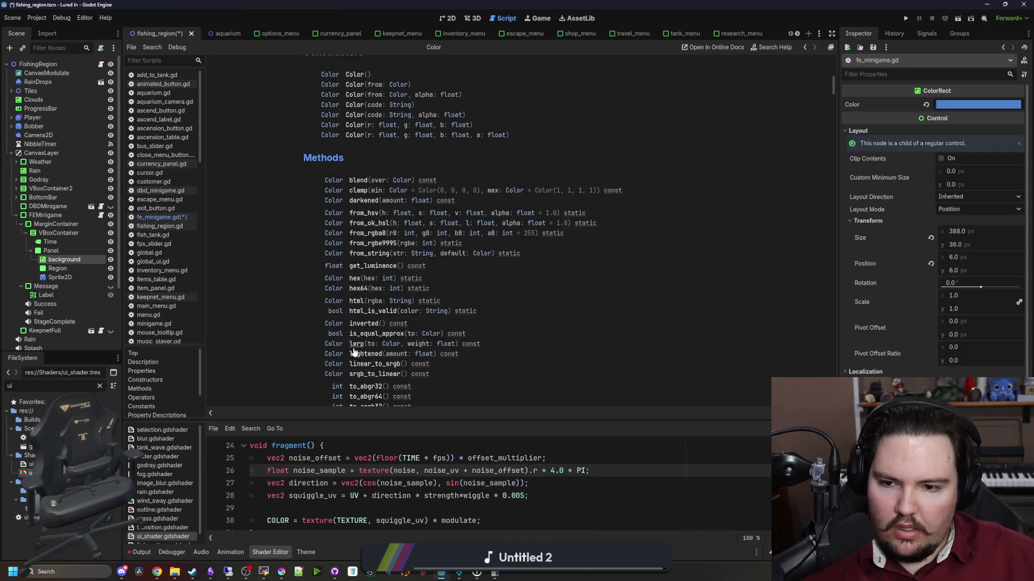
{"action": "scroll", "coordinate": [358, 347], "scroll_direction": "down", "scroll_amount": 2}
{"action": "key", "text": "alt+Left"}
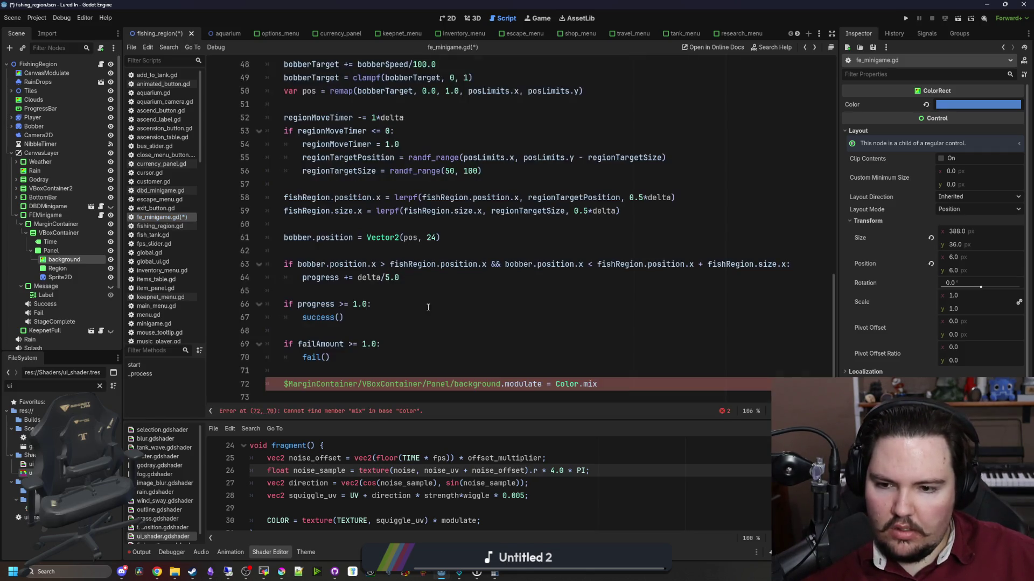
Complete the line as Color.lerp(failColor, progress).
{"action": "type", "text": "lerp"}
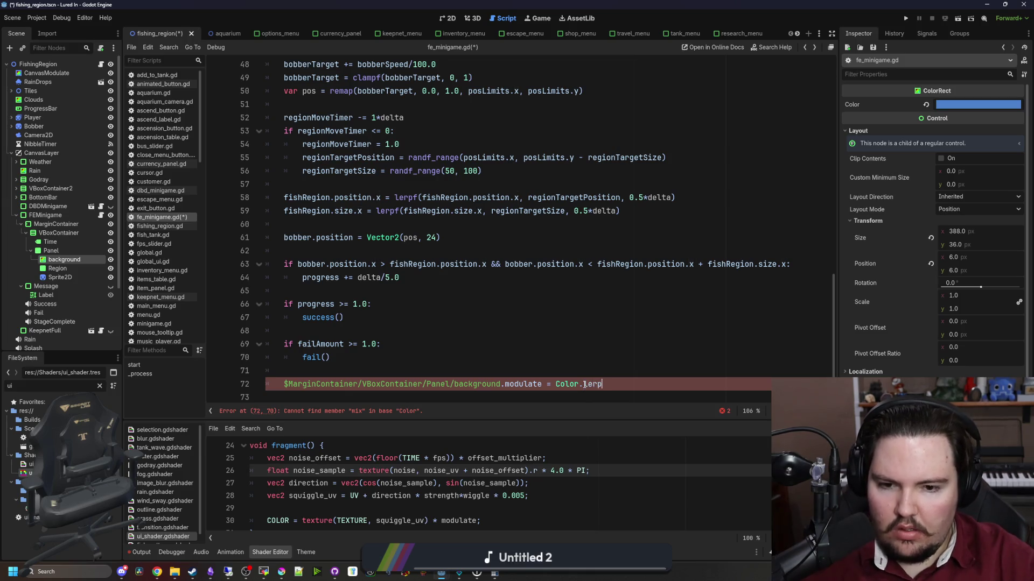
{"action": "type", "text": "(, progress"}
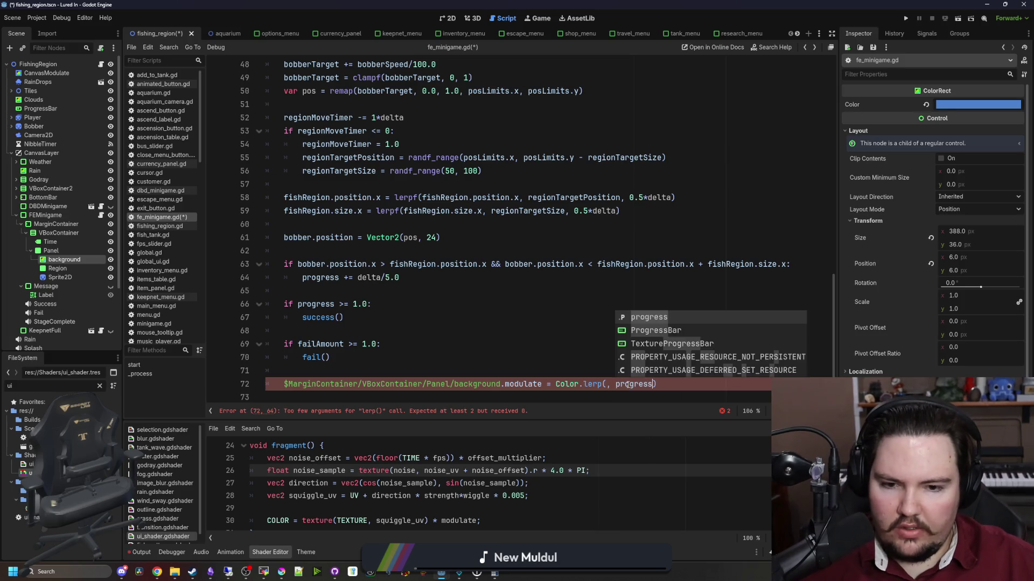
{"action": "left_click", "coordinate": [604, 384]}
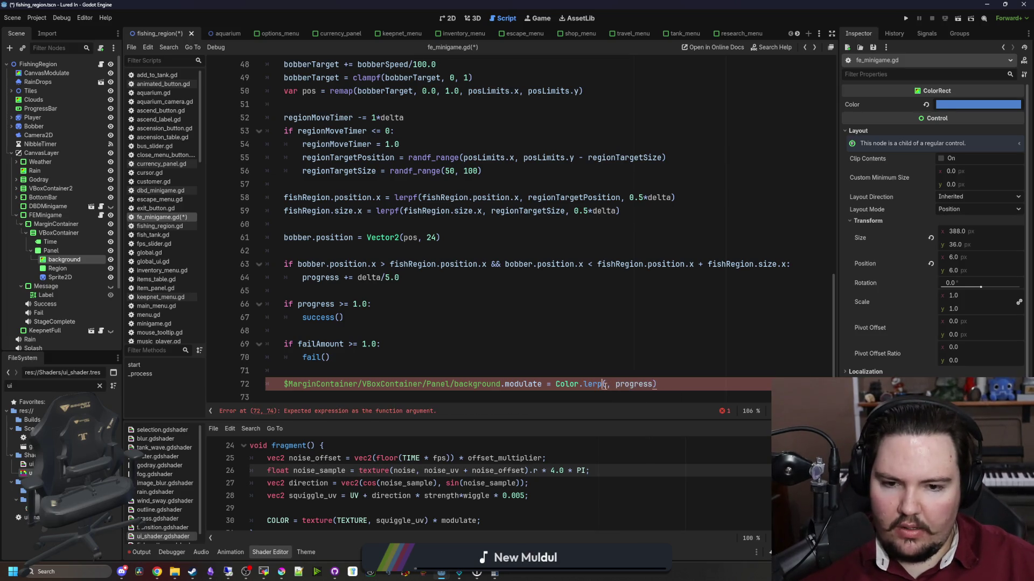
{"action": "type", "text": "failC"}
{"action": "key", "text": "Return"}
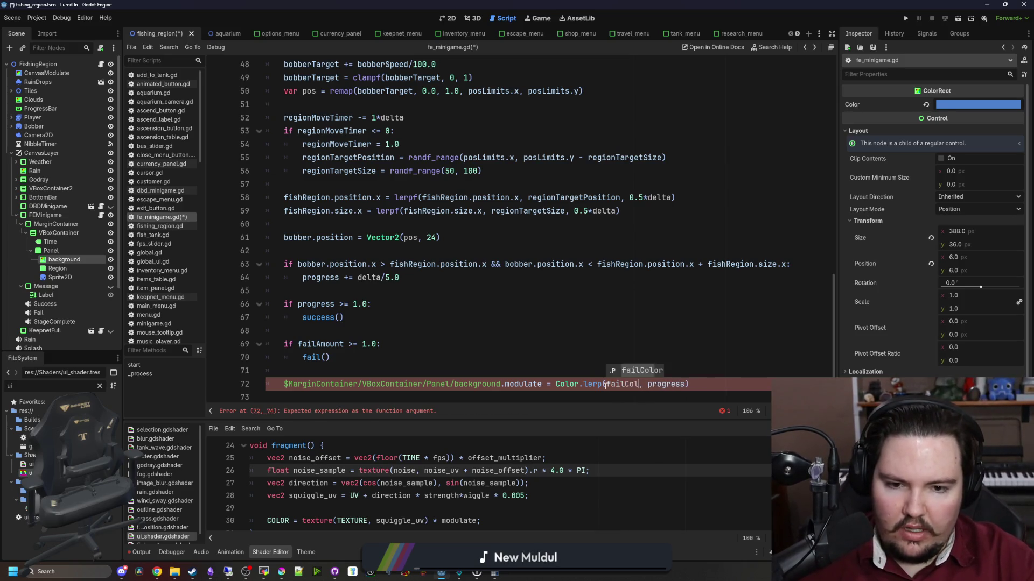
{"action": "key", "text": "Up"}
{"action": "key", "text": "Up"}
{"action": "key", "text": "Up"}
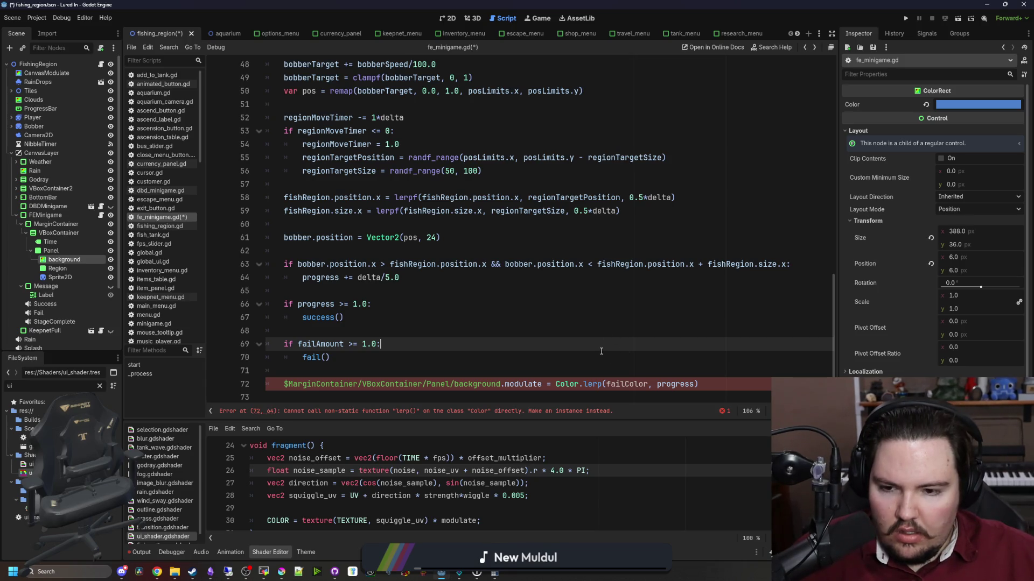
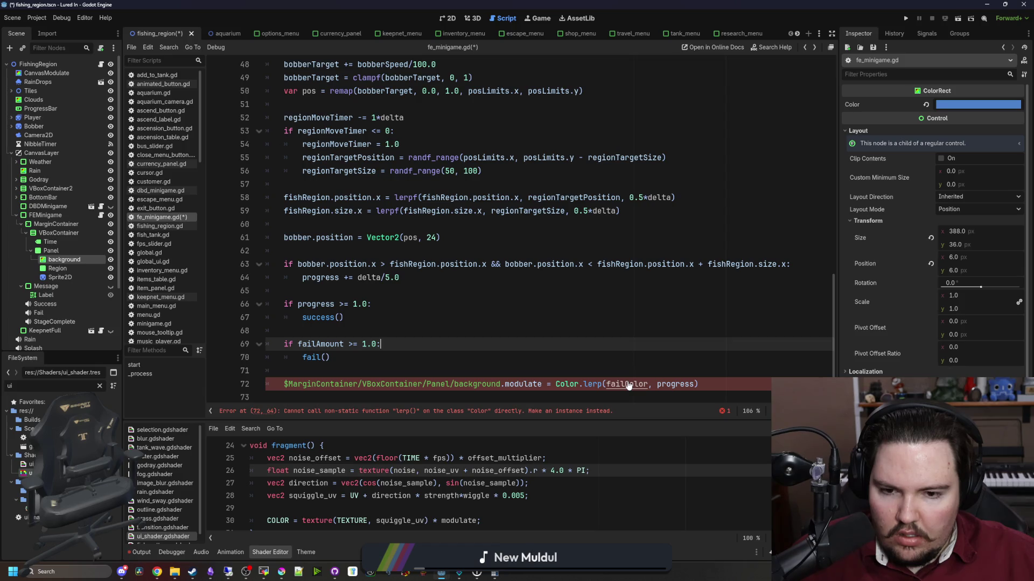
Change Color.lerp on line 72 to baseColor.lerp and save the script.
{"action": "left_click", "coordinate": [558, 382]}
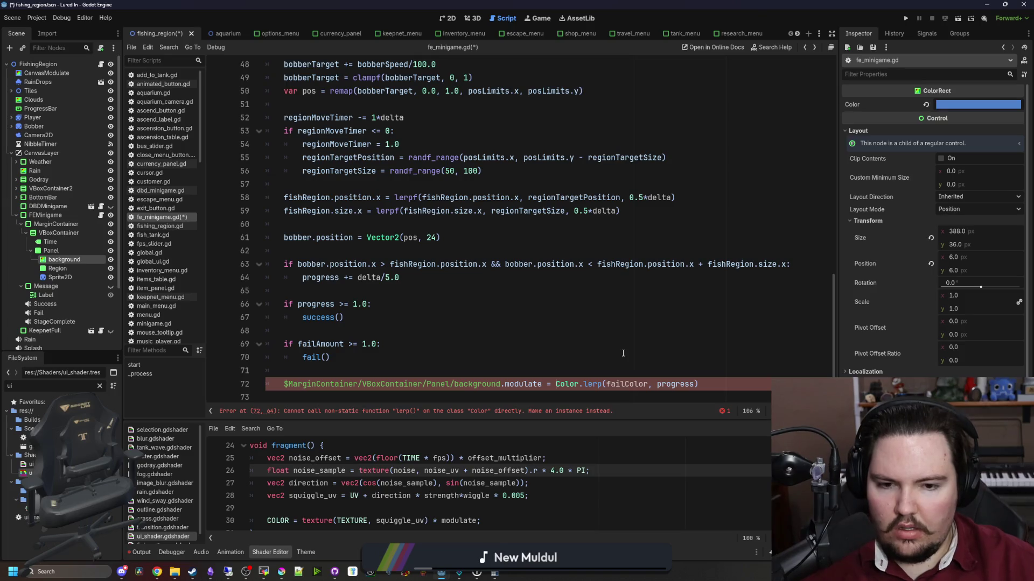
{"action": "type", "text": "C"}
{"action": "key", "text": "BackSpace"}
{"action": "type", "text": "baseColor ="}
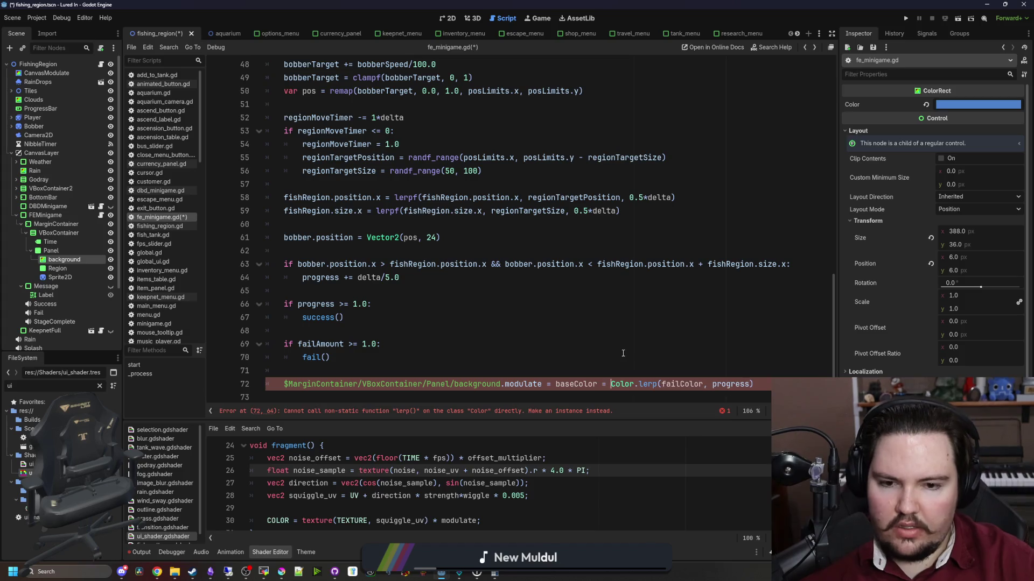
{"action": "key", "text": "Escape"}
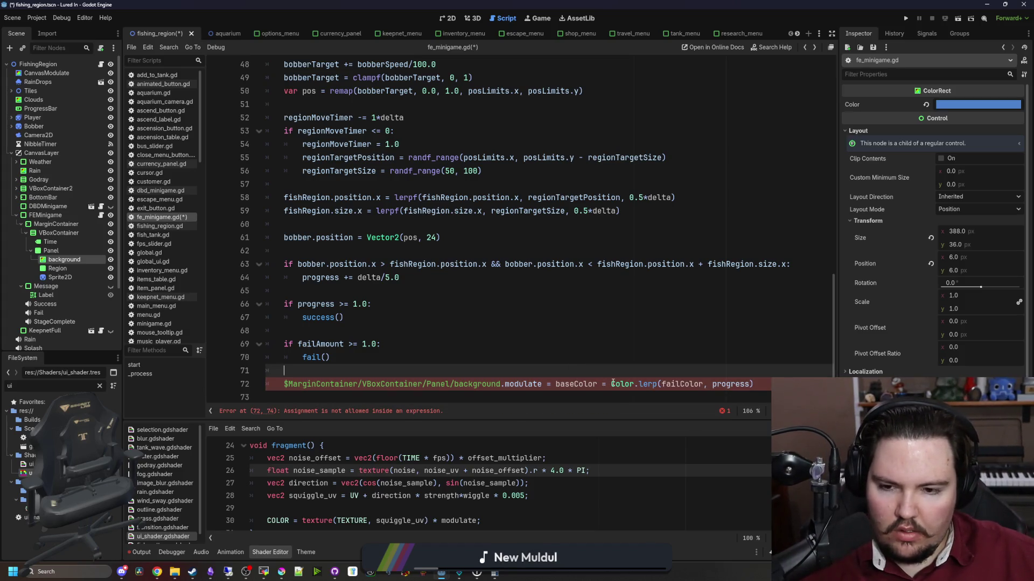
{"action": "left_click_drag", "start_coordinate": [613, 384], "coordinate": [557, 384]}
{"action": "type", "text": "= base"}
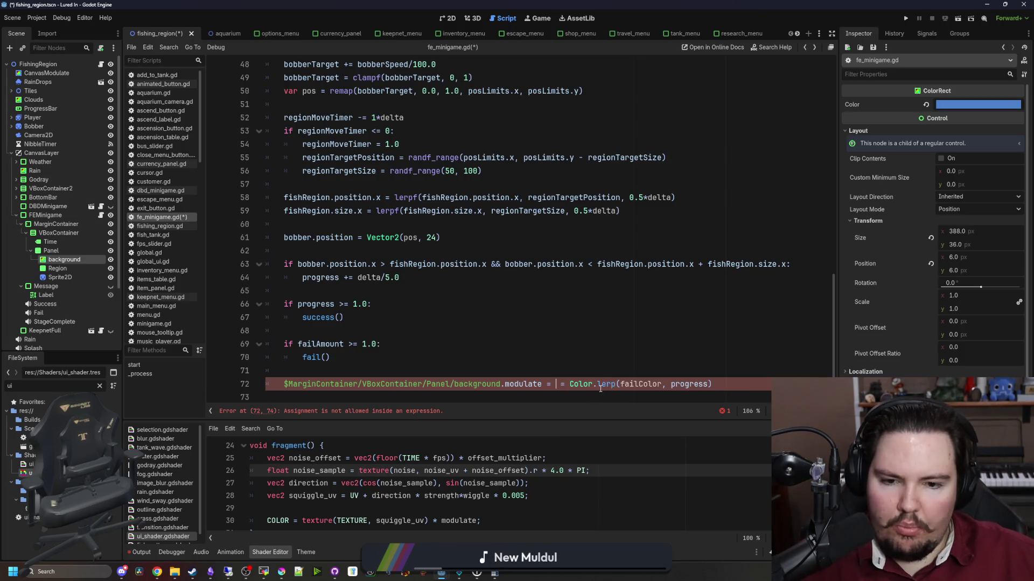
{"action": "key", "text": "BackSpace"}
{"action": "key", "text": "BackSpace"}
{"action": "key", "text": "BackSpace"}
{"action": "left_click", "coordinate": [571, 369]}
{"action": "key", "text": "ctrl+s"}
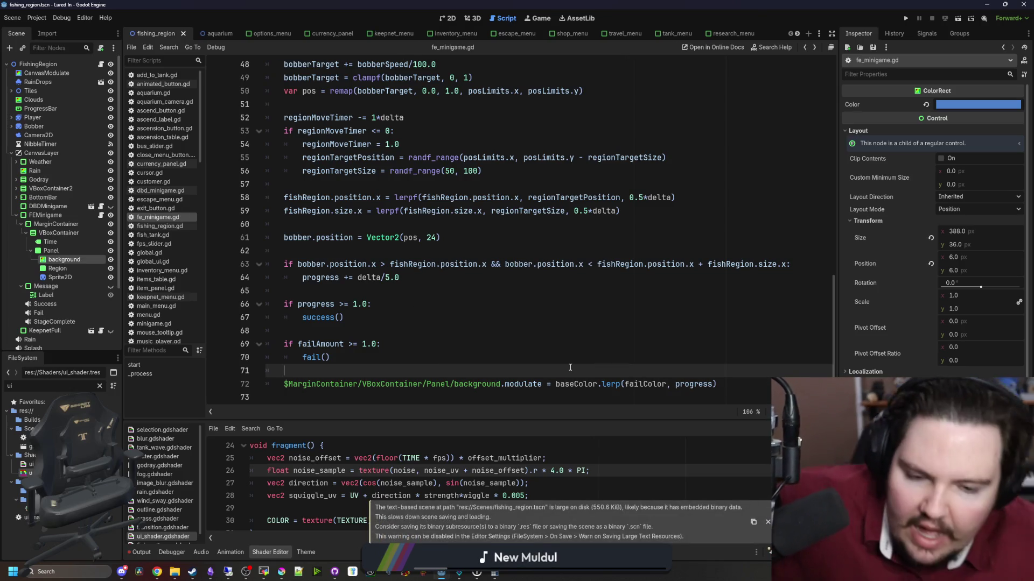
Replace the lerp's progress argument with failAmount.
{"action": "double_click", "coordinate": [693, 384]}
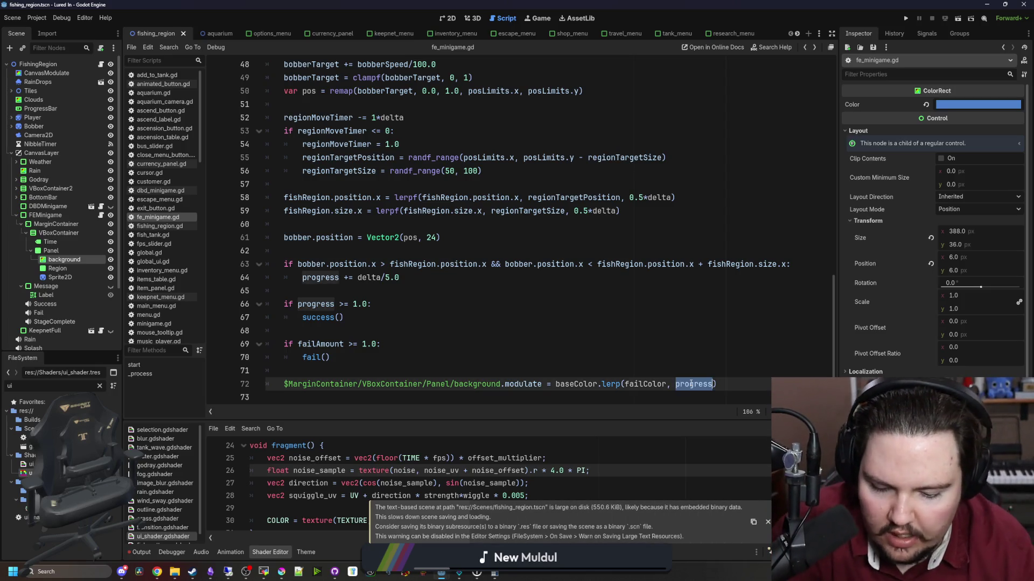
{"action": "type", "text": "fail"}
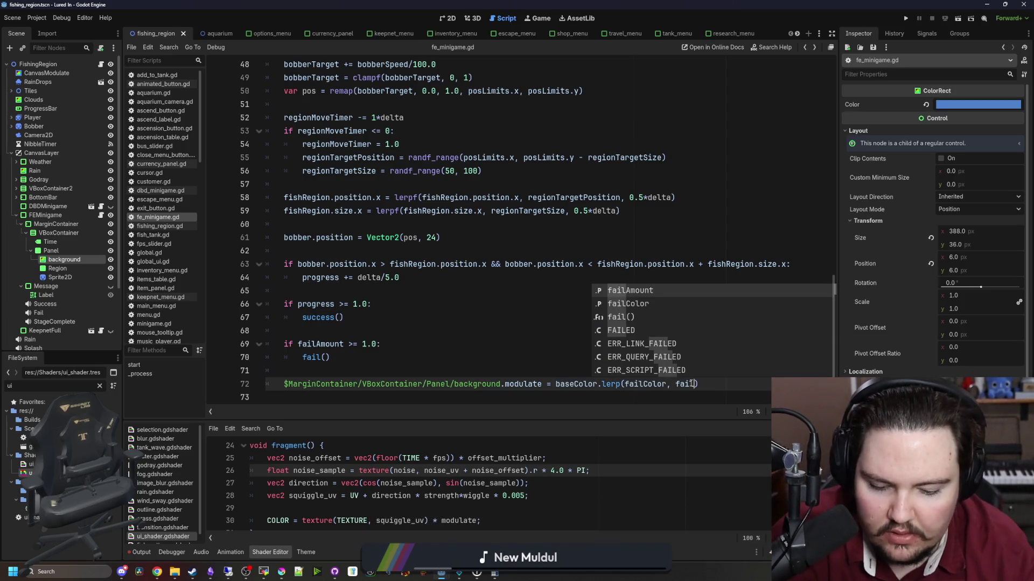
{"action": "key", "text": "Return"}
{"action": "double_click", "coordinate": [697, 384]}
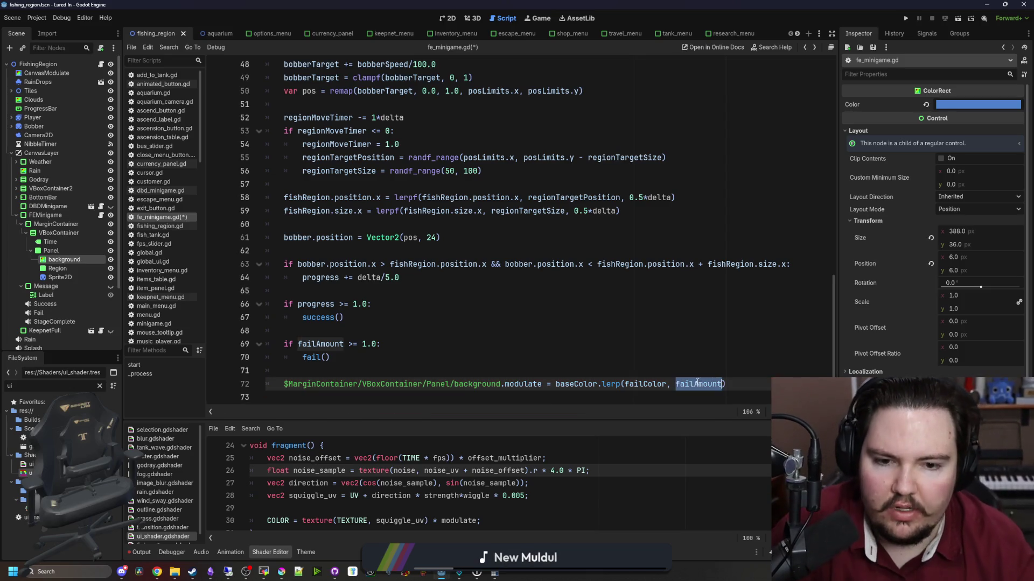
{"action": "left_click", "coordinate": [402, 317]}
Add an else branch after the progress increment with failAmount += delta/3.0, and save.
{"action": "left_click", "coordinate": [424, 277]}
{"action": "key", "text": "Return"}
{"action": "type", "text": "else:"}
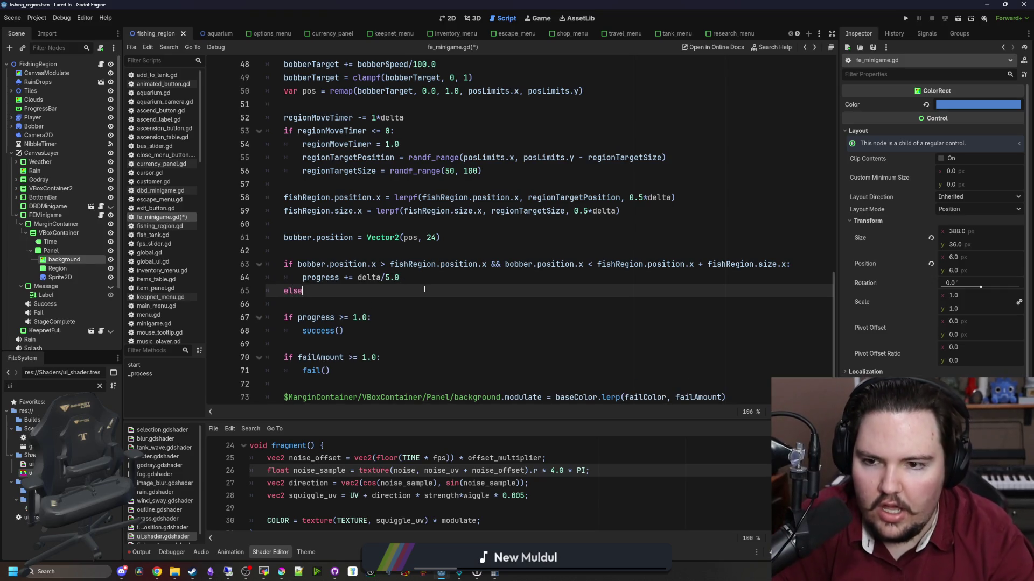
{"action": "key", "text": "Return"}
{"action": "type", "text": "A"}
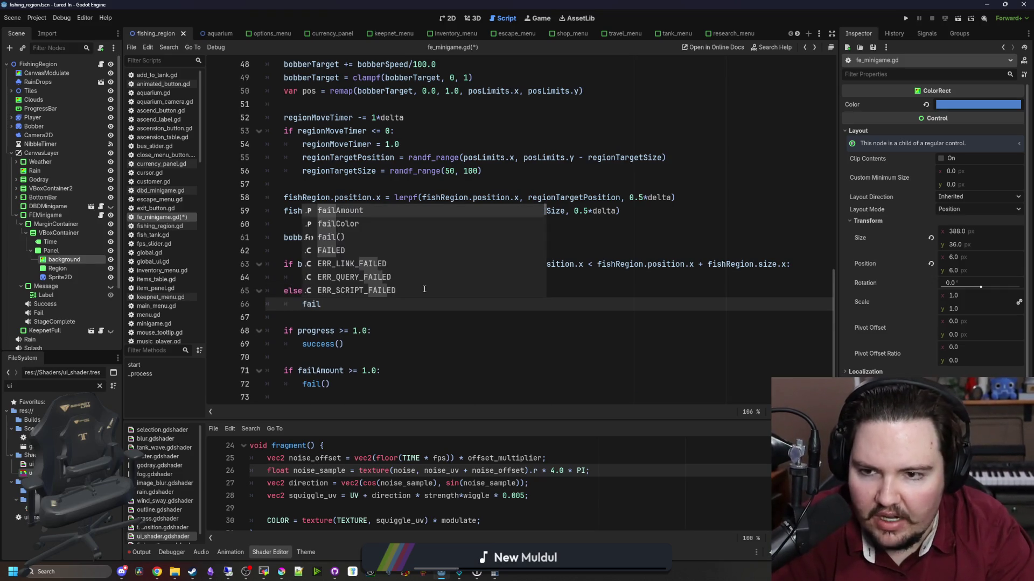
{"action": "key", "text": "Return"}
{"action": "type", "text": "+="}
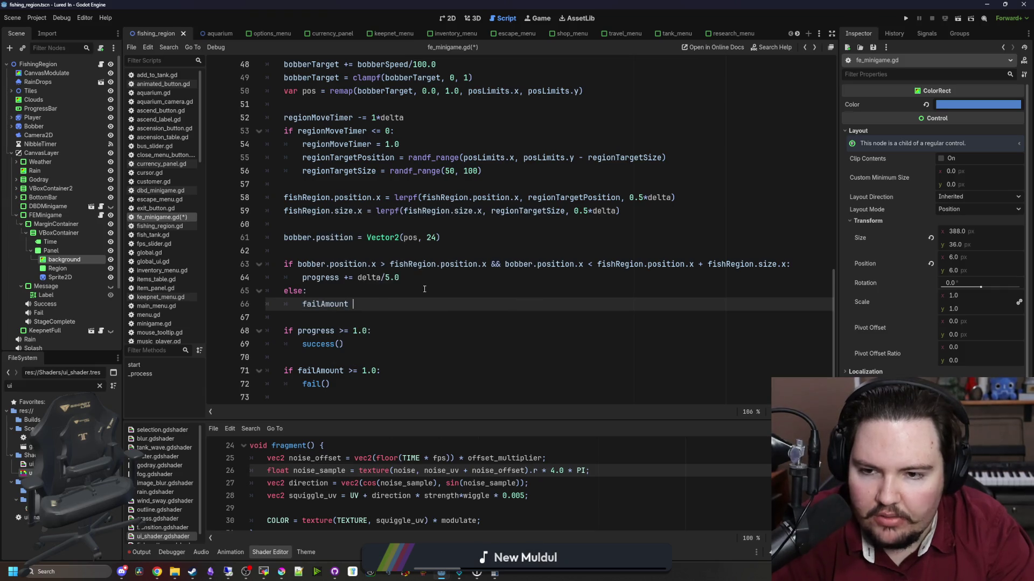
{"action": "type", "text": " de"}
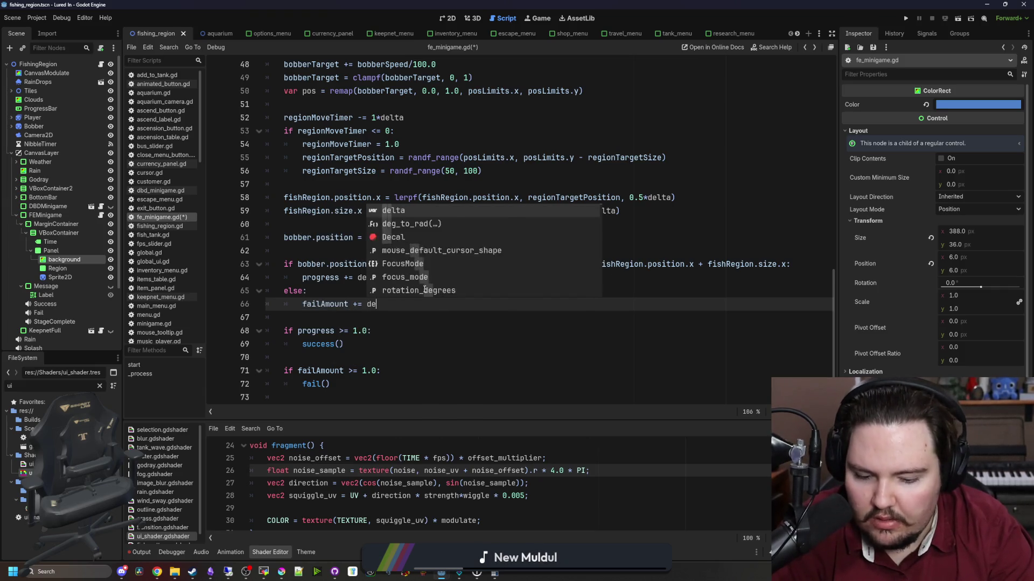
{"action": "type", "text": "lta/3.0"}
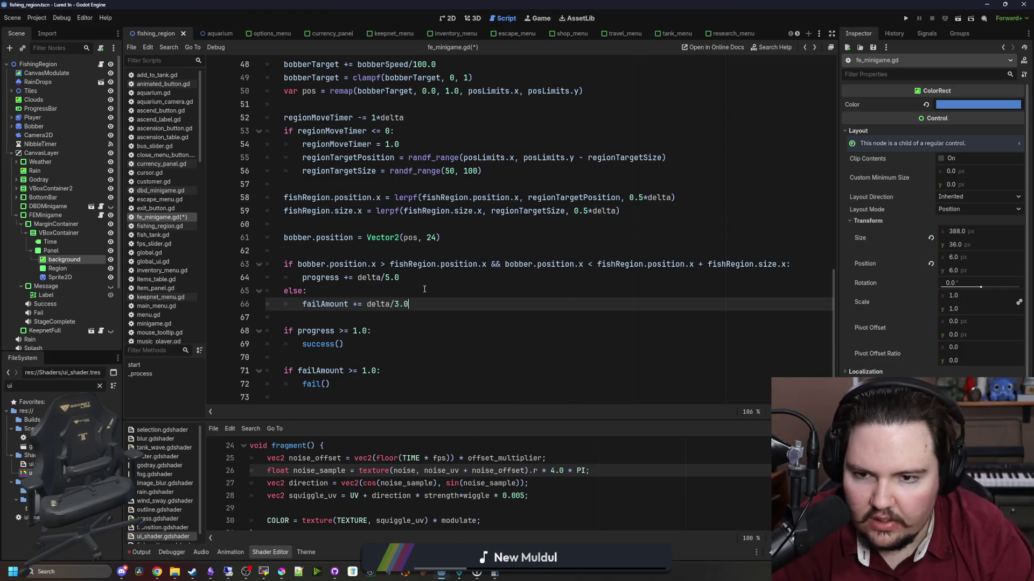
{"action": "left_click", "coordinate": [425, 289]}
{"action": "key", "text": "ctrl+s"}
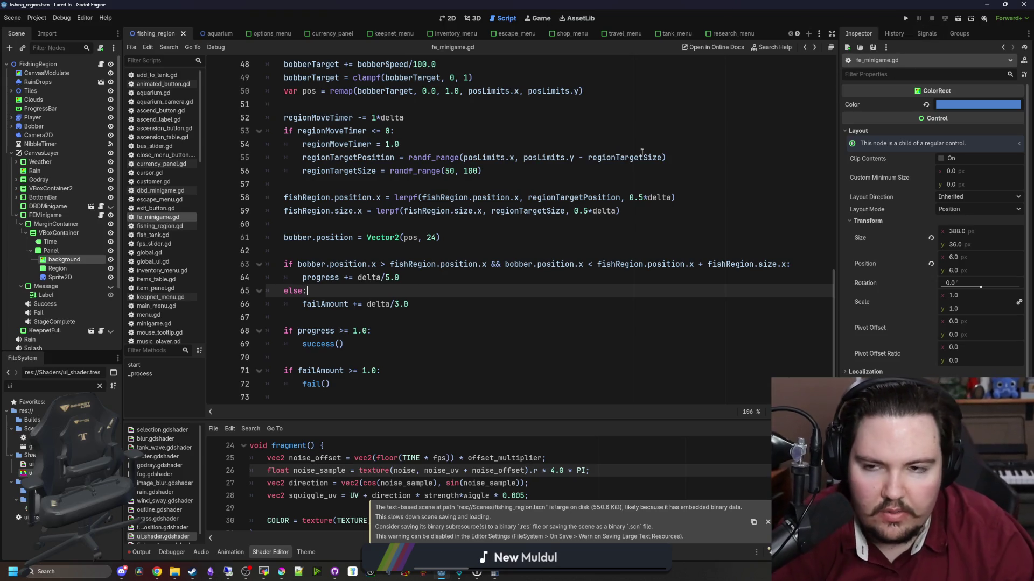
{"action": "scroll", "coordinate": [685, 143], "scroll_direction": "up", "scroll_amount": 7}
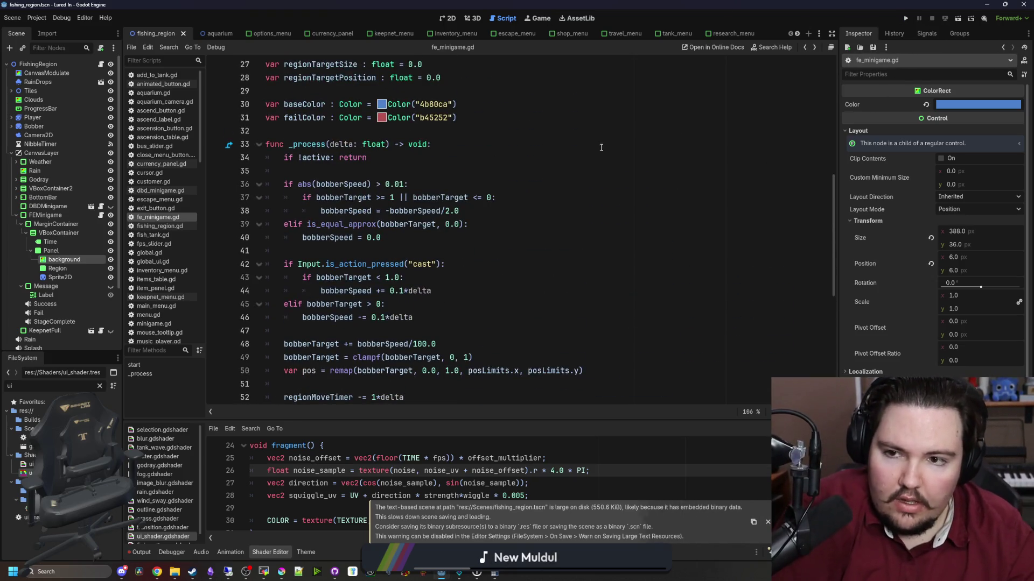
Add a blank line after the variable resets at the end of start().
{"action": "scroll", "coordinate": [485, 196], "scroll_direction": "up", "scroll_amount": 9}
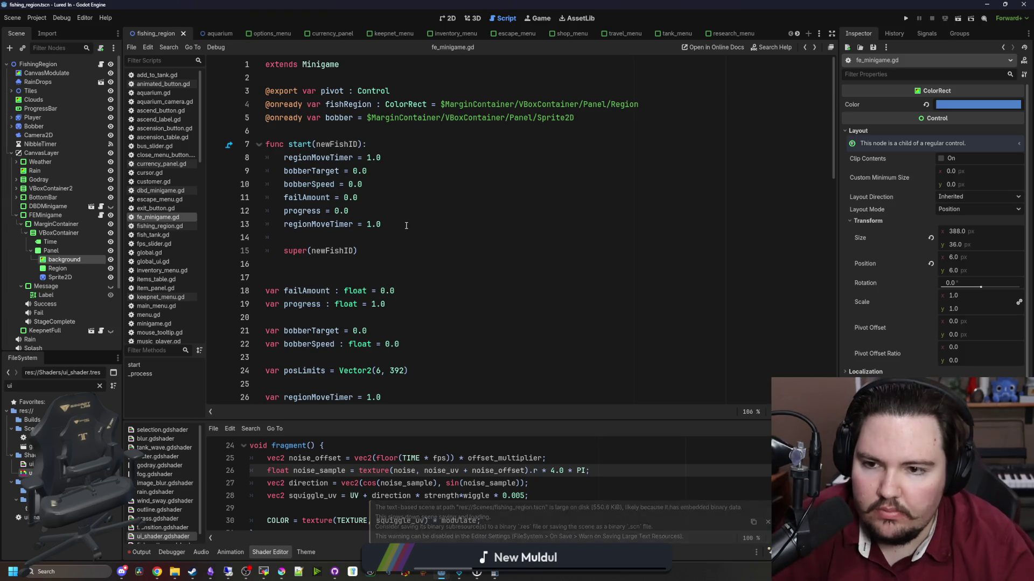
{"action": "left_click", "coordinate": [406, 225]}
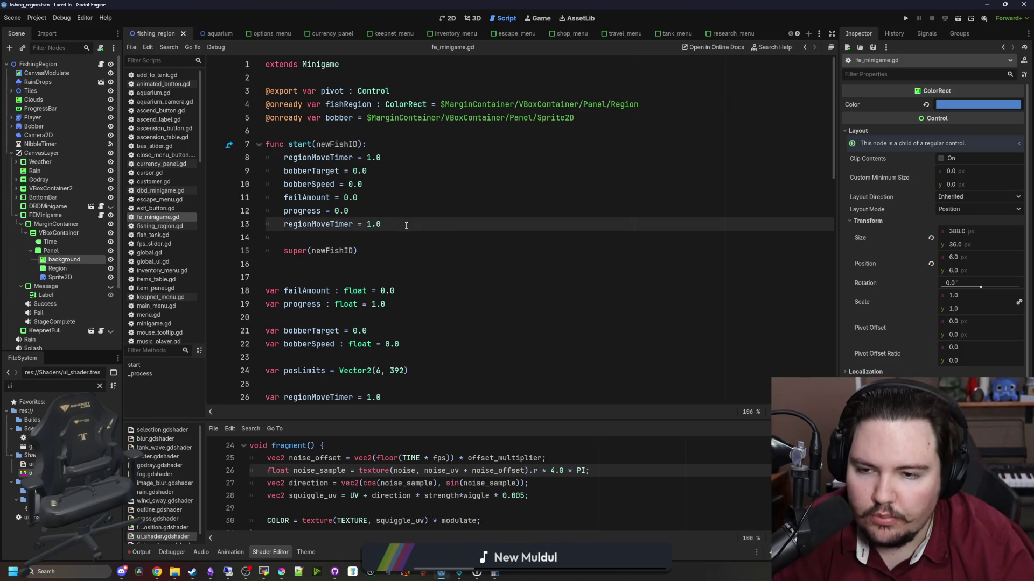
{"action": "mouse_move", "coordinate": [406, 225]}
{"action": "left_mouse_down"}
{"action": "mouse_move", "coordinate": [232, 147]}
{"action": "mouse_move", "coordinate": [224, 162]}
{"action": "left_mouse_up"}
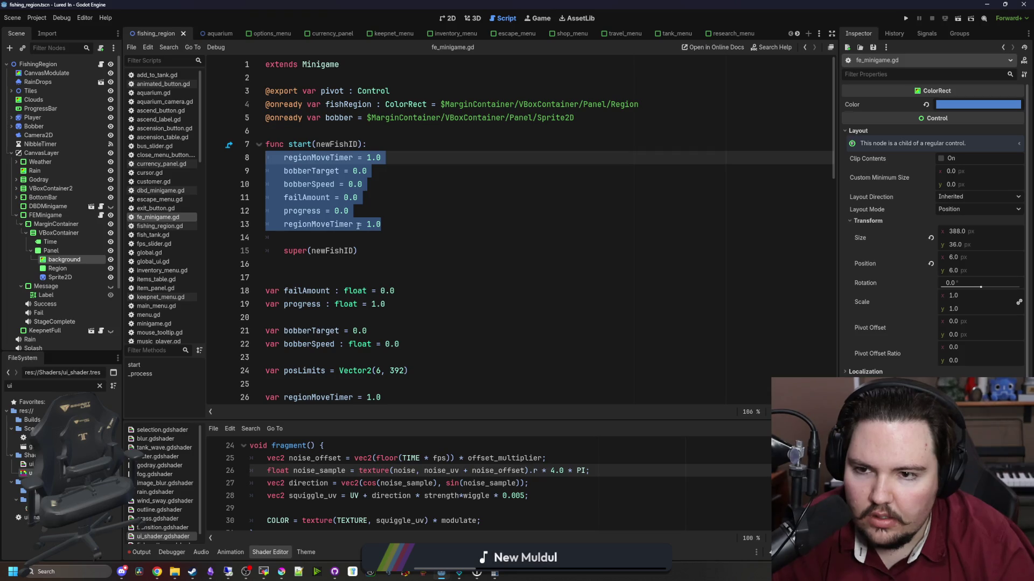
{"action": "left_click", "coordinate": [404, 222]}
{"action": "key", "text": "Return"}
{"action": "scroll", "coordinate": [375, 233], "scroll_direction": "down", "scroll_amount": 15}
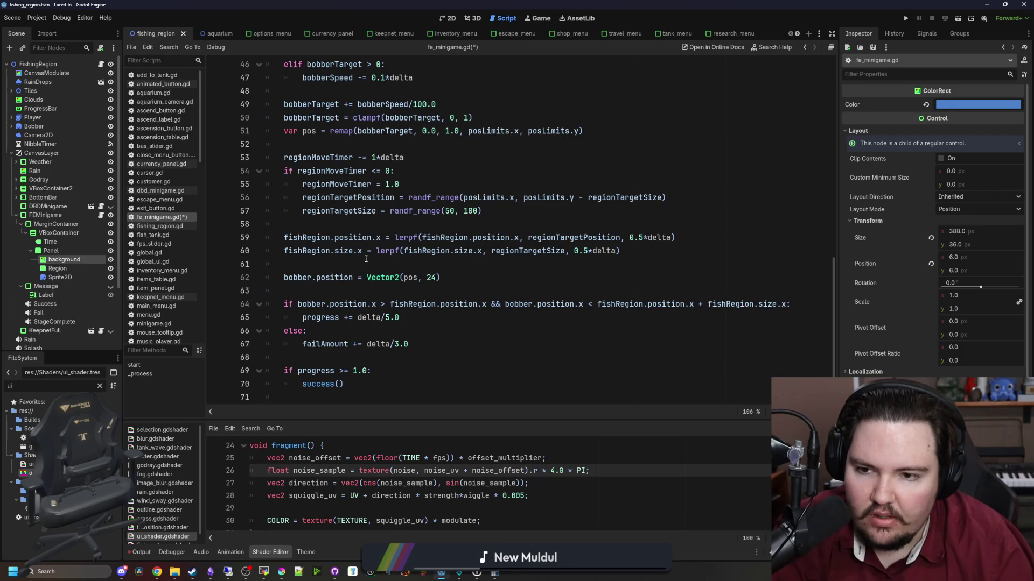
{"action": "scroll", "coordinate": [363, 258], "scroll_direction": "up", "scroll_amount": 7}
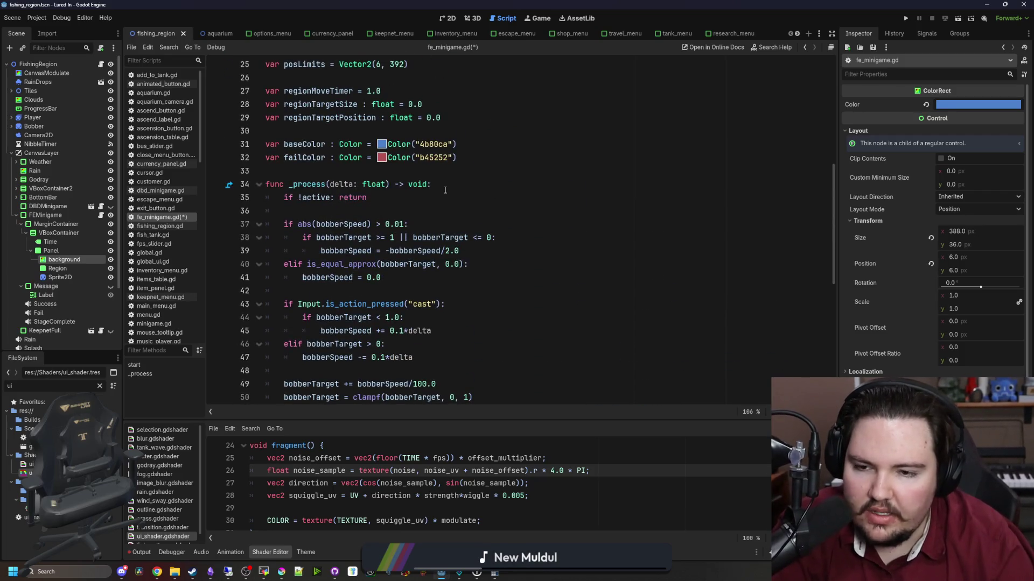
{"action": "scroll", "coordinate": [445, 190], "scroll_direction": "up", "scroll_amount": 8}
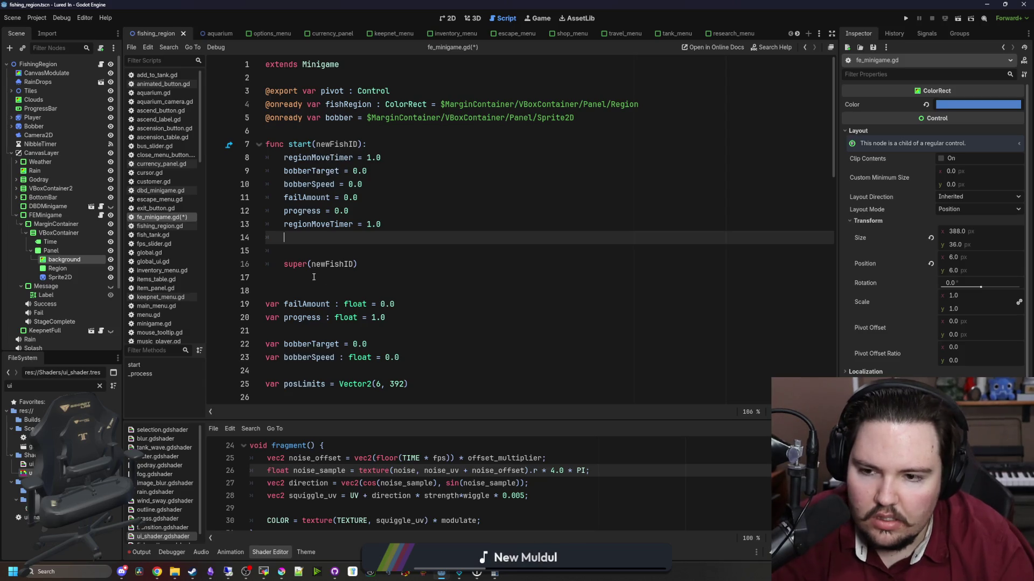
Open minigame.gd and search it for 'start'.
{"action": "left_click", "coordinate": [295, 264], "text": "ctrl"}
{"action": "key", "text": "ctrl+f"}
{"action": "type", "text": "start"}
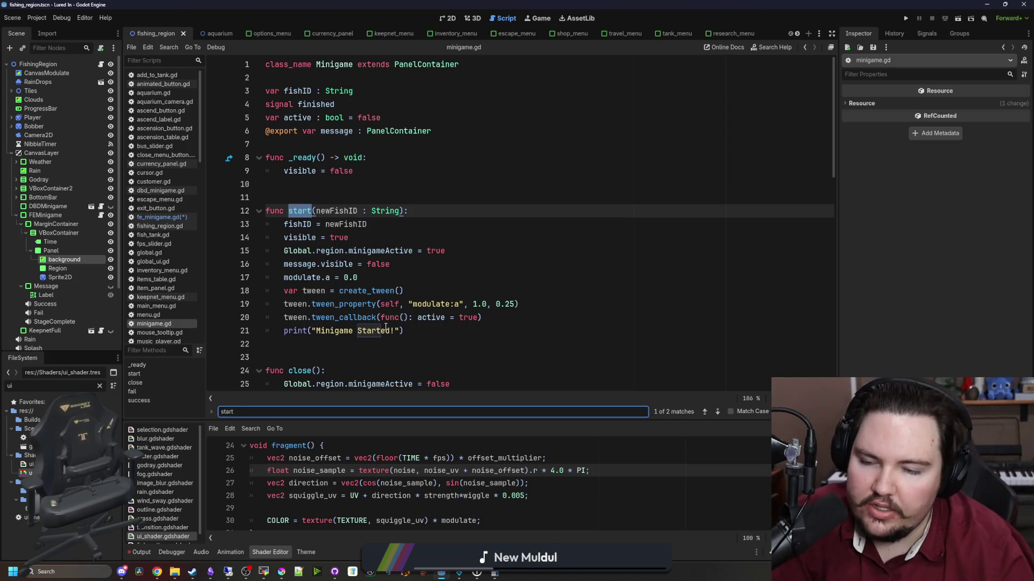
Declare a new signal active_begin below the active variable in minigame.gd.
{"action": "scroll", "coordinate": [385, 327], "scroll_direction": "down", "scroll_amount": 2}
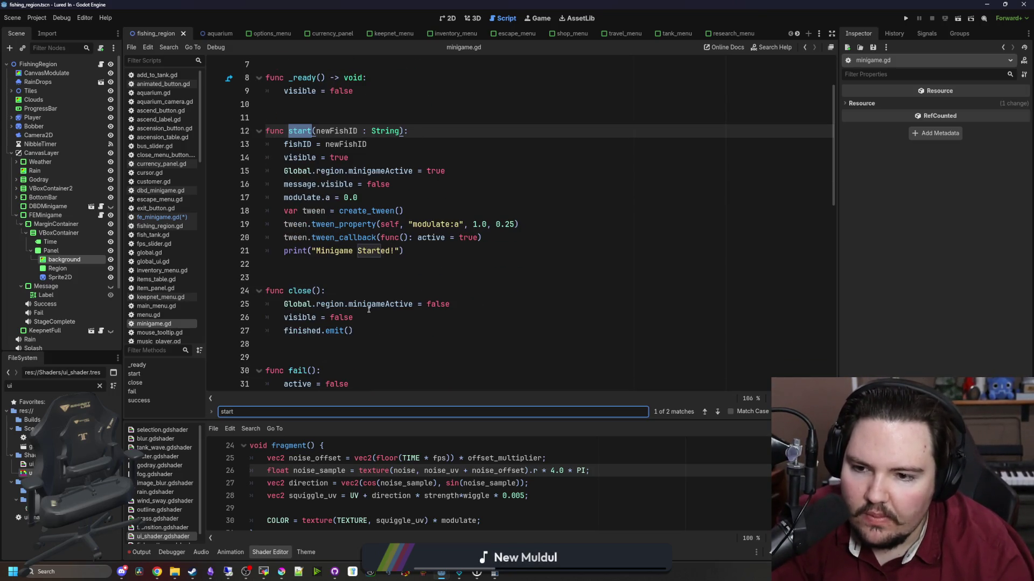
{"action": "scroll", "coordinate": [356, 305], "scroll_direction": "up", "scroll_amount": 2}
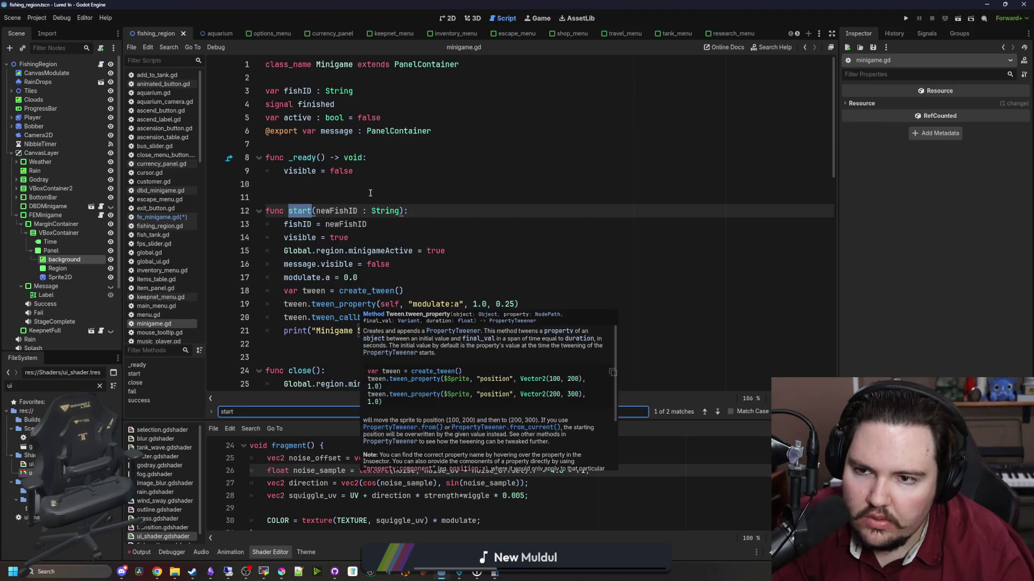
{"action": "left_click", "coordinate": [369, 149]}
{"action": "left_click", "coordinate": [408, 116]}
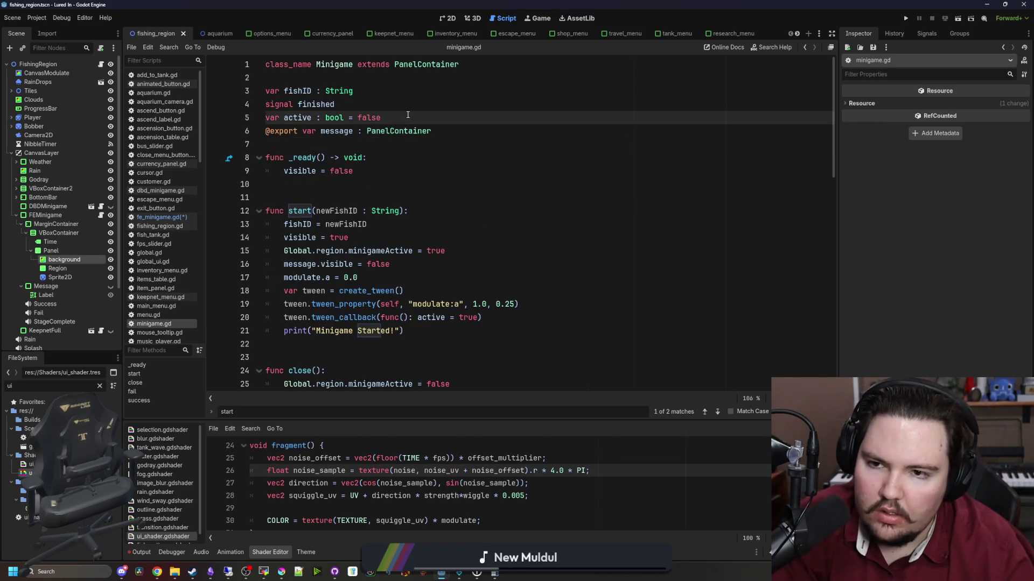
{"action": "key", "text": "Down"}
{"action": "key", "text": "Down"}
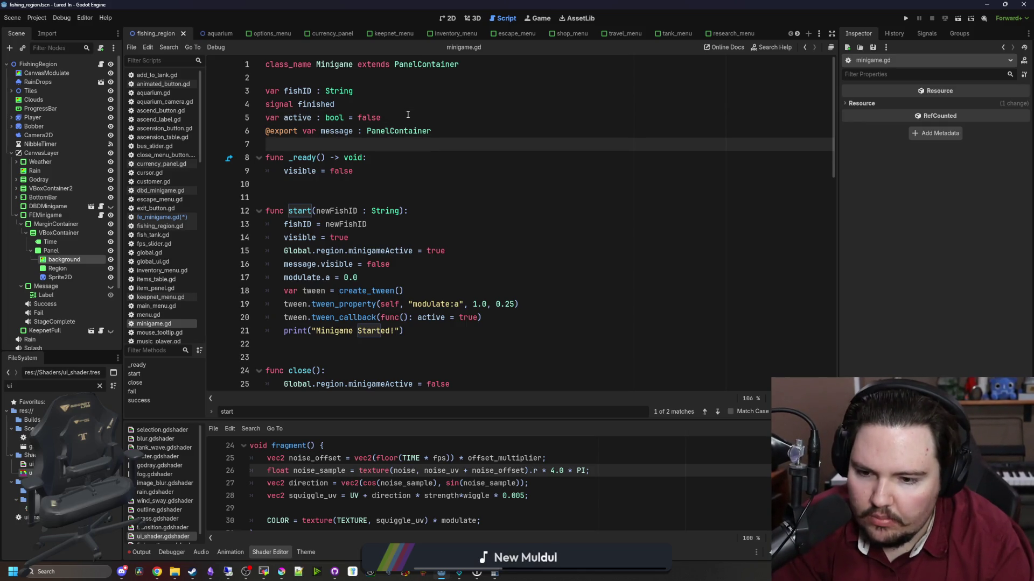
{"action": "key", "text": "Return"}
{"action": "type", "text": "signal "}
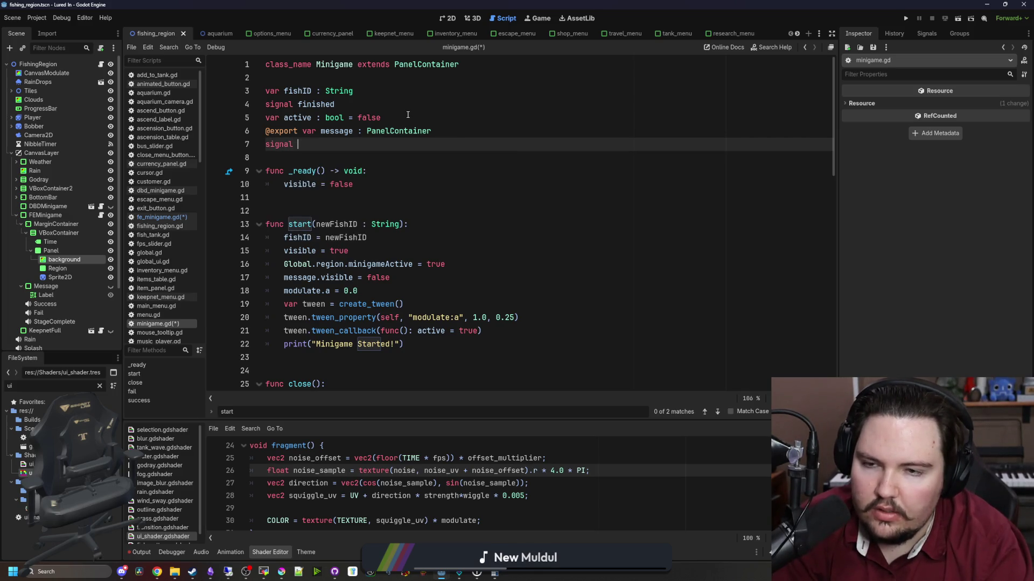
{"action": "type", "text": "active_begin"}
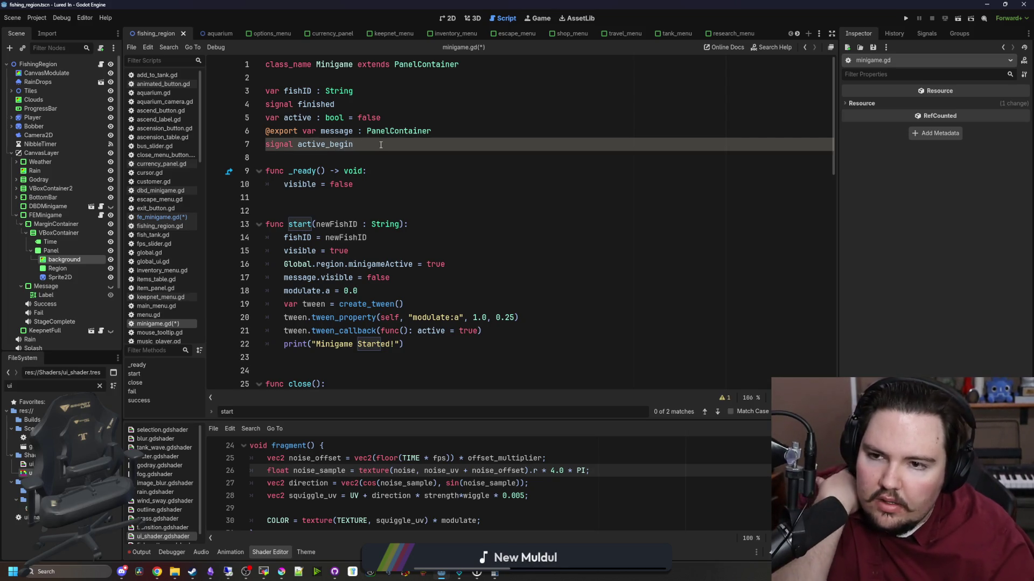
{"action": "double_click", "coordinate": [336, 146]}
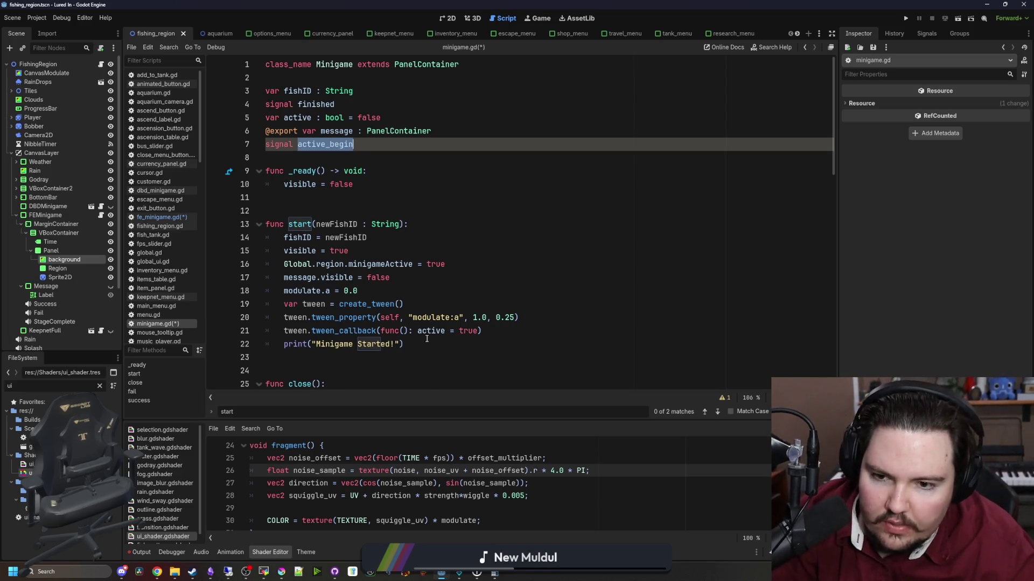
Split the tween callback onto separate lines, add active_begin.emit() after active = true, and save.
{"action": "left_click", "coordinate": [415, 332]}
{"action": "key", "text": "Return"}
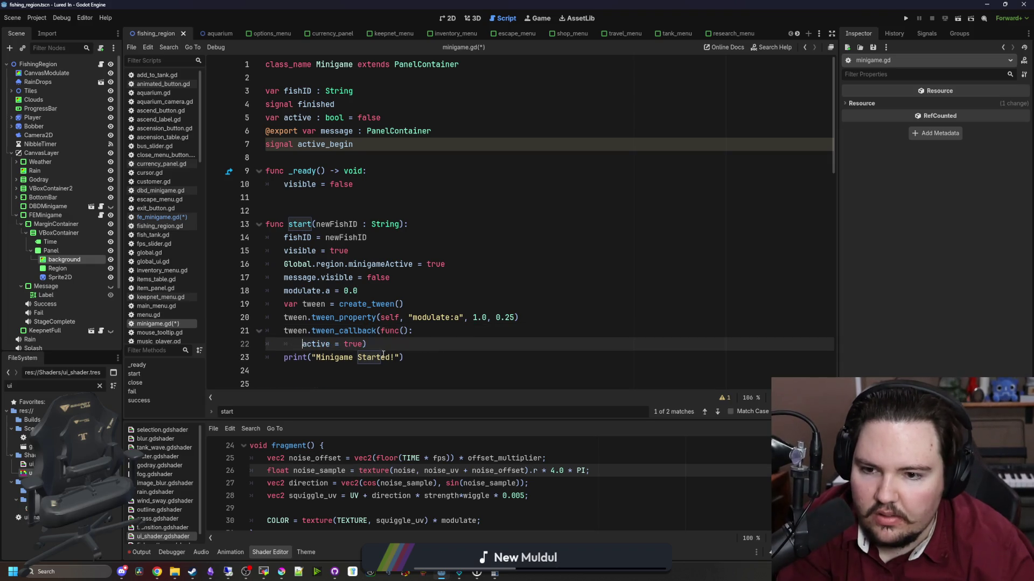
{"action": "key", "text": "Return"}
{"action": "key", "text": "Return"}
{"action": "type", "text": "activ"}
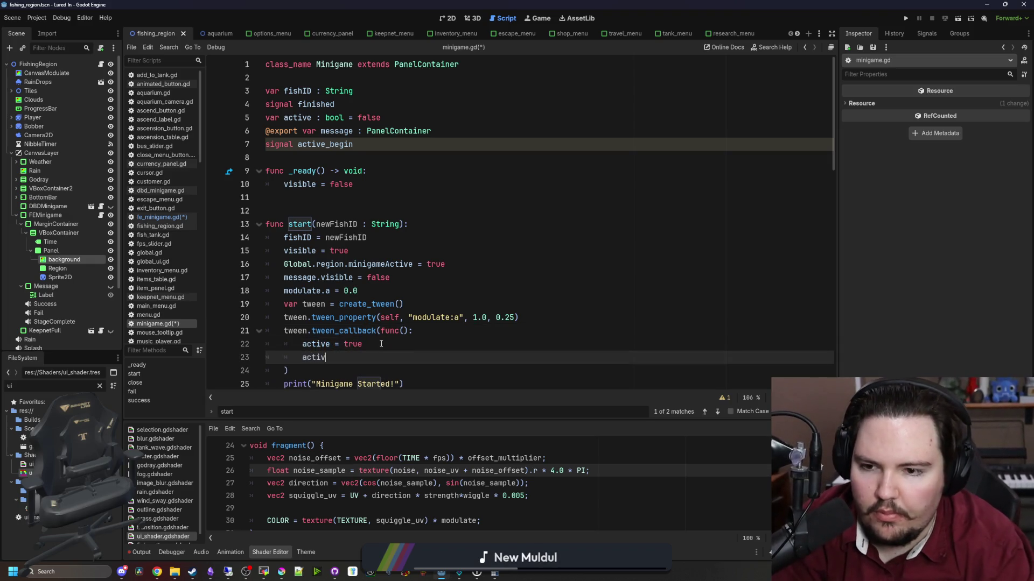
{"action": "type", "text": "e_beg"}
{"action": "key", "text": "Return"}
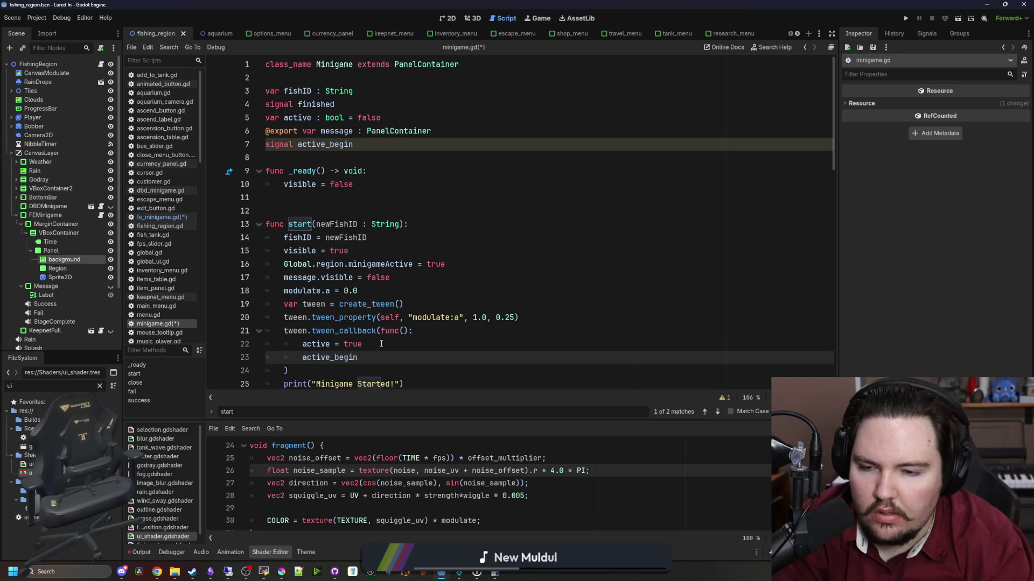
{"action": "type", "text": ".emit("}
{"action": "key", "text": "Return"}
{"action": "key", "text": "Down"}
{"action": "scroll", "coordinate": [397, 340], "scroll_direction": "down", "scroll_amount": 1}
{"action": "key", "text": "ctrl+s"}
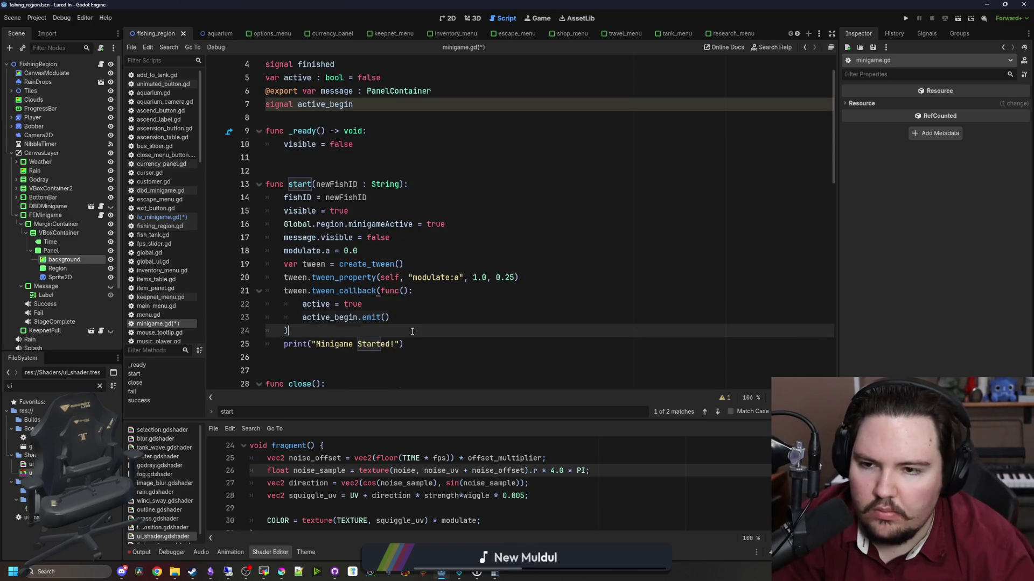
{"action": "left_click", "coordinate": [429, 268]}
{"action": "key", "text": "ctrl+s"}
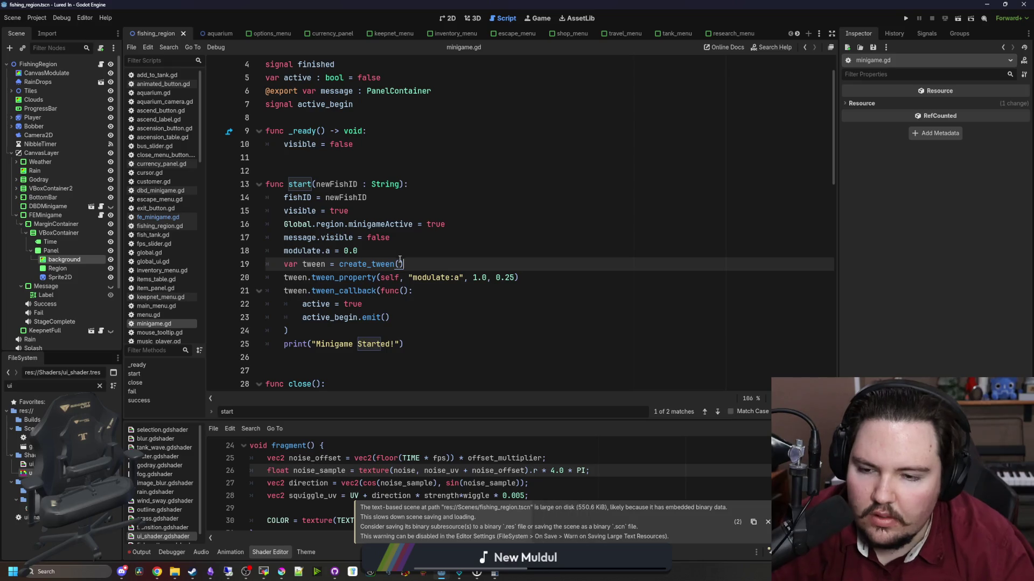
{"action": "scroll", "coordinate": [323, 269], "scroll_direction": "up", "scroll_amount": 2}
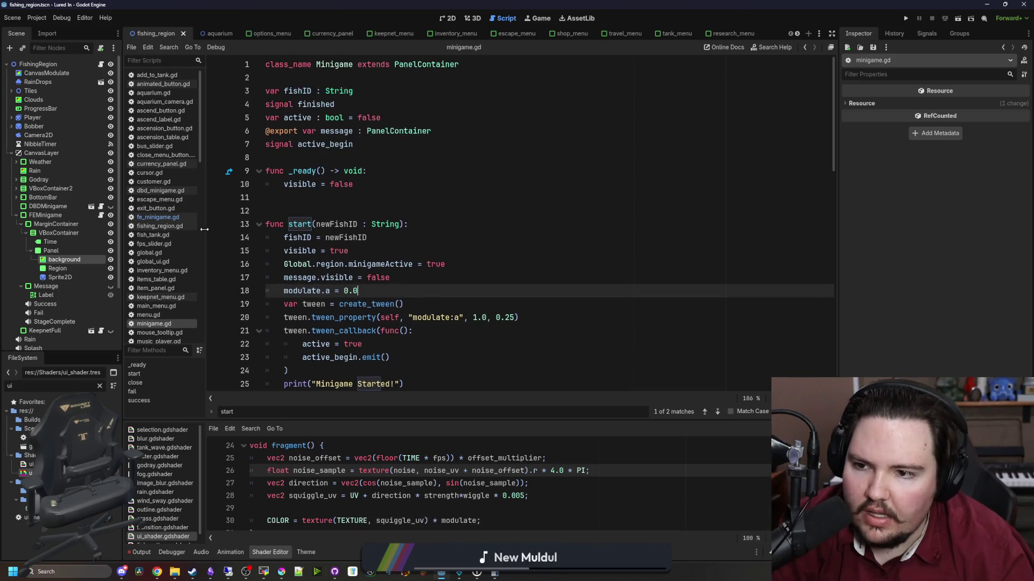
Open fe_minigame.gd and delete the extra empty line in start().
{"action": "left_click", "coordinate": [158, 218]}
{"action": "left_click", "coordinate": [349, 246]}
{"action": "left_click", "coordinate": [347, 242]}
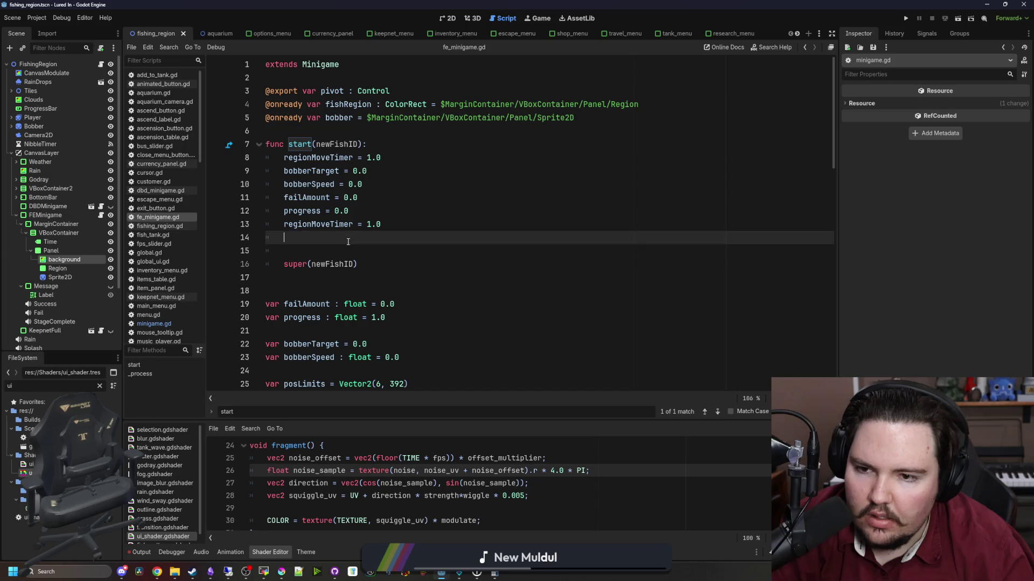
{"action": "left_click", "coordinate": [370, 264]}
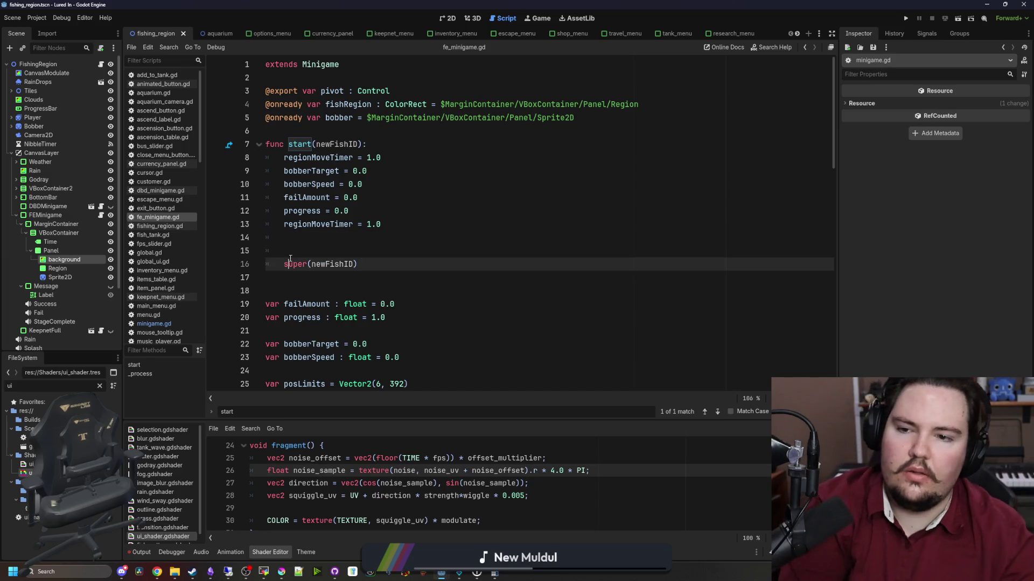
{"action": "left_click", "coordinate": [301, 248]}
{"action": "key", "text": "BackSpace"}
{"action": "key", "text": "BackSpace"}
{"action": "scroll", "coordinate": [437, 288], "scroll_direction": "down", "scroll_amount": 5}
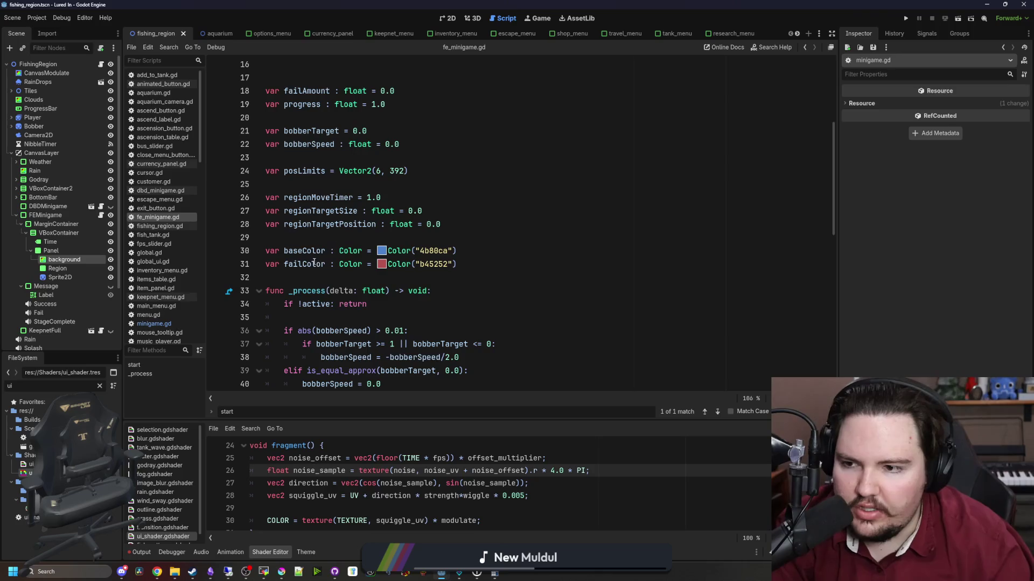
{"action": "scroll", "coordinate": [437, 288], "scroll_direction": "up", "scroll_amount": 5}
Set the Sprite2D's position.x to posLimits.x on line 14 of start() and save.
{"action": "left_click_drag", "start_coordinate": [83, 279], "coordinate": [331, 237]}
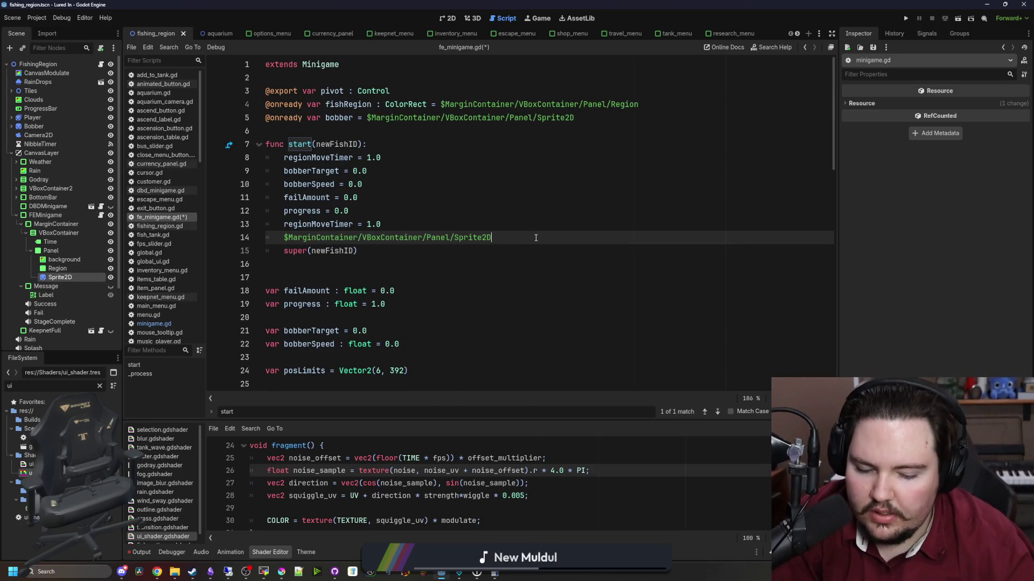
{"action": "type", "text": "position.x "}
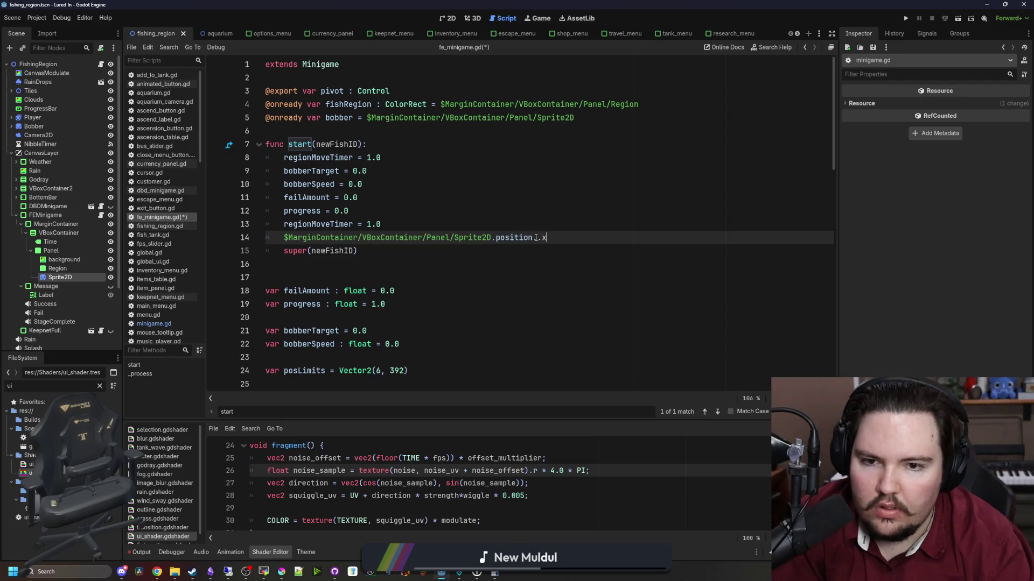
{"action": "type", "text": "="}
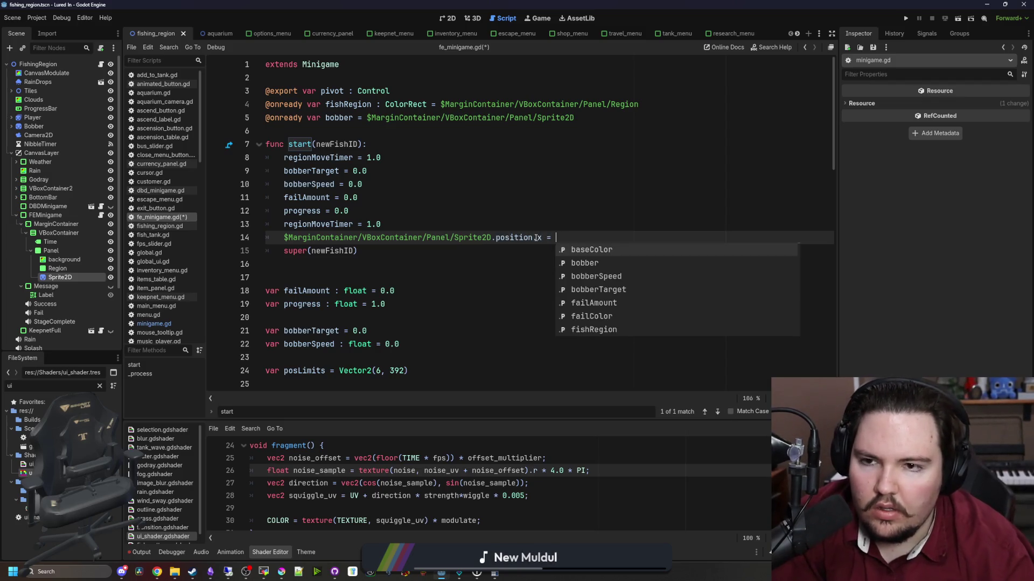
{"action": "scroll", "coordinate": [480, 207], "scroll_direction": "down", "scroll_amount": 6}
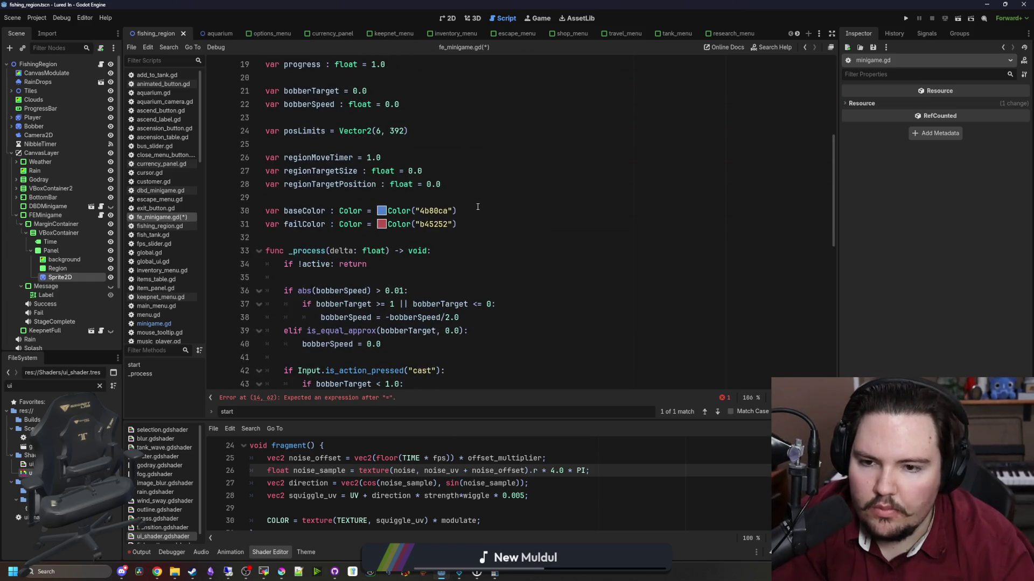
{"action": "scroll", "coordinate": [478, 206], "scroll_direction": "up", "scroll_amount": 6}
{"action": "scroll", "coordinate": [477, 206], "scroll_direction": "down", "scroll_amount": 2}
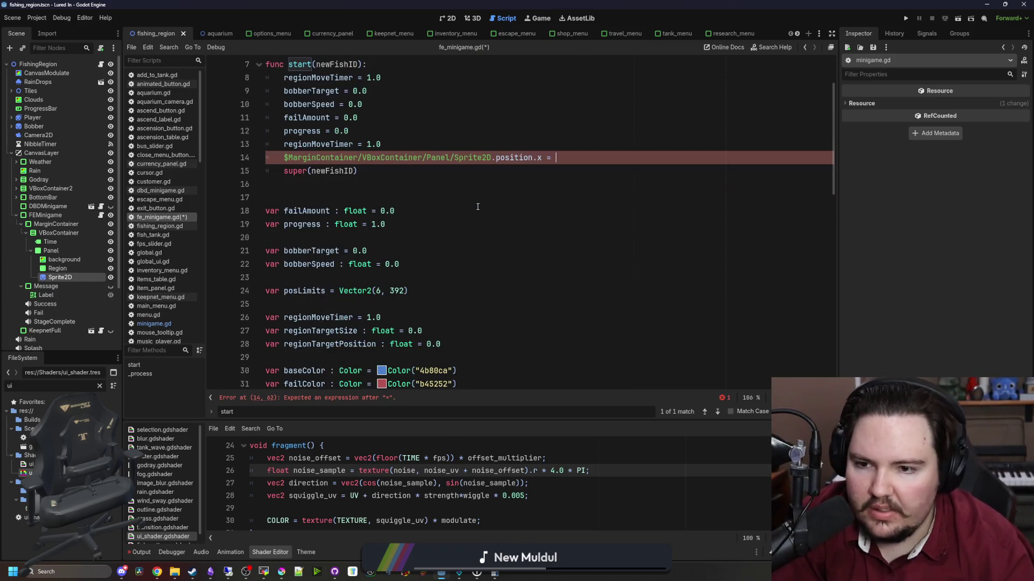
{"action": "type", "text": "posLimits.x"}
{"action": "scroll", "coordinate": [478, 206], "scroll_direction": "down", "scroll_amount": 15}
{"action": "left_click", "coordinate": [456, 263]}
{"action": "key", "text": "ctrl+s"}
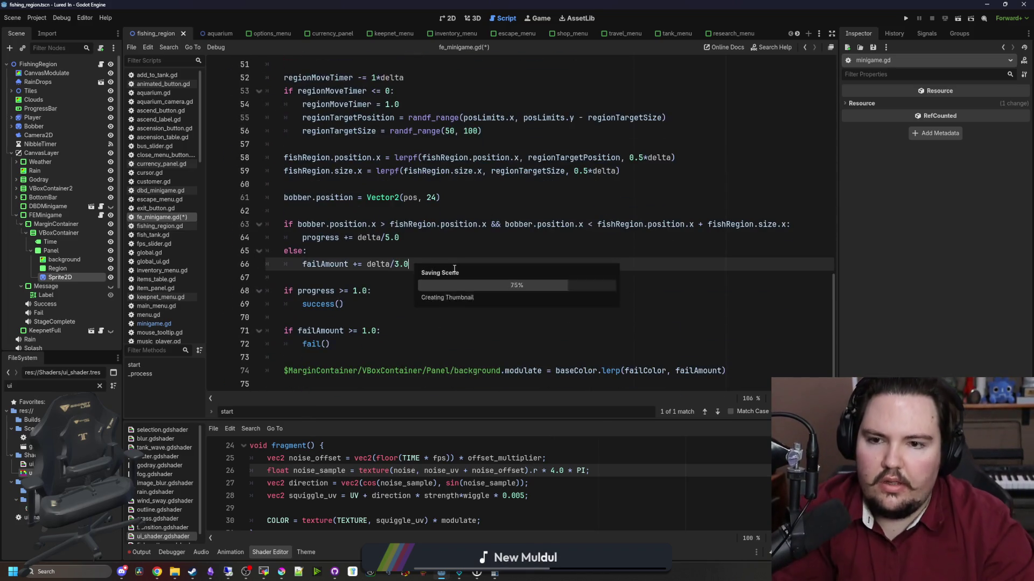
{"action": "left_click", "coordinate": [538, 19]}
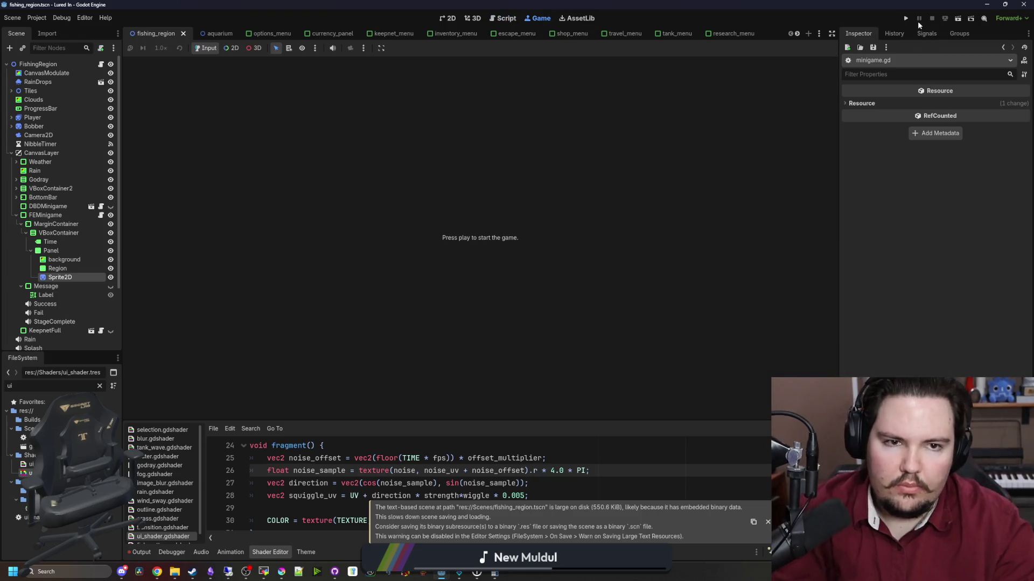
Launch the game, dismiss Welcome Back, and travel to the fishing pond.
{"action": "left_click", "coordinate": [908, 19]}
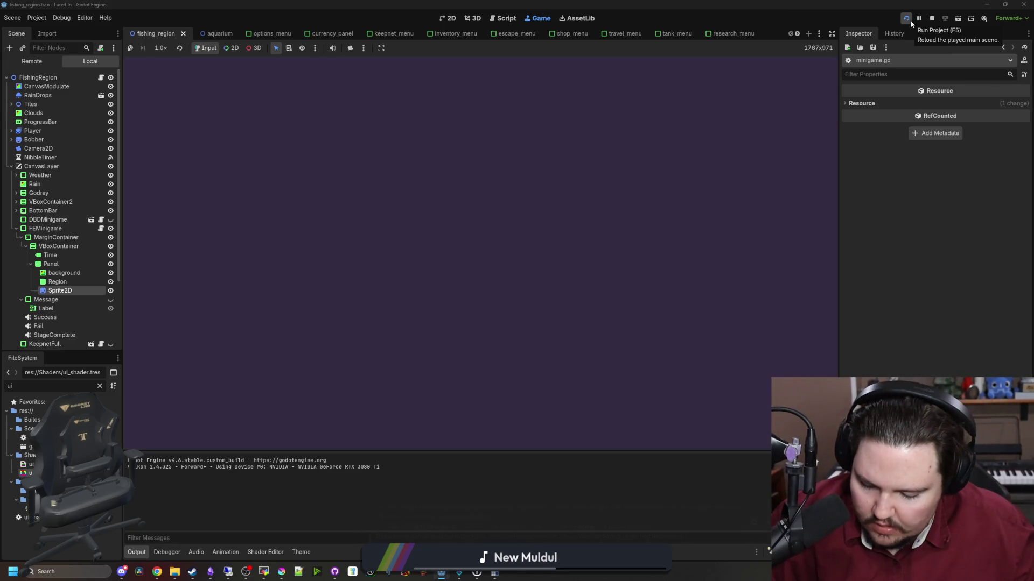
{"action": "left_click", "coordinate": [479, 299]}
{"action": "left_click", "coordinate": [743, 428]}
{"action": "left_click", "coordinate": [612, 180]}
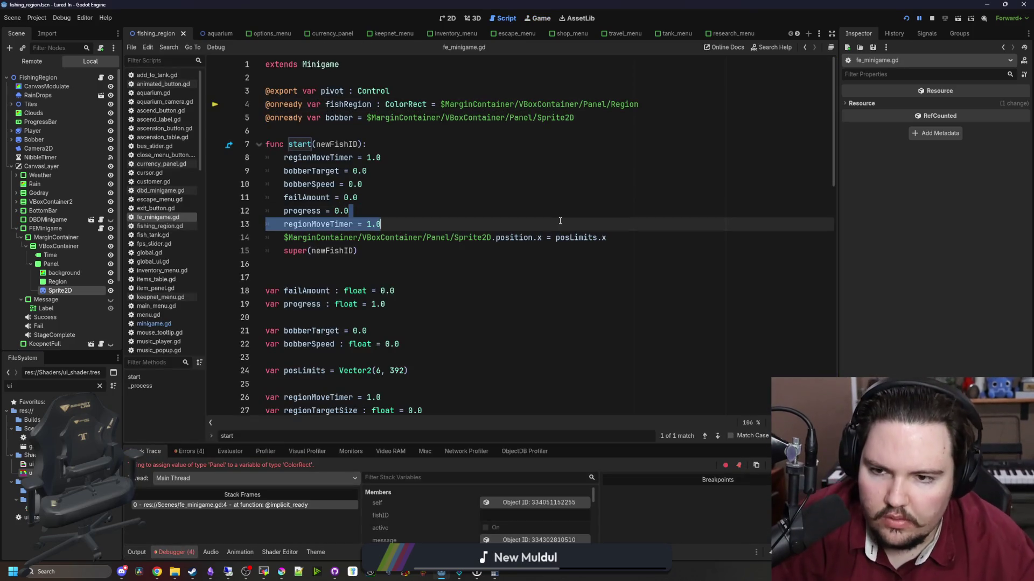
Change fishRegion's type from ColorRect to Panel on line 4, save, and restart the game.
{"action": "left_click", "coordinate": [357, 129]}
{"action": "double_click", "coordinate": [403, 104]}
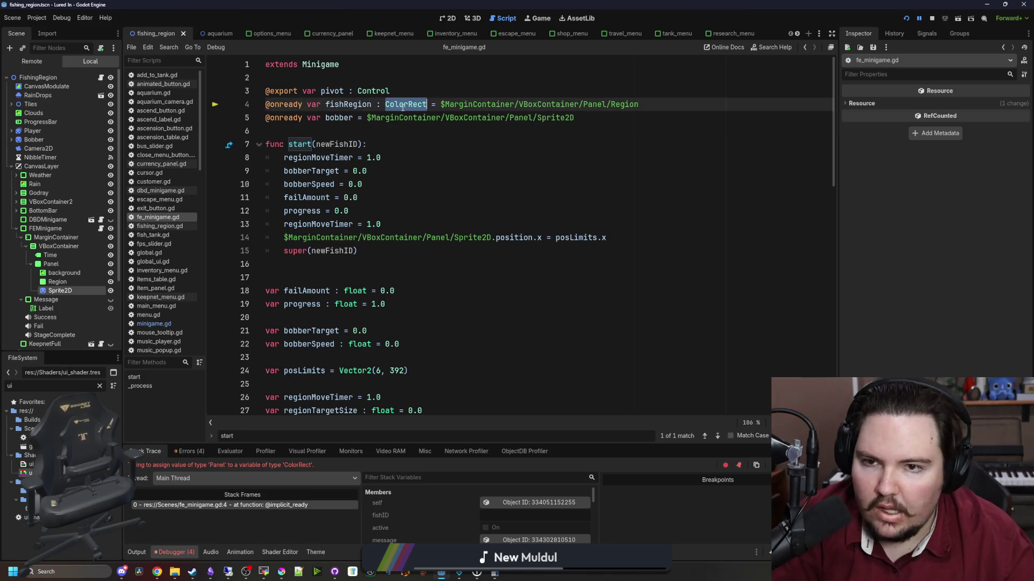
{"action": "type", "text": "Panel"}
{"action": "left_click", "coordinate": [403, 78]}
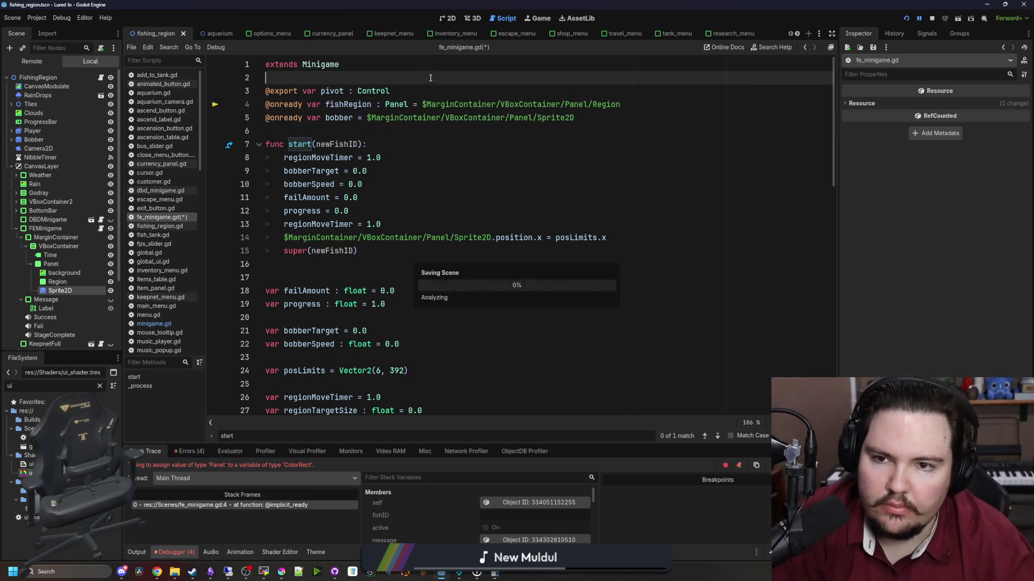
{"action": "key", "text": "ctrl+s"}
{"action": "left_click", "coordinate": [907, 18]}
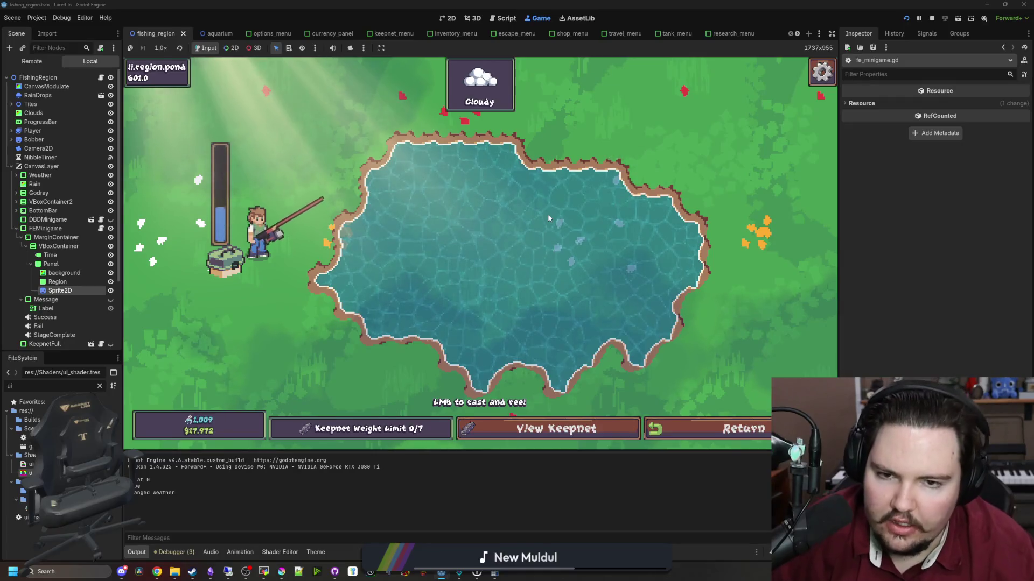
Cast, hook a fish and start the minigame, then reopen fe_minigame.gd.
{"action": "left_click", "coordinate": [548, 215]}
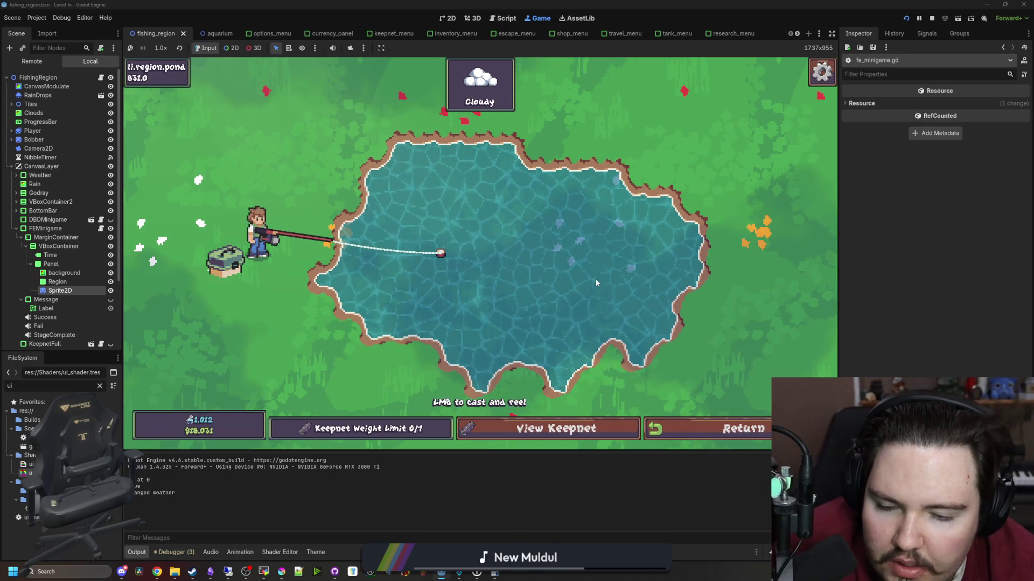
{"action": "left_click", "coordinate": [540, 260]}
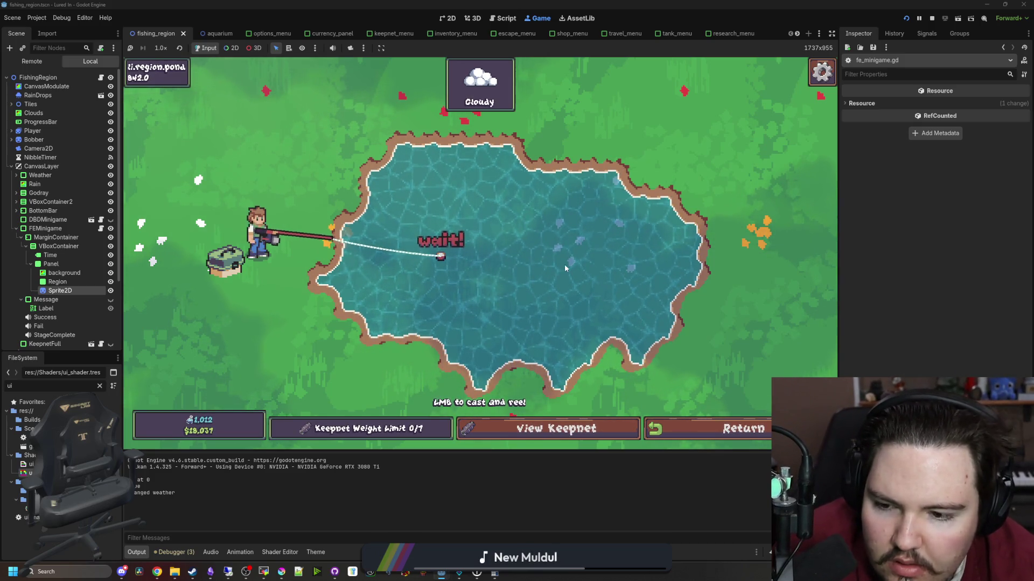
{"action": "left_click", "coordinate": [545, 227]}
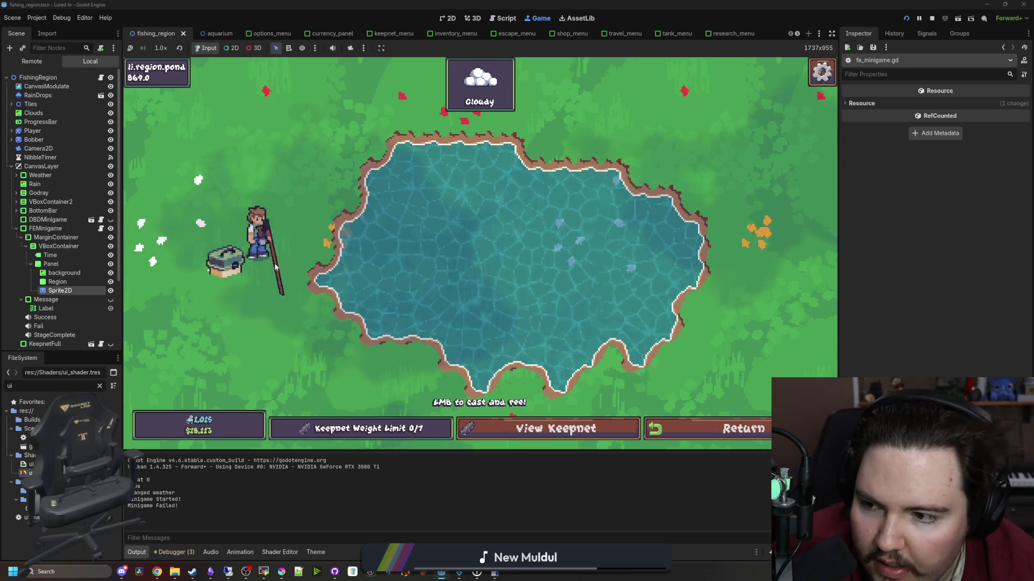
{"action": "left_click", "coordinate": [100, 229]}
{"action": "scroll", "coordinate": [496, 285], "scroll_direction": "down", "scroll_amount": 15}
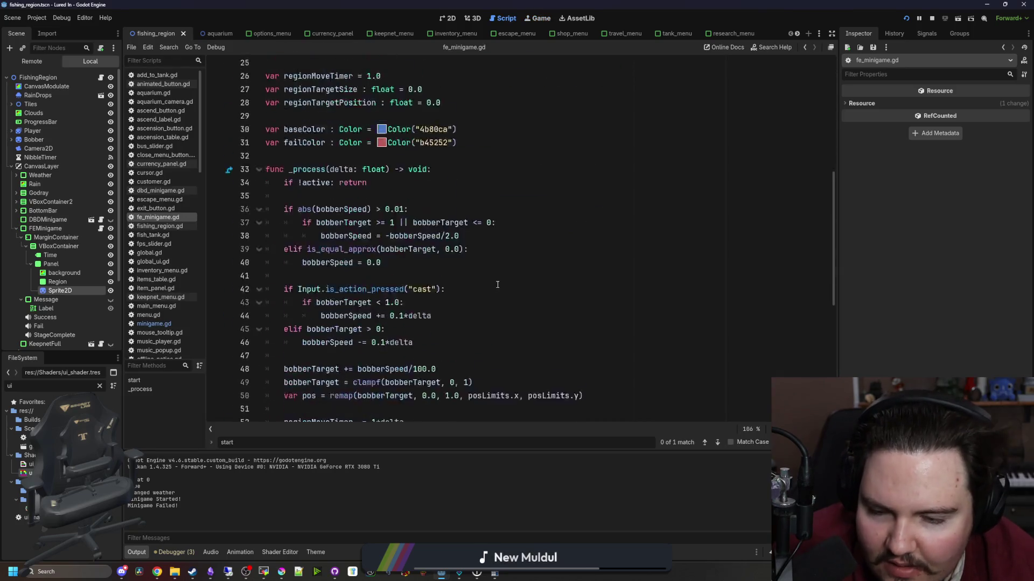
{"action": "left_click", "coordinate": [383, 334]}
{"action": "left_click", "coordinate": [388, 320]}
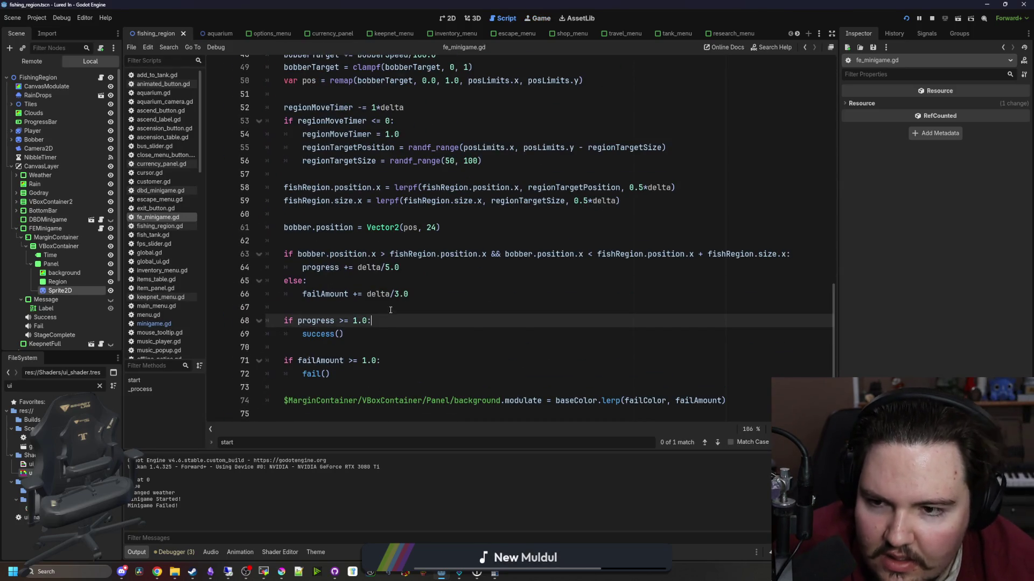
{"action": "key", "text": "ctrl+s"}
{"action": "left_click", "coordinate": [608, 402], "text": "ctrl"}
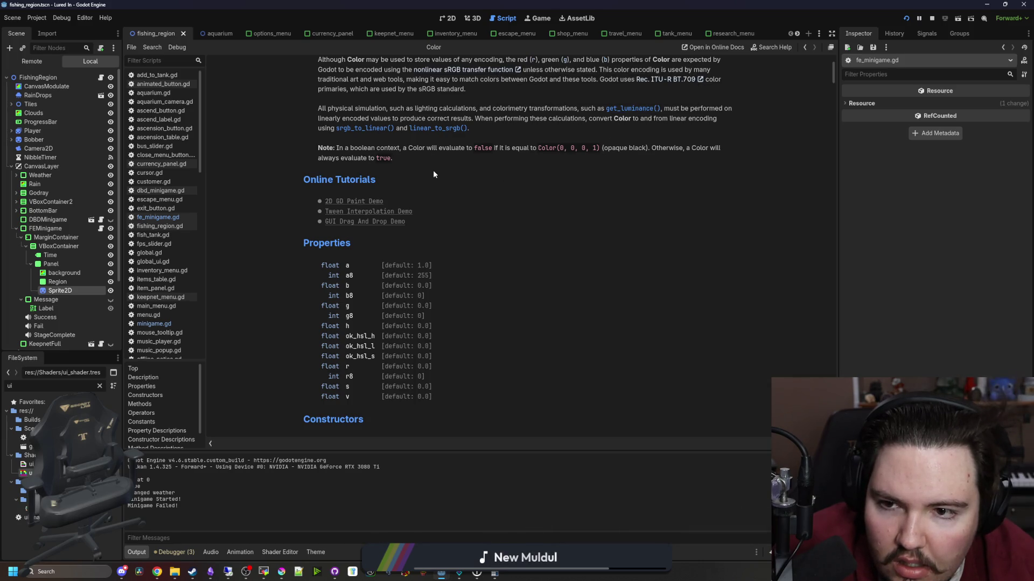
{"action": "scroll", "coordinate": [542, 251], "scroll_direction": "down", "scroll_amount": 5}
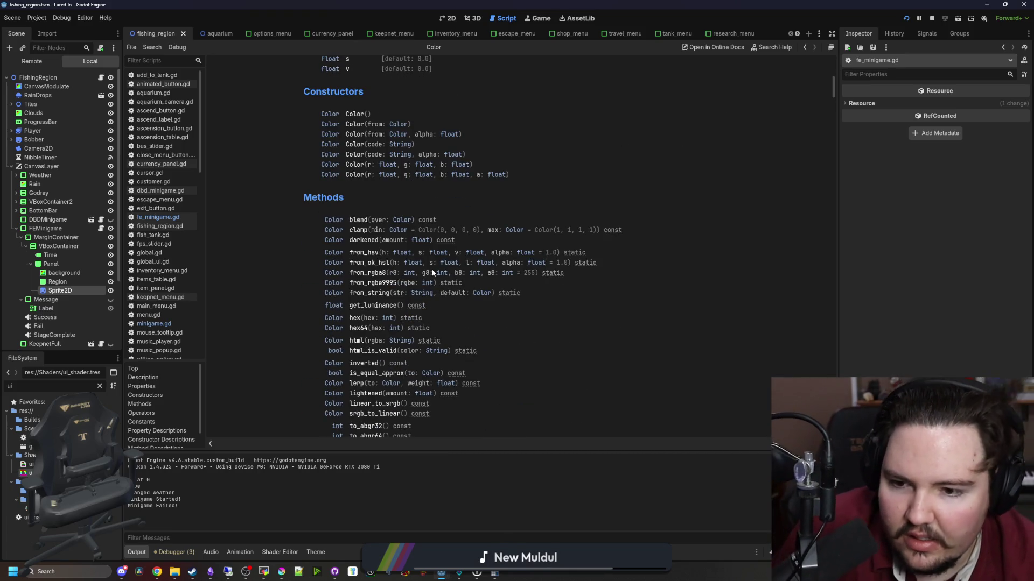
{"action": "scroll", "coordinate": [431, 268], "scroll_direction": "down", "scroll_amount": 2}
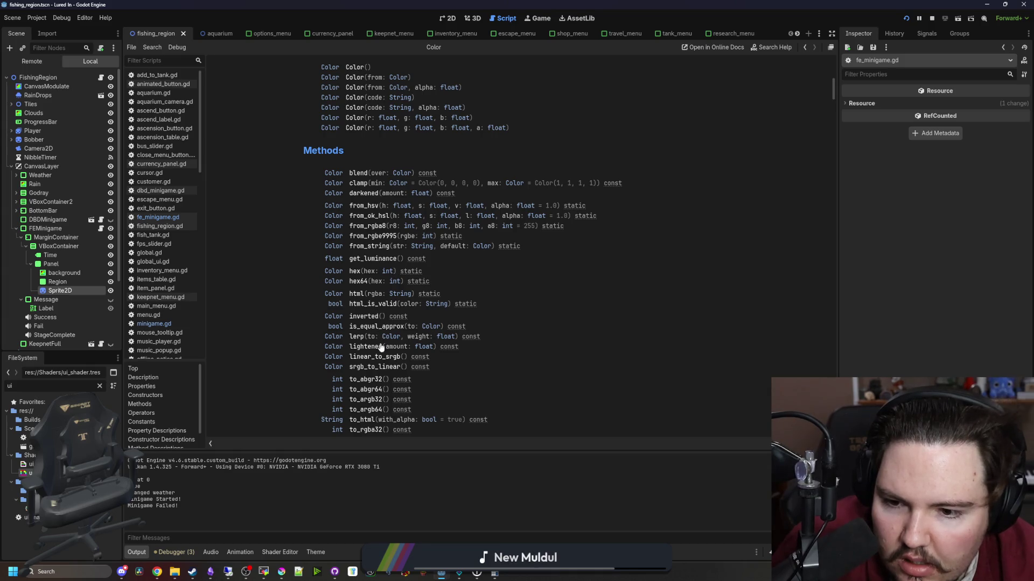
{"action": "scroll", "coordinate": [381, 346], "scroll_direction": "down", "scroll_amount": 2}
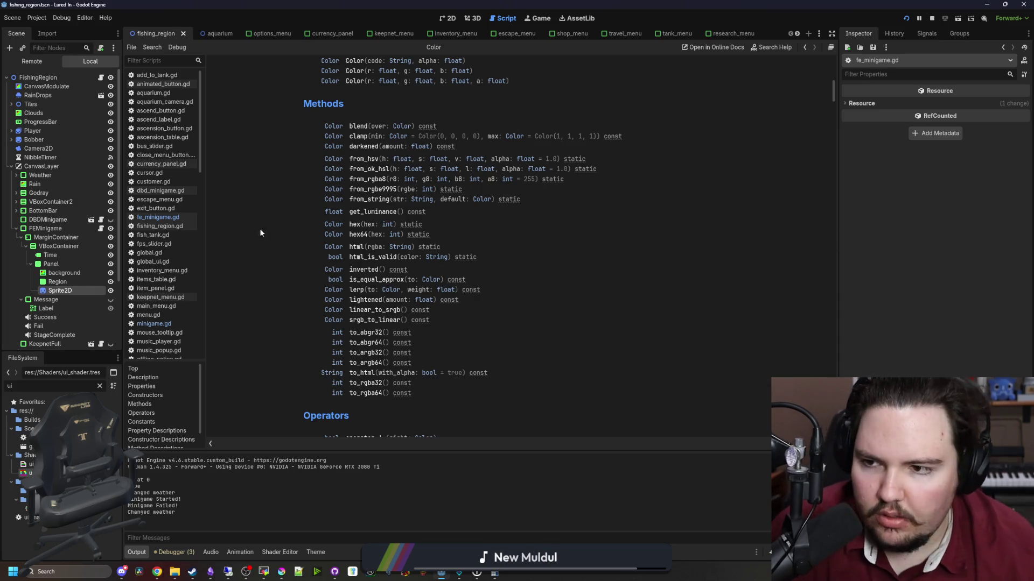
{"action": "left_click", "coordinate": [170, 218]}
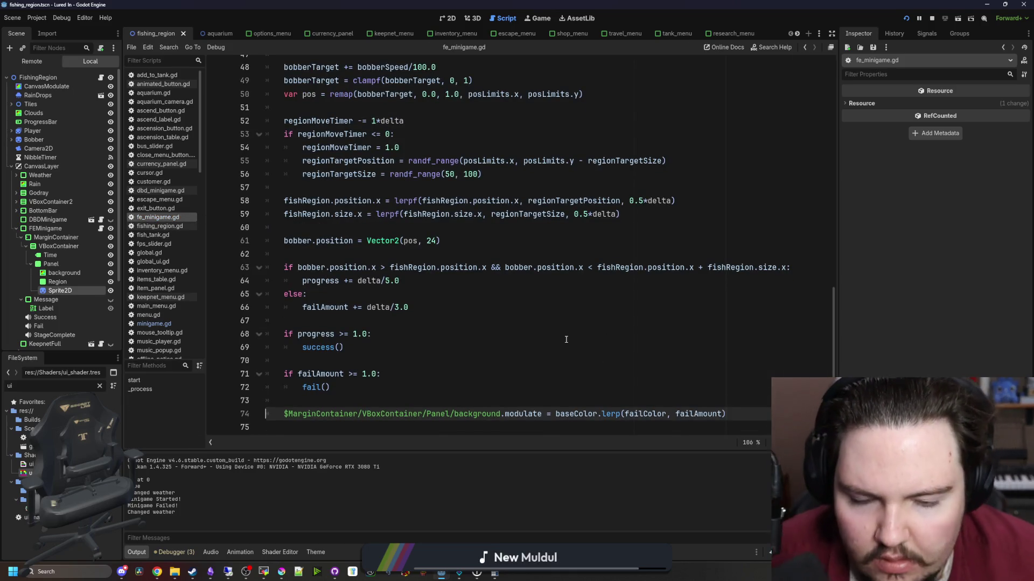
Check the Color.lerp documentation and save fe_minigame.gd.
{"action": "left_click", "coordinate": [566, 339]}
{"action": "key", "text": "ctrl+s"}
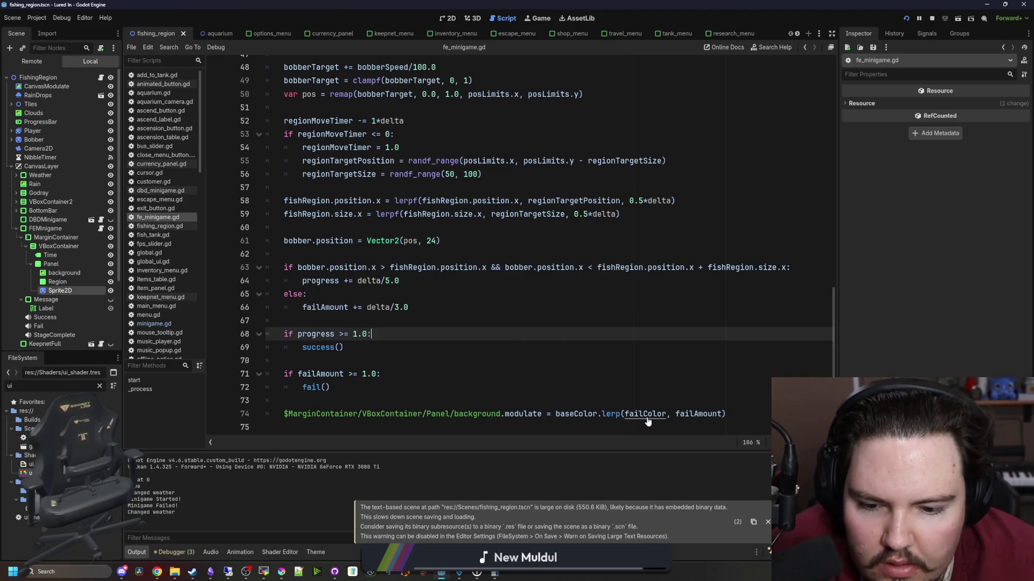
{"action": "left_click", "coordinate": [610, 414], "text": "ctrl"}
{"action": "key", "text": "alt+Left"}
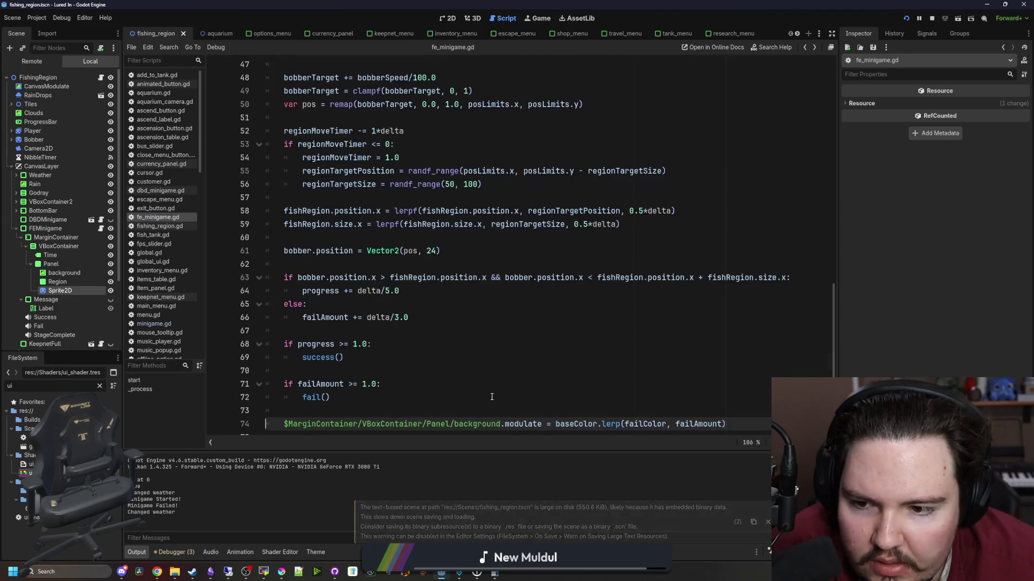
{"action": "left_click", "coordinate": [448, 391]}
{"action": "key", "text": "ctrl+s"}
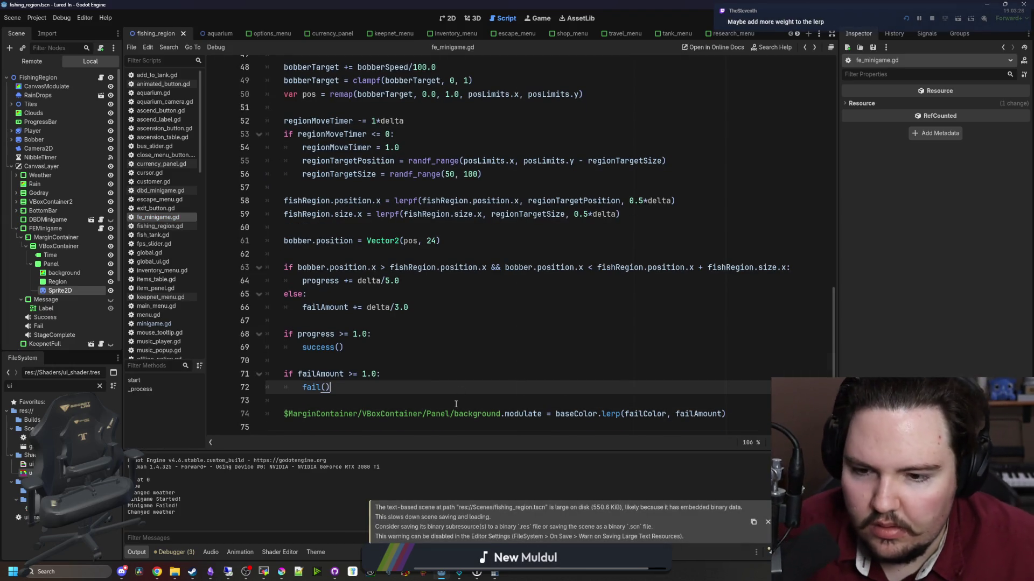
{"action": "key", "text": "Down"}
{"action": "key", "text": "ctrl+s"}
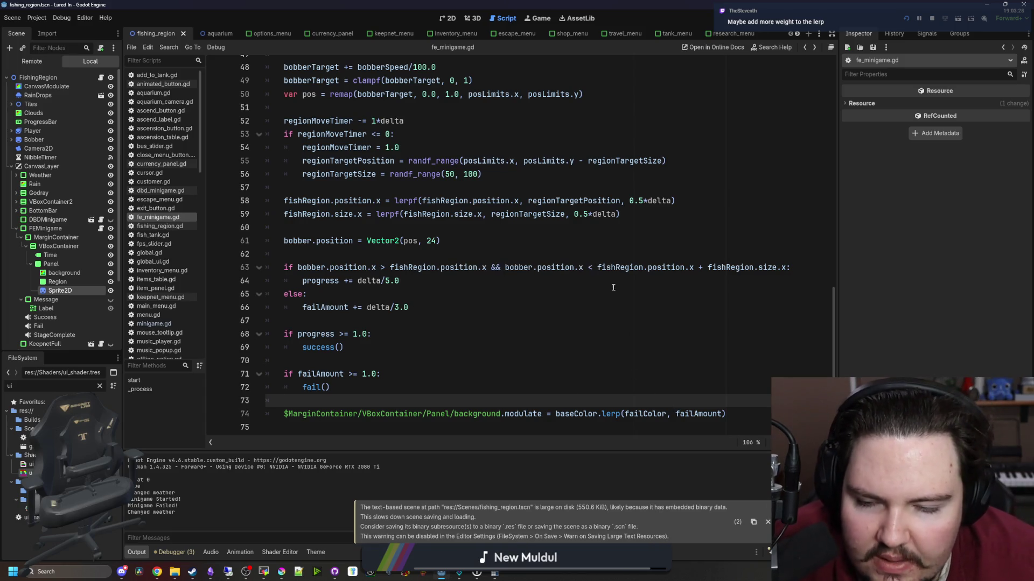
Run the game, cast and hook a fish, inspect the background node, then reopen the FEMinigame script.
{"action": "left_click", "coordinate": [538, 20]}
{"action": "left_click_drag", "start_coordinate": [544, 264], "coordinate": [541, 265]}
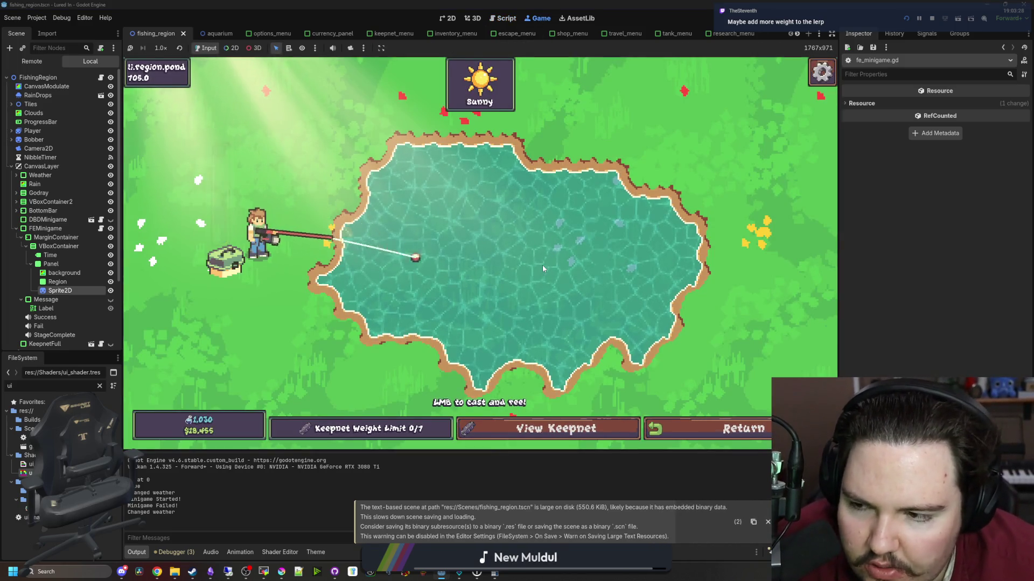
{"action": "left_click", "coordinate": [80, 272]}
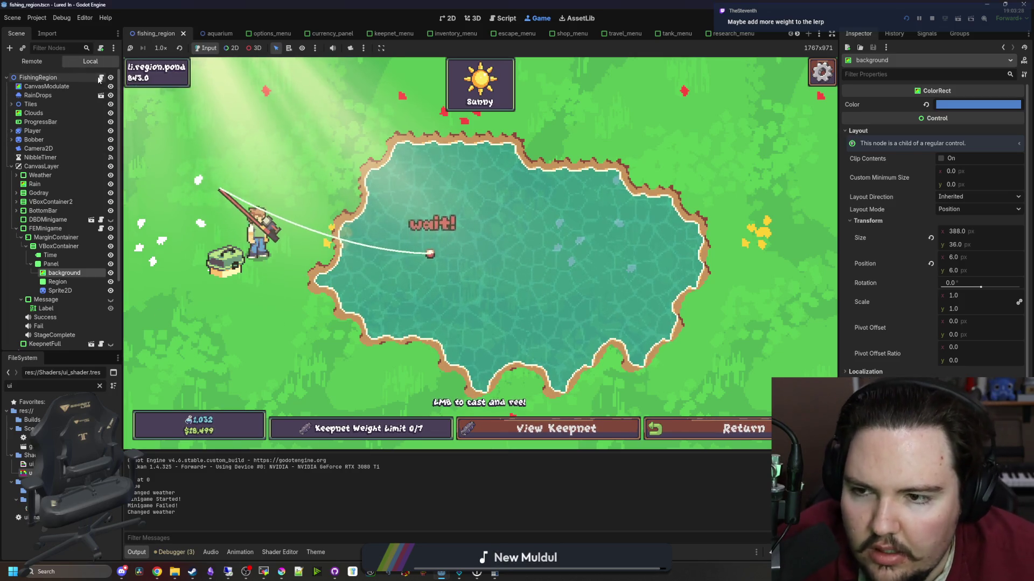
{"action": "left_click", "coordinate": [101, 77]}
{"action": "scroll", "coordinate": [422, 223], "scroll_direction": "up", "scroll_amount": 20}
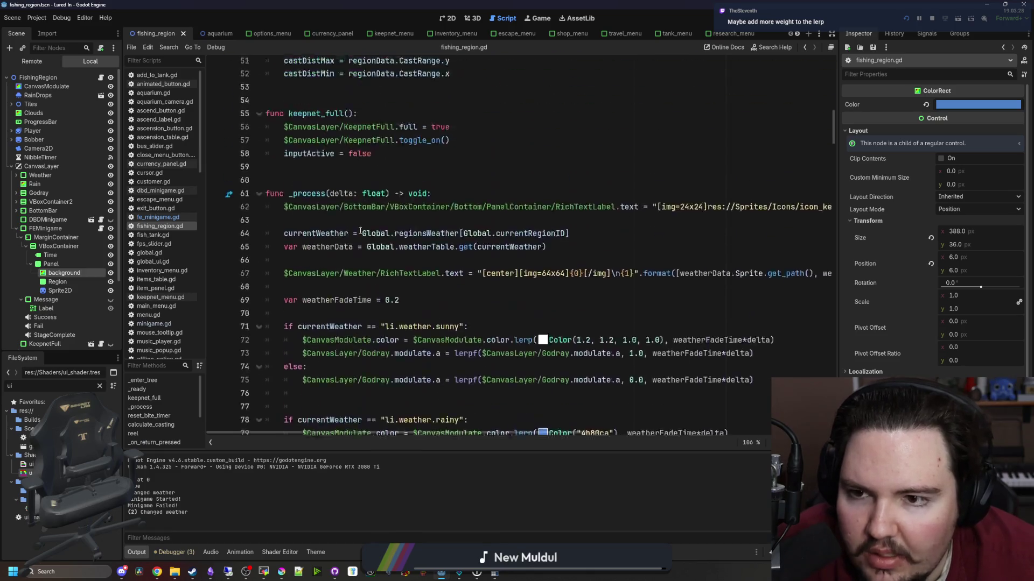
{"action": "scroll", "coordinate": [365, 172], "scroll_direction": "up", "scroll_amount": 4}
{"action": "left_click", "coordinate": [537, 18]}
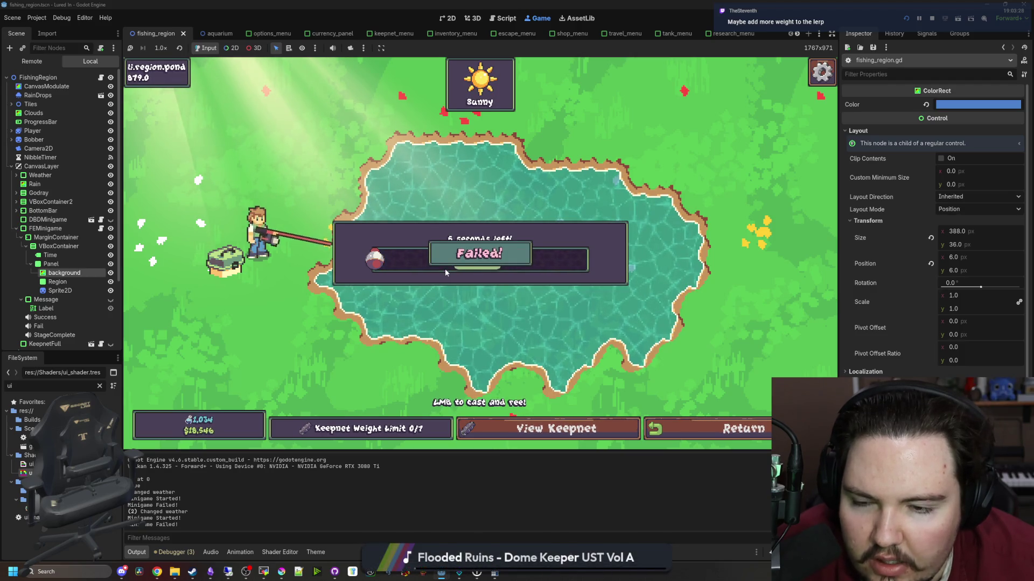
{"action": "left_click", "coordinate": [49, 273]}
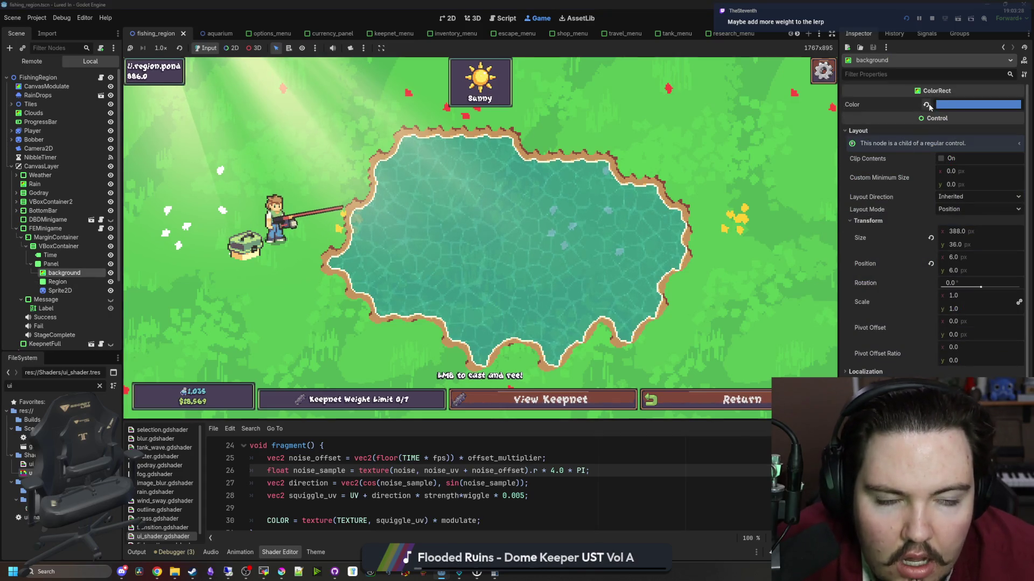
{"action": "left_click", "coordinate": [100, 229]}
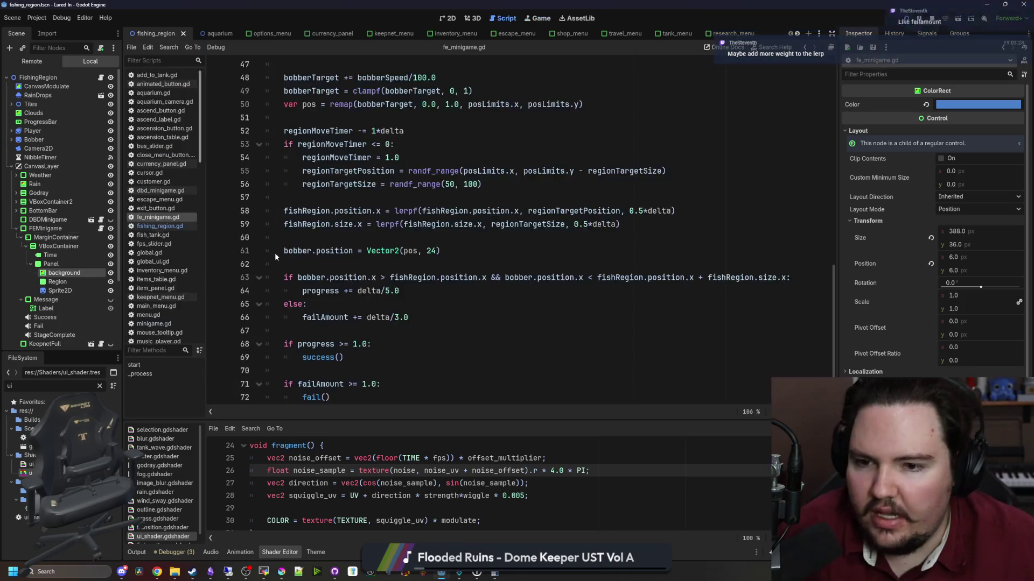
Change modulate to color on line 74 and save the script.
{"action": "double_click", "coordinate": [537, 385]}
{"action": "type", "text": "color"}
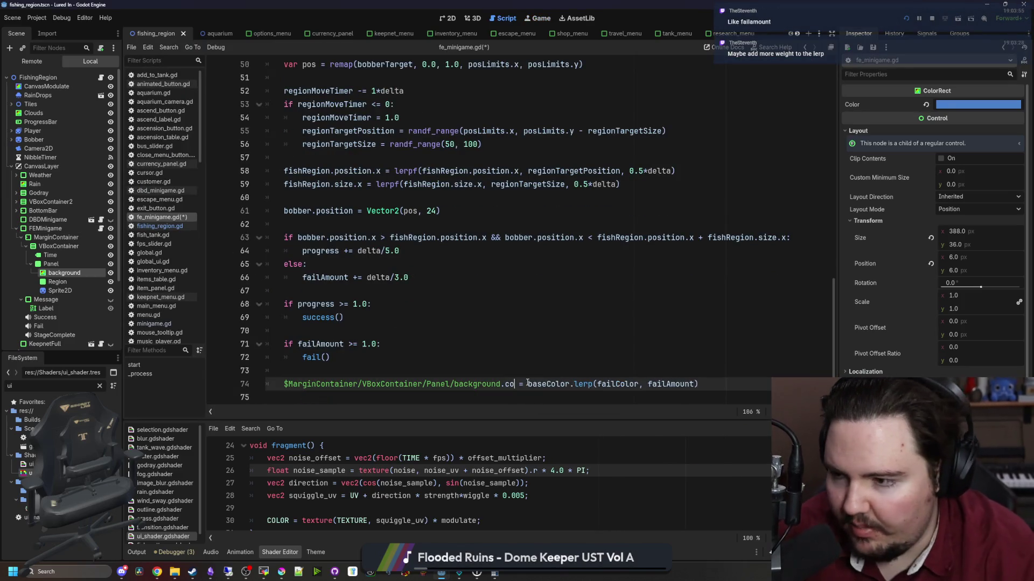
{"action": "left_click", "coordinate": [477, 350]}
{"action": "key", "text": "ctrl+s"}
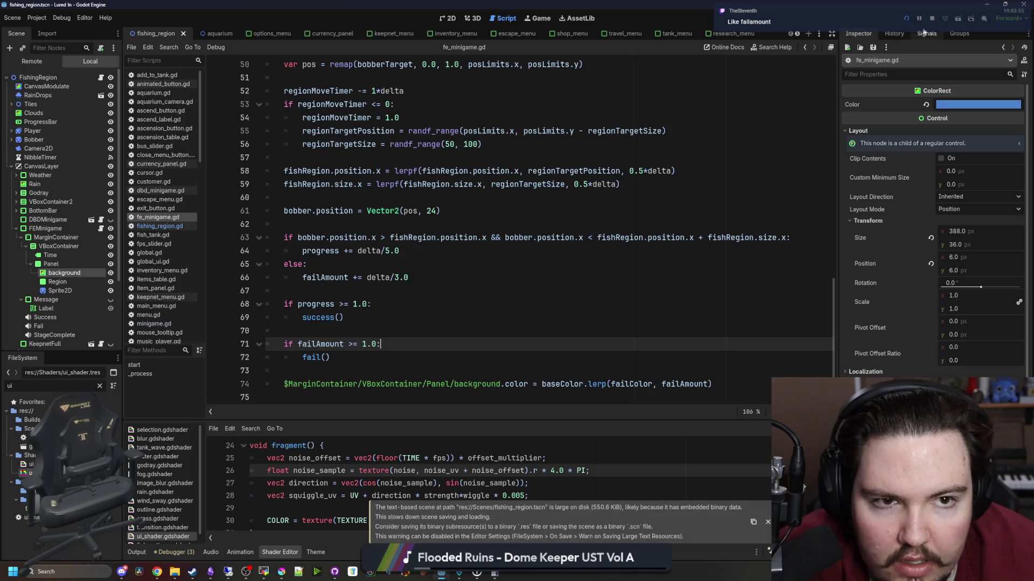
In the running game, cast, tug and hook a fish to start the reel minigame, then return to fe_minigame.gd.
{"action": "left_click", "coordinate": [930, 20]}
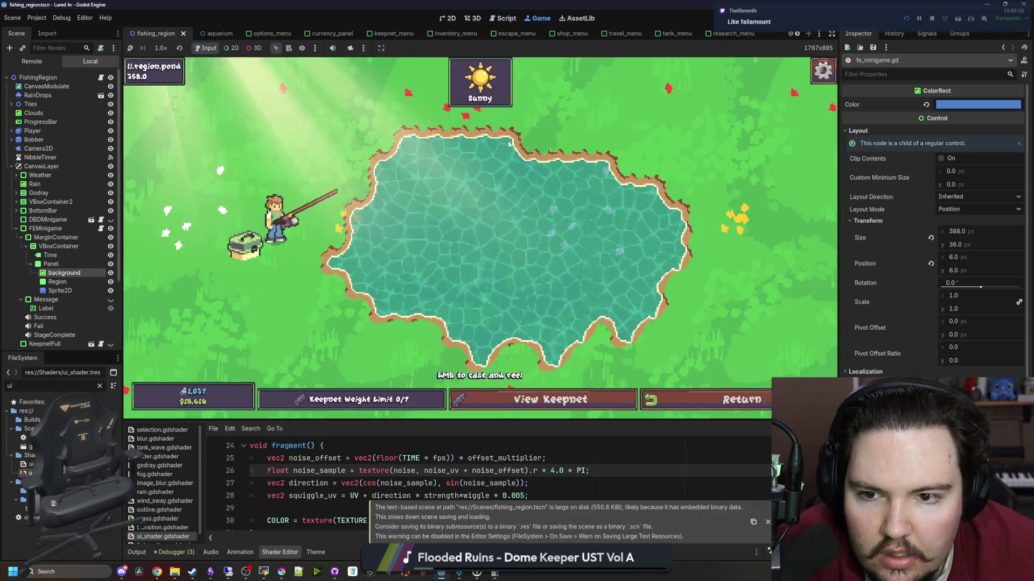
{"action": "left_click", "coordinate": [511, 211]}
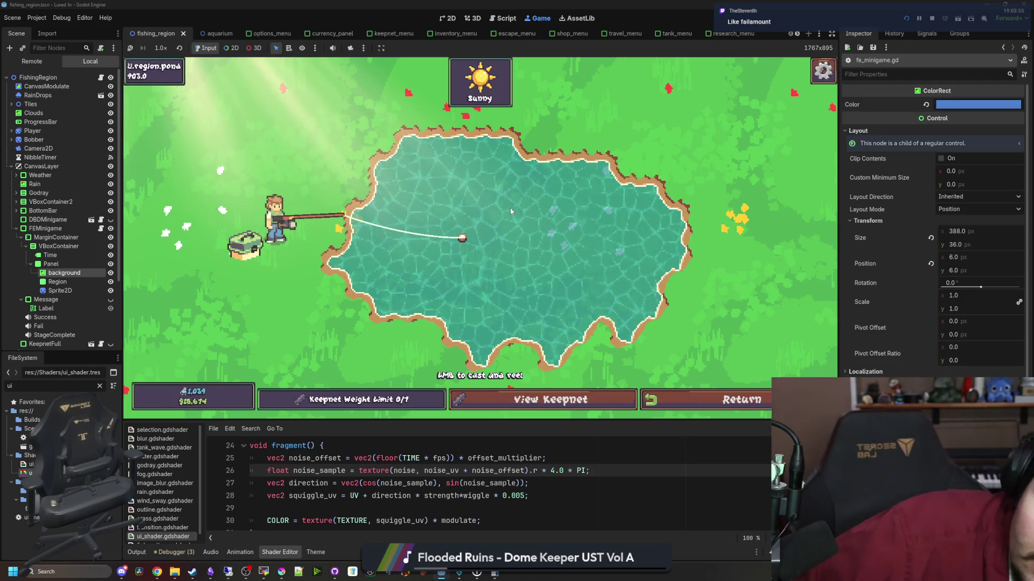
{"action": "left_click", "coordinate": [509, 207]}
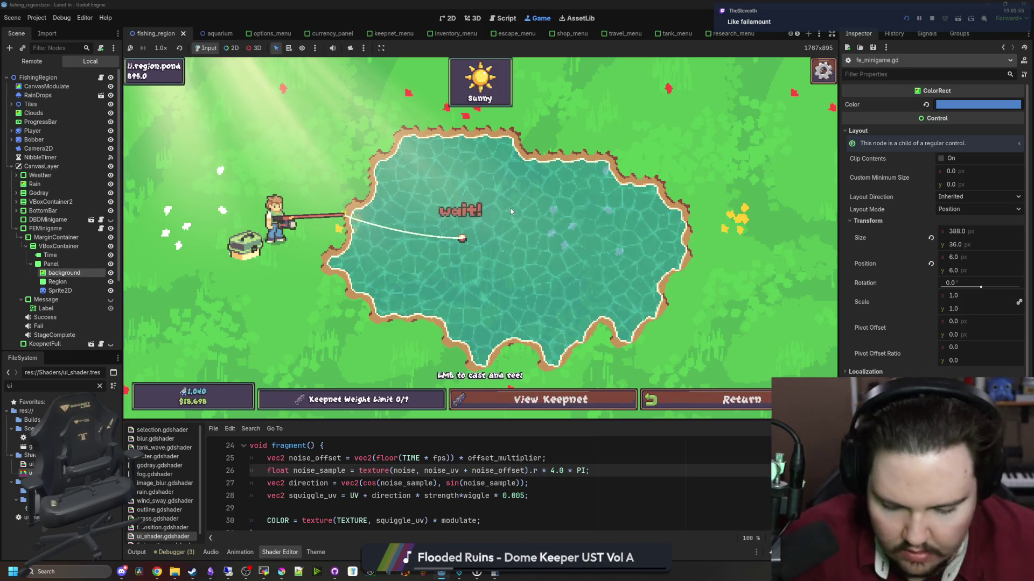
{"action": "left_click", "coordinate": [530, 246]}
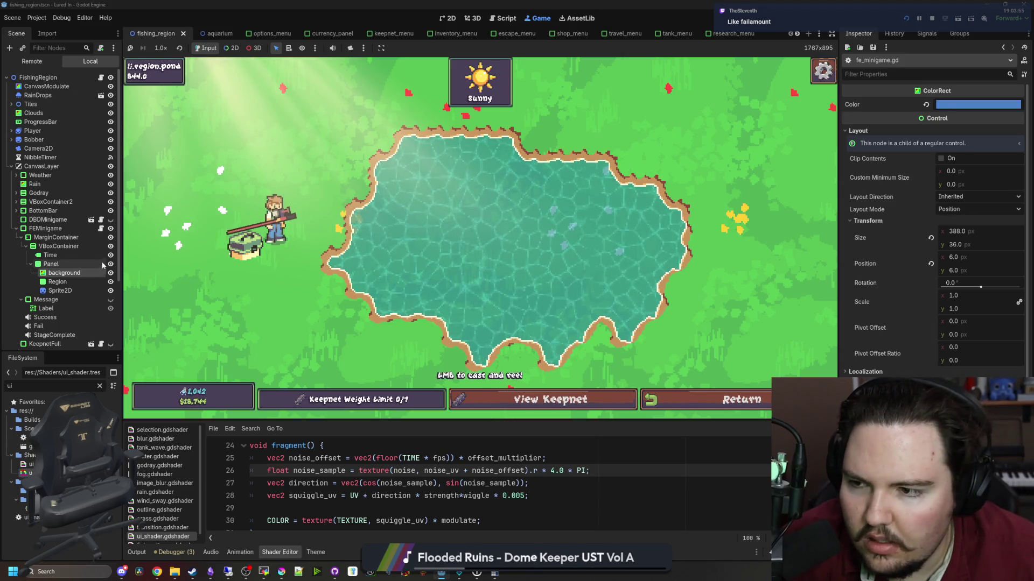
{"action": "left_click", "coordinate": [101, 228]}
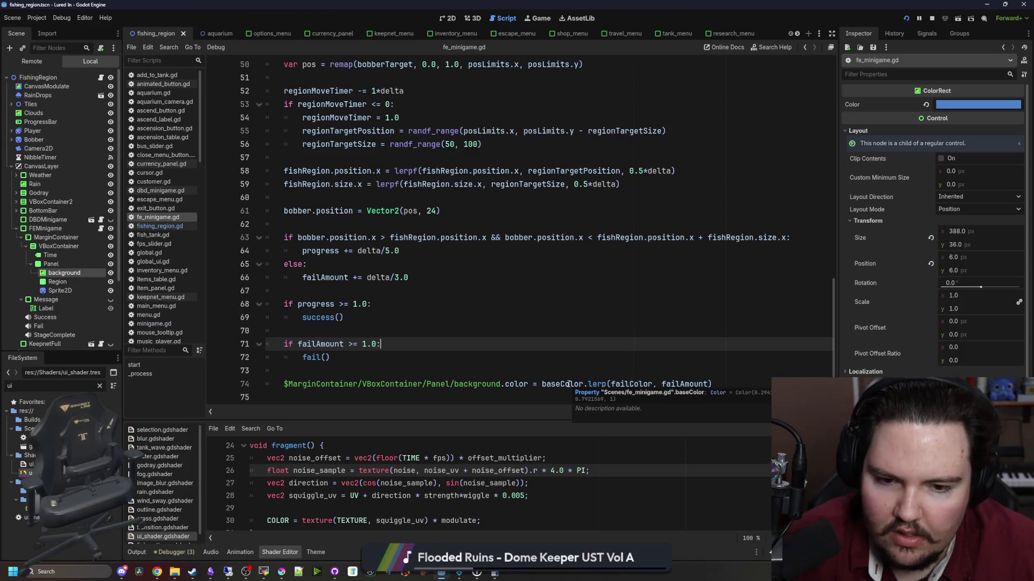
{"action": "left_click", "coordinate": [417, 368]}
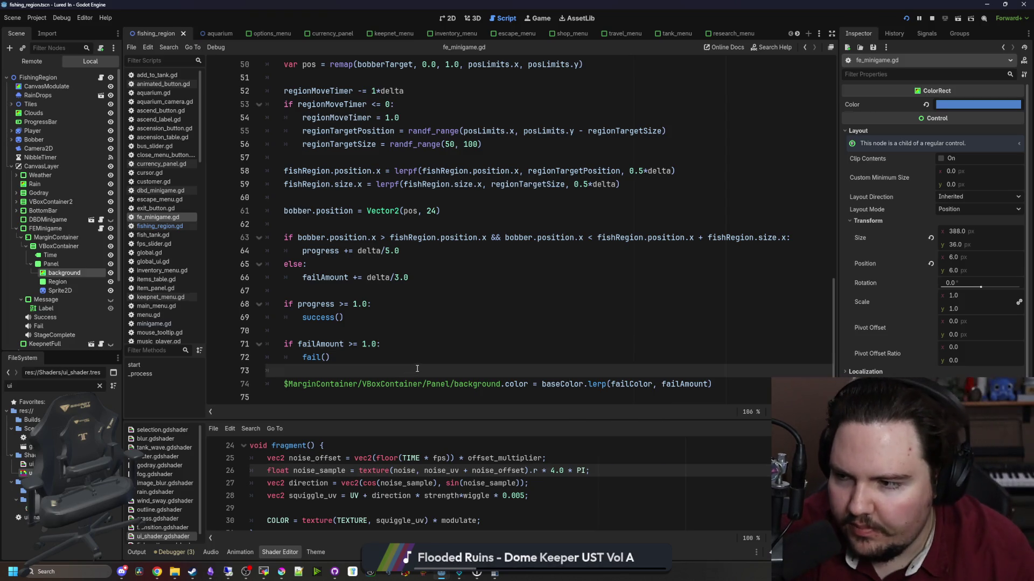
{"action": "key", "text": "ctrl+z"}
{"action": "type", "text": "failAmount"}
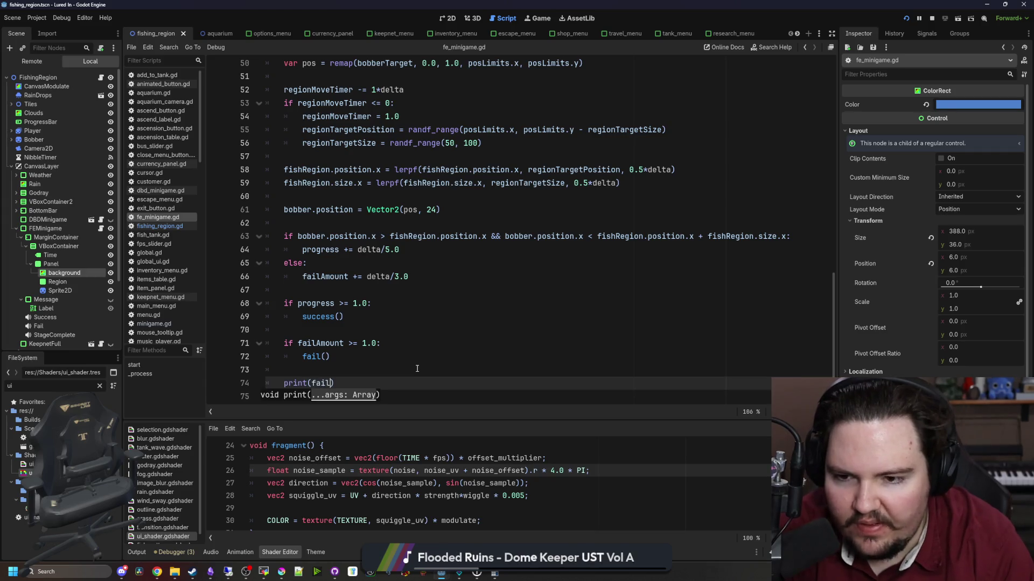
{"action": "key", "text": "ctrl+s"}
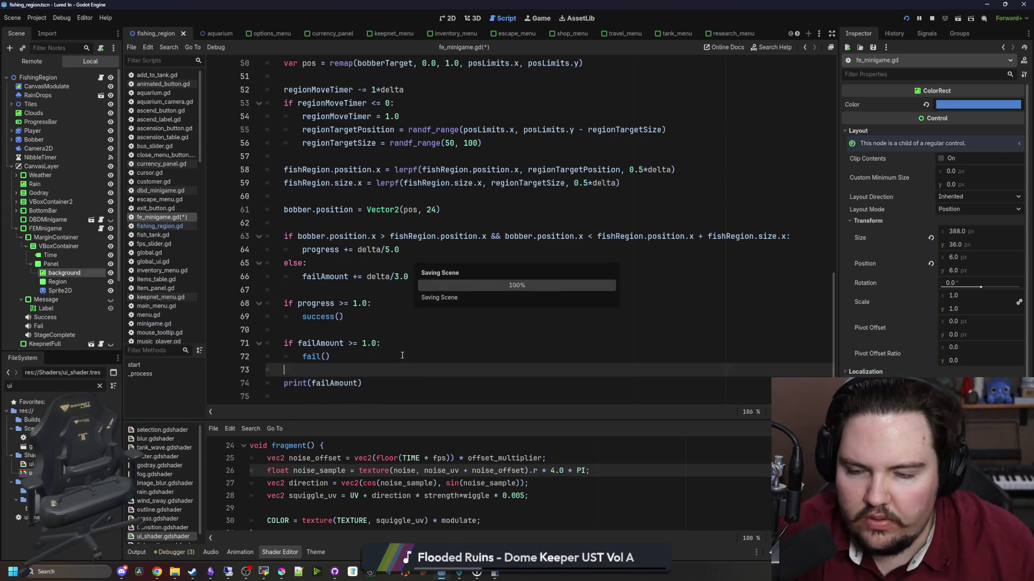
{"action": "scroll", "coordinate": [409, 359], "scroll_direction": "up", "scroll_amount": 15}
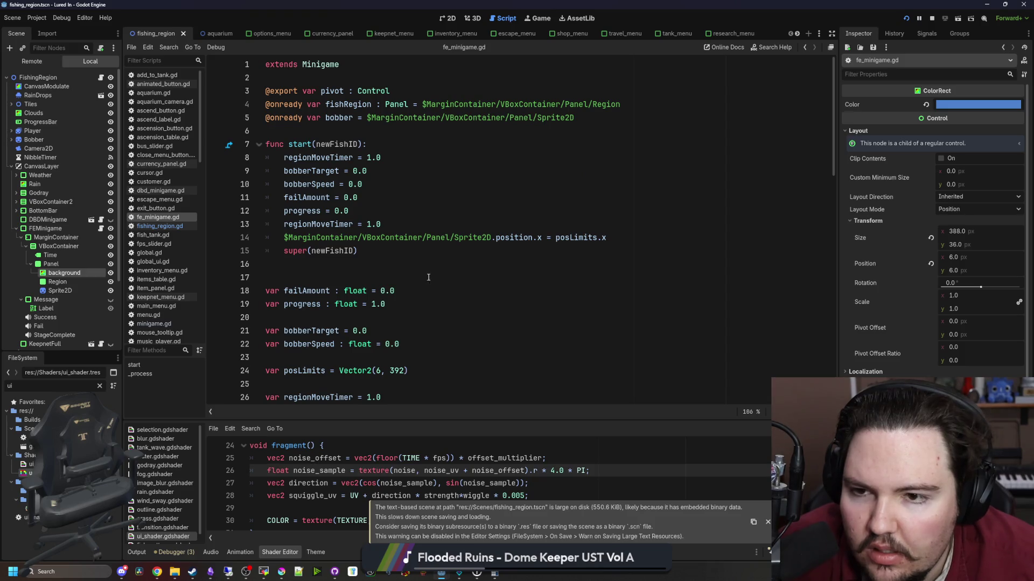
{"action": "scroll", "coordinate": [428, 277], "scroll_direction": "down", "scroll_amount": 15}
{"action": "left_click", "coordinate": [414, 365]}
{"action": "key", "text": "ctrl+s"}
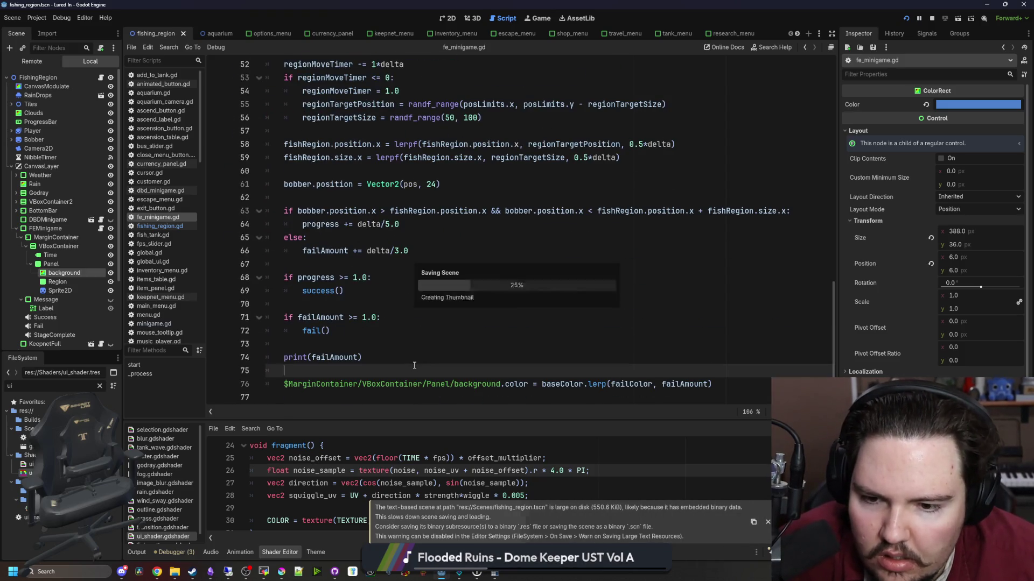
{"action": "scroll", "coordinate": [851, 319], "scroll_direction": "down", "scroll_amount": 1}
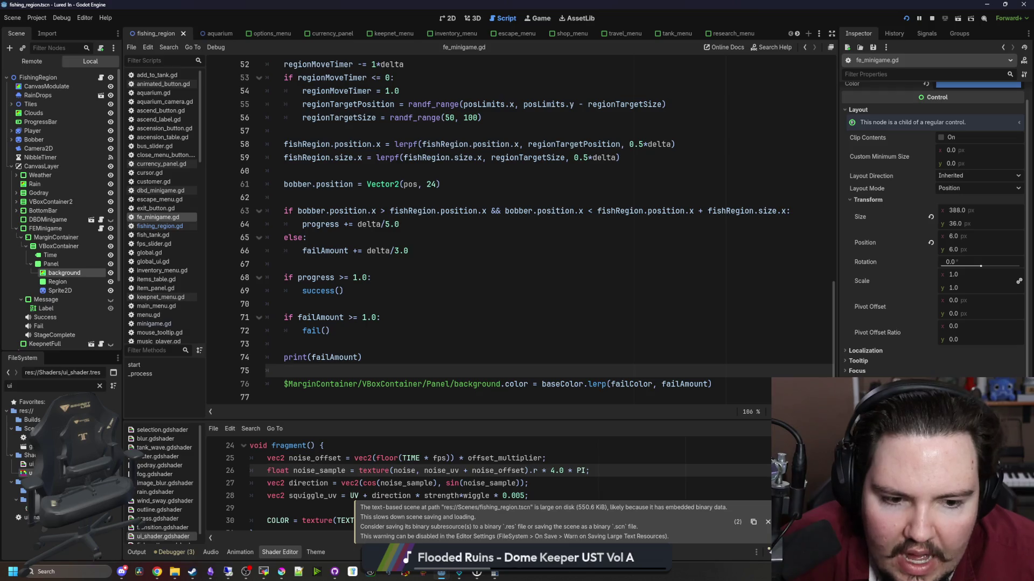
{"action": "left_click", "coordinate": [977, 84]}
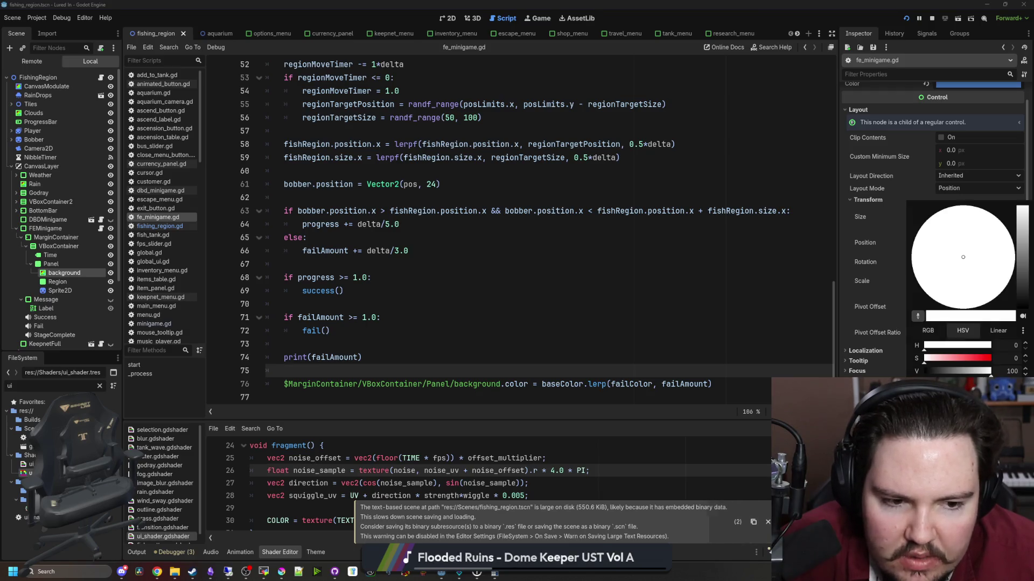
{"action": "left_click", "coordinate": [678, 305]}
{"action": "triple_click", "coordinate": [323, 358]}
{"action": "key", "text": "BackSpace"}
{"action": "key", "text": "BackSpace"}
{"action": "key", "text": "BackSpace"}
{"action": "left_click", "coordinate": [424, 315]}
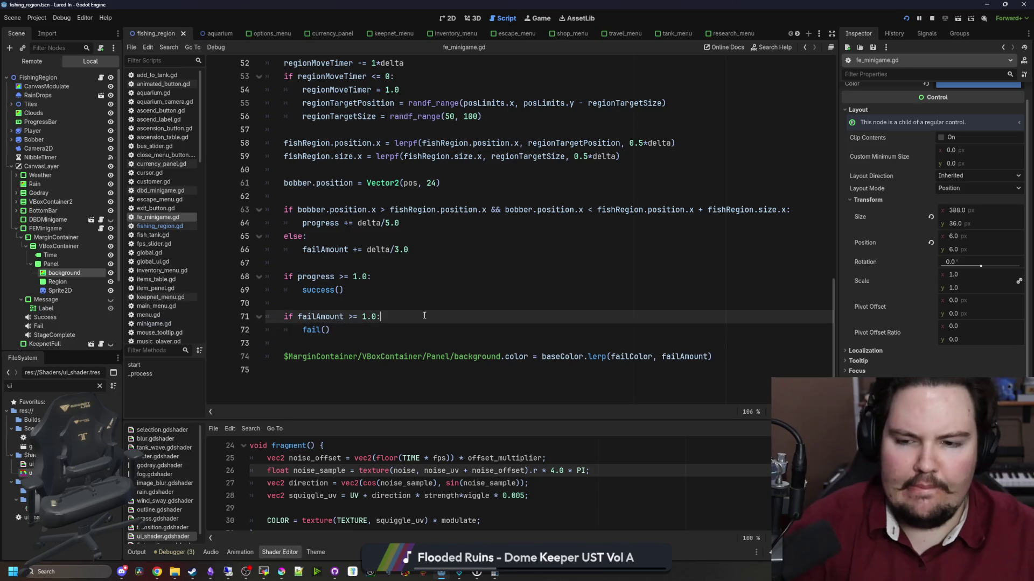
{"action": "key", "text": "ctrl+s"}
{"action": "left_click", "coordinate": [906, 18]}
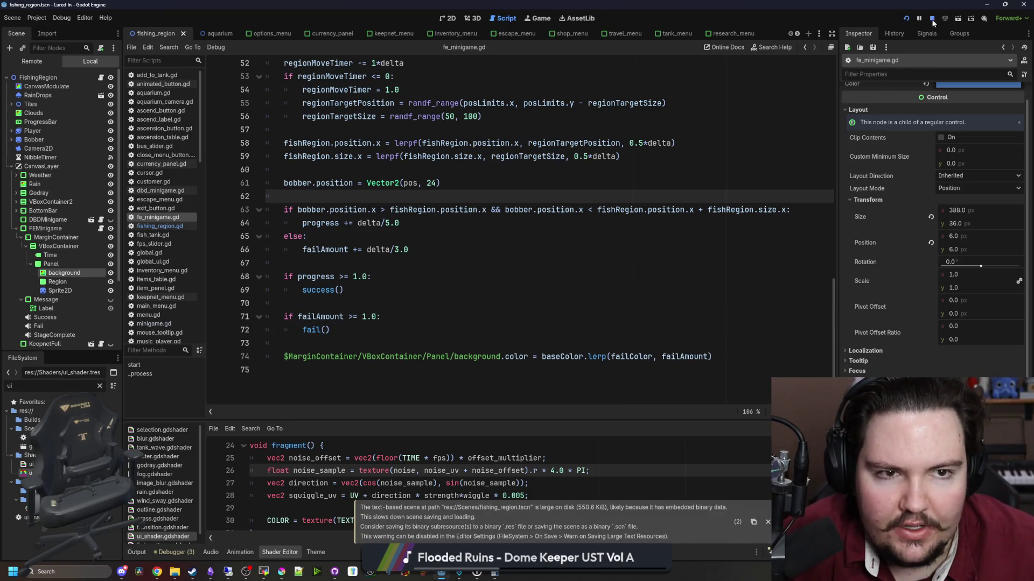
Launch the game, dismiss Welcome Back, and travel to the pond.
{"action": "left_click", "coordinate": [906, 18]}
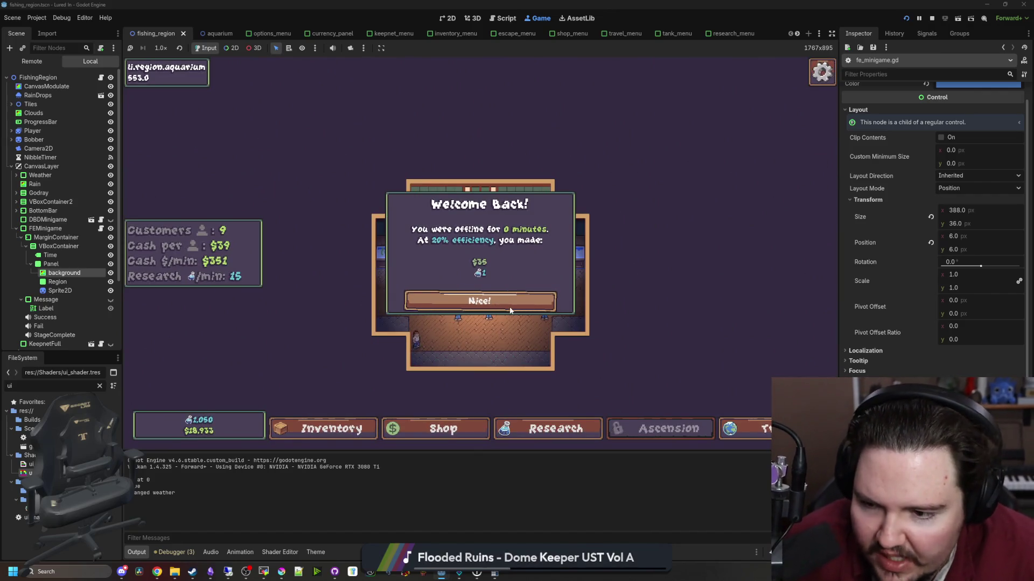
{"action": "left_click", "coordinate": [480, 301]}
{"action": "left_click", "coordinate": [745, 428]}
{"action": "left_click", "coordinate": [562, 171]}
Cast, hook the fish and push the bobber along the reel bar, then switch back to the minigame script.
{"action": "left_click", "coordinate": [558, 166]}
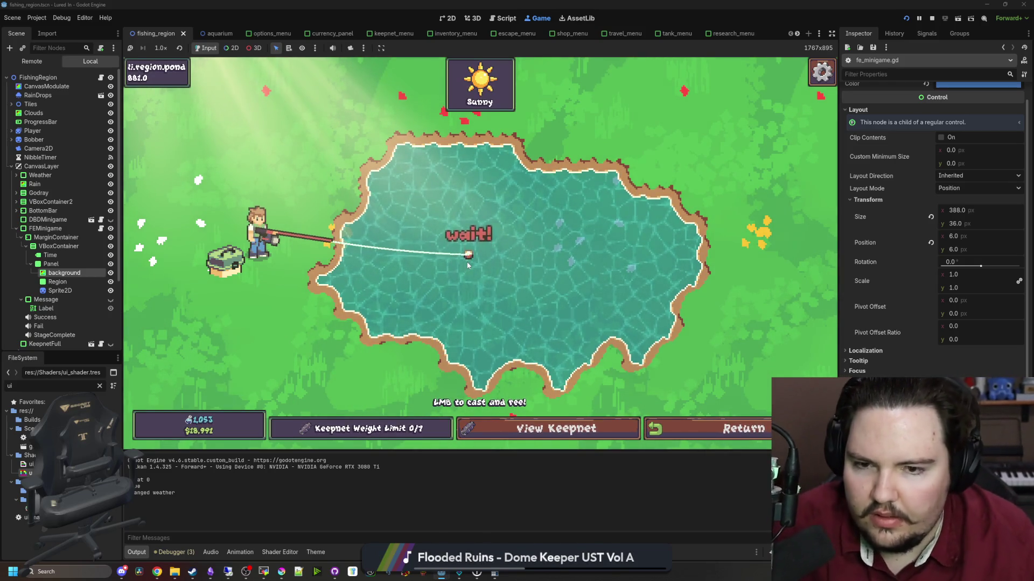
{"action": "left_click", "coordinate": [517, 251]}
{"action": "left_click", "coordinate": [524, 250]}
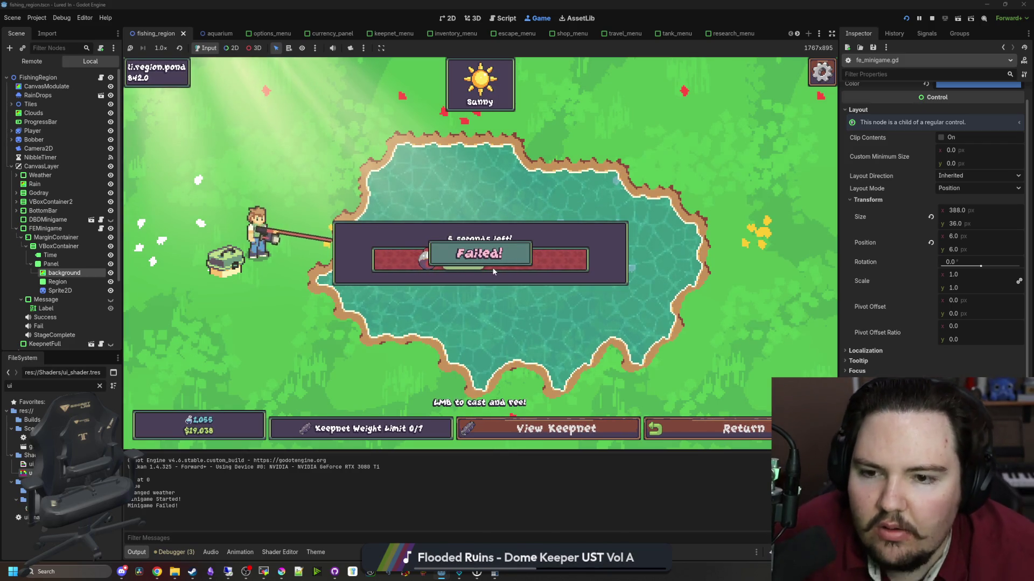
{"action": "key", "text": "ctrl+F3"}
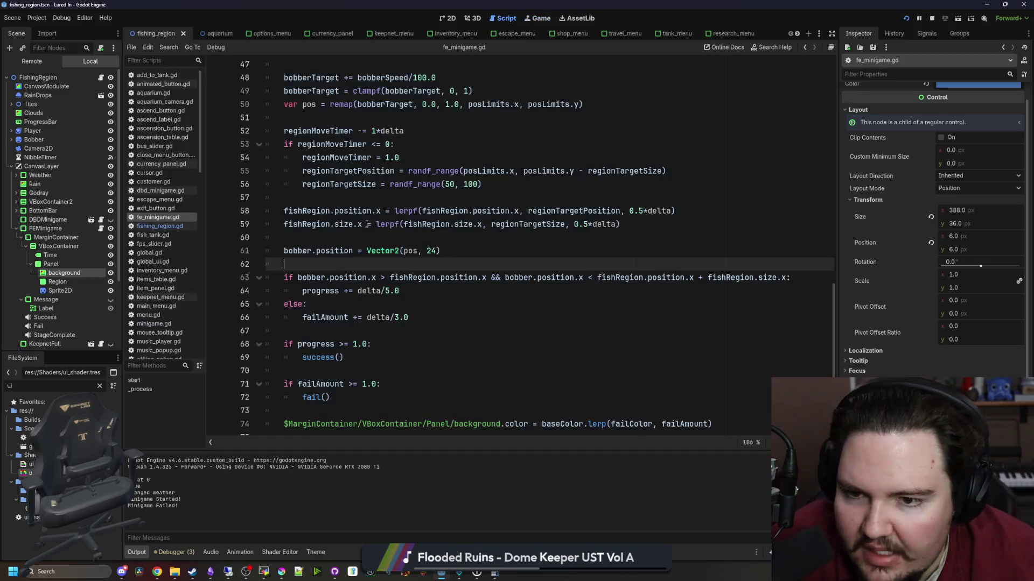
Change the fail rate to delta/5.0 so failing takes 5 seconds, and save.
{"action": "scroll", "coordinate": [397, 231], "scroll_direction": "up", "scroll_amount": 6}
{"action": "scroll", "coordinate": [462, 336], "scroll_direction": "down", "scroll_amount": 6}
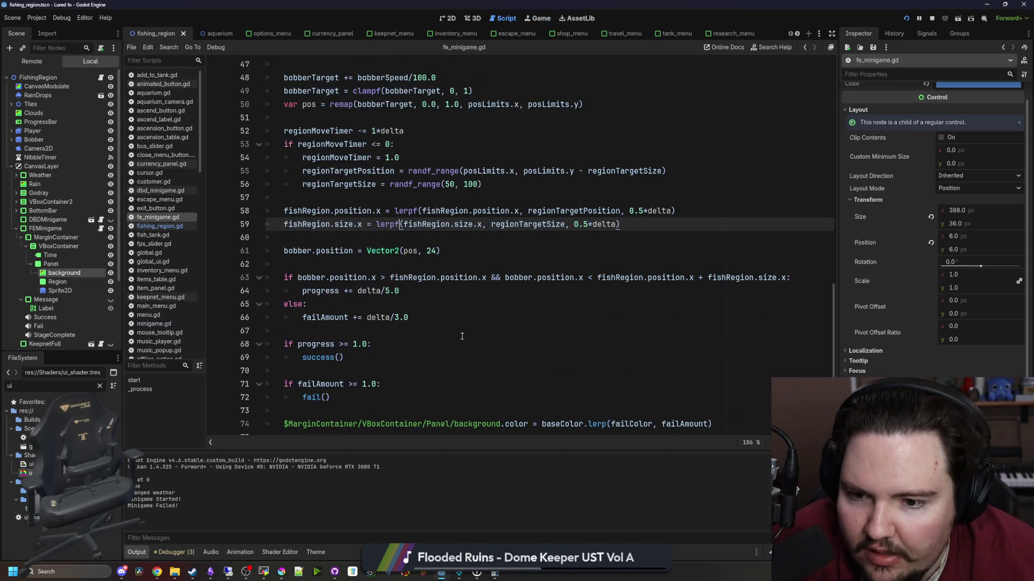
{"action": "left_click", "coordinate": [398, 317]}
{"action": "key", "text": "Up"}
{"action": "key", "text": "ctrl+s"}
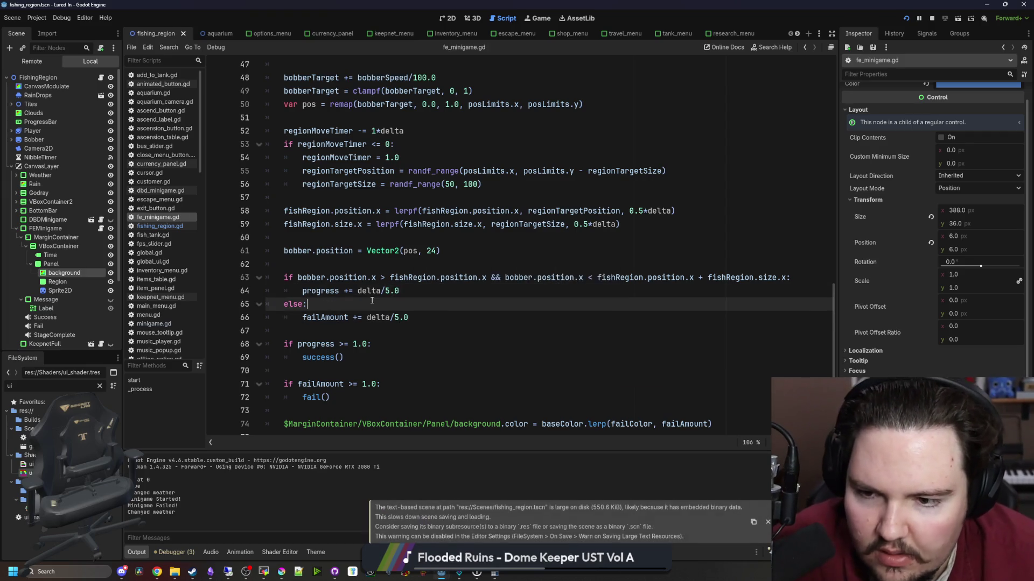
{"action": "scroll", "coordinate": [458, 338], "scroll_direction": "down", "scroll_amount": 1}
{"action": "left_click", "coordinate": [458, 360]}
{"action": "key", "text": "ctrl+s"}
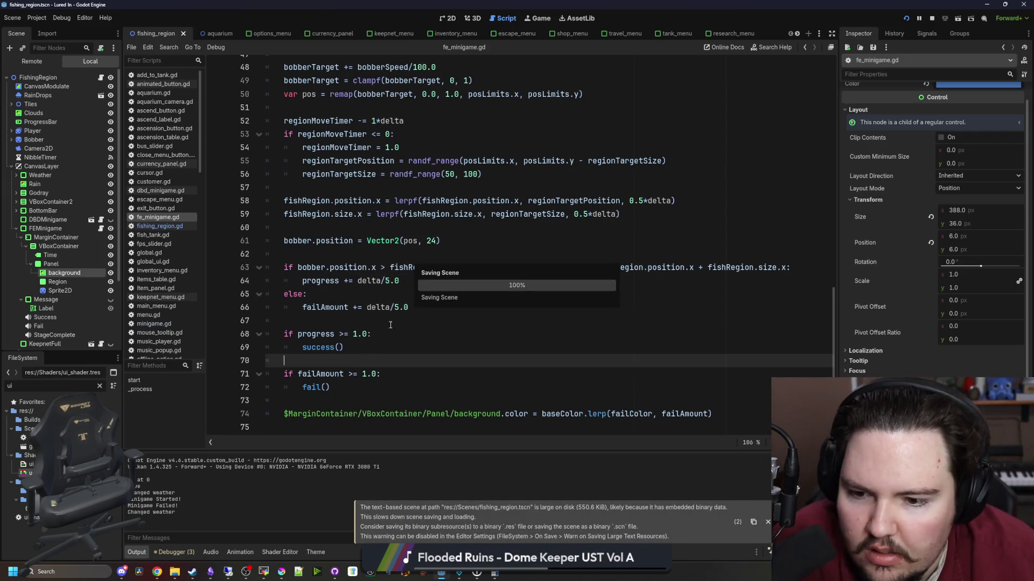
Add a ProgressBar child to the VBoxContainer and move it above the Panel.
{"action": "left_click", "coordinate": [449, 16]}
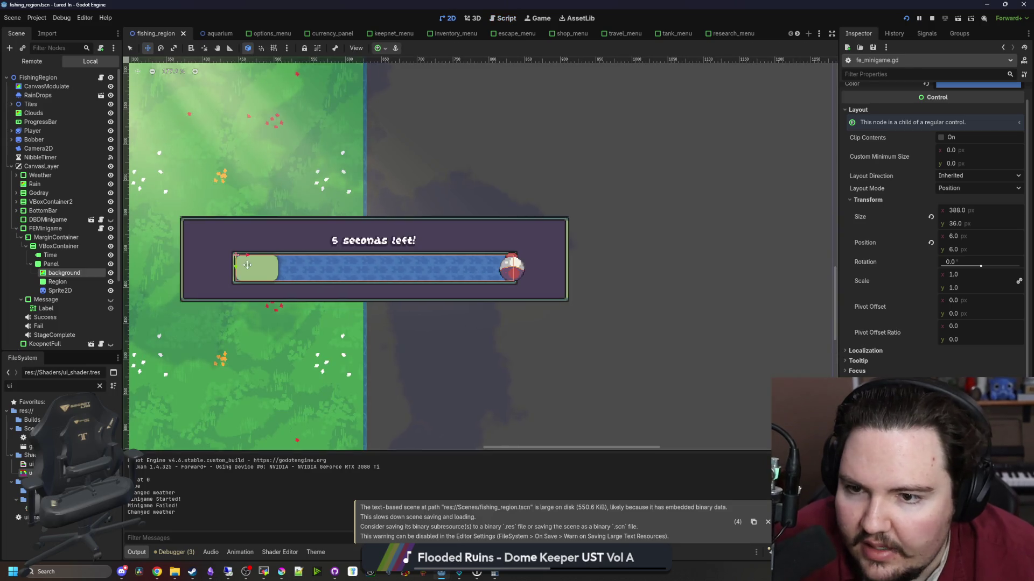
{"action": "scroll", "coordinate": [247, 265], "scroll_direction": "up", "scroll_amount": 3}
{"action": "left_click", "coordinate": [58, 246]}
{"action": "right_click", "coordinate": [65, 248]}
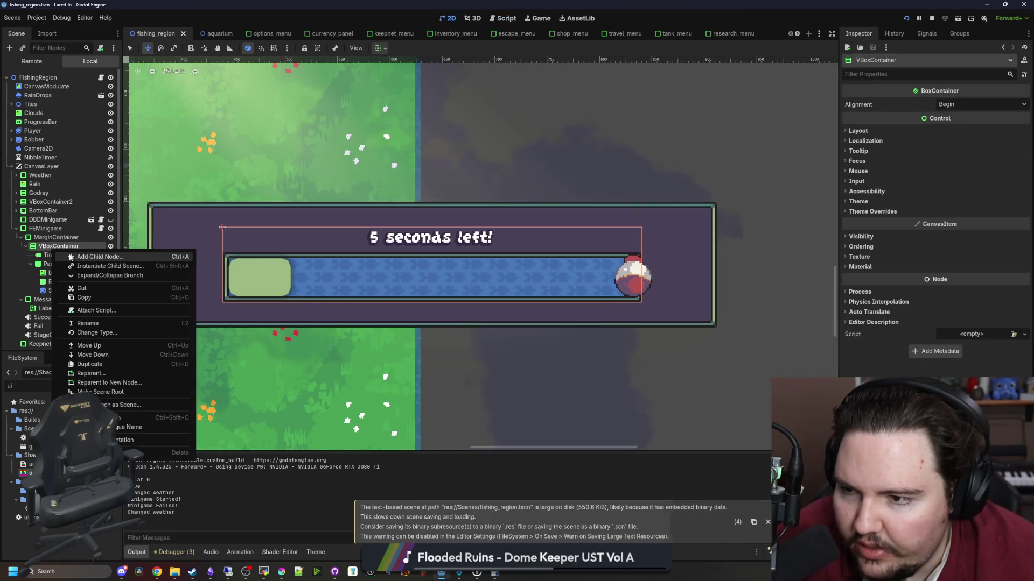
{"action": "left_click", "coordinate": [70, 257]}
{"action": "type", "text": "progress"}
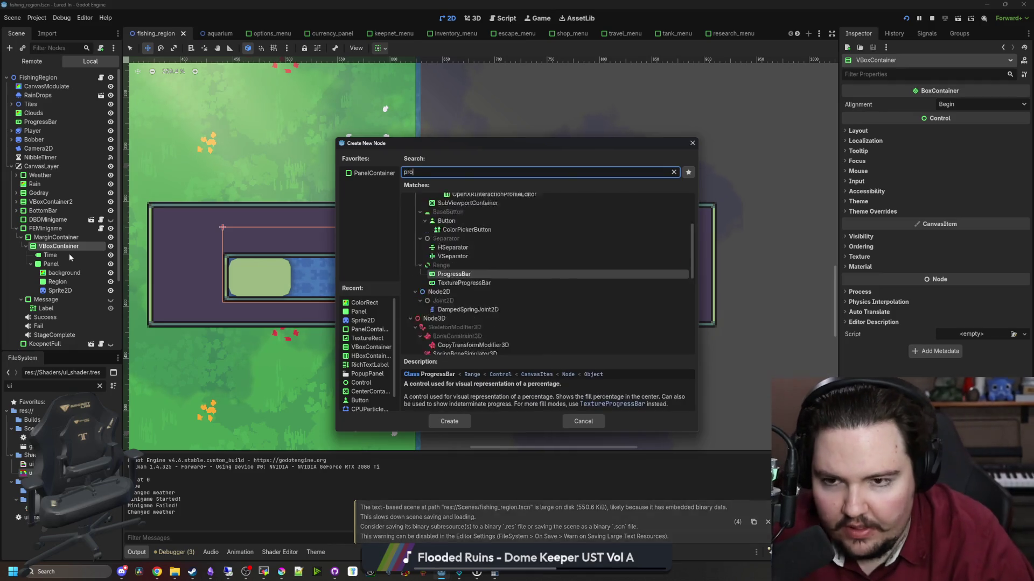
{"action": "key", "text": "Return"}
{"action": "left_click_drag", "start_coordinate": [56, 300], "coordinate": [56, 259]}
Delete the Time countdown node and return to fe_minigame.gd.
{"action": "left_click", "coordinate": [50, 255]}
{"action": "key", "text": "Delete"}
{"action": "key", "text": "Return"}
{"action": "scroll", "coordinate": [503, 297], "scroll_direction": "down", "scroll_amount": 1}
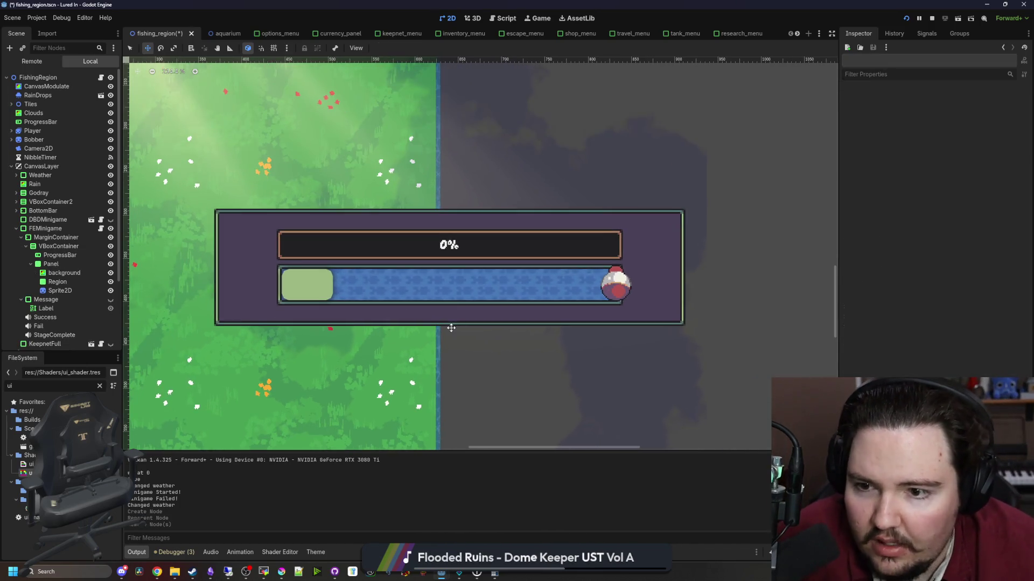
{"action": "left_click", "coordinate": [75, 267]}
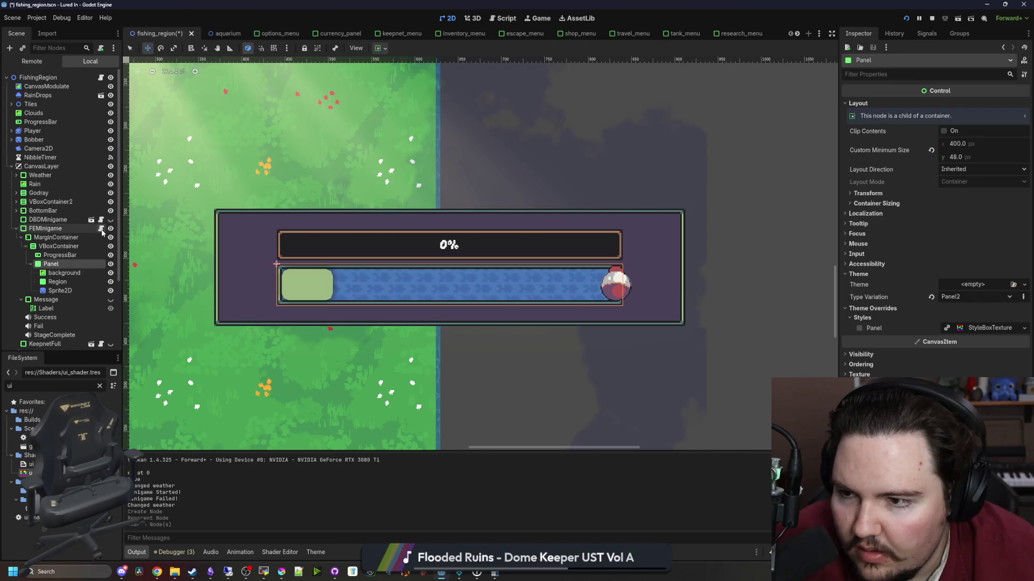
{"action": "left_click", "coordinate": [101, 229]}
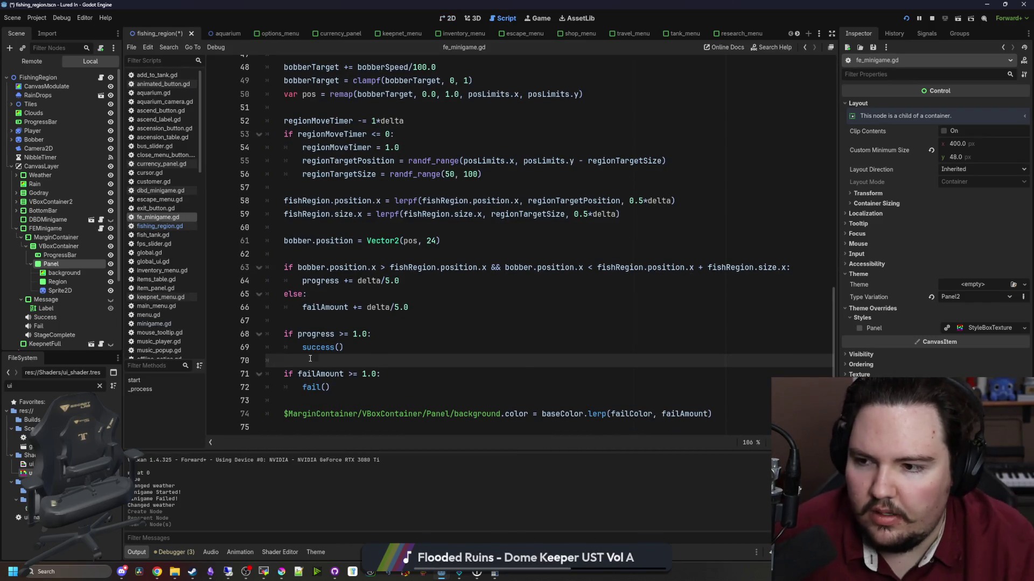
Add '$MarginContainer/VBoxContainer/ProgressBar.value = progress' after the success check.
{"action": "key", "text": "Return"}
{"action": "key", "text": "Return"}
{"action": "key", "text": "Up"}
{"action": "type", "text": "ogres"}
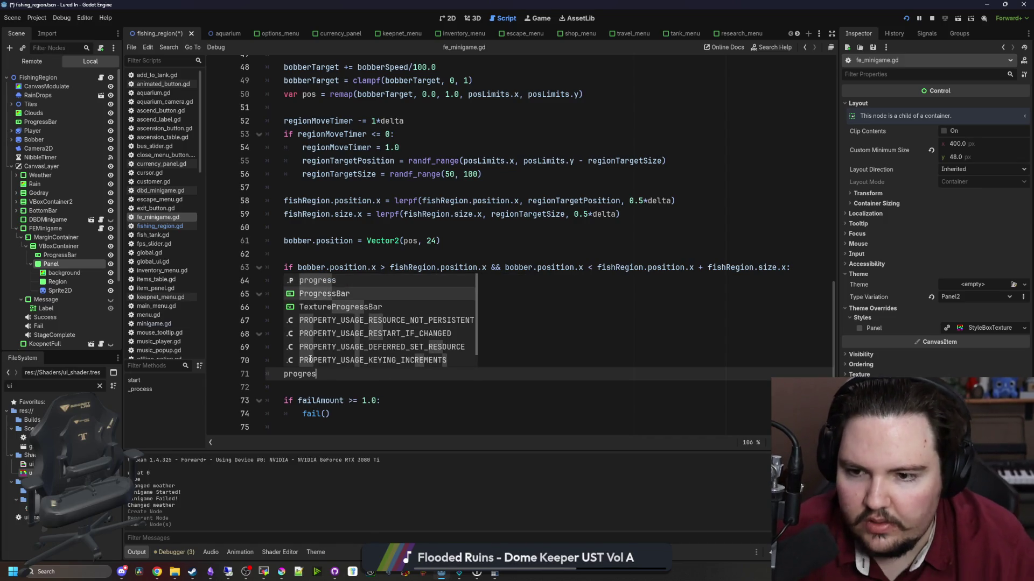
{"action": "key", "text": "Return"}
{"action": "key", "text": "BackSpace"}
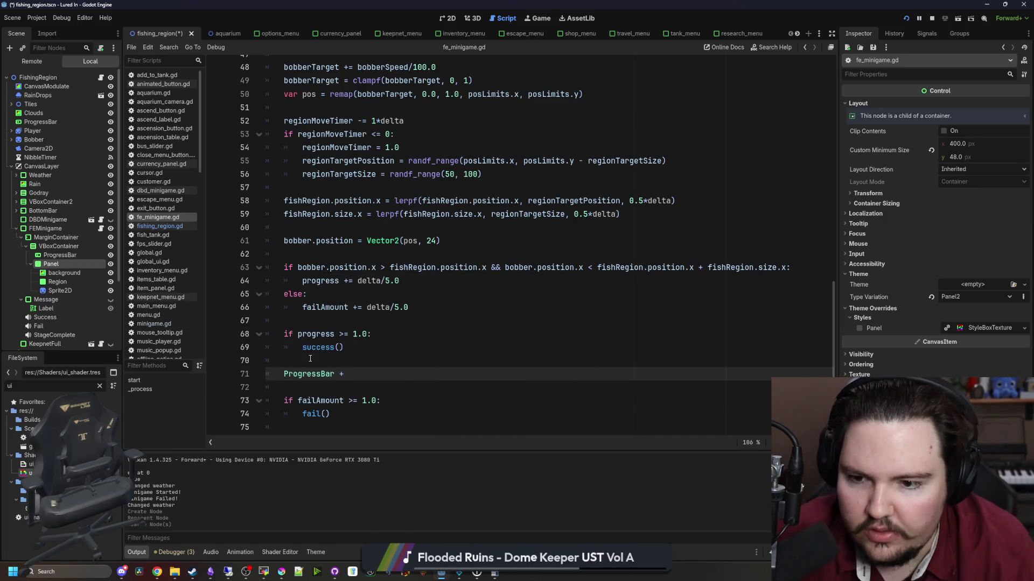
{"action": "key", "text": "BackSpace"}
{"action": "key", "text": "BackSpace"}
{"action": "key", "text": "BackSpace"}
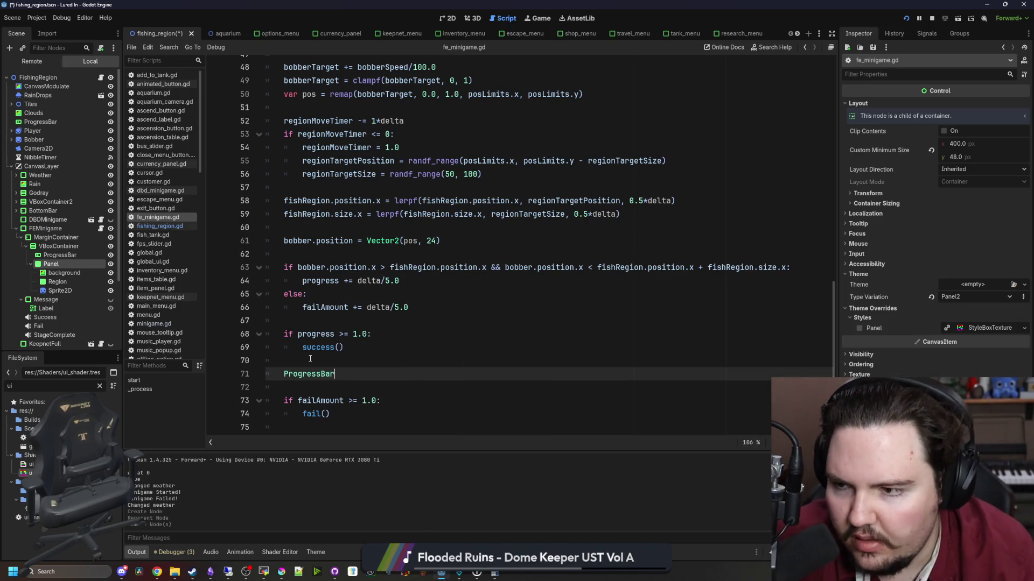
{"action": "left_click_drag", "start_coordinate": [59, 256], "coordinate": [323, 374]}
{"action": "scroll", "coordinate": [361, 341], "scroll_direction": "down", "scroll_amount": 1}
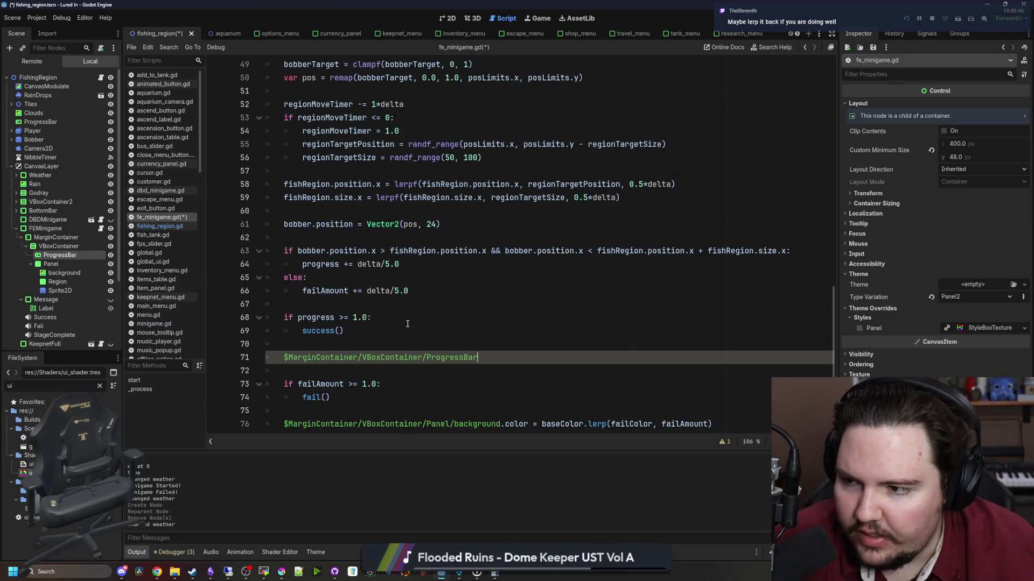
{"action": "scroll", "coordinate": [449, 332], "scroll_direction": "down", "scroll_amount": 1}
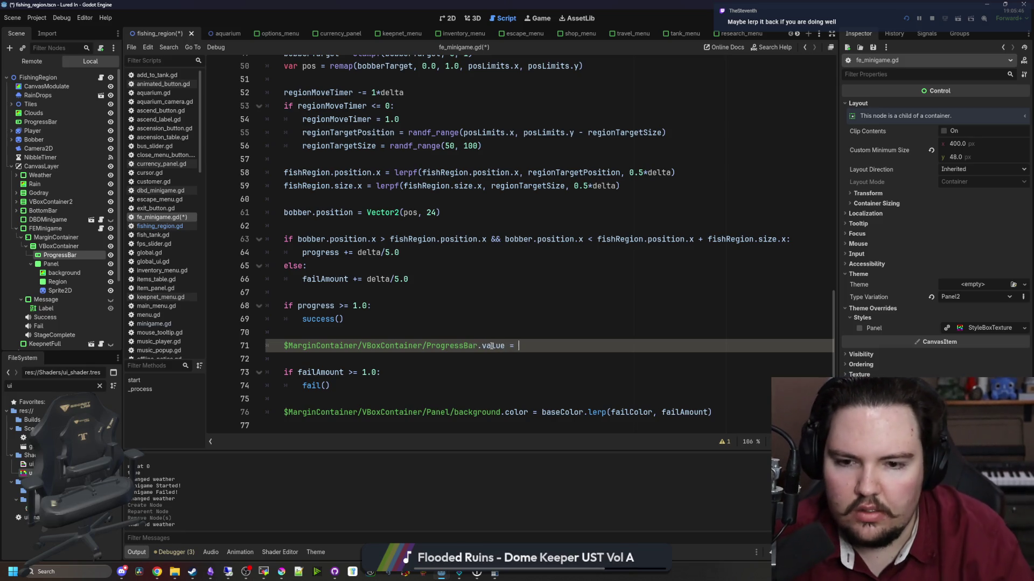
{"action": "type", "text": "progress"}
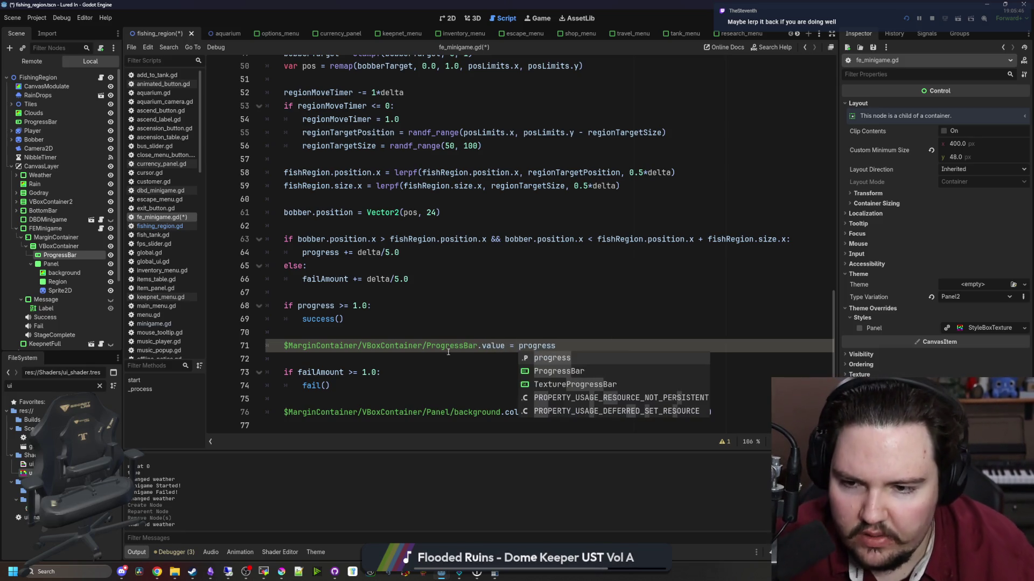
{"action": "key", "text": "Escape"}
Drain progress with 'progress -= delta/5.0' in the else branch.
{"action": "left_click", "coordinate": [405, 292]}
{"action": "scroll", "coordinate": [405, 291], "scroll_direction": "up", "scroll_amount": 2}
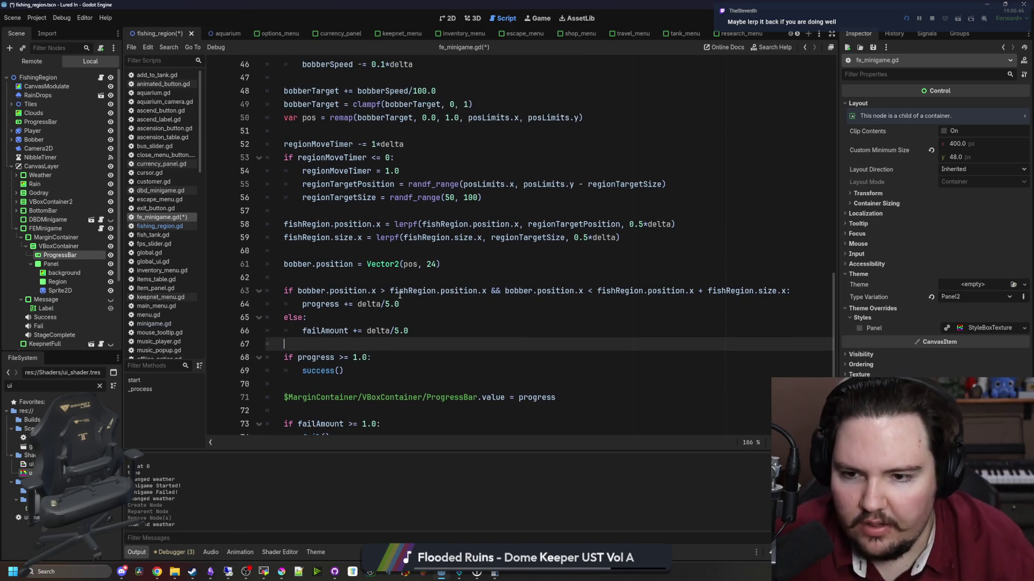
{"action": "left_click", "coordinate": [386, 315]}
{"action": "key", "text": "Return"}
{"action": "type", "text": "progress -="}
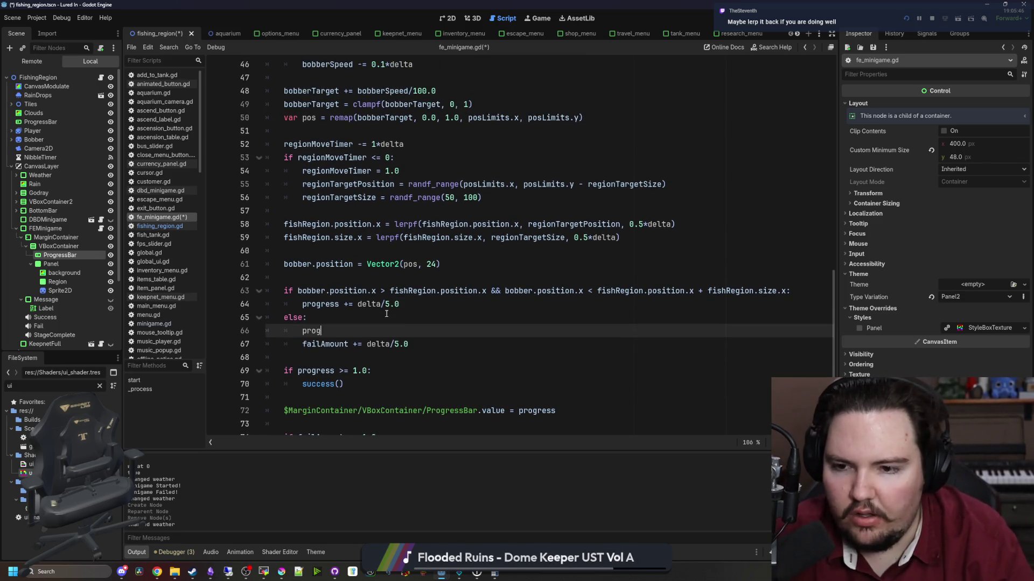
{"action": "key", "text": "BackSpace"}
{"action": "key", "text": "BackSpace"}
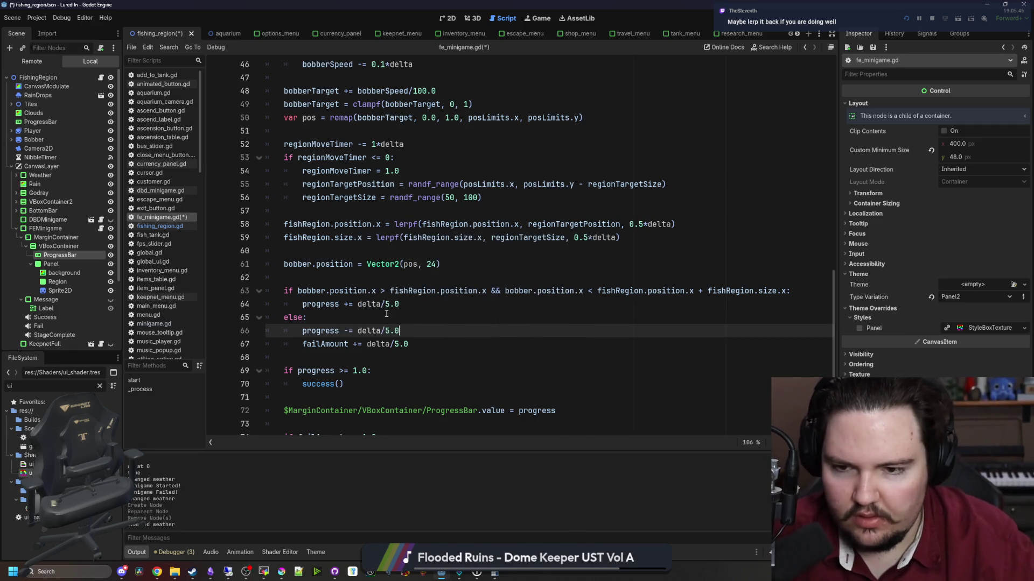
Add a clampf line keeping progress between 0.0 and 1.0.
{"action": "left_click", "coordinate": [338, 362]}
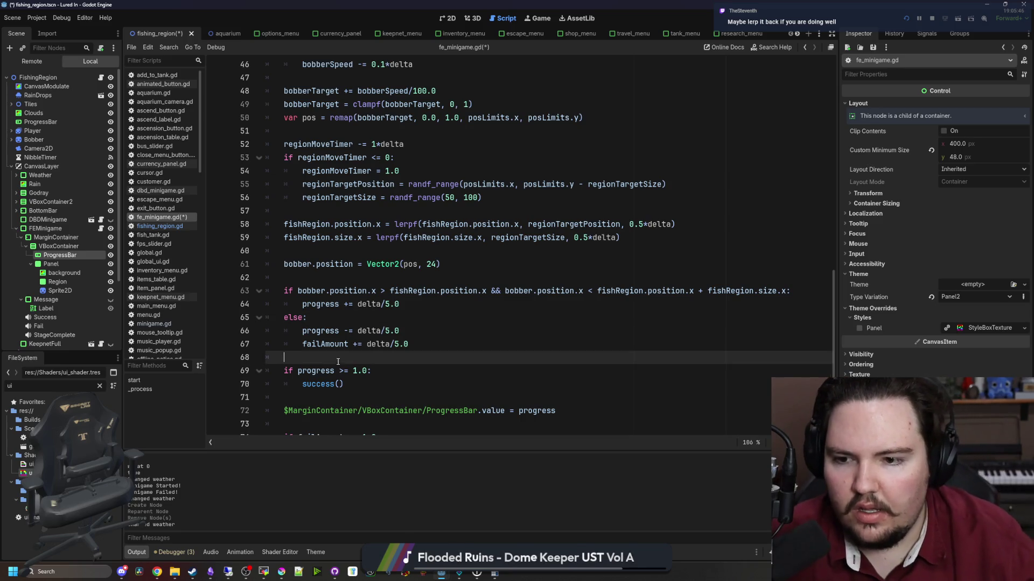
{"action": "key", "text": "Return"}
{"action": "key", "text": "Return"}
{"action": "key", "text": "Up"}
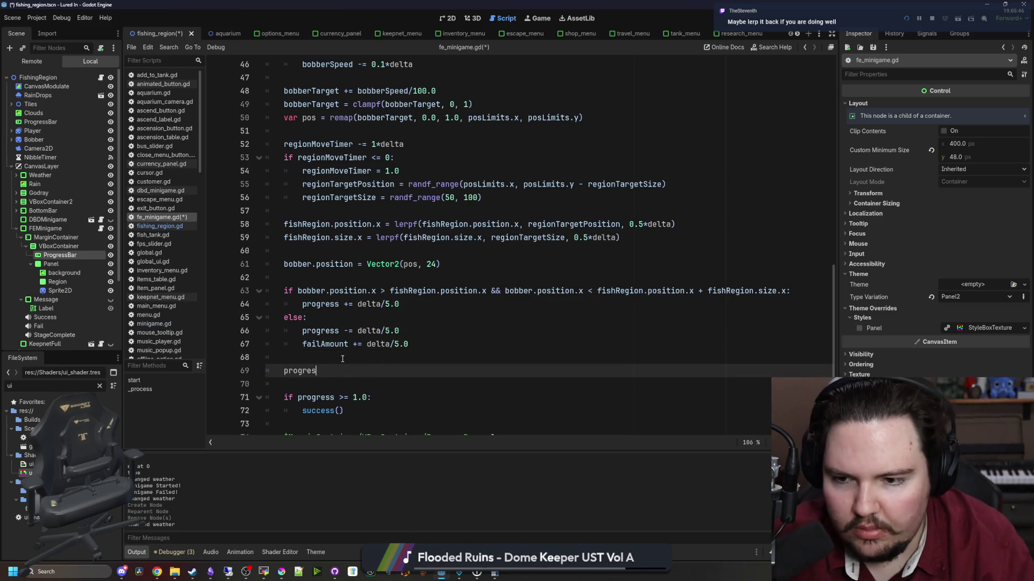
{"action": "type", "text": "s = clampf(progress, 0.0, 1.0"}
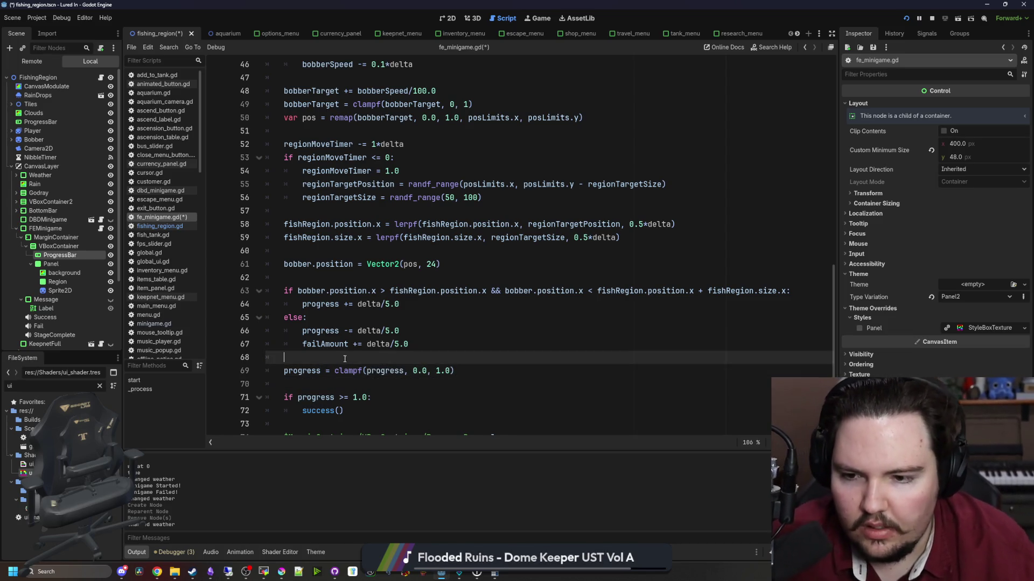
{"action": "triple_click", "coordinate": [279, 373]}
{"action": "key", "text": "ctrl+c"}
Duplicate the clamp line so failAmount is also clamped between 0.0 and 1.0.
{"action": "left_click", "coordinate": [486, 372]}
{"action": "key", "text": "Return"}
{"action": "key", "text": "ctrl+v"}
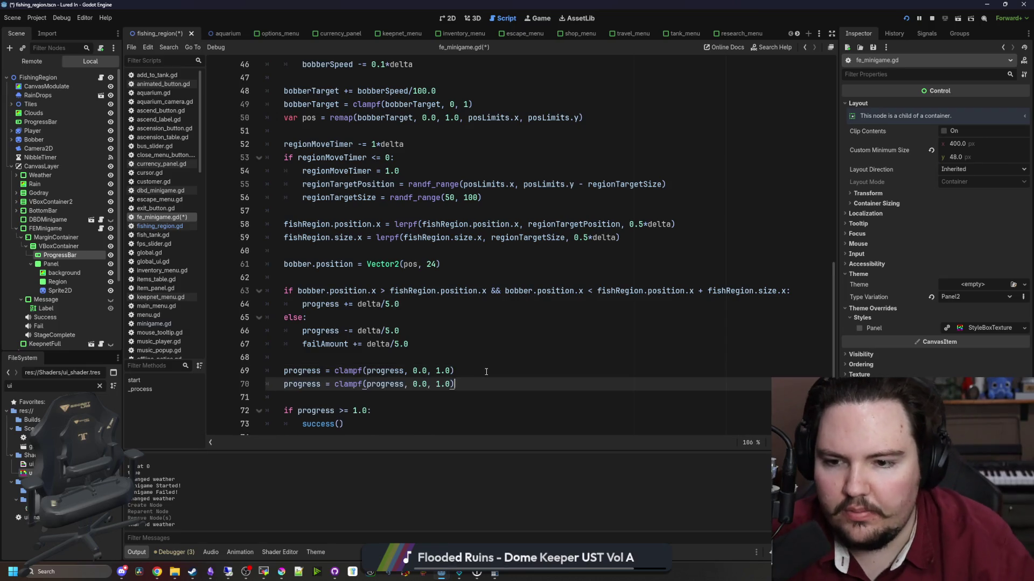
{"action": "double_click", "coordinate": [325, 344]}
{"action": "key", "text": "ctrl+c"}
{"action": "double_click", "coordinate": [384, 384]}
{"action": "key", "text": "ctrl+v"}
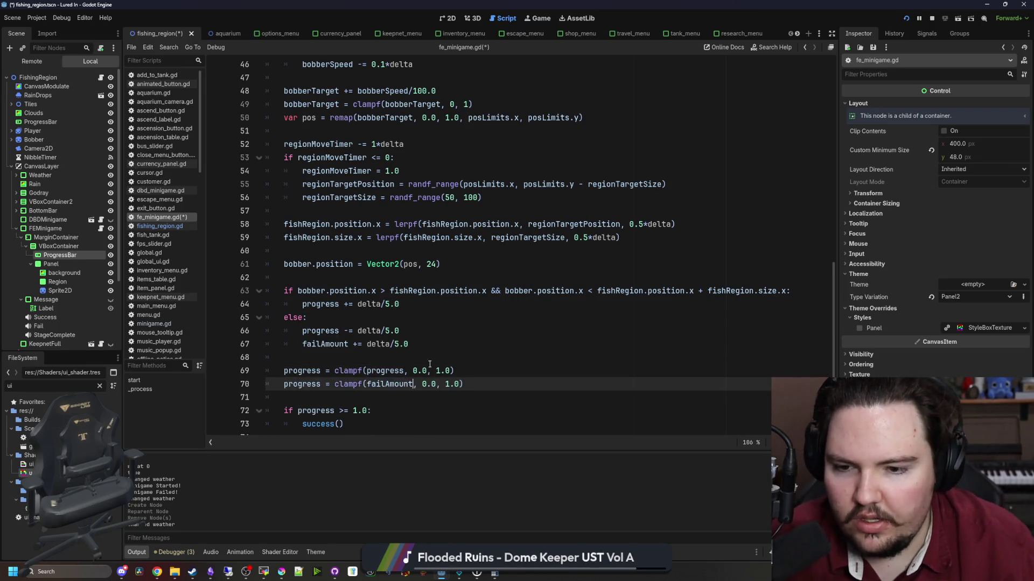
{"action": "double_click", "coordinate": [298, 384]}
{"action": "key", "text": "ctrl+v"}
Save the updated fe_minigame.gd script.
{"action": "left_click", "coordinate": [350, 358]}
{"action": "key", "text": "ctrl+s"}
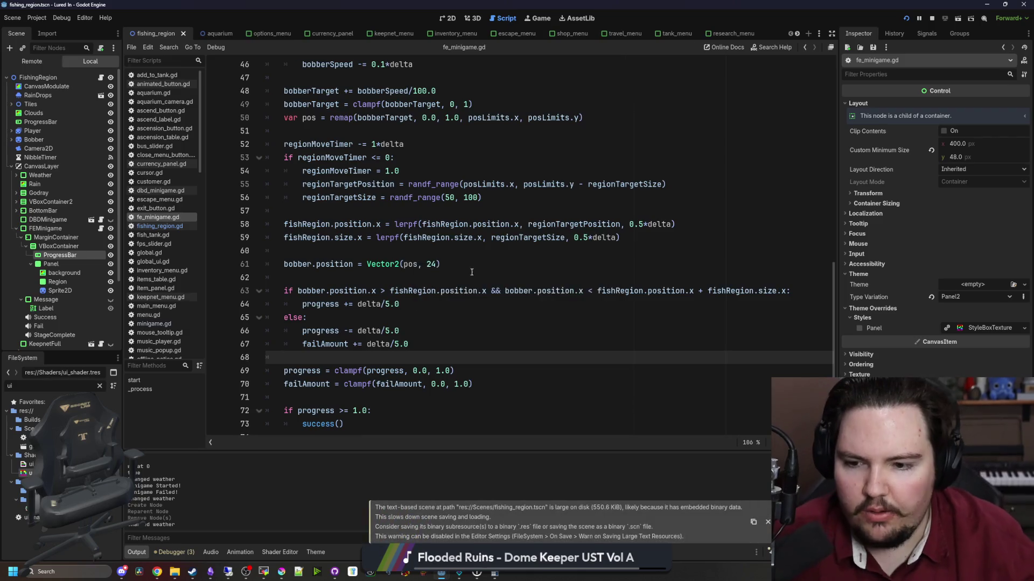
{"action": "scroll", "coordinate": [394, 332], "scroll_direction": "down", "scroll_amount": 2}
{"action": "left_click", "coordinate": [394, 333]}
{"action": "key", "text": "ctrl+s"}
{"action": "left_click", "coordinate": [534, 18]}
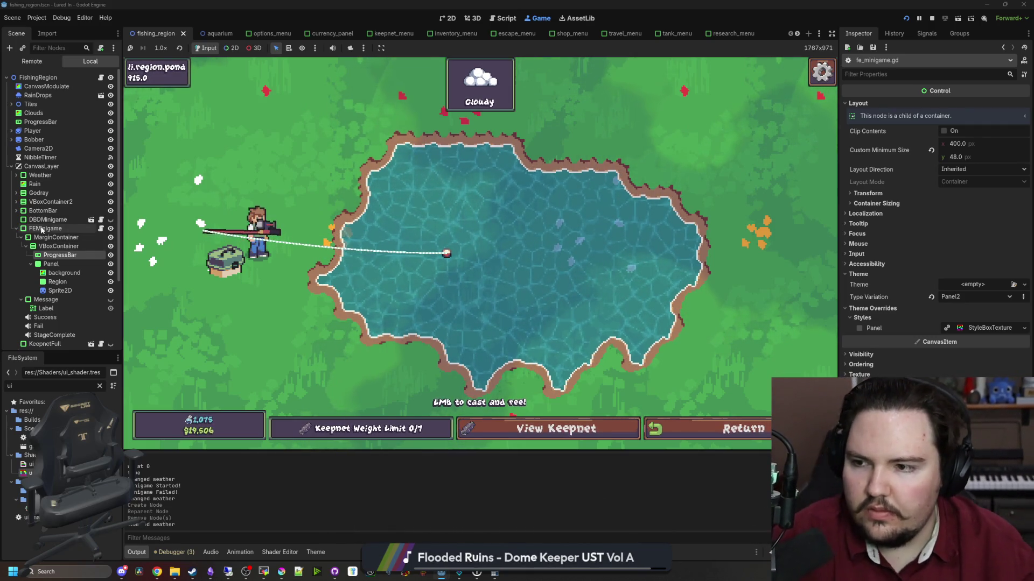
Hook a fish, fill the percentage bar to catch it, then select the live ProgressBar node.
{"action": "left_click", "coordinate": [20, 230]}
{"action": "left_click", "coordinate": [17, 229]}
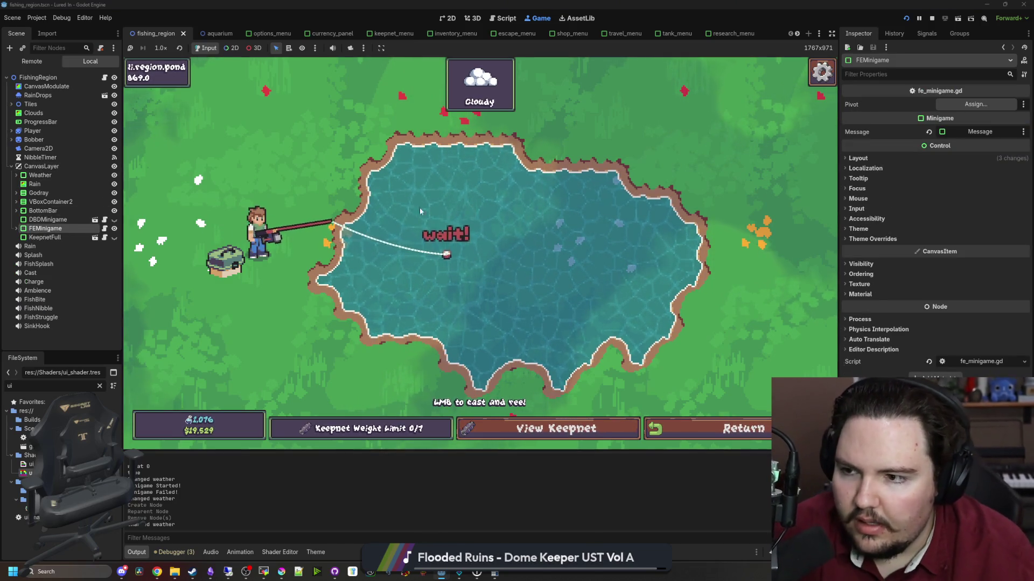
{"action": "left_click", "coordinate": [490, 187]}
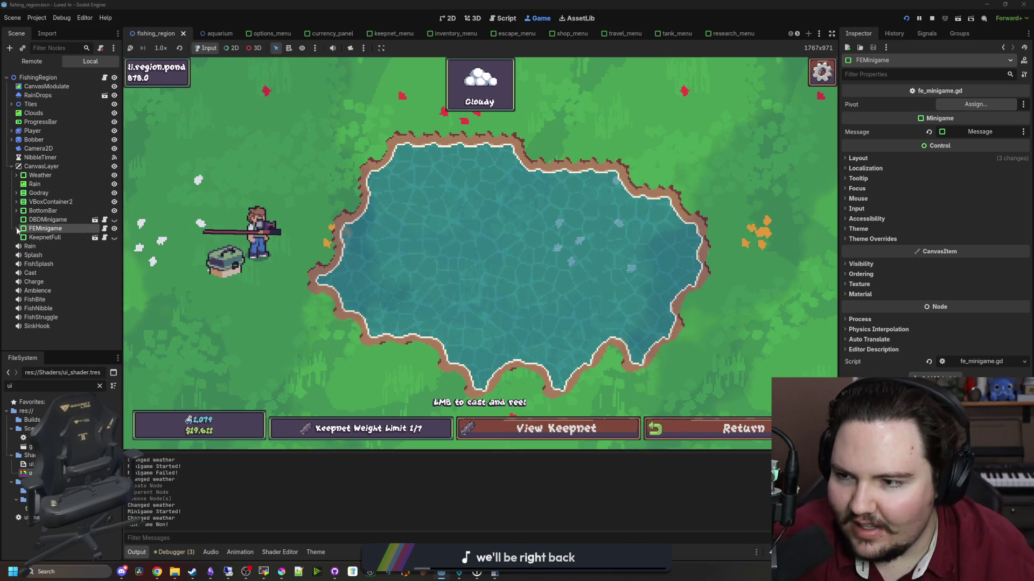
{"action": "double_click", "coordinate": [64, 229]}
{"action": "left_click", "coordinate": [58, 256]}
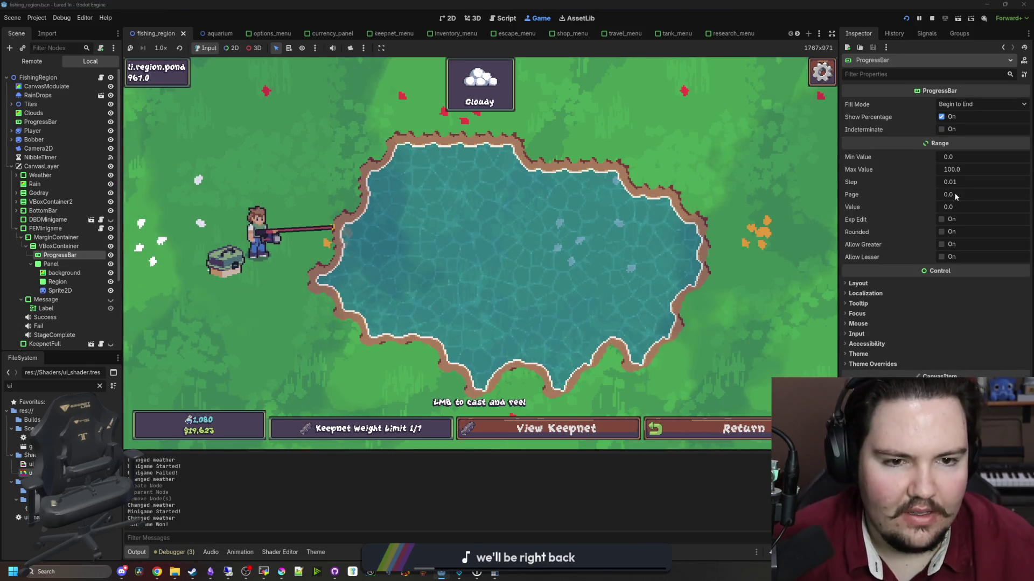
Set the progress bar's Max Value to 1.
{"action": "left_click", "coordinate": [960, 172]}
{"action": "type", "text": "1"}
{"action": "key", "text": "Return"}
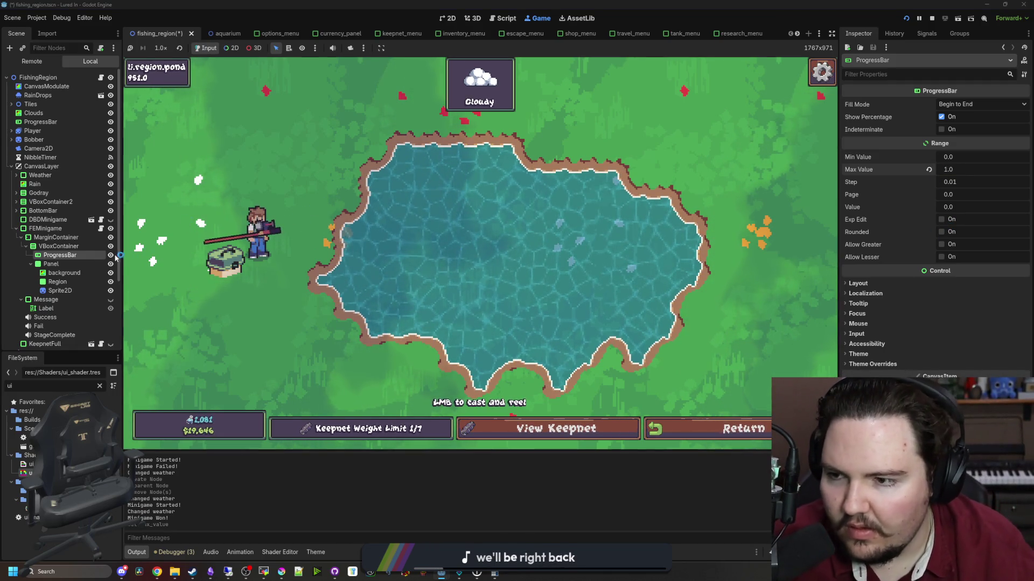
Add '$MarginContainer/VBoxContainer/Panel/background.color = baseColor' to start() and save.
{"action": "left_click", "coordinate": [100, 228]}
{"action": "left_click", "coordinate": [470, 314]}
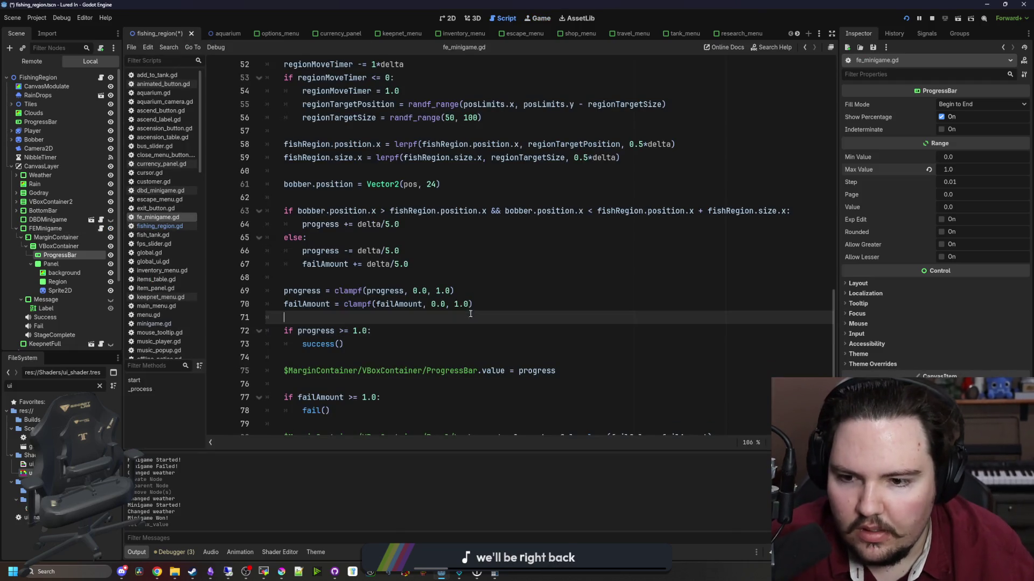
{"action": "scroll", "coordinate": [470, 313], "scroll_direction": "down", "scroll_amount": 1}
{"action": "left_click_drag", "start_coordinate": [528, 414], "coordinate": [284, 414]}
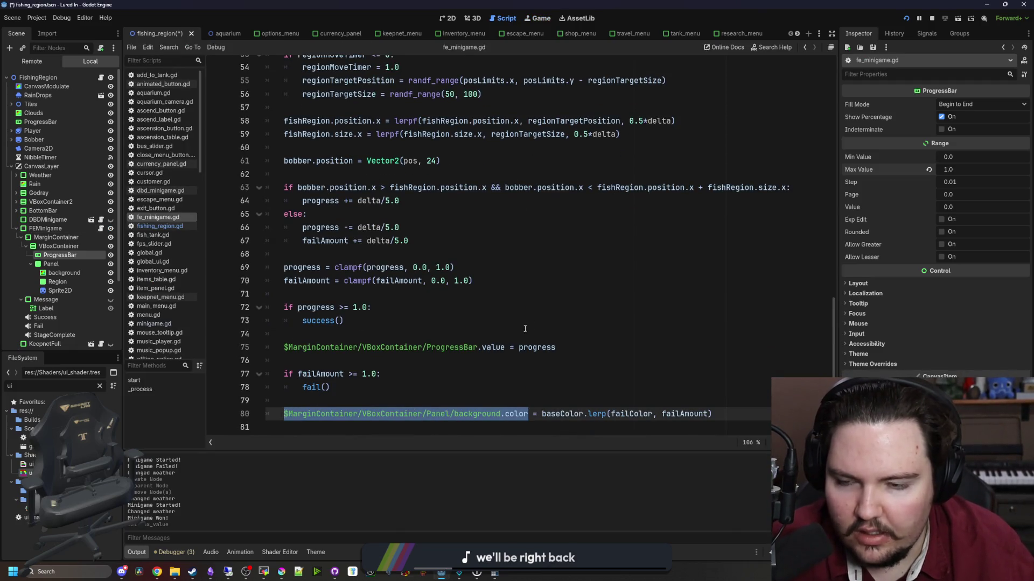
{"action": "scroll", "coordinate": [458, 309], "scroll_direction": "up", "scroll_amount": 15}
{"action": "left_click", "coordinate": [405, 225]}
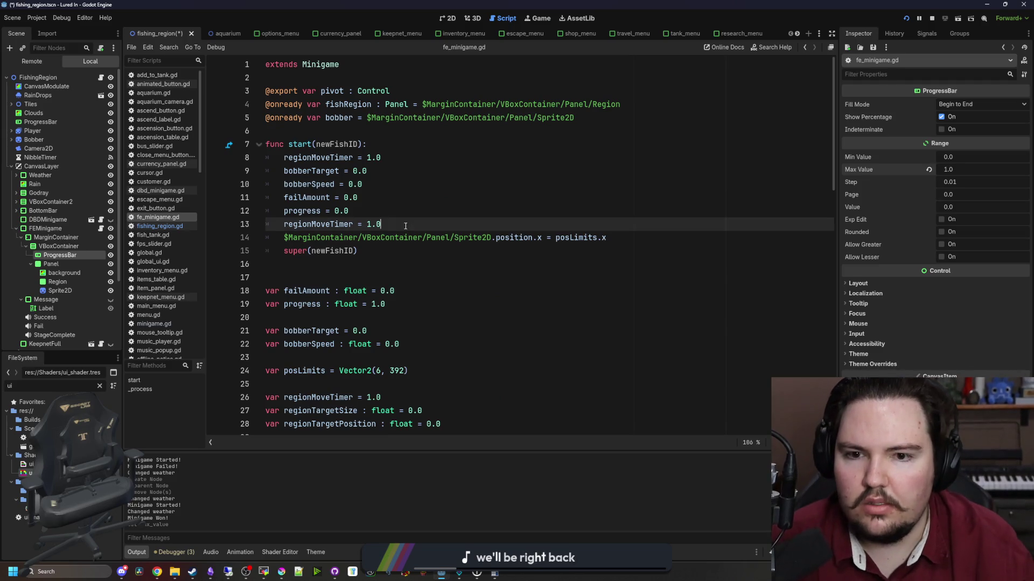
{"action": "key", "text": "Return"}
{"action": "key", "text": "ctrl+v"}
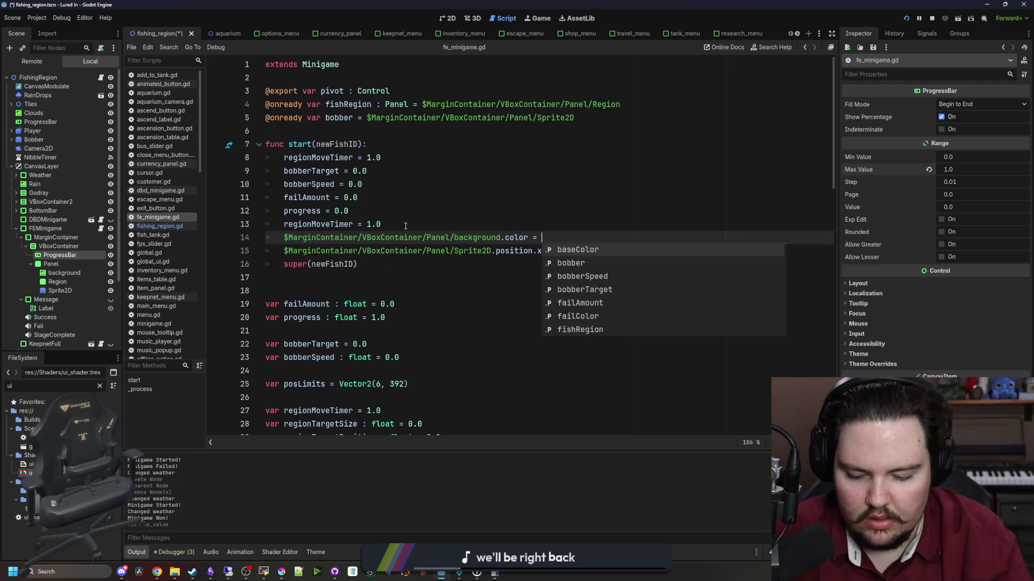
{"action": "type", "text": "base"}
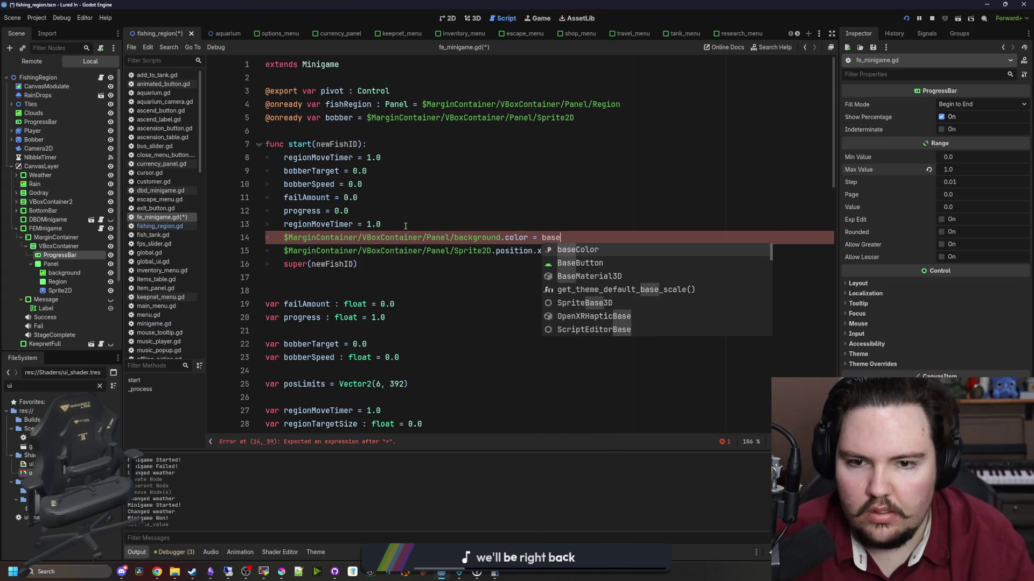
{"action": "key", "text": "Return"}
{"action": "left_click", "coordinate": [405, 225]}
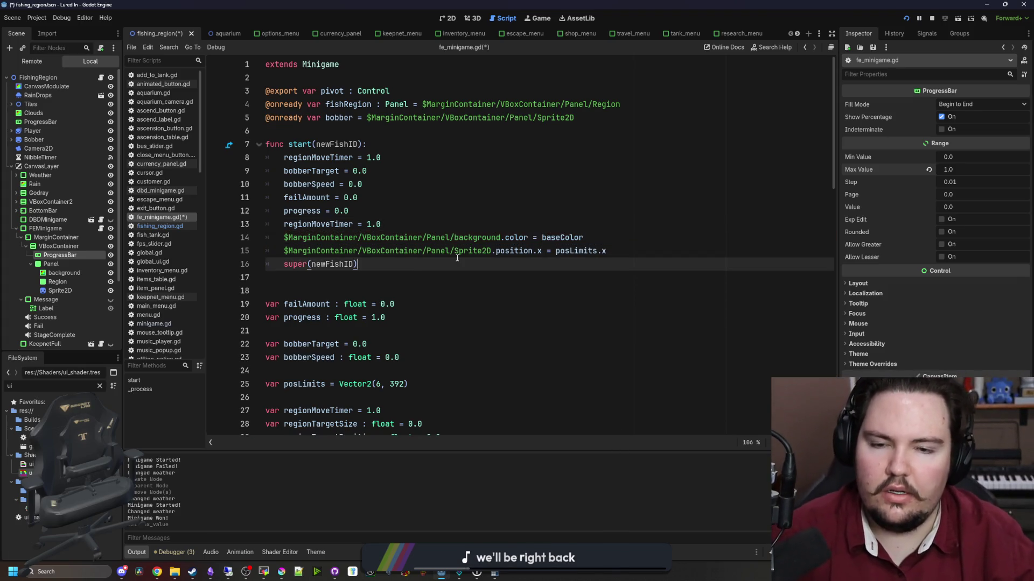
{"action": "key", "text": "ctrl+s"}
{"action": "left_click", "coordinate": [455, 235]}
{"action": "key", "text": "Up"}
{"action": "key", "text": "ctrl+s"}
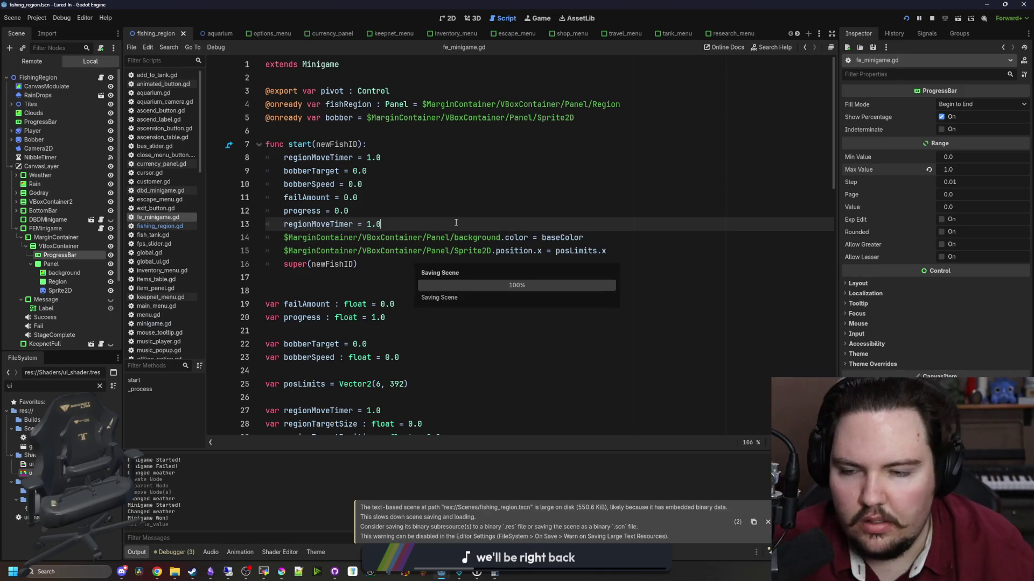
Undo an unfinished fishRegion.position line in start() and save the script.
{"action": "left_click", "coordinate": [625, 247]}
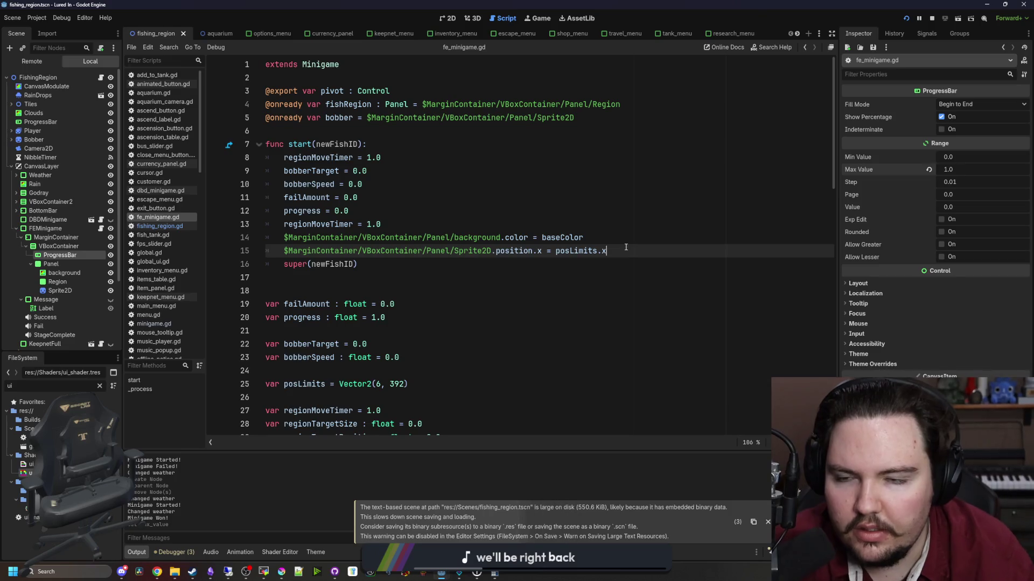
{"action": "key", "text": "Return"}
{"action": "type", "text": "fishRegion."}
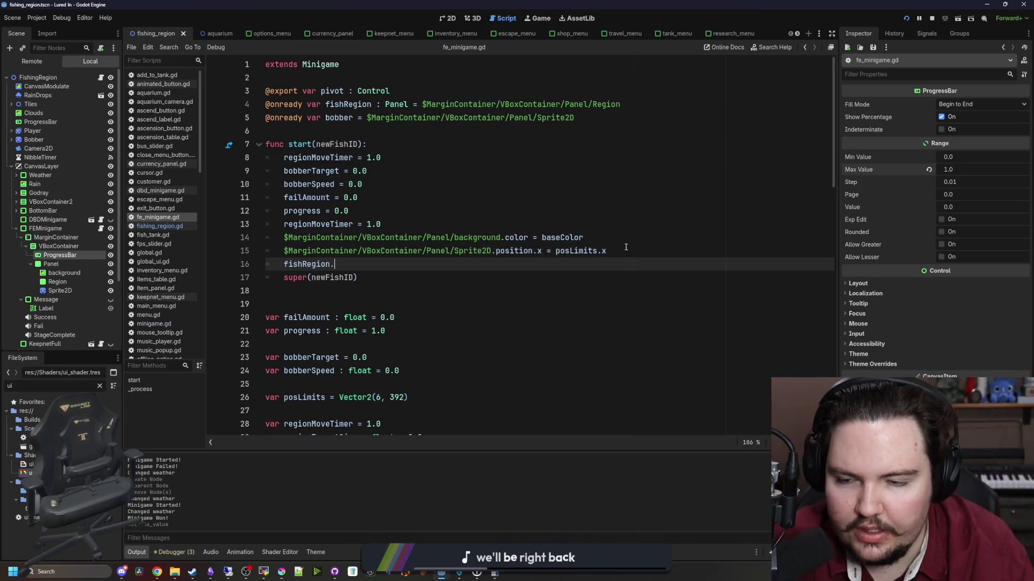
{"action": "type", "text": "posit"}
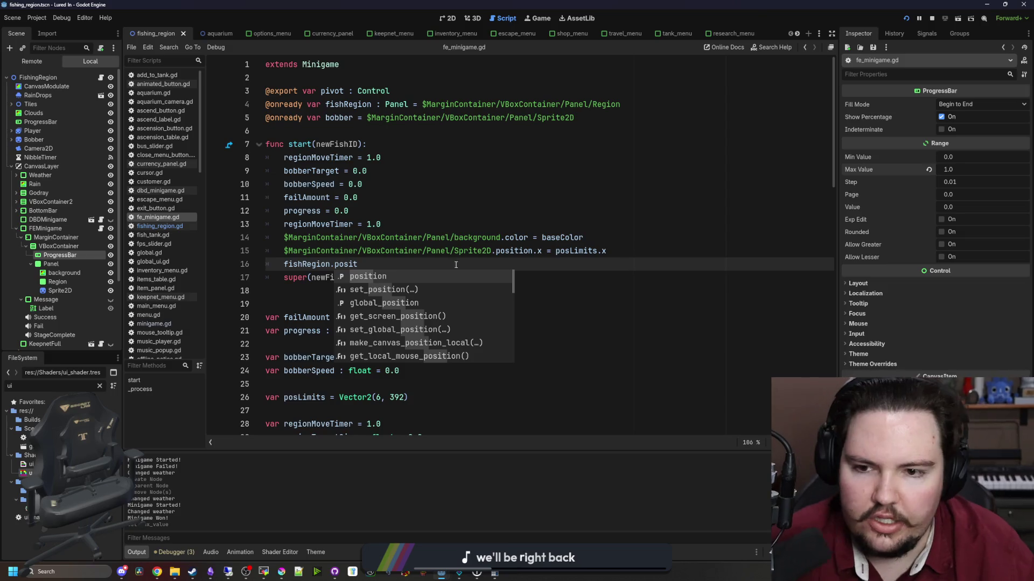
{"action": "key", "text": "Escape"}
{"action": "key", "text": "ctrl+z"}
{"action": "key", "text": "ctrl+z"}
{"action": "key", "text": "ctrl+z"}
{"action": "key", "text": "ctrl+s"}
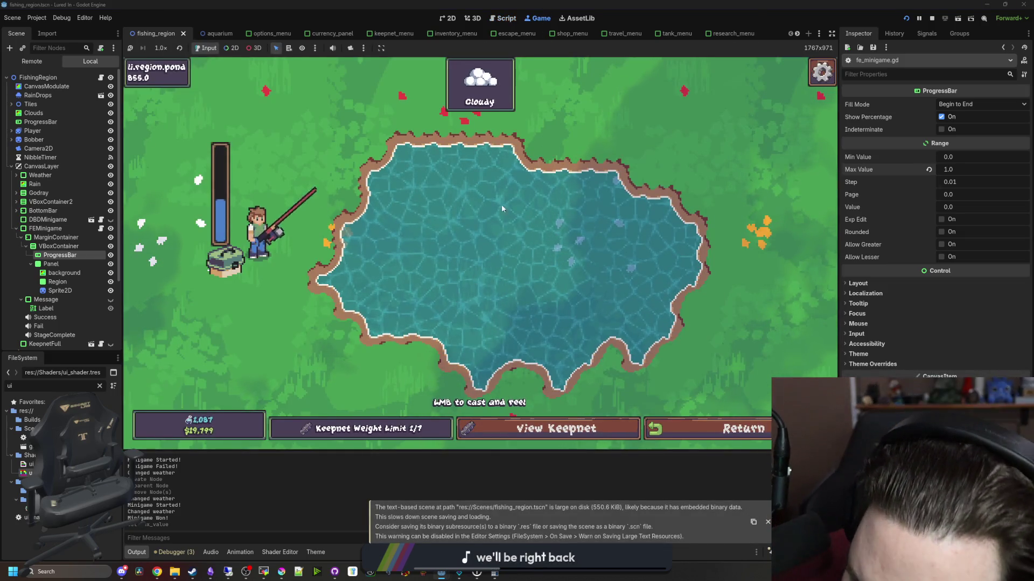
Cast, hook, and keep the green bar on the fish until caught, reaching keepnet 2/7.
{"action": "left_click_drag", "start_coordinate": [501, 204], "coordinate": [463, 208]}
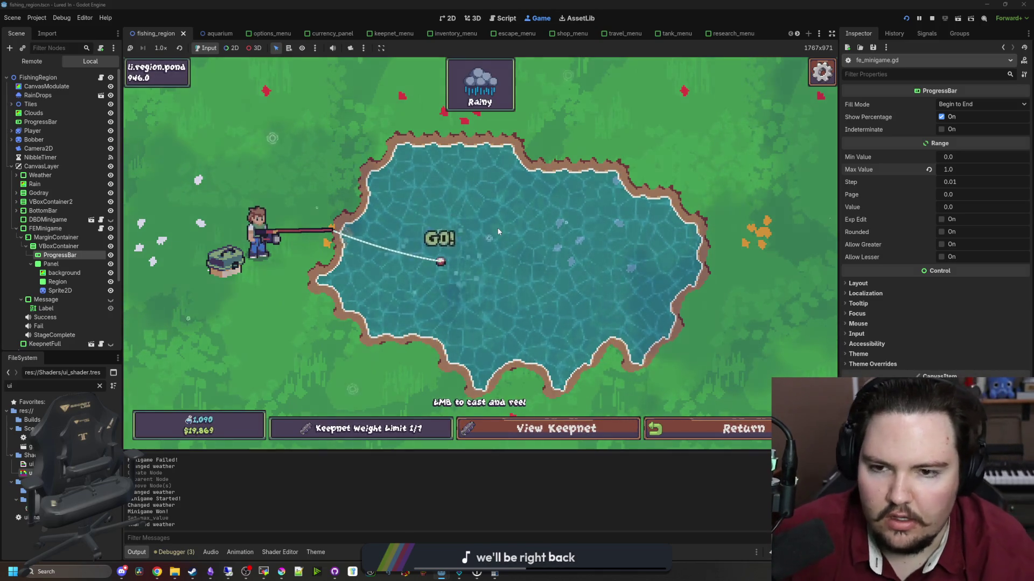
{"action": "left_click", "coordinate": [509, 199]}
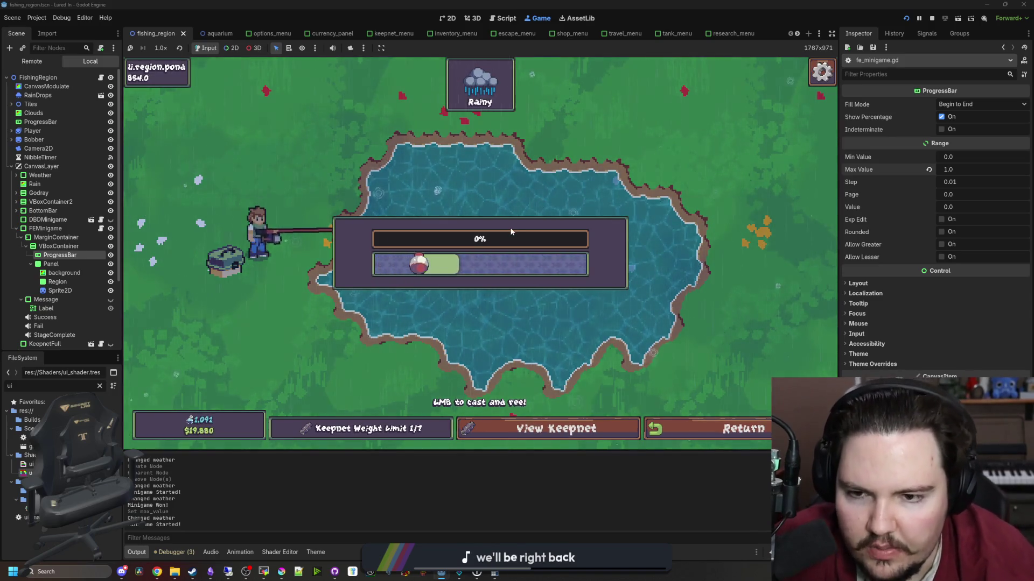
{"action": "left_click_drag", "start_coordinate": [483, 208], "coordinate": [503, 214]}
{"action": "left_click", "coordinate": [511, 210]}
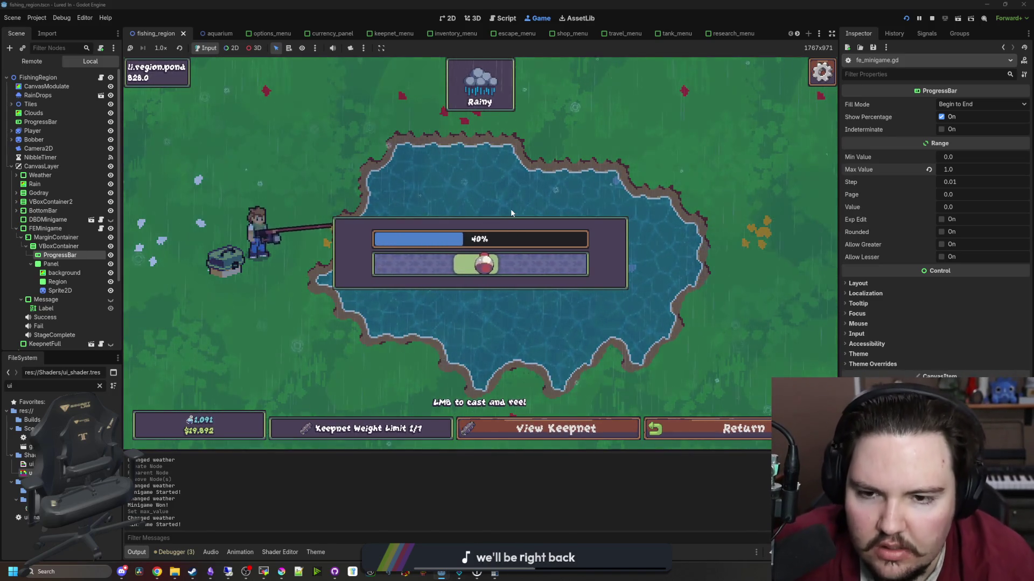
{"action": "left_click", "coordinate": [510, 212]}
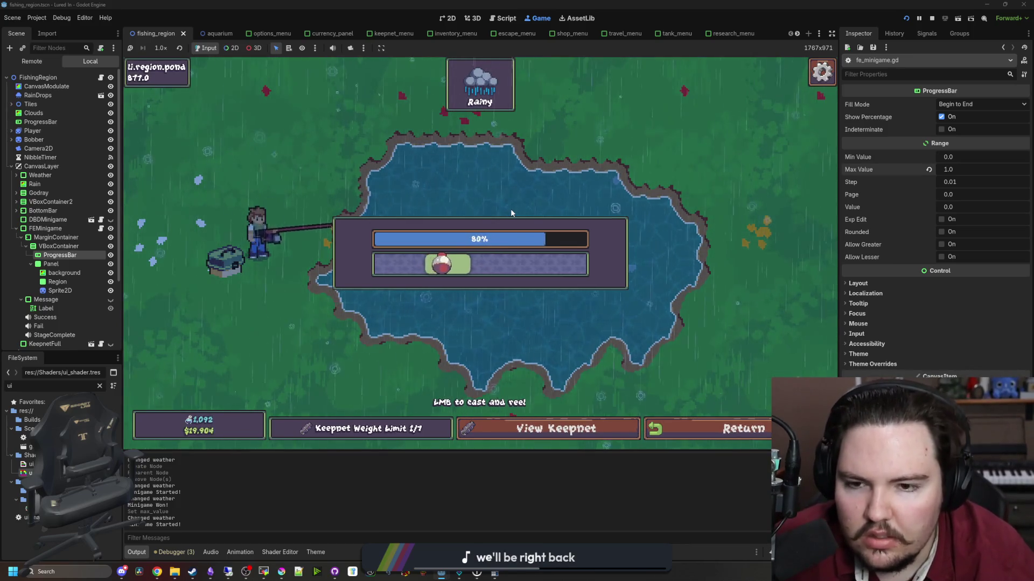
{"action": "left_click", "coordinate": [510, 213]}
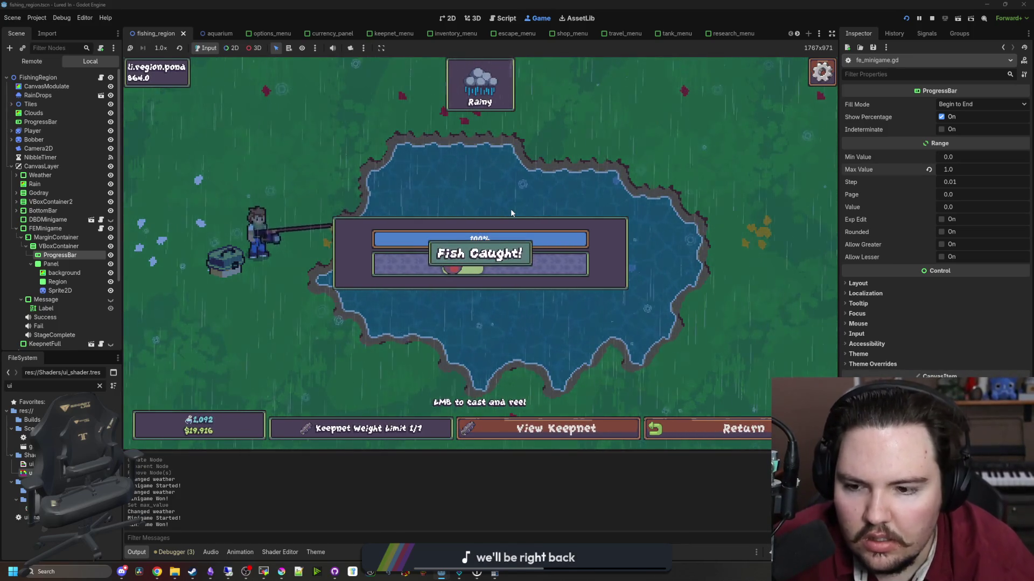
{"action": "left_click", "coordinate": [510, 208]}
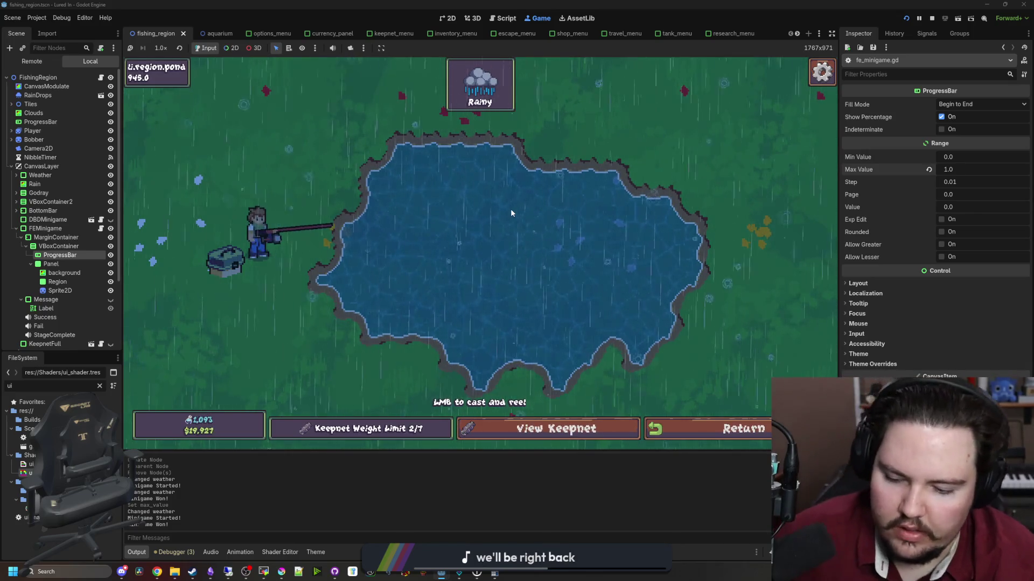
{"action": "left_click", "coordinate": [101, 228]}
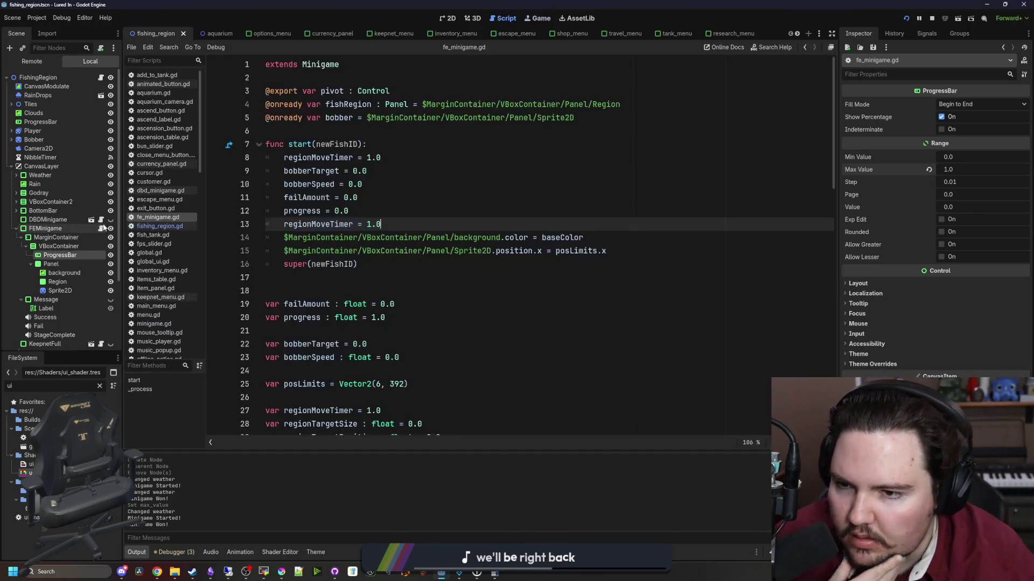
Put '$MarginContainer/VBoxContainer/ProgressBar.value = 0.0' on its own line in start() and save.
{"action": "key", "text": "ctrl+s"}
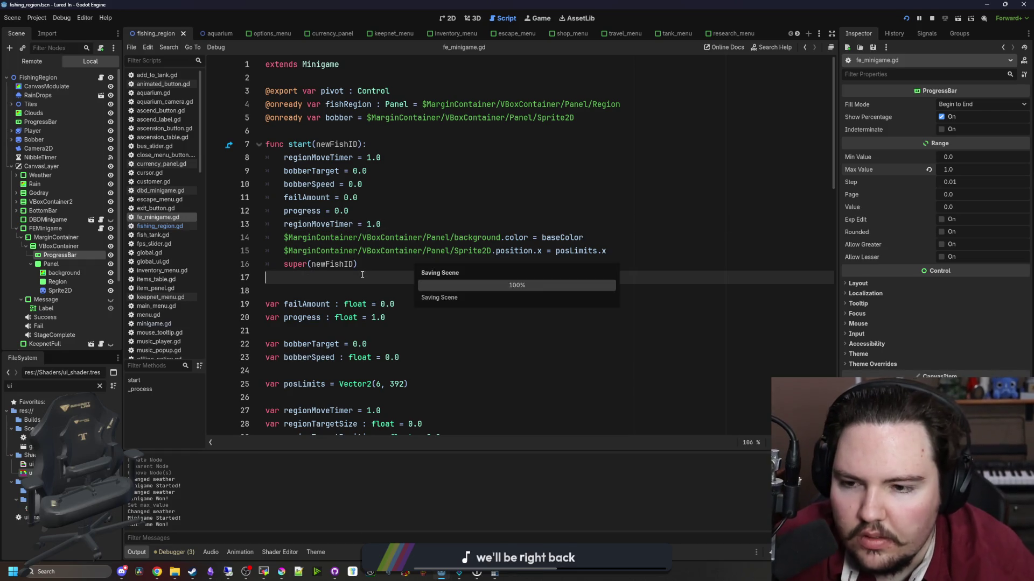
{"action": "scroll", "coordinate": [399, 271], "scroll_direction": "down", "scroll_amount": 6}
{"action": "scroll", "coordinate": [401, 271], "scroll_direction": "up", "scroll_amount": 7}
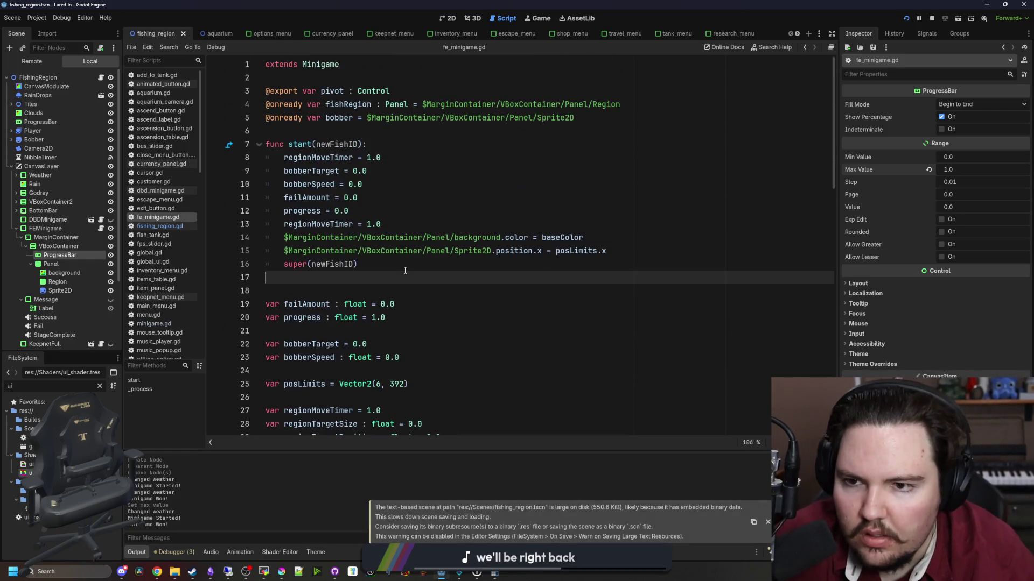
{"action": "mouse_move", "coordinate": [59, 254]}
{"action": "left_mouse_down"}
{"action": "mouse_move", "coordinate": [668, 259]}
{"action": "mouse_move", "coordinate": [609, 252]}
{"action": "left_mouse_up"}
{"action": "left_click", "coordinate": [609, 252]}
{"action": "key", "text": "Return"}
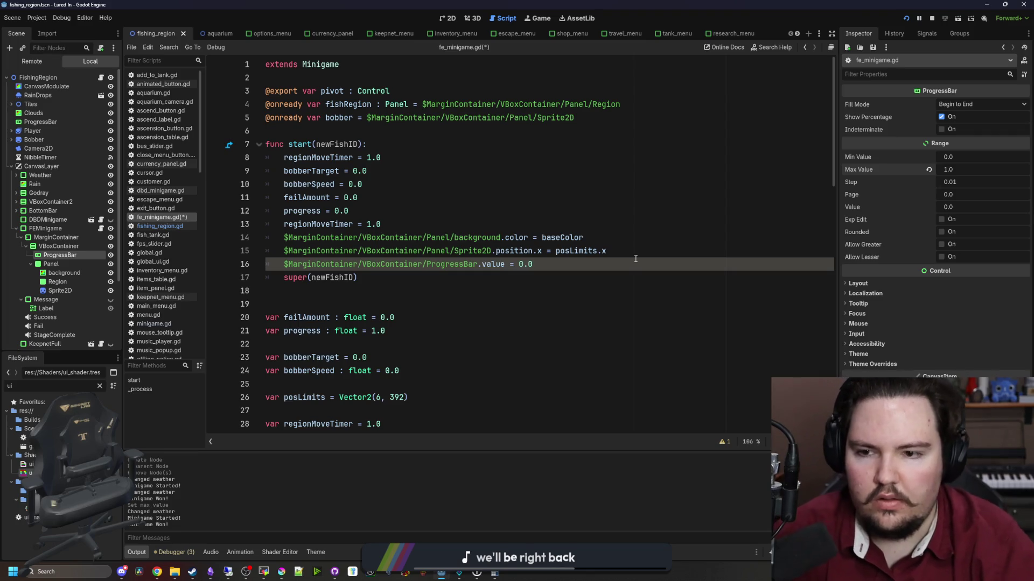
{"action": "key", "text": "ctrl+s"}
{"action": "scroll", "coordinate": [375, 307], "scroll_direction": "down", "scroll_amount": 18}
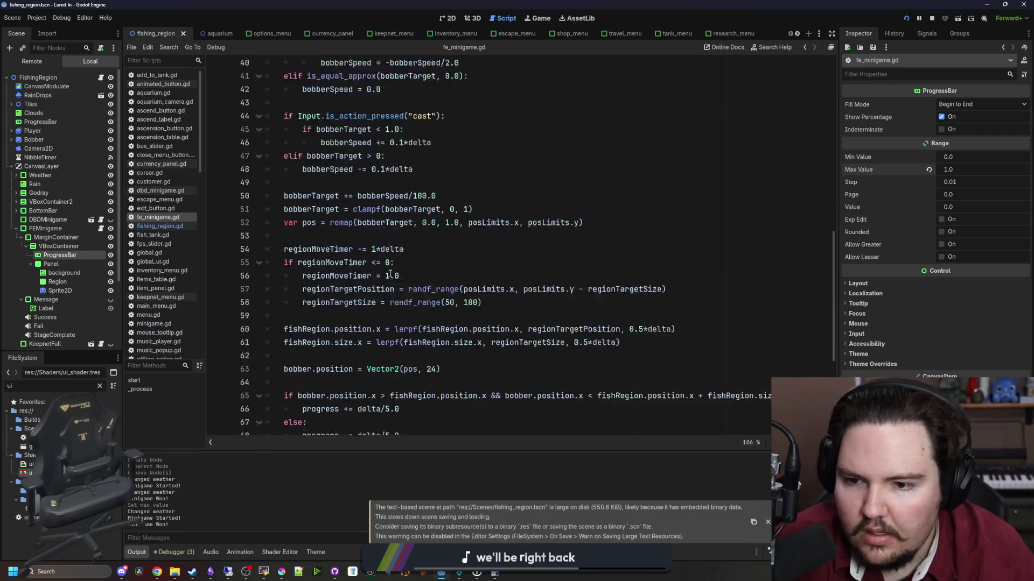
{"action": "scroll", "coordinate": [380, 313], "scroll_direction": "up", "scroll_amount": 18}
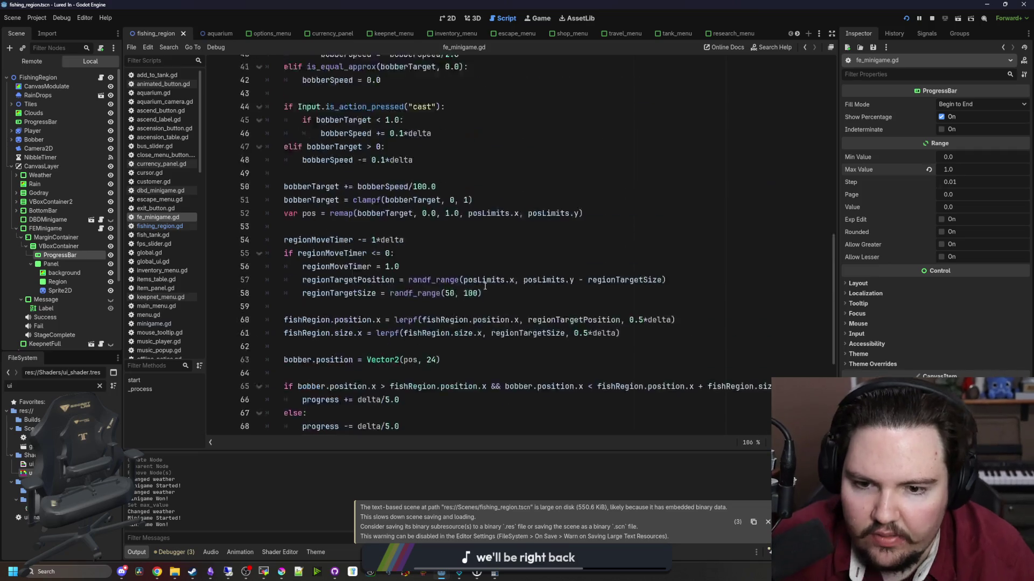
{"action": "left_click", "coordinate": [332, 293]}
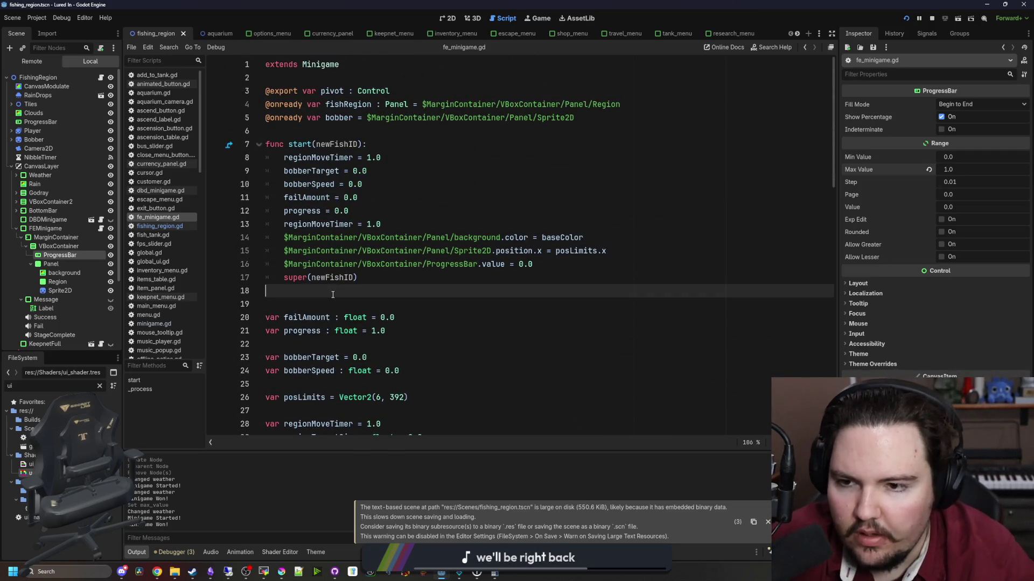
Declare 'var inside = false' at the top of the script.
{"action": "key", "text": "Return"}
{"action": "key", "text": "Return"}
{"action": "type", "text": "var insid"}
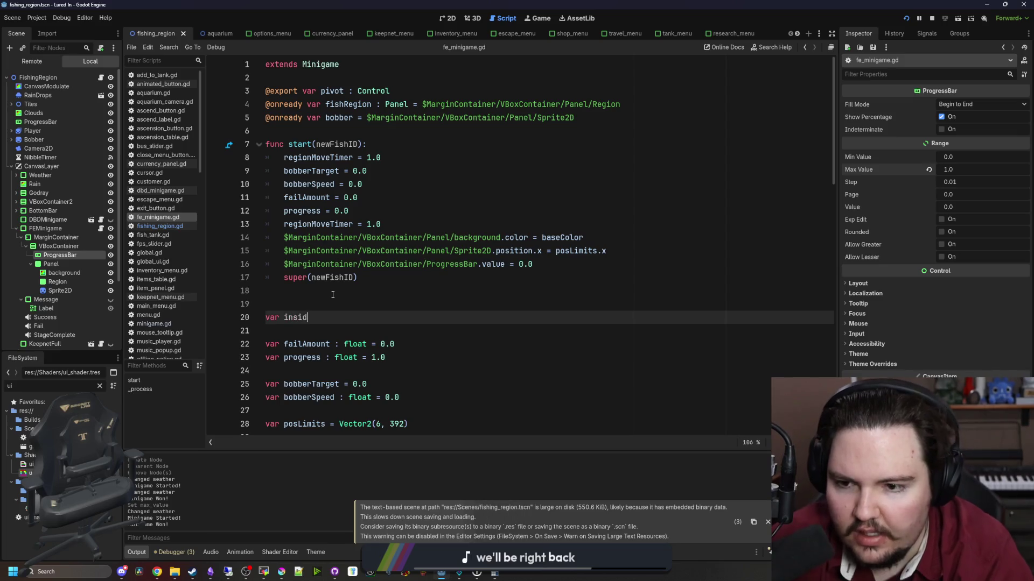
{"action": "type", "text": "e = false"}
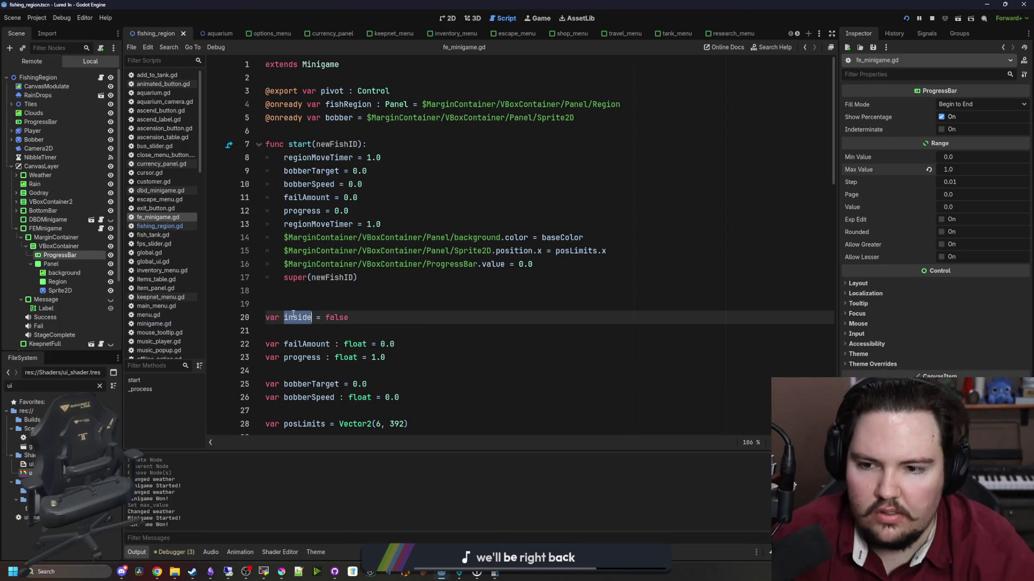
{"action": "scroll", "coordinate": [376, 291], "scroll_direction": "down", "scroll_amount": 15}
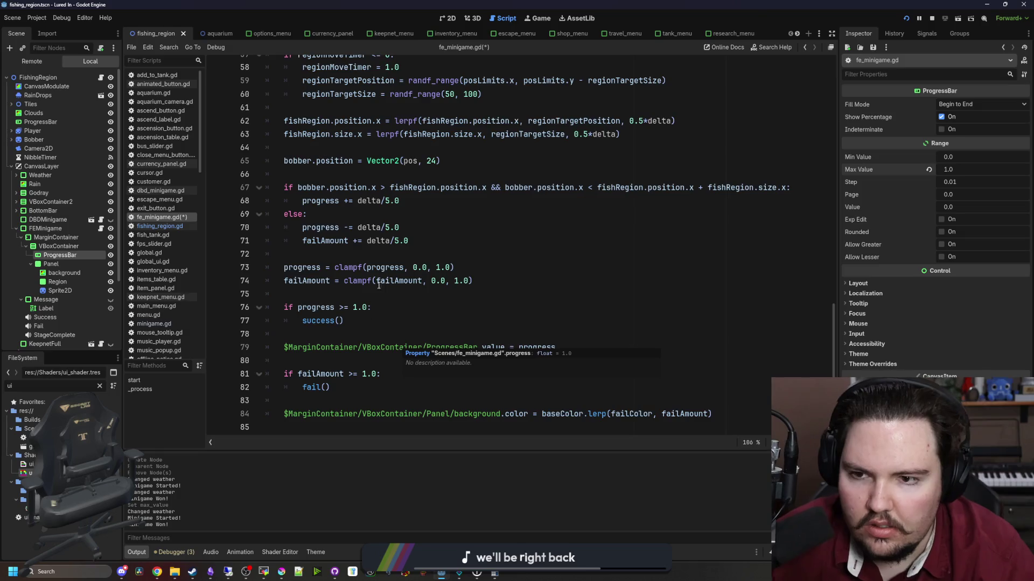
{"action": "scroll", "coordinate": [376, 290], "scroll_direction": "up", "scroll_amount": 1}
Inside the region check, set inside to true under 'if !inside:'.
{"action": "left_click", "coordinate": [422, 243]}
{"action": "left_click", "coordinate": [787, 230]}
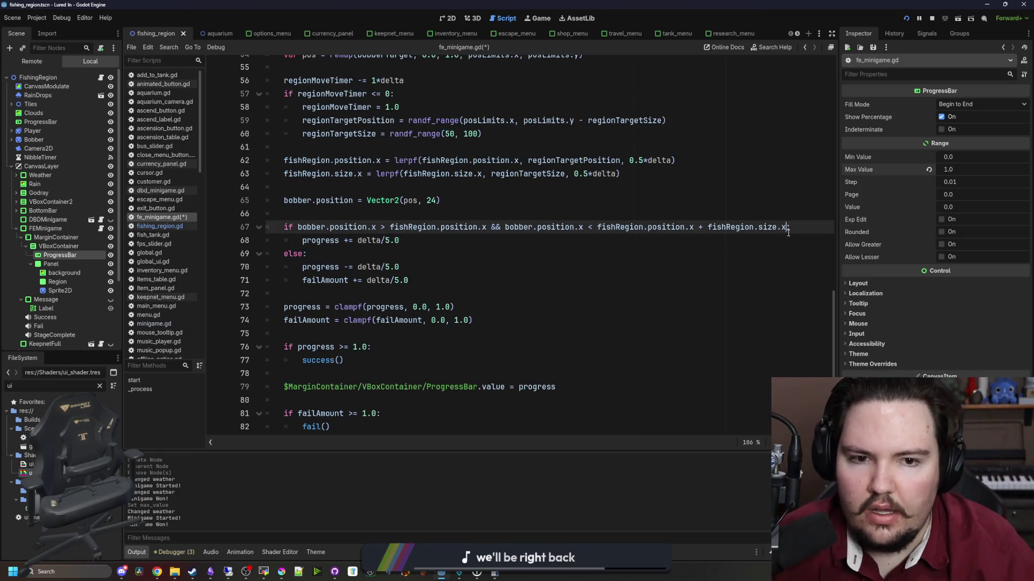
{"action": "key", "text": "Return"}
{"action": "type", "text": "if !inside:"}
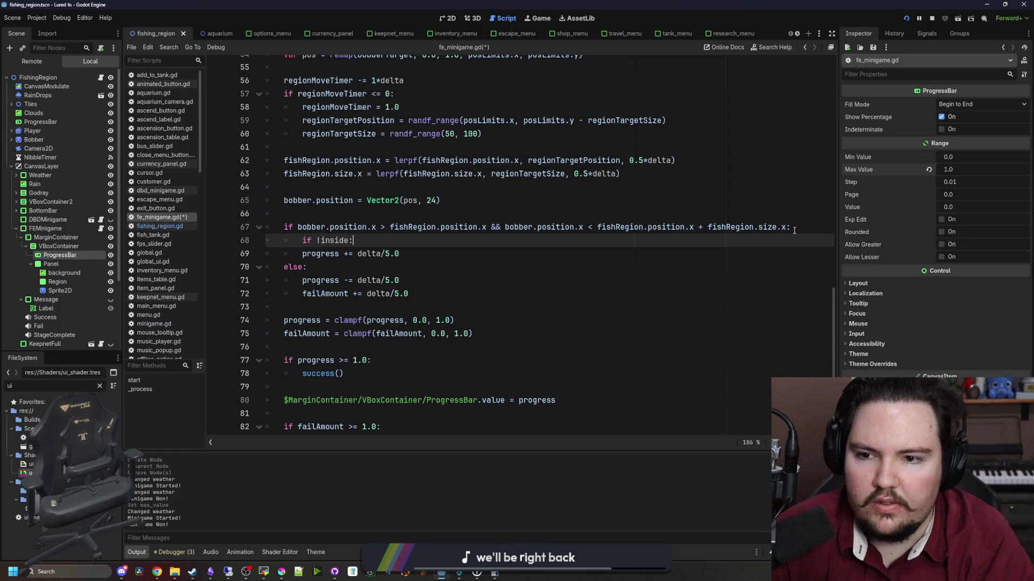
{"action": "key", "text": "Return"}
{"action": "type", "text": "inside:"}
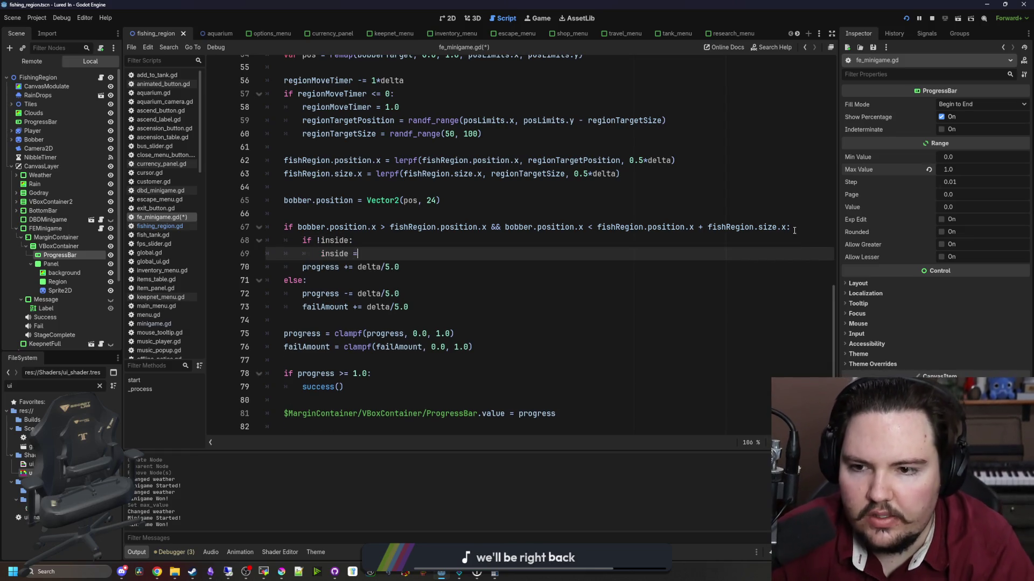
{"action": "type", "text": "true"}
Add 'if inside: inside = false' to the else branch, then select the bobber's Sprite2D.
{"action": "left_click", "coordinate": [397, 285]}
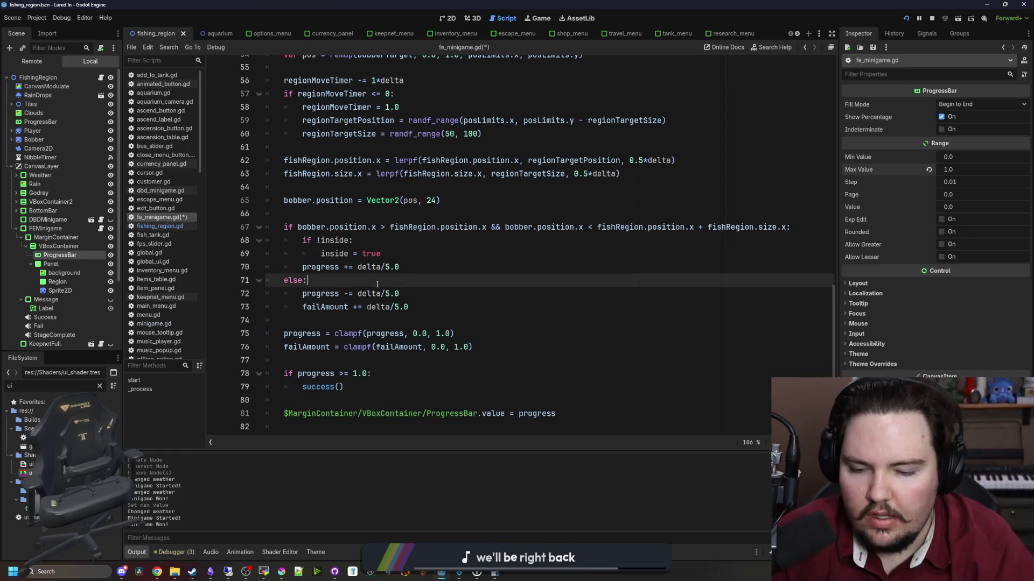
{"action": "key", "text": "Return"}
{"action": "type", "text": "if"}
{"action": "type", "text": "e:"}
{"action": "key", "text": "Return"}
{"action": "type", "text": "inside = false"}
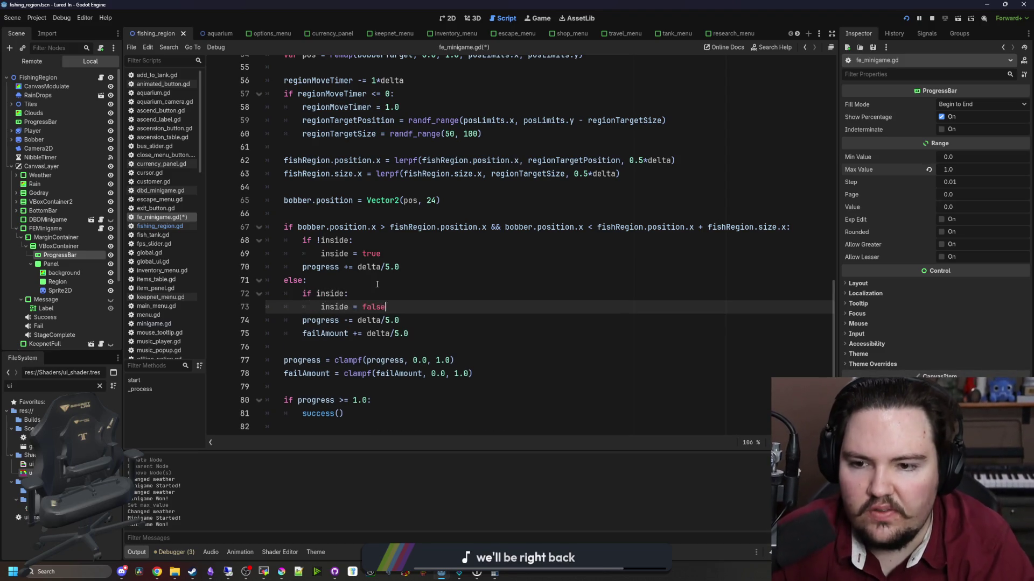
{"action": "key", "text": "Return"}
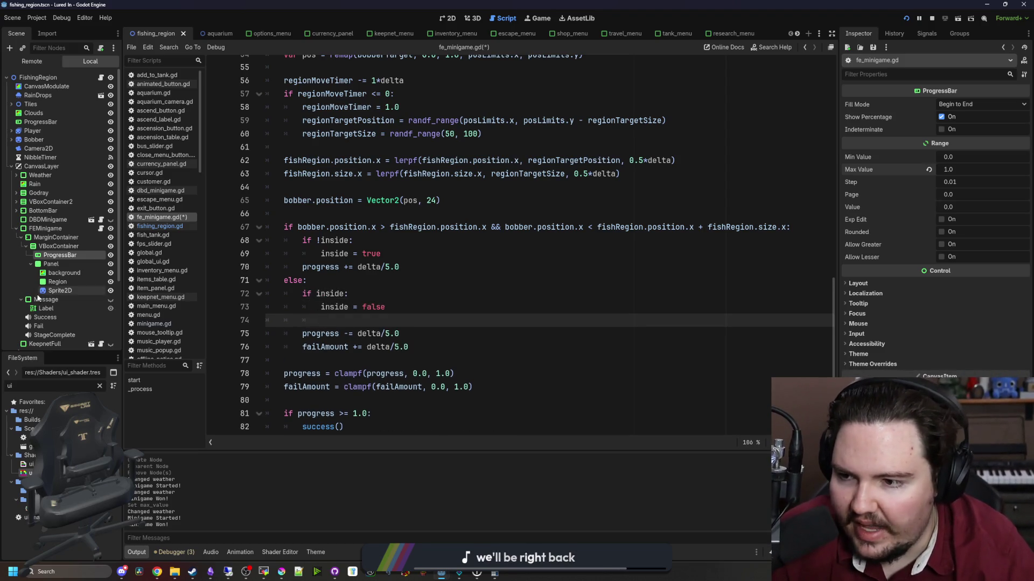
{"action": "left_click", "coordinate": [86, 290]}
{"action": "left_click", "coordinate": [847, 306]}
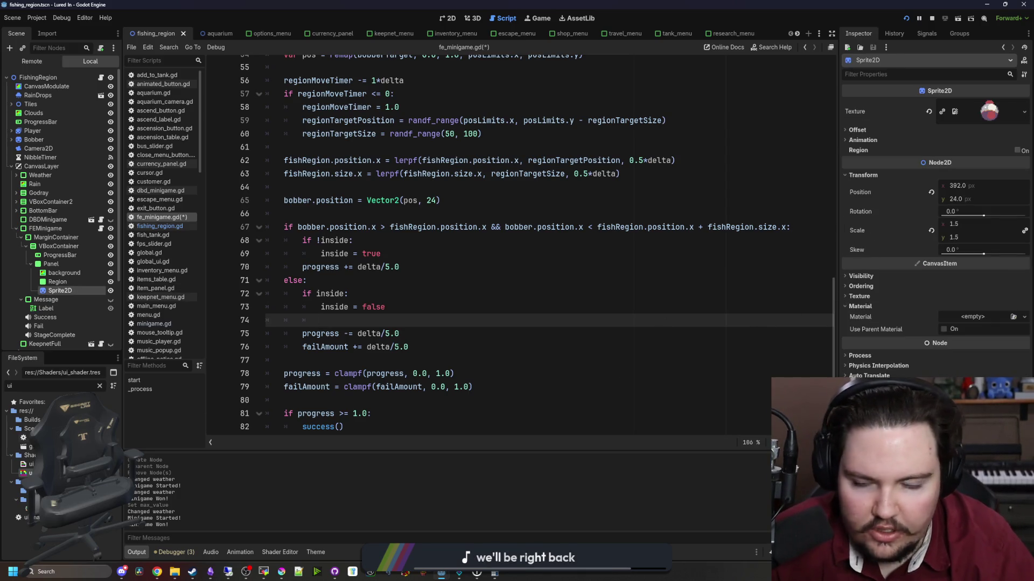
Drop outline.gdshader onto the Sprite2D's Material and set its color parameter to white.
{"action": "left_click", "coordinate": [100, 386]}
{"action": "type", "text": "outlin"}
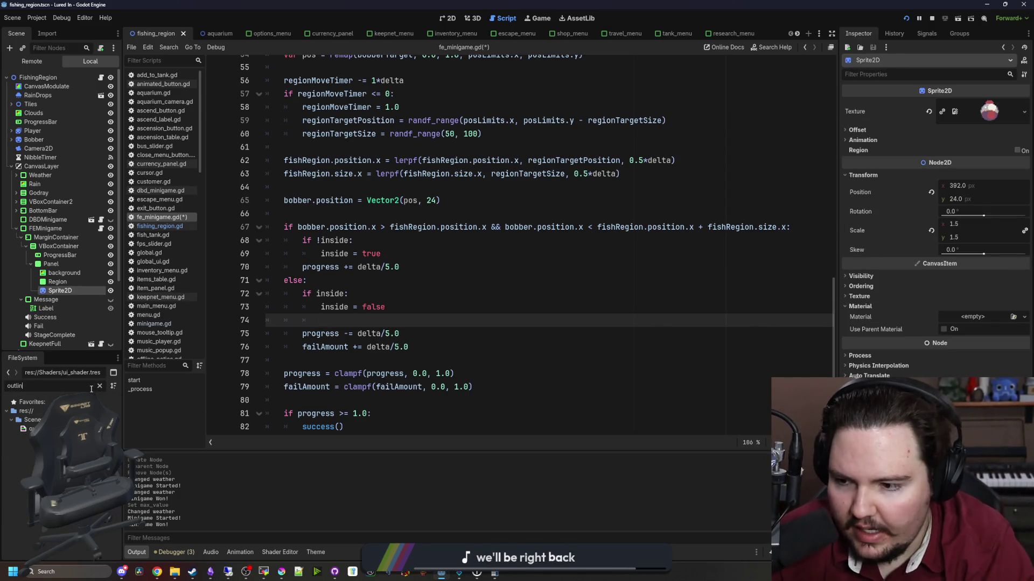
{"action": "mouse_move", "coordinate": [30, 429]}
{"action": "left_mouse_down"}
{"action": "mouse_move", "coordinate": [300, 387]}
{"action": "mouse_move", "coordinate": [958, 319]}
{"action": "mouse_move", "coordinate": [91, 436]}
{"action": "mouse_move", "coordinate": [977, 301]}
{"action": "mouse_move", "coordinate": [985, 318]}
{"action": "left_mouse_up"}
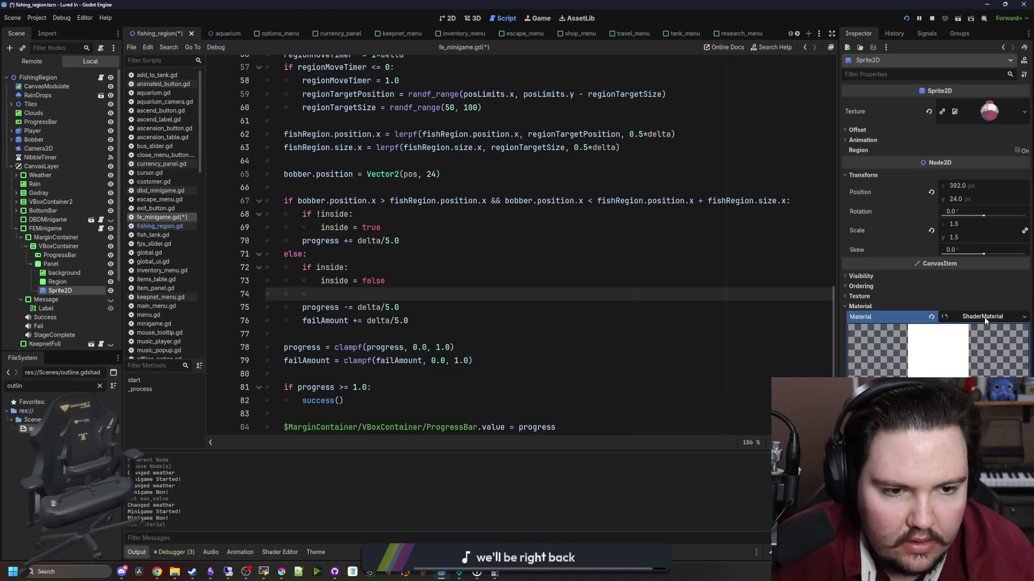
{"action": "scroll", "coordinate": [505, 217], "scroll_direction": "down", "scroll_amount": 3}
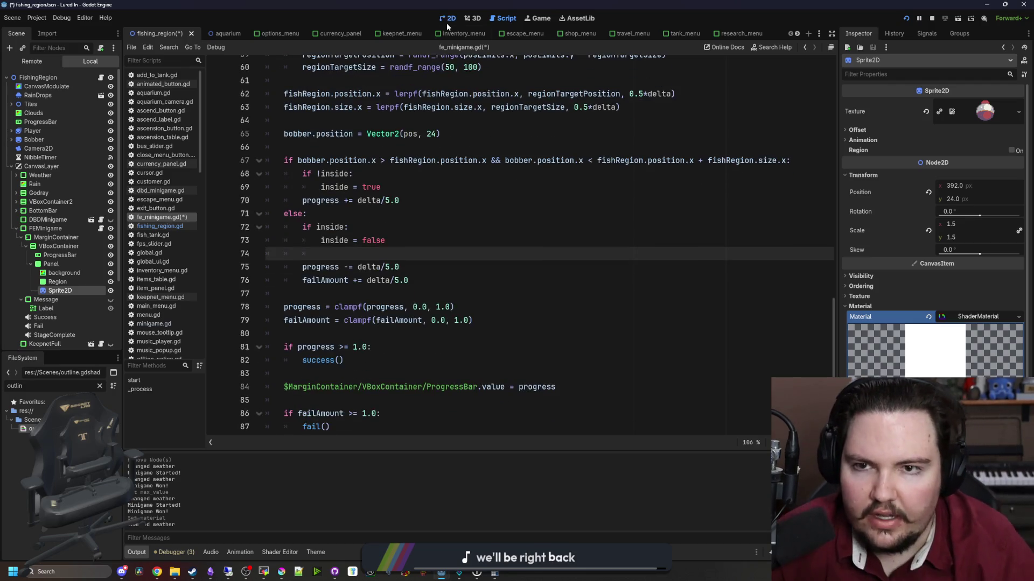
{"action": "left_click_drag", "start_coordinate": [1011, 216], "coordinate": [1022, 162]}
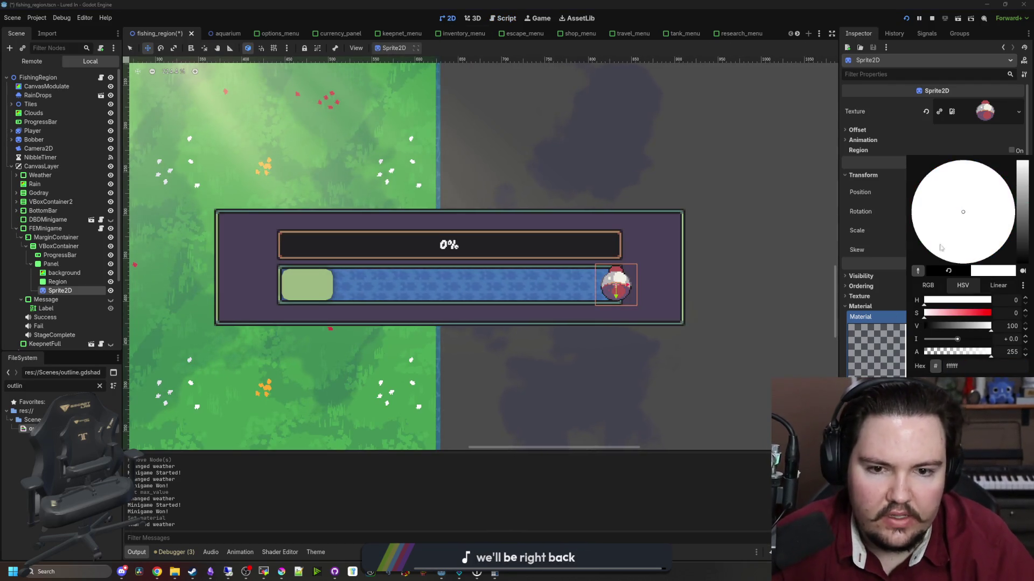
Confirm the white outline colour and switch on the shader's 'on' parameter.
{"action": "key", "text": "Escape"}
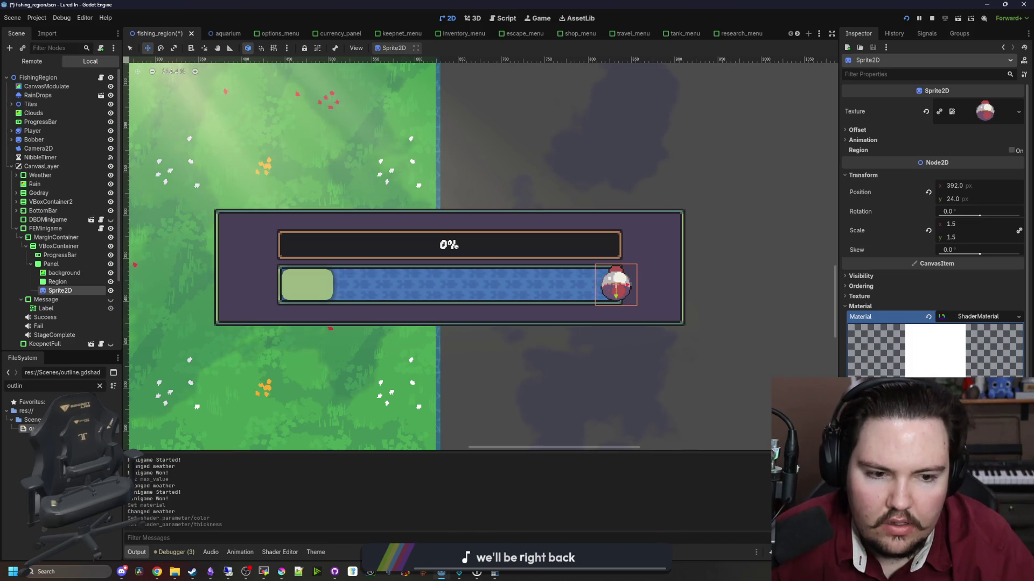
{"action": "scroll", "coordinate": [616, 284], "scroll_direction": "up", "scroll_amount": 4}
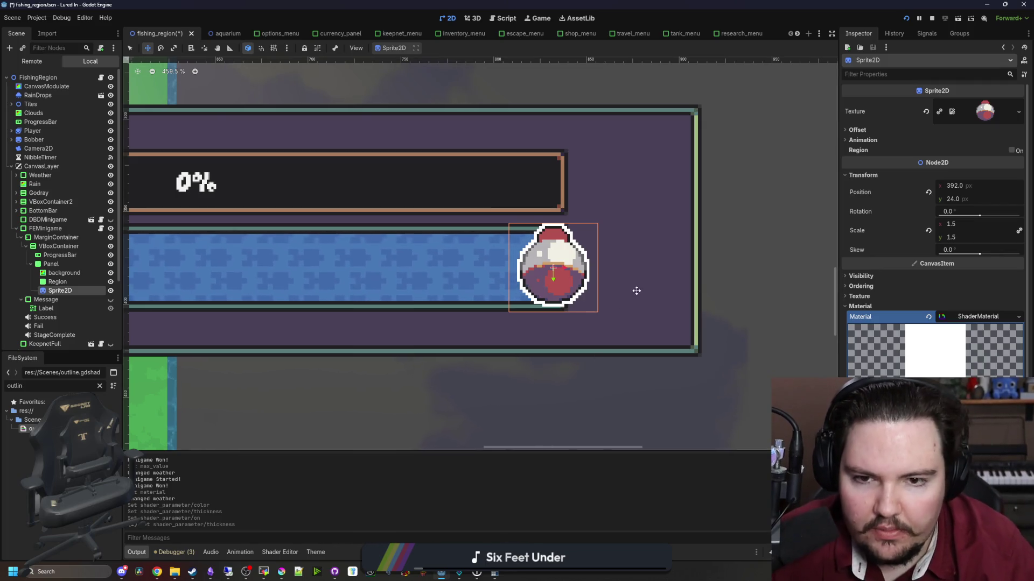
{"action": "scroll", "coordinate": [525, 276], "scroll_direction": "down", "scroll_amount": 5}
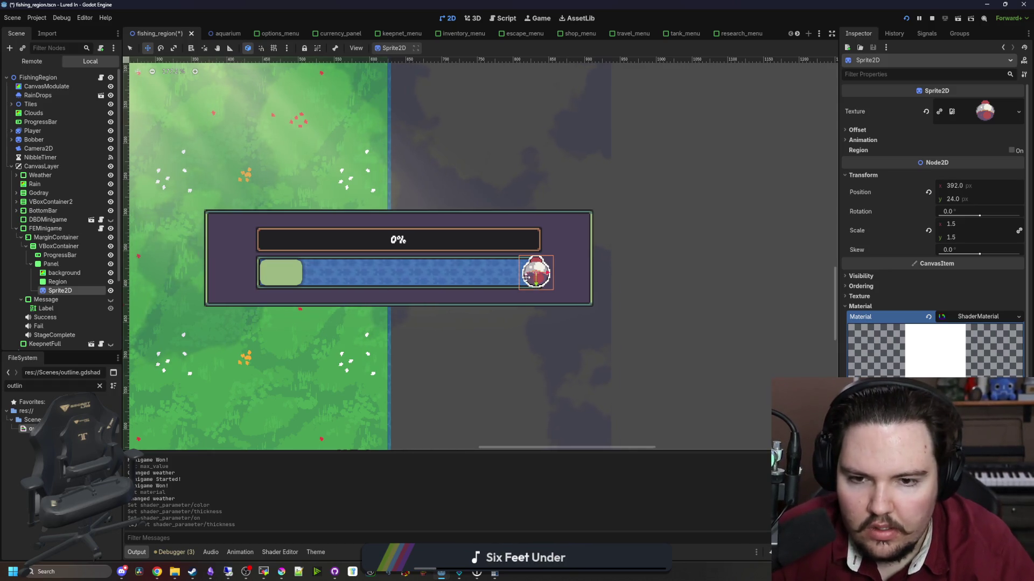
{"action": "scroll", "coordinate": [659, 316], "scroll_direction": "up", "scroll_amount": 1}
{"action": "scroll", "coordinate": [595, 275], "scroll_direction": "up", "scroll_amount": 4}
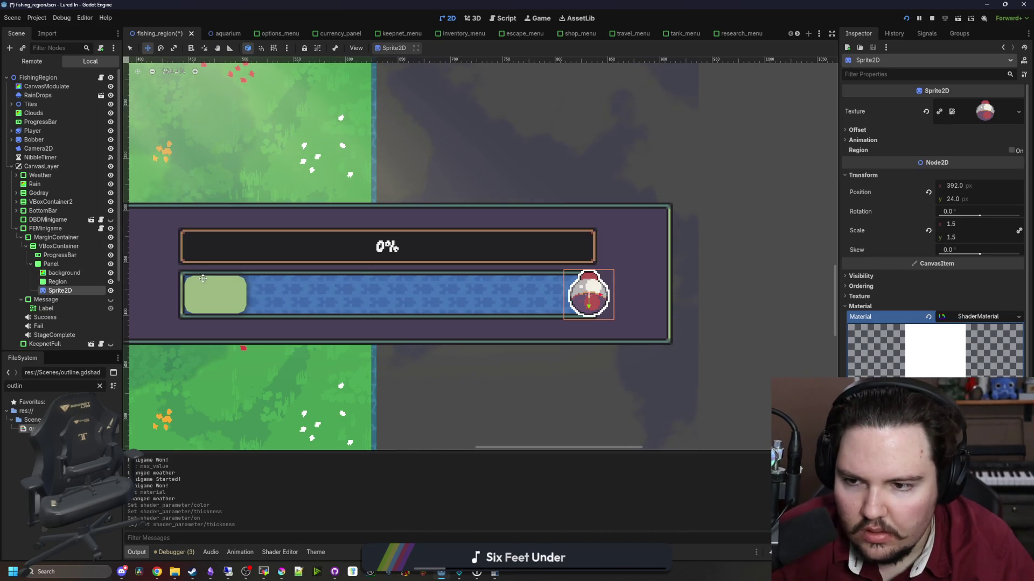
Open the Region's ui_shader.gdshader and bring Krita forward beside Godot.
{"action": "left_click", "coordinate": [62, 282]}
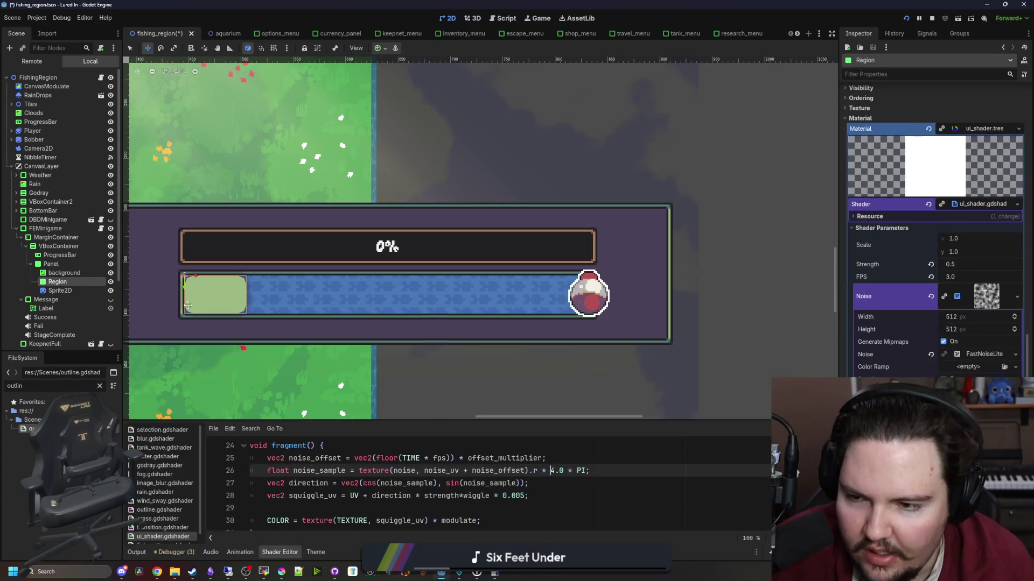
{"action": "scroll", "coordinate": [161, 312], "scroll_direction": "up", "scroll_amount": 3}
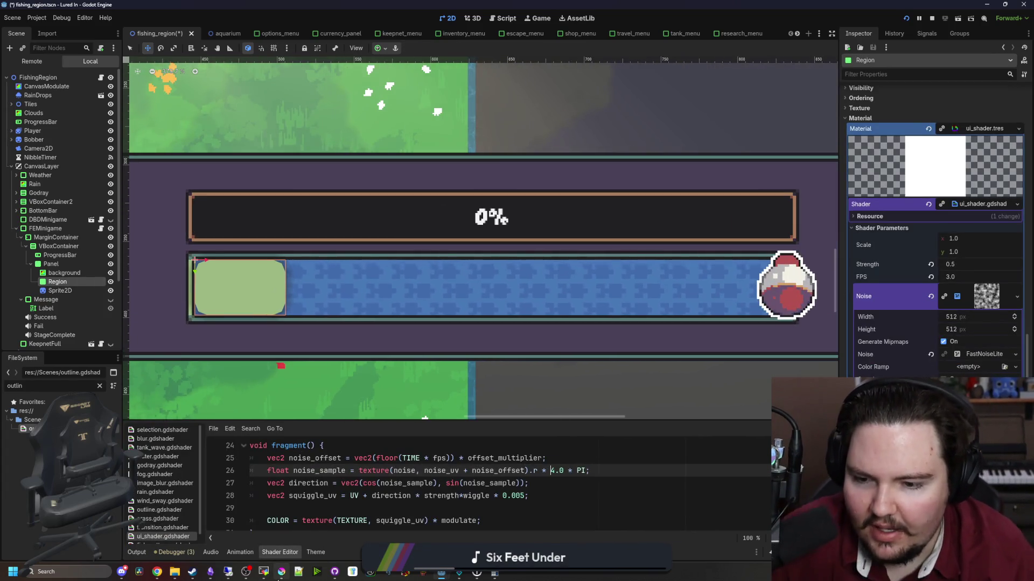
{"action": "left_click", "coordinate": [281, 572]}
{"action": "left_click_drag", "start_coordinate": [446, 204], "coordinate": [600, 423]}
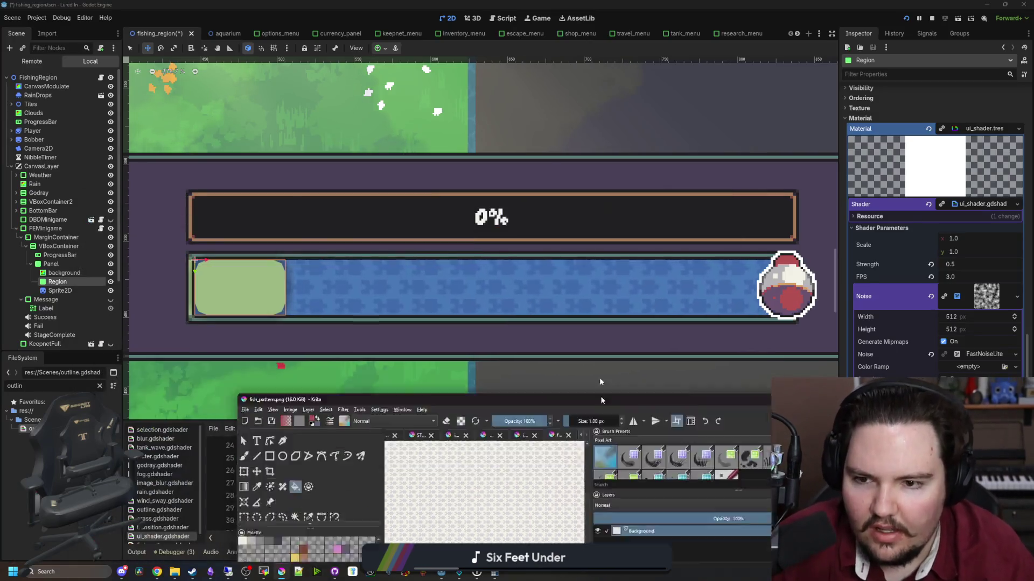
Maximise Krita and create a new 16×16 pixel image.
{"action": "double_click", "coordinate": [600, 423]}
{"action": "left_click", "coordinate": [8, 14]}
{"action": "left_click", "coordinate": [21, 22]}
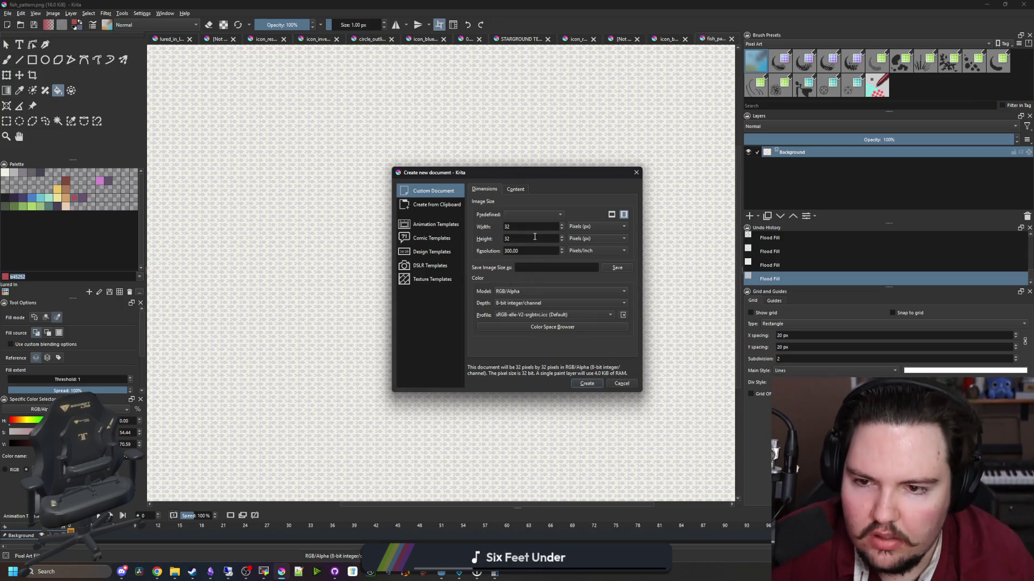
{"action": "type", "text": "16"}
{"action": "key", "text": "shift+Tab"}
{"action": "type", "text": "16"}
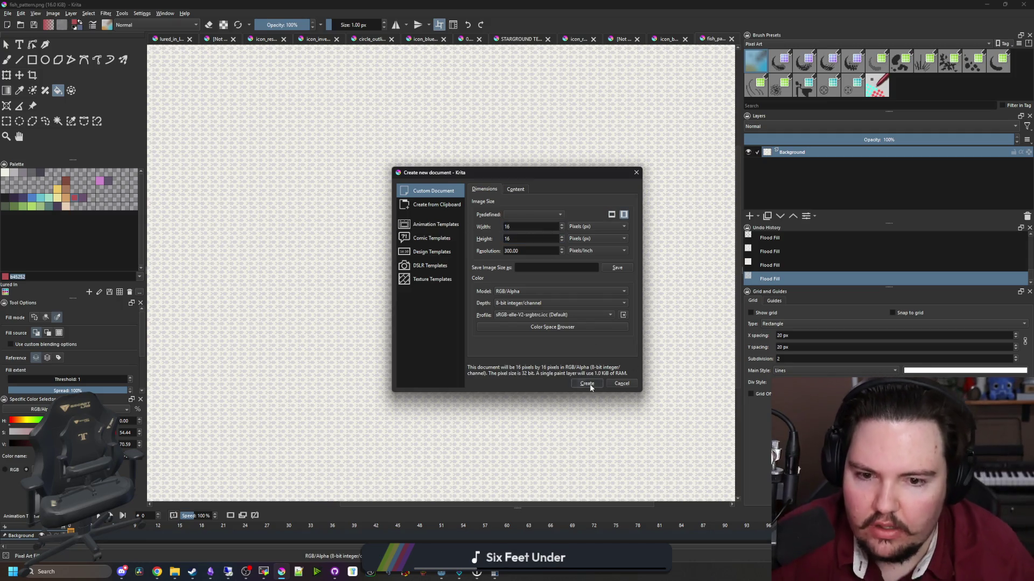
{"action": "key", "text": "Return"}
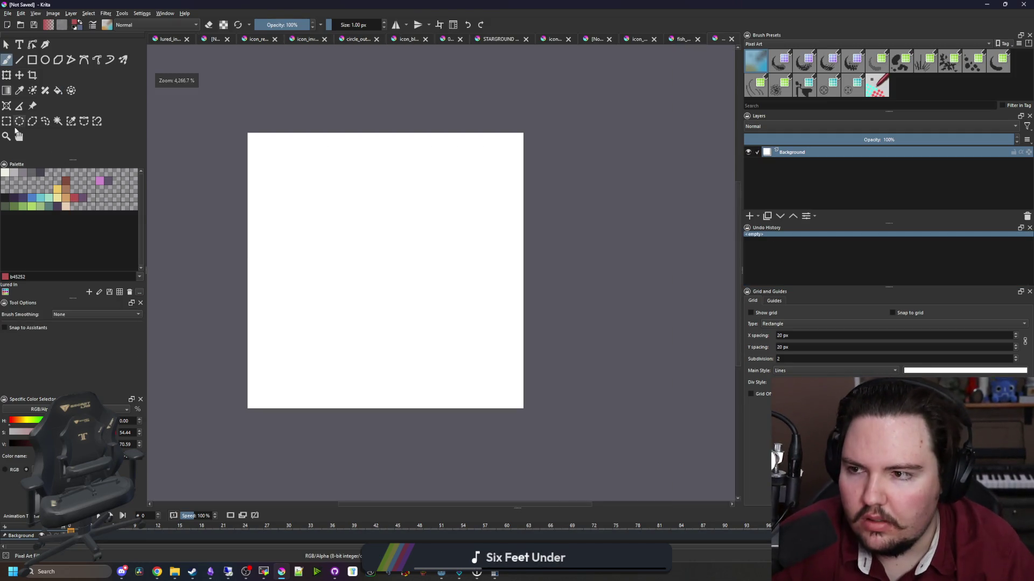
Clear the canvas to transparent and pick the near-black colour 212123 with the brush.
{"action": "left_click", "coordinate": [6, 122]}
{"action": "mouse_move", "coordinate": [532, 419]}
{"action": "left_mouse_down"}
{"action": "mouse_move", "coordinate": [259, 162]}
{"action": "mouse_move", "coordinate": [216, 102]}
{"action": "left_mouse_up"}
{"action": "key", "text": "Delete"}
{"action": "key", "text": "ctrl+shift+a"}
{"action": "scroll", "coordinate": [301, 190], "scroll_direction": "up", "scroll_amount": 1}
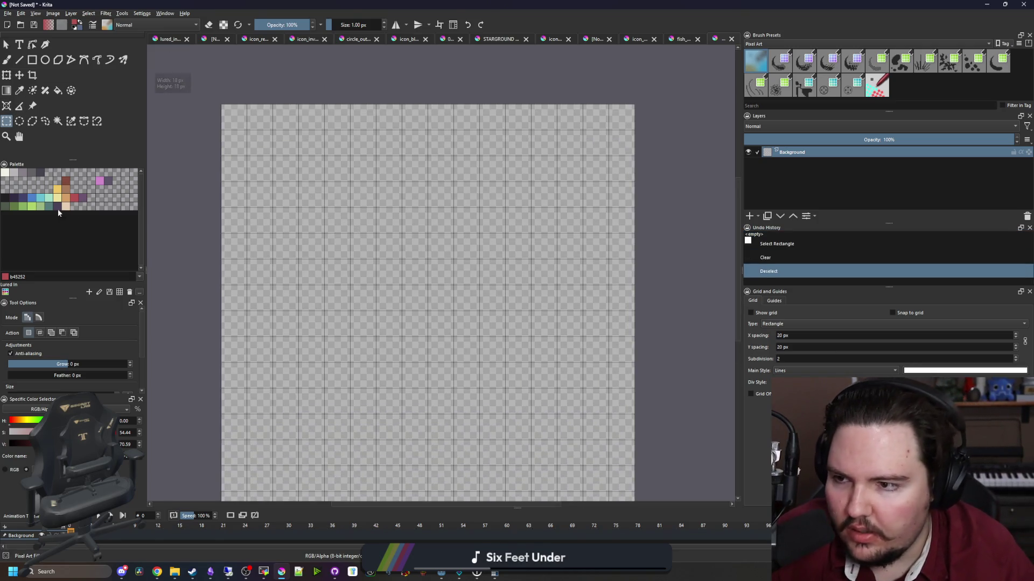
{"action": "left_click", "coordinate": [6, 198]}
{"action": "key", "text": "b"}
{"action": "scroll", "coordinate": [370, 318], "scroll_direction": "down", "scroll_amount": 1}
{"action": "scroll", "coordinate": [371, 303], "scroll_direction": "up", "scroll_amount": 2}
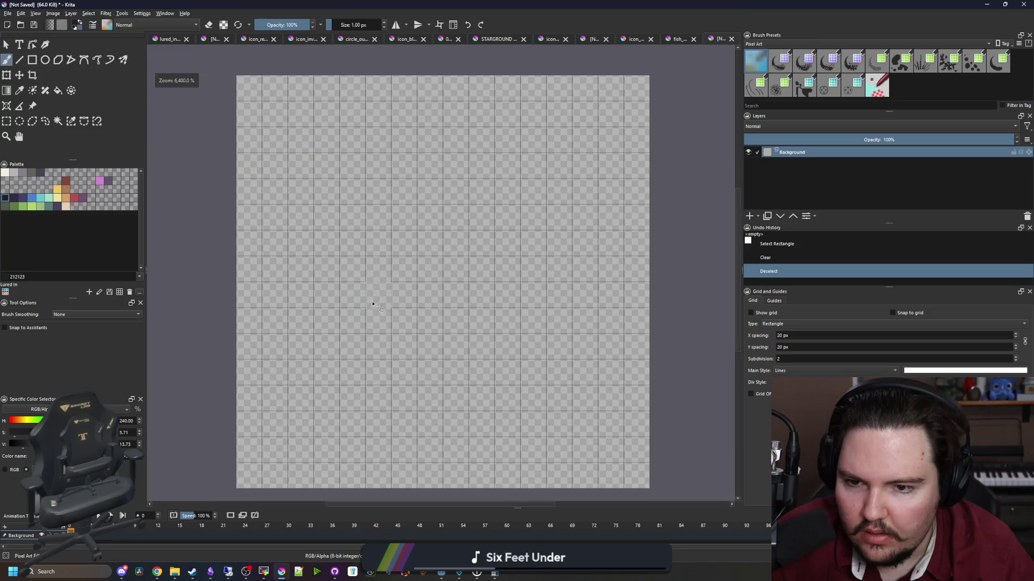
Paint the fish's body rows, solid fill and tail column in black pixels.
{"action": "mouse_move", "coordinate": [399, 300]}
{"action": "left_mouse_down"}
{"action": "mouse_move", "coordinate": [586, 300]}
{"action": "mouse_move", "coordinate": [611, 269]}
{"action": "mouse_move", "coordinate": [586, 243]}
{"action": "mouse_move", "coordinate": [401, 243]}
{"action": "left_mouse_up"}
{"action": "left_click", "coordinate": [611, 321]}
{"action": "left_click", "coordinate": [387, 278]}
{"action": "mouse_move", "coordinate": [586, 347]}
{"action": "left_mouse_down"}
{"action": "mouse_move", "coordinate": [405, 350]}
{"action": "mouse_move", "coordinate": [352, 295]}
{"action": "mouse_move", "coordinate": [317, 298]}
{"action": "left_mouse_up"}
{"action": "left_click_drag", "start_coordinate": [275, 346], "coordinate": [275, 238]}
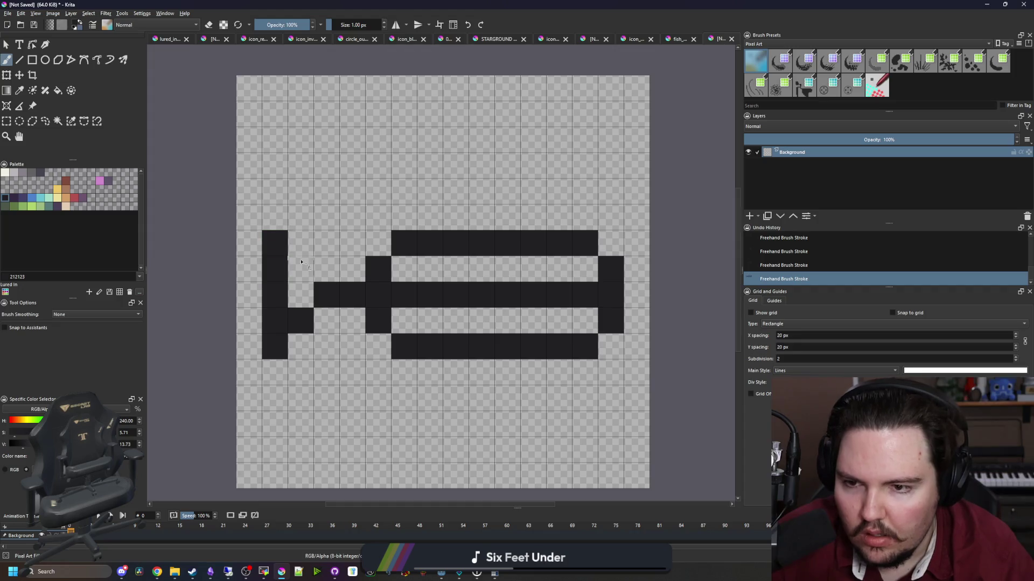
{"action": "mouse_move", "coordinate": [369, 323]}
{"action": "left_mouse_down"}
{"action": "mouse_move", "coordinate": [356, 270]}
{"action": "mouse_move", "coordinate": [380, 243]}
{"action": "mouse_move", "coordinate": [586, 269]}
{"action": "mouse_move", "coordinate": [385, 327]}
{"action": "left_mouse_up"}
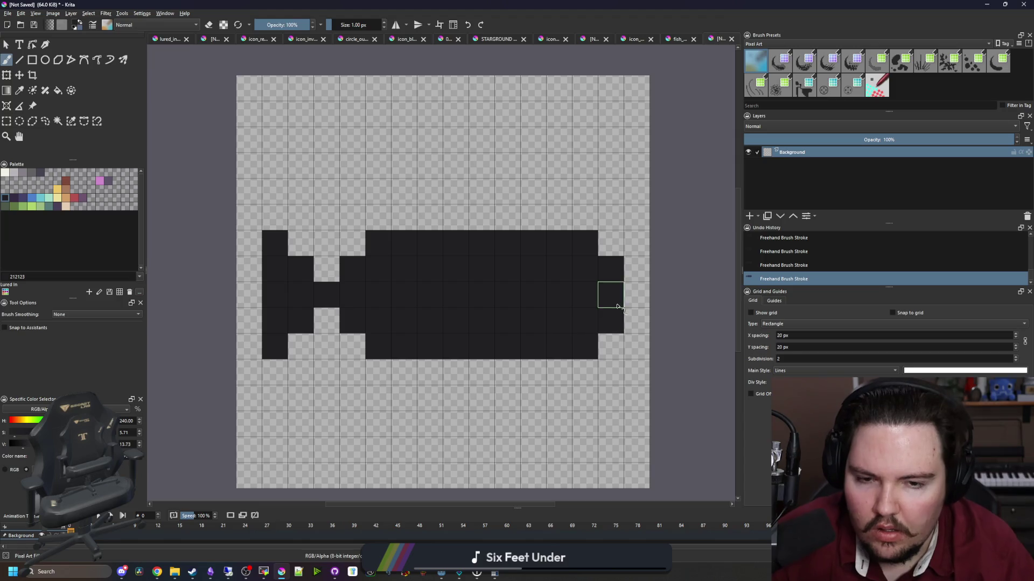
{"action": "left_click_drag", "start_coordinate": [260, 370], "coordinate": [245, 356]}
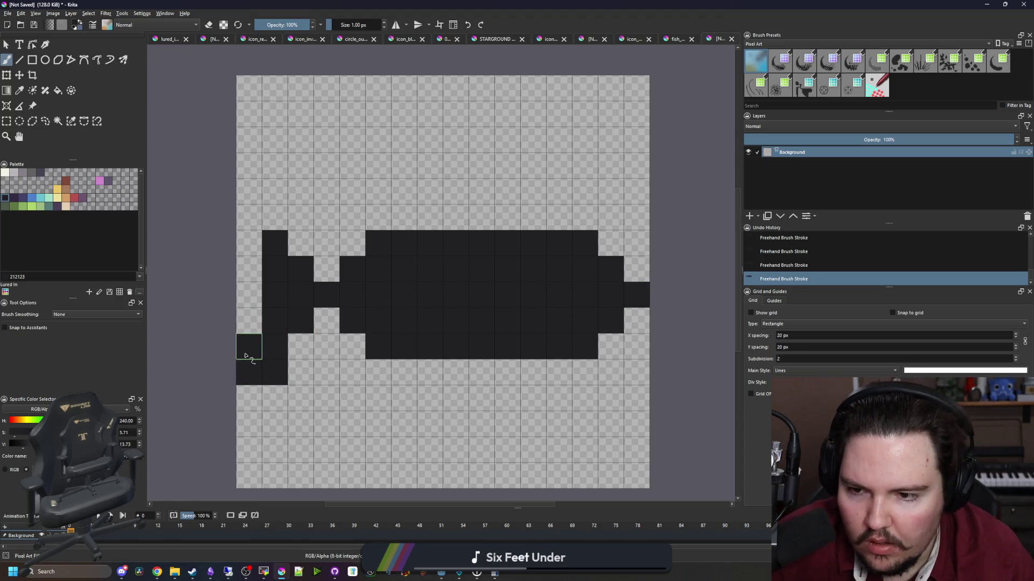
{"action": "left_click", "coordinate": [256, 272]}
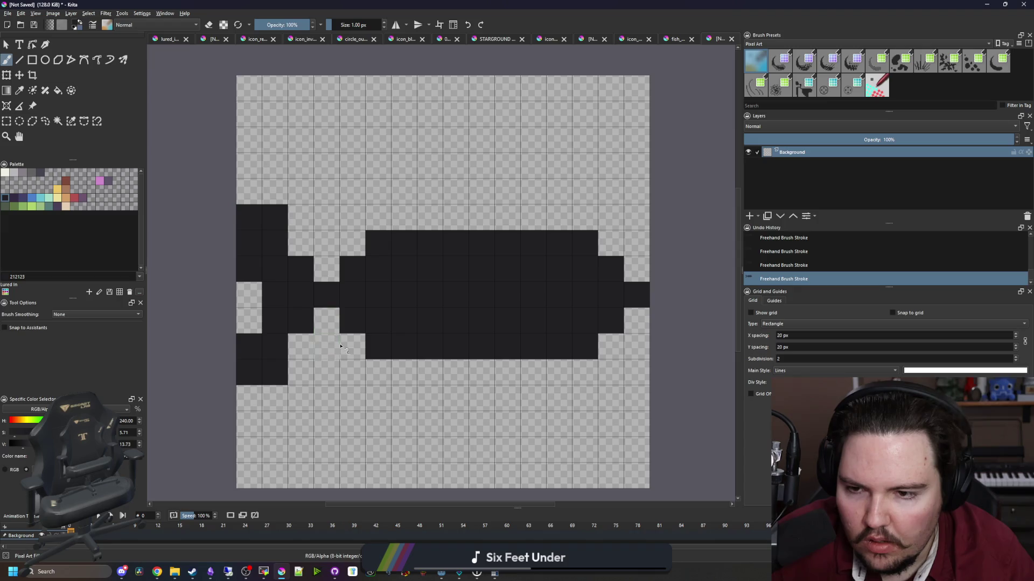
{"action": "left_click_drag", "start_coordinate": [426, 218], "coordinate": [514, 218]}
{"action": "left_click_drag", "start_coordinate": [540, 377], "coordinate": [426, 377]}
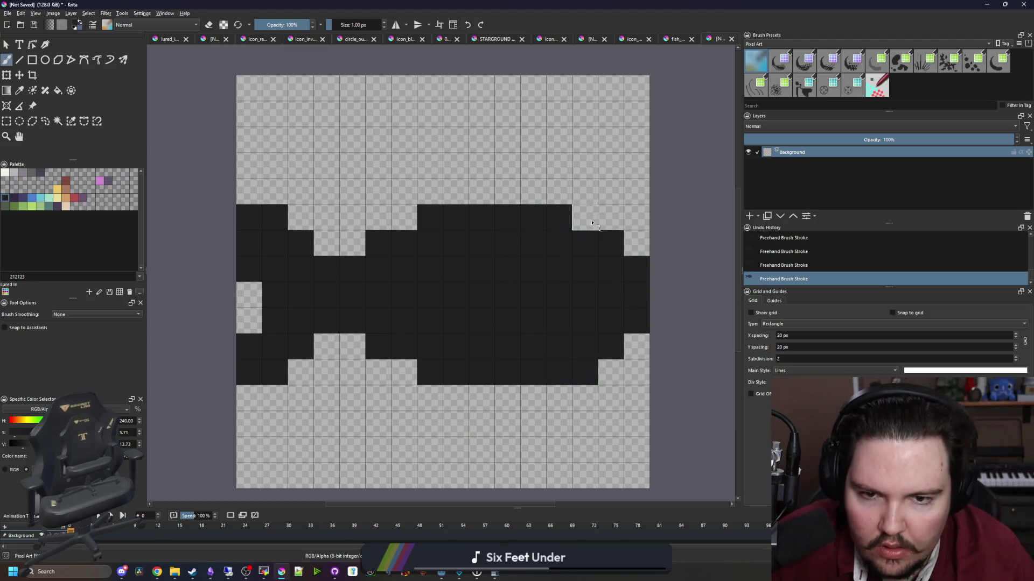
Erase one pixel for the fish's eye and fill a stray light pixel back in.
{"action": "scroll", "coordinate": [454, 300], "scroll_direction": "down", "scroll_amount": 3}
{"action": "scroll", "coordinate": [436, 281], "scroll_direction": "up", "scroll_amount": 4}
{"action": "key", "text": "e"}
{"action": "left_click", "coordinate": [489, 280]}
{"action": "scroll", "coordinate": [489, 279], "scroll_direction": "down", "scroll_amount": 5}
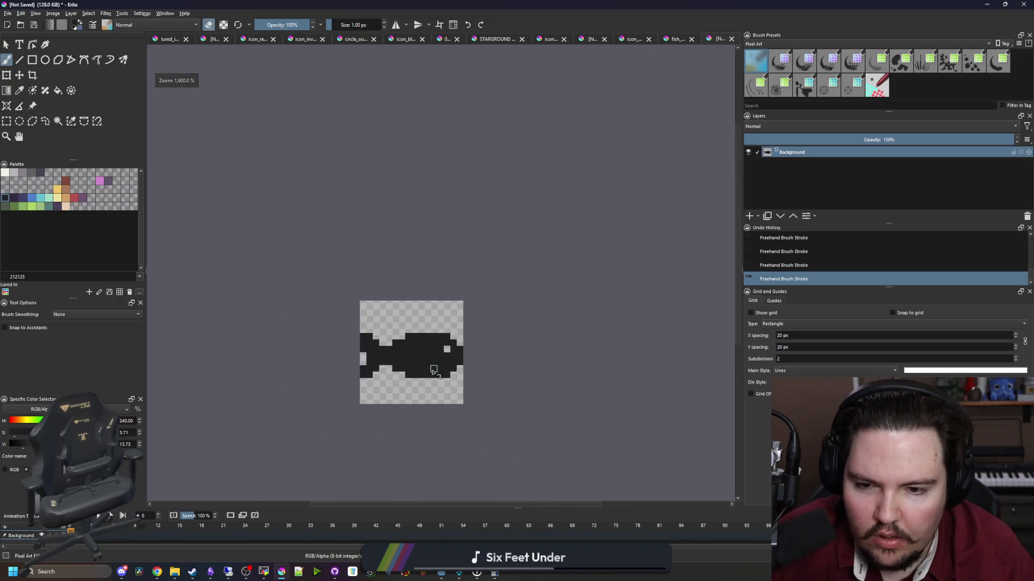
{"action": "scroll", "coordinate": [421, 383], "scroll_direction": "up", "scroll_amount": 5}
{"action": "key", "text": "e"}
{"action": "left_click", "coordinate": [294, 332]}
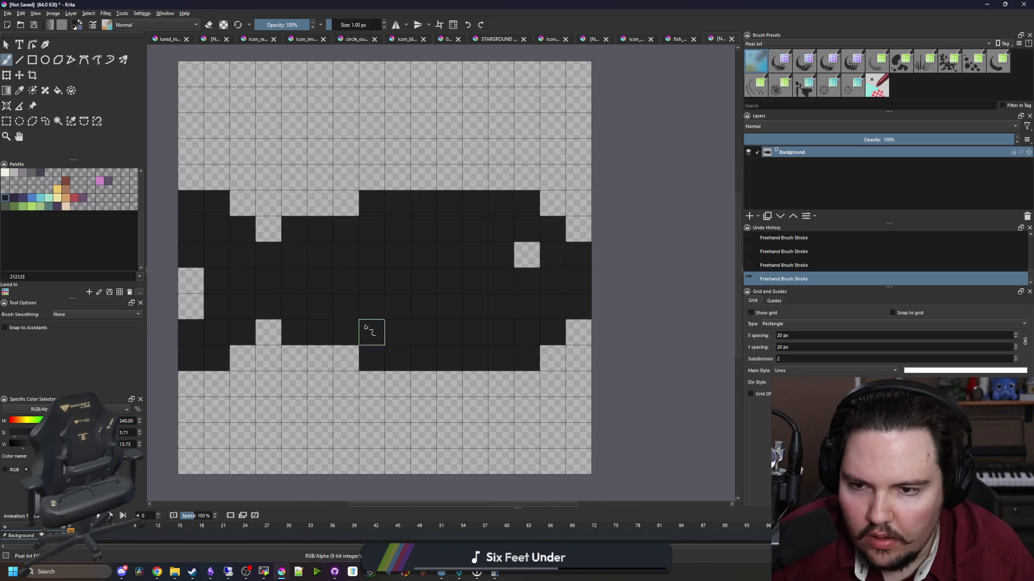
{"action": "scroll", "coordinate": [365, 327], "scroll_direction": "down", "scroll_amount": 8}
{"action": "scroll", "coordinate": [391, 322], "scroll_direction": "up", "scroll_amount": 7}
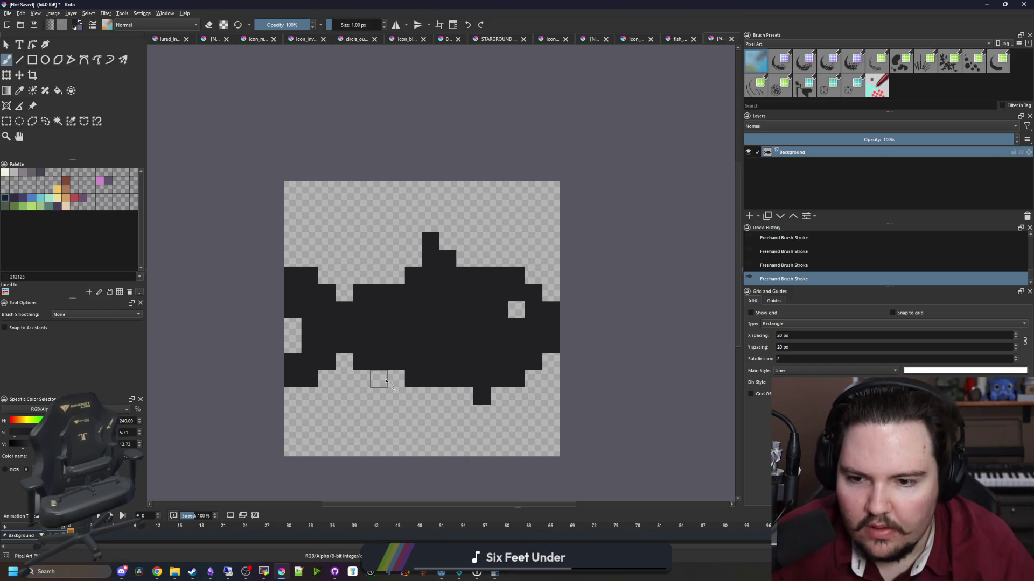
{"action": "scroll", "coordinate": [379, 380], "scroll_direction": "down", "scroll_amount": 6}
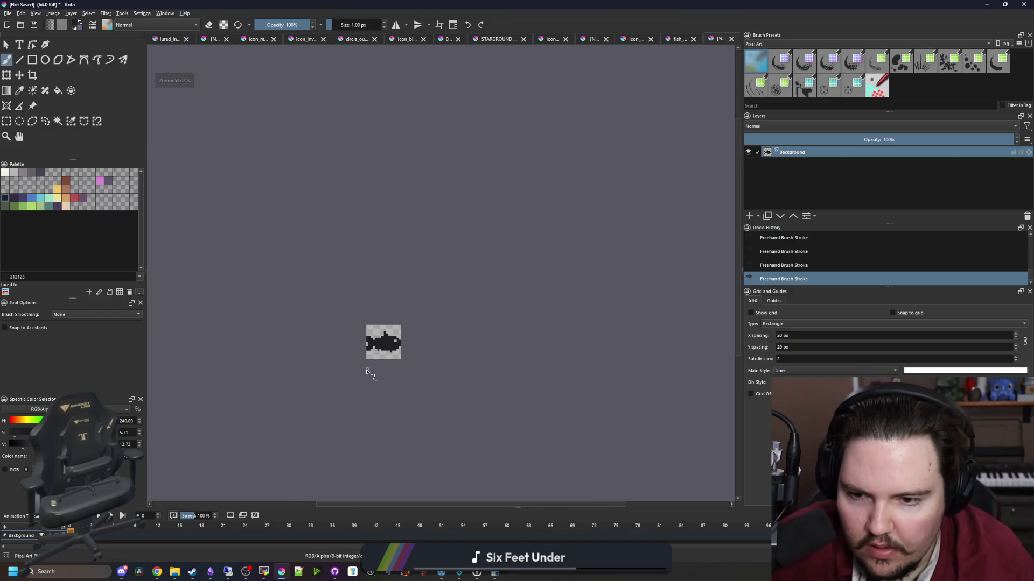
{"action": "scroll", "coordinate": [365, 371], "scroll_direction": "up", "scroll_amount": 8}
Add a fin below the fish body, undoing a stray extra pixel.
{"action": "mouse_move", "coordinate": [501, 281]}
{"action": "left_mouse_down"}
{"action": "mouse_move", "coordinate": [474, 282]}
{"action": "mouse_move", "coordinate": [437, 350]}
{"action": "left_mouse_up"}
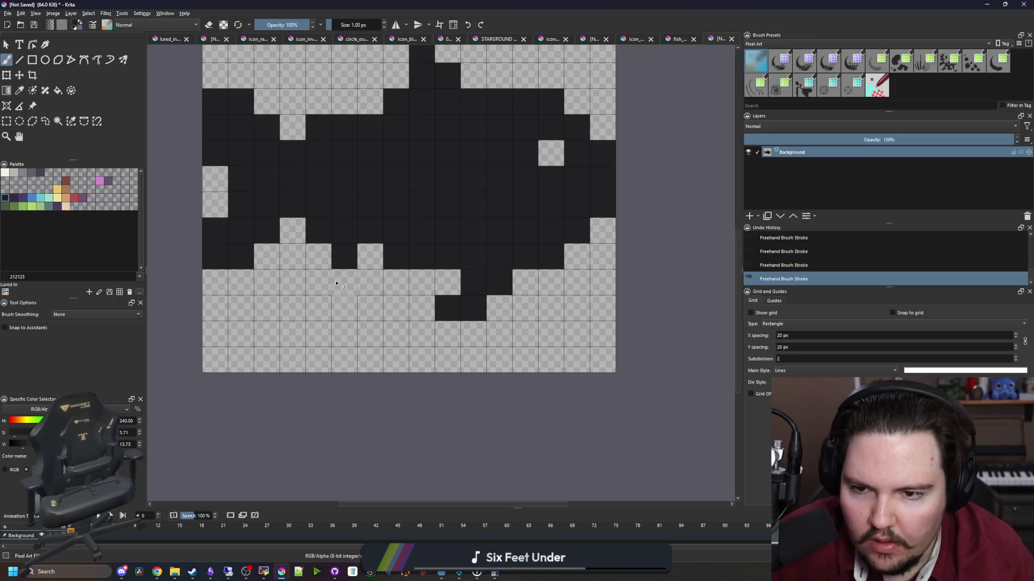
{"action": "left_click_drag", "start_coordinate": [336, 283], "coordinate": [327, 284]}
{"action": "scroll", "coordinate": [329, 296], "scroll_direction": "down", "scroll_amount": 3}
{"action": "key", "text": "ctrl+z"}
{"action": "scroll", "coordinate": [329, 322], "scroll_direction": "up", "scroll_amount": 3}
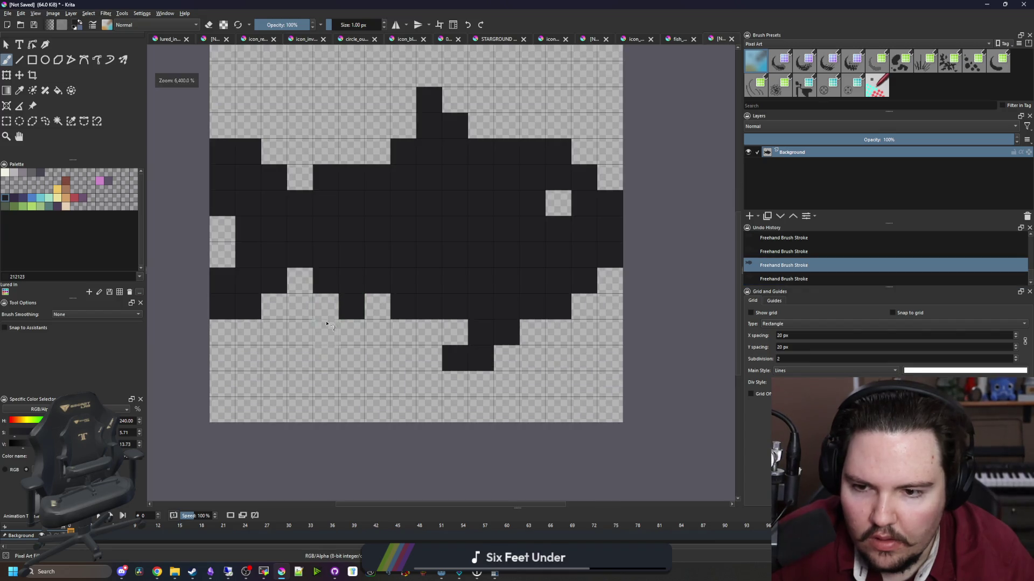
{"action": "left_click", "coordinate": [328, 322]}
{"action": "scroll", "coordinate": [328, 322], "scroll_direction": "down", "scroll_amount": 6}
{"action": "scroll", "coordinate": [402, 283], "scroll_direction": "down", "scroll_amount": 2}
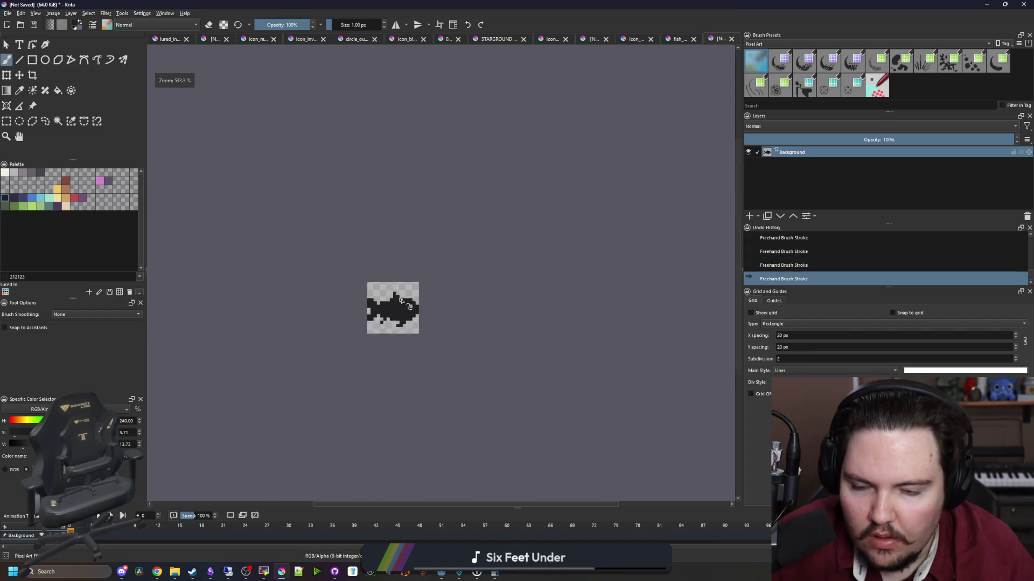
{"action": "scroll", "coordinate": [402, 300], "scroll_direction": "up", "scroll_amount": 6}
{"action": "scroll", "coordinate": [407, 306], "scroll_direction": "up", "scroll_amount": 1}
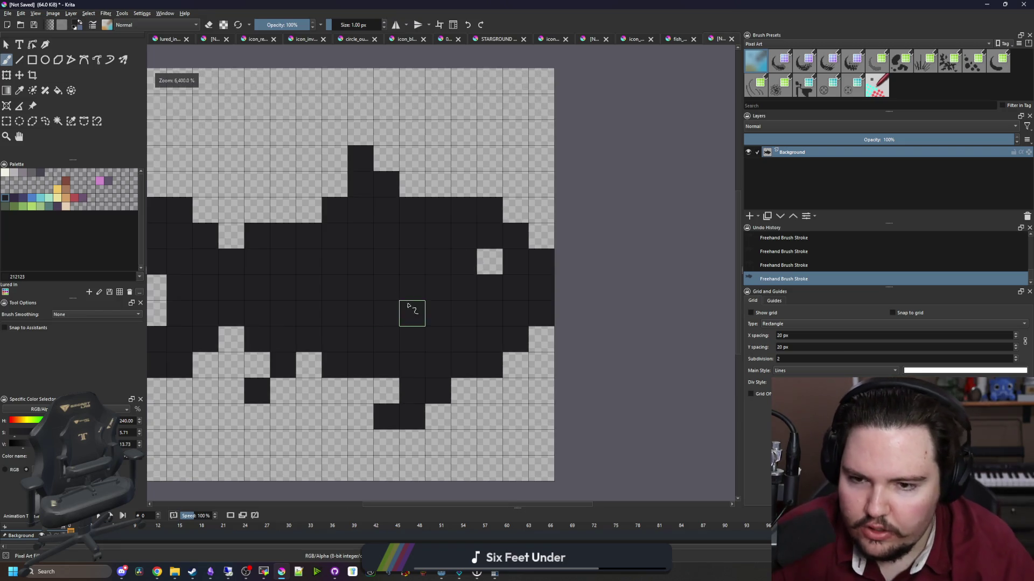
{"action": "scroll", "coordinate": [431, 311], "scroll_direction": "down", "scroll_amount": 7}
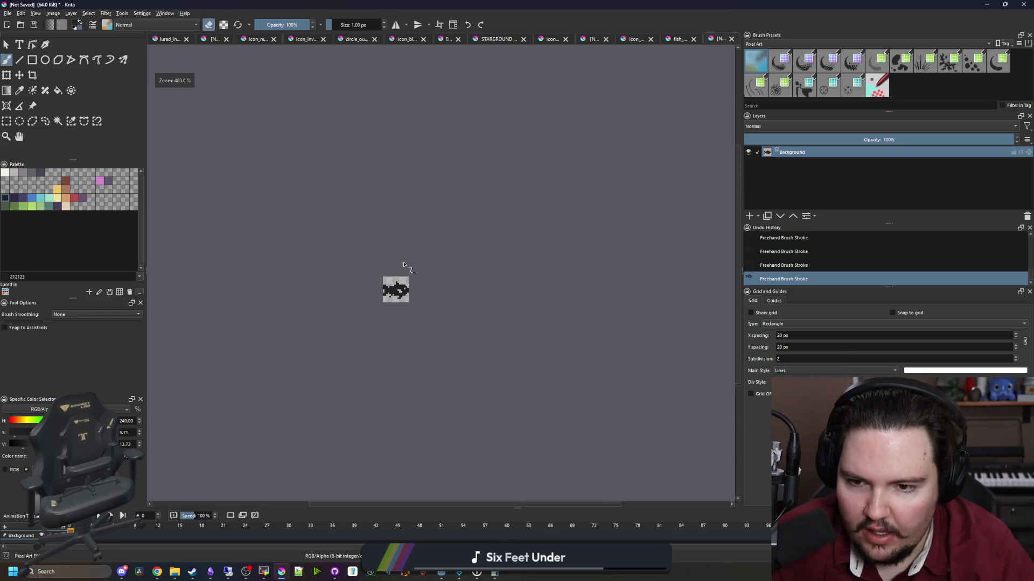
{"action": "scroll", "coordinate": [366, 247], "scroll_direction": "up", "scroll_amount": 7}
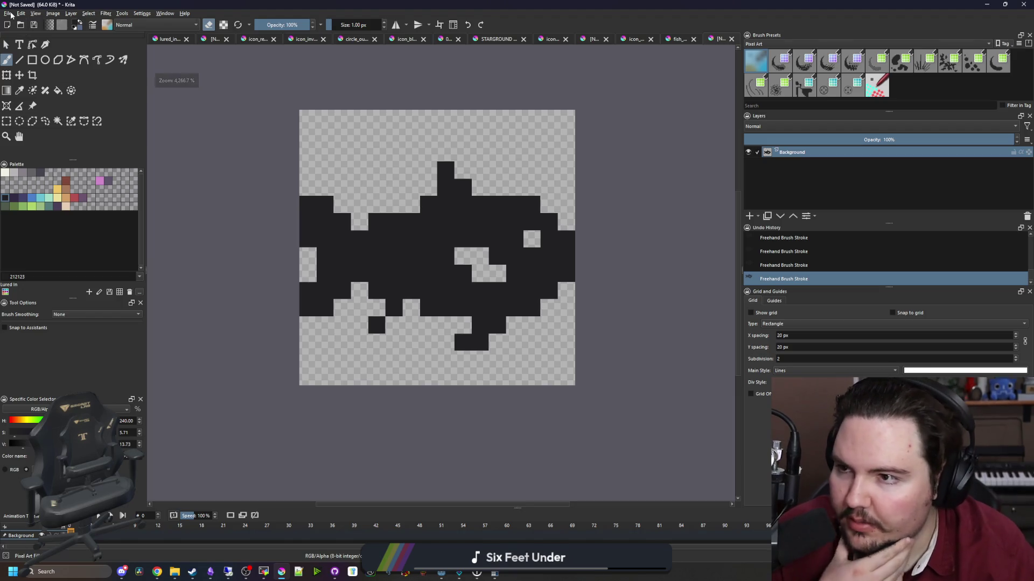
Draw a rectangular selection around the fish.
{"action": "left_click", "coordinate": [8, 14]}
{"action": "left_click", "coordinate": [378, 168]}
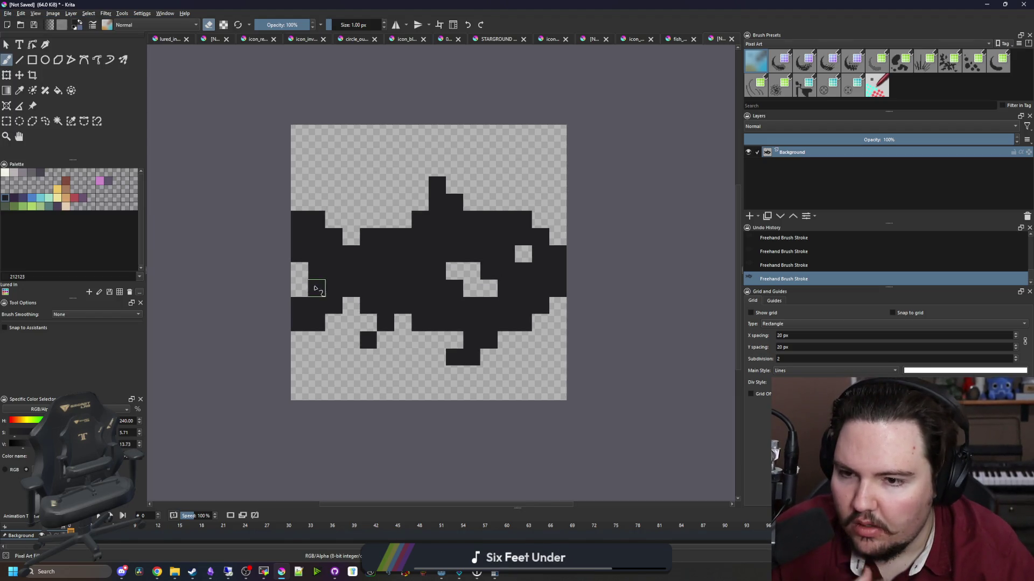
{"action": "left_click", "coordinate": [7, 122]}
{"action": "left_click_drag", "start_coordinate": [592, 411], "coordinate": [233, 222]}
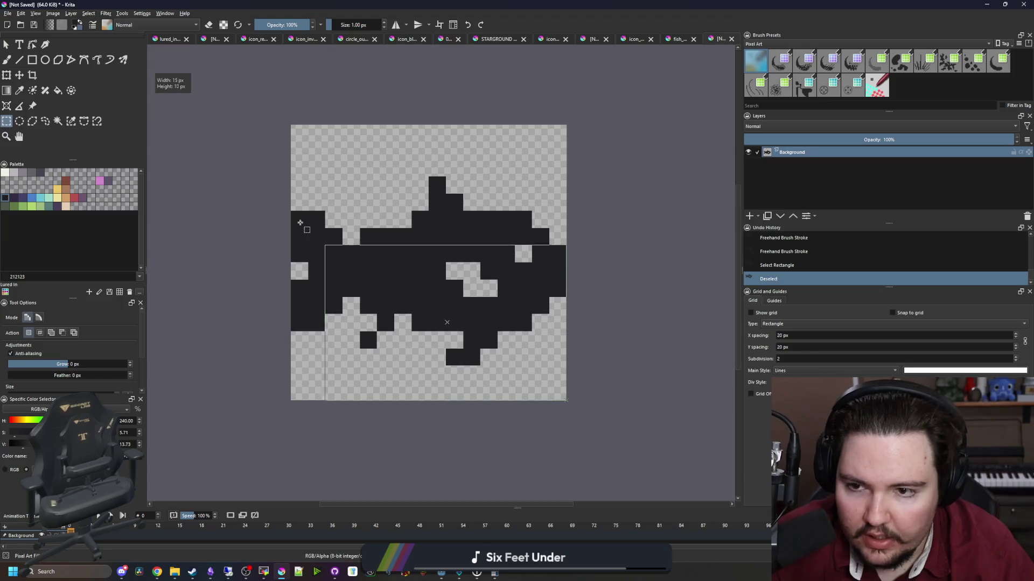
Extend the selection over the whole fish and crop the image to 16×15.
{"action": "left_click_drag", "start_coordinate": [328, 245], "coordinate": [285, 148]}
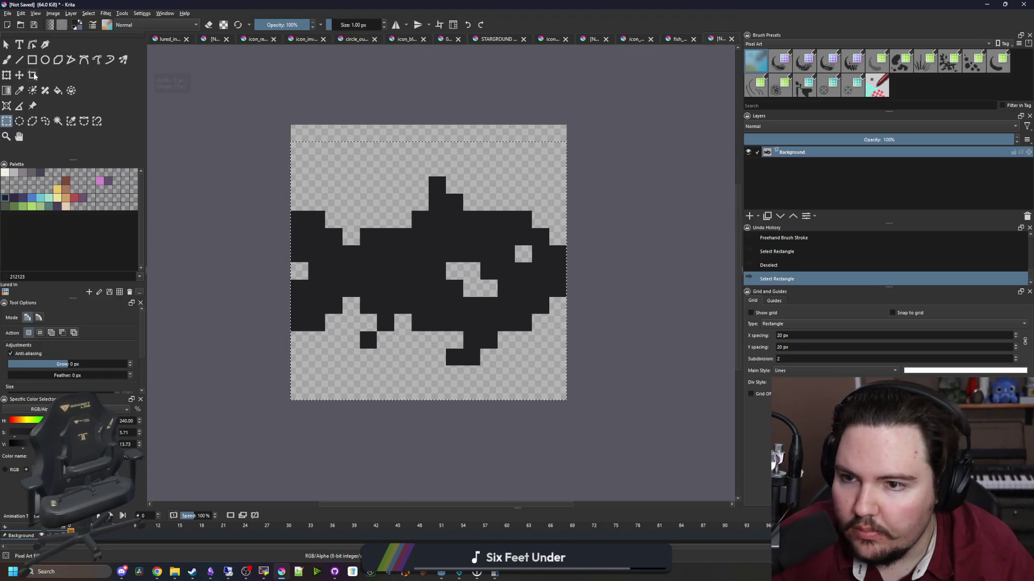
{"action": "key", "text": "c"}
{"action": "key", "text": "Return"}
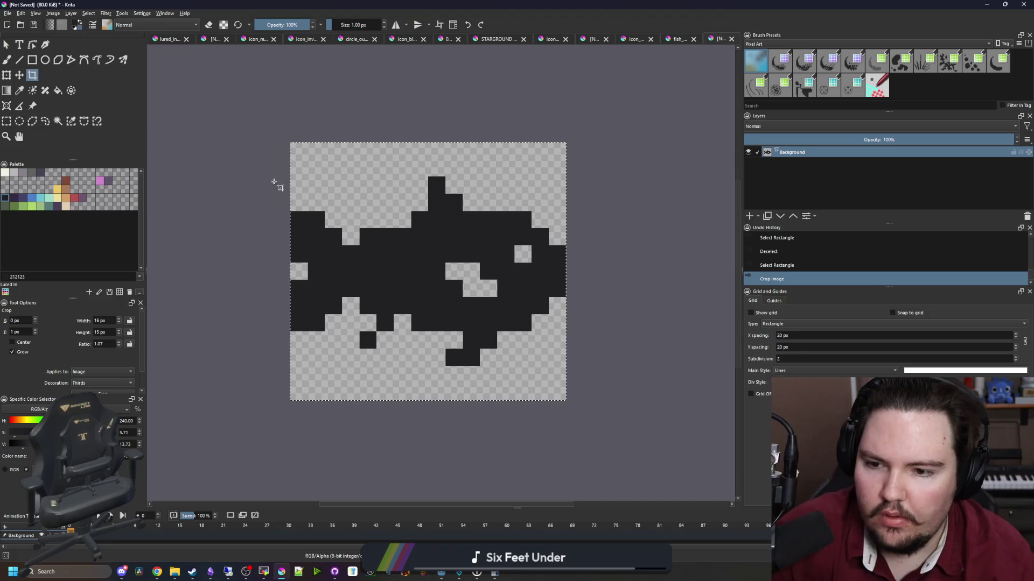
Start a Save As with the file name fish_sil.
{"action": "left_click", "coordinate": [8, 13]}
{"action": "left_click", "coordinate": [34, 63]}
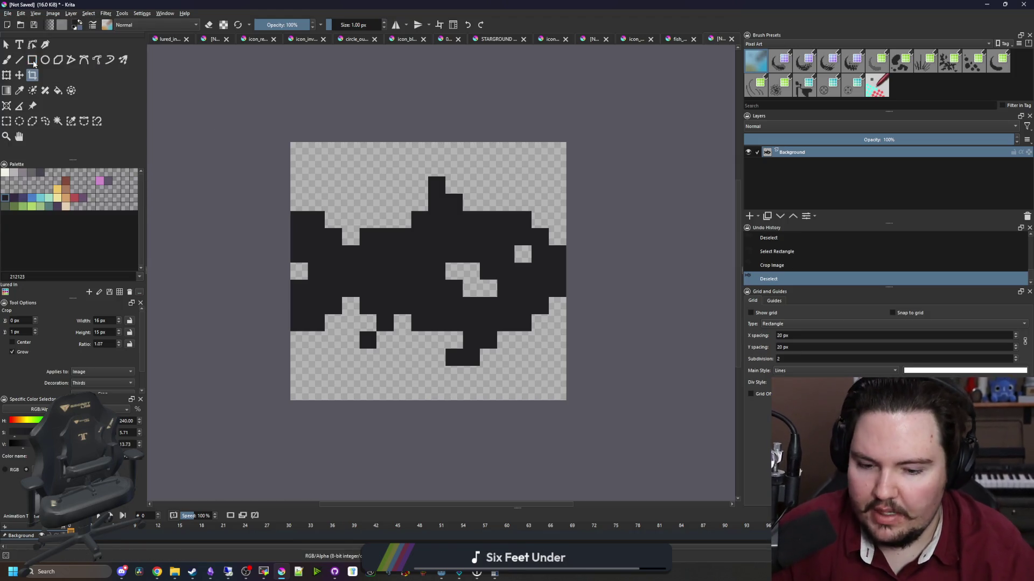
{"action": "type", "text": "fish"}
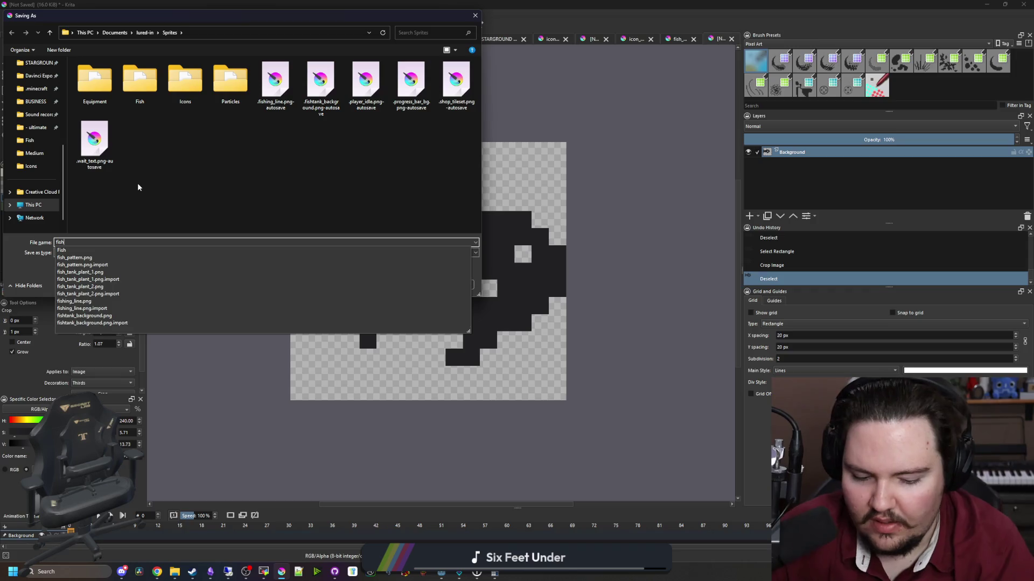
{"action": "type", "text": "_sillouhe"}
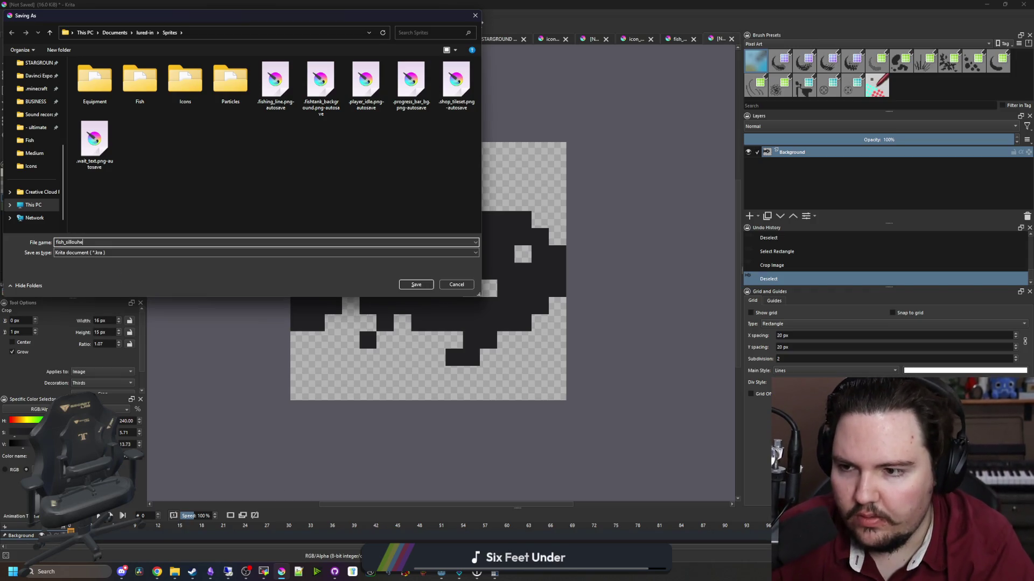
Choose PNG image as the Save as type.
{"action": "left_click", "coordinate": [129, 253]}
{"action": "key", "text": "Down"}
{"action": "key", "text": "Down"}
{"action": "key", "text": "Down"}
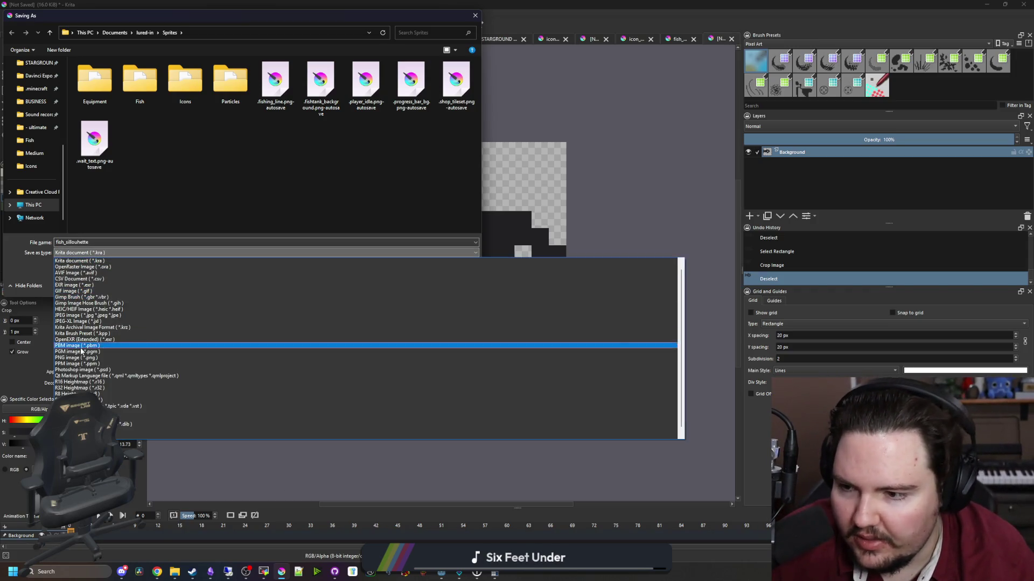
{"action": "key", "text": "Return"}
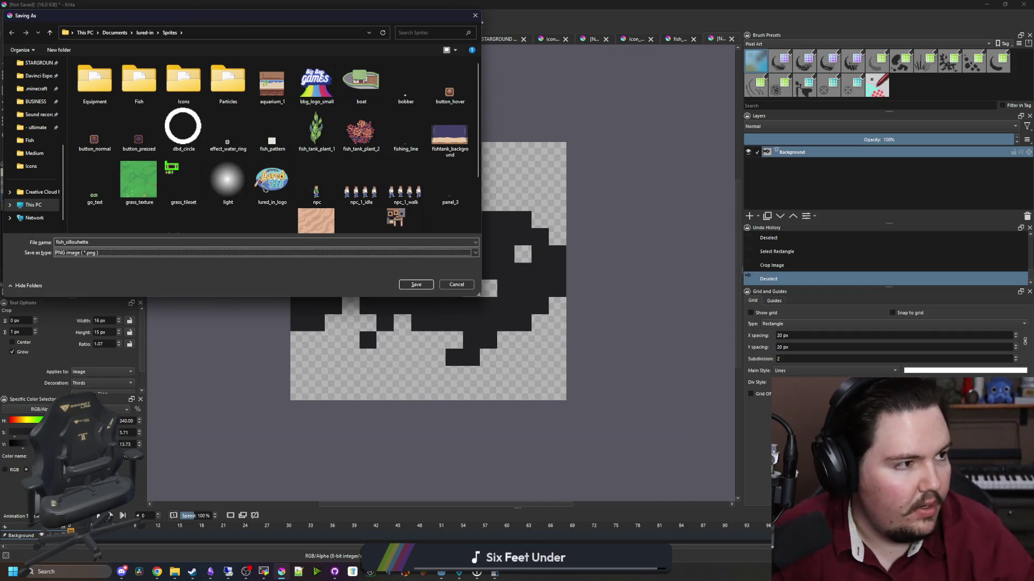
{"action": "key", "text": "alt+Tab"}
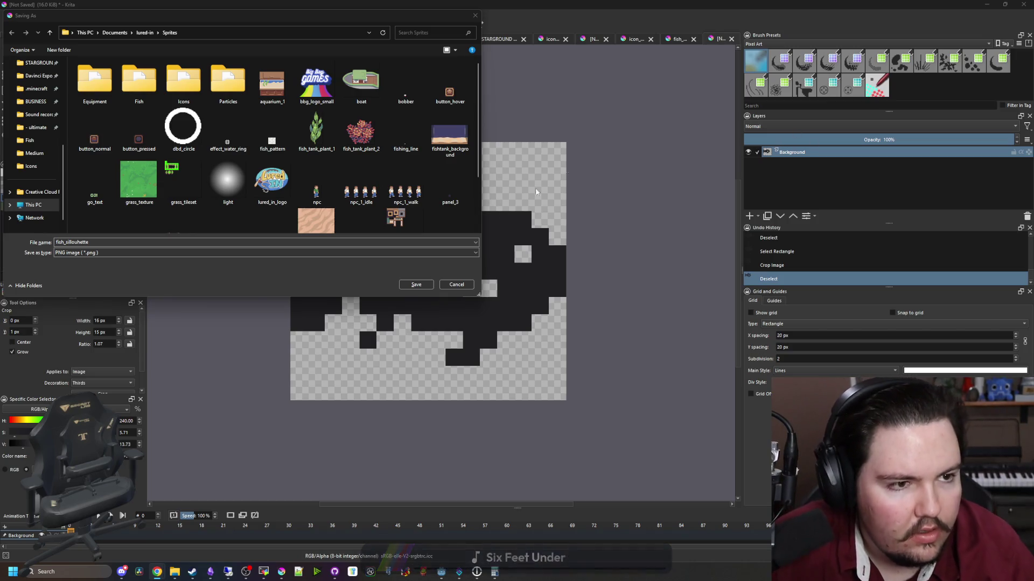
{"action": "key", "text": "Escape"}
Complete the name as fish_silhouette and save, accepting the PNG export options.
{"action": "left_click", "coordinate": [157, 234]}
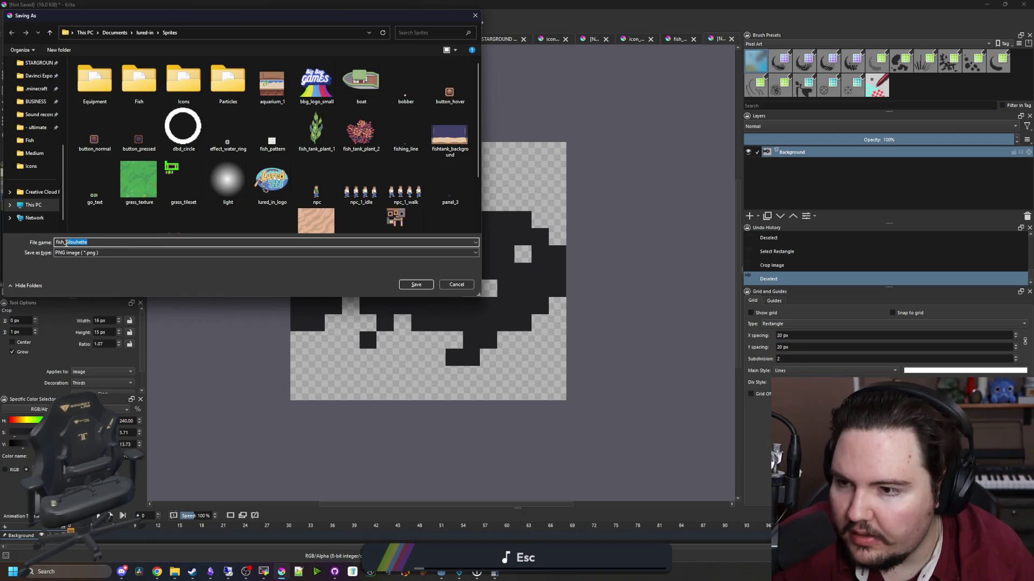
{"action": "type", "text": "s"}
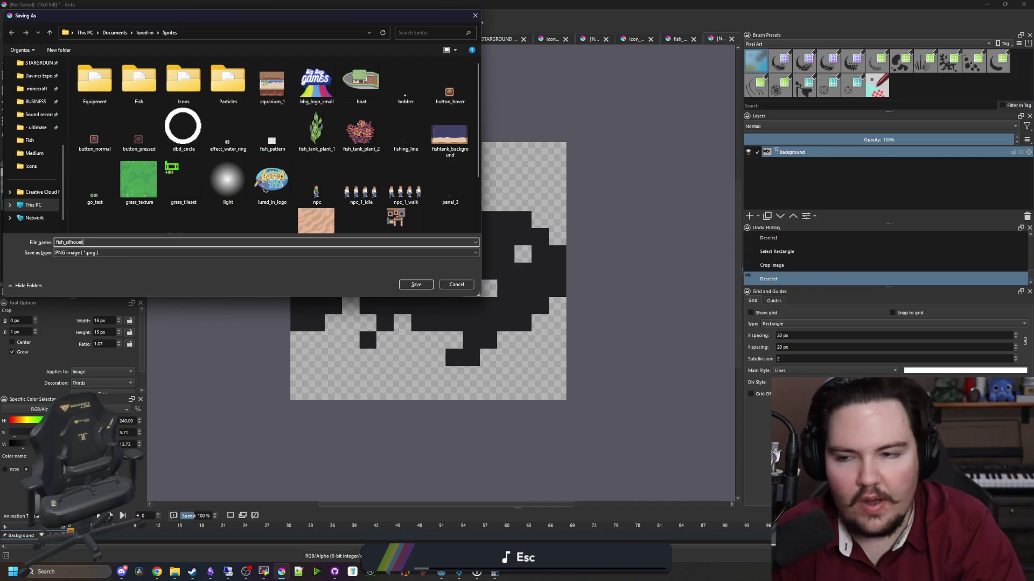
{"action": "left_click", "coordinate": [416, 285]}
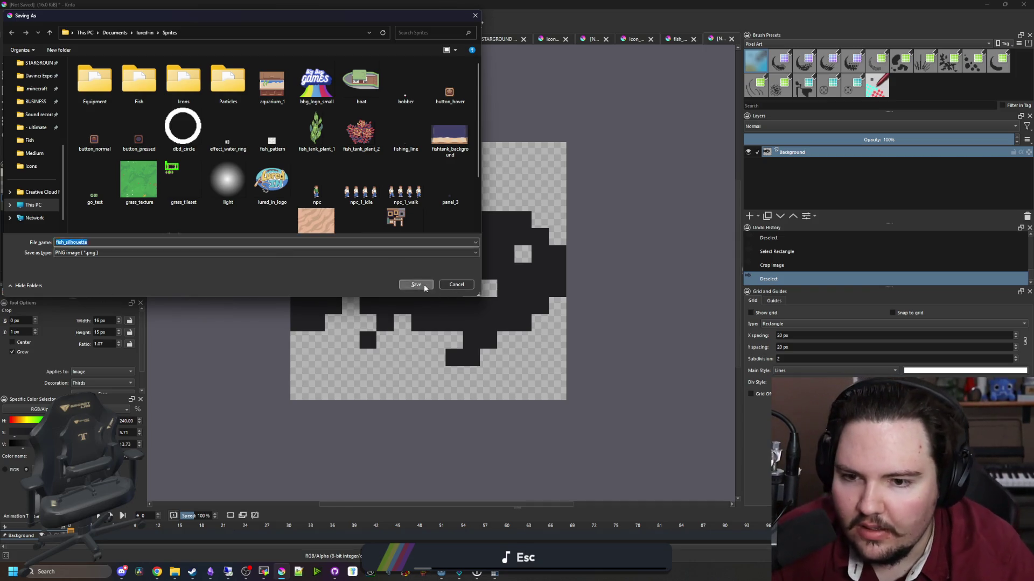
{"action": "left_click", "coordinate": [586, 360]}
{"action": "key", "text": "alt+Tab"}
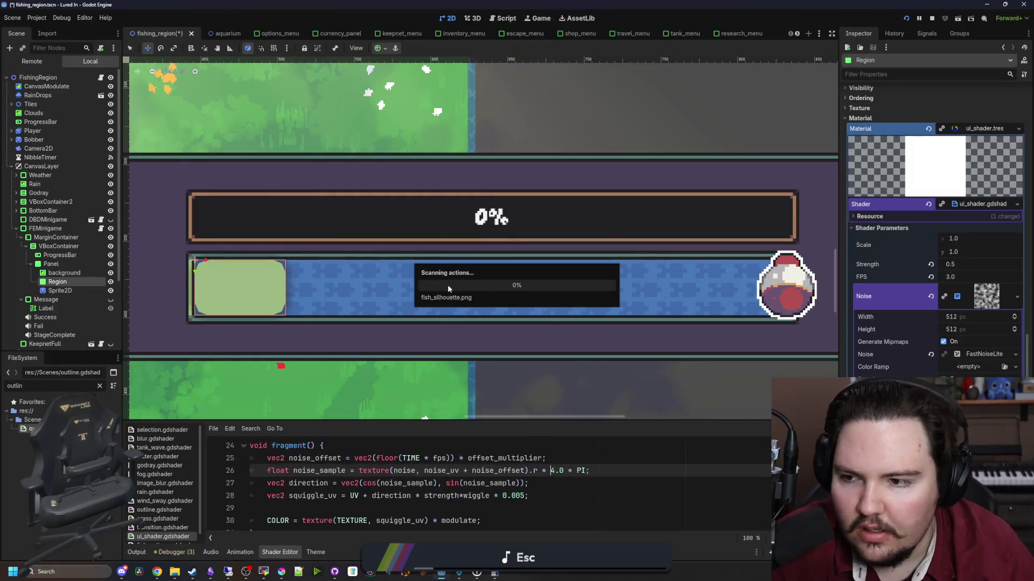
Add a Sprite2D under Region, centre the minigame panel, then delete the Sprite2D.
{"action": "right_click", "coordinate": [62, 284]}
{"action": "key", "text": "Escape"}
{"action": "key", "text": "ctrl+a"}
{"action": "type", "text": "sprite"}
{"action": "key", "text": "Return"}
{"action": "left_click_drag", "start_coordinate": [829, 146], "coordinate": [597, 187]}
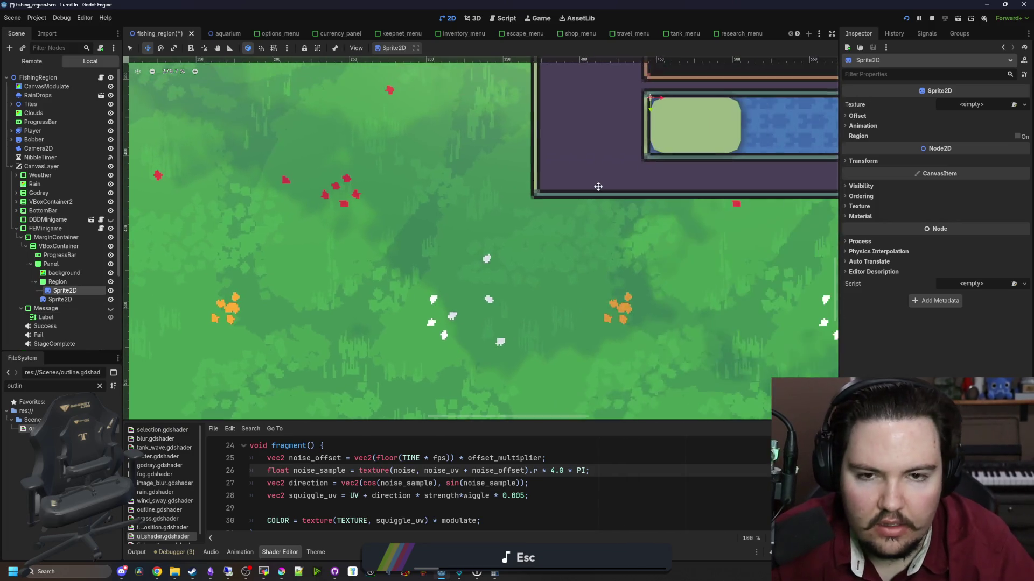
{"action": "left_click_drag", "start_coordinate": [382, 239], "coordinate": [85, 341]}
{"action": "right_click", "coordinate": [51, 291]}
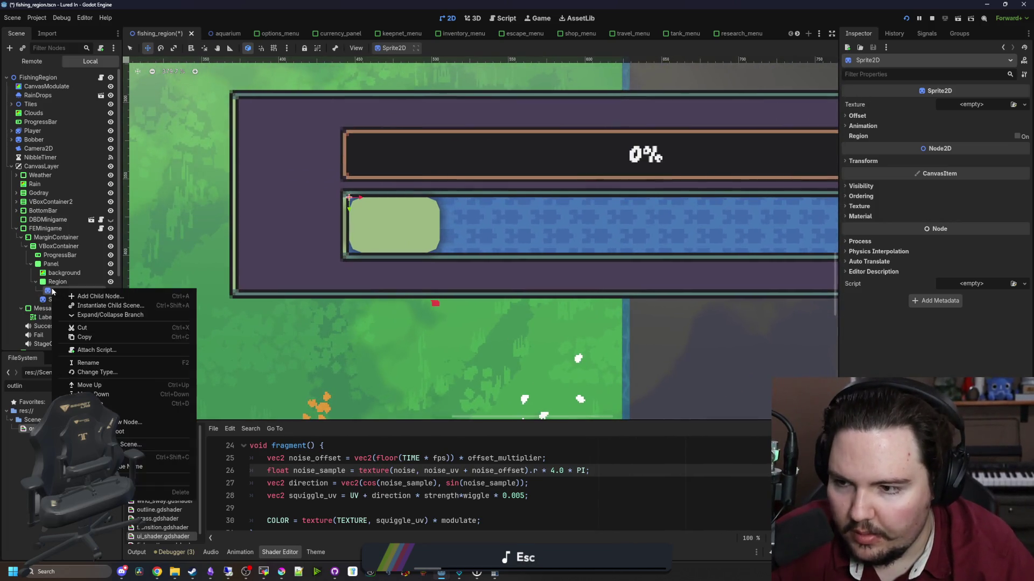
{"action": "left_click", "coordinate": [180, 492]}
{"action": "left_click", "coordinate": [499, 298]}
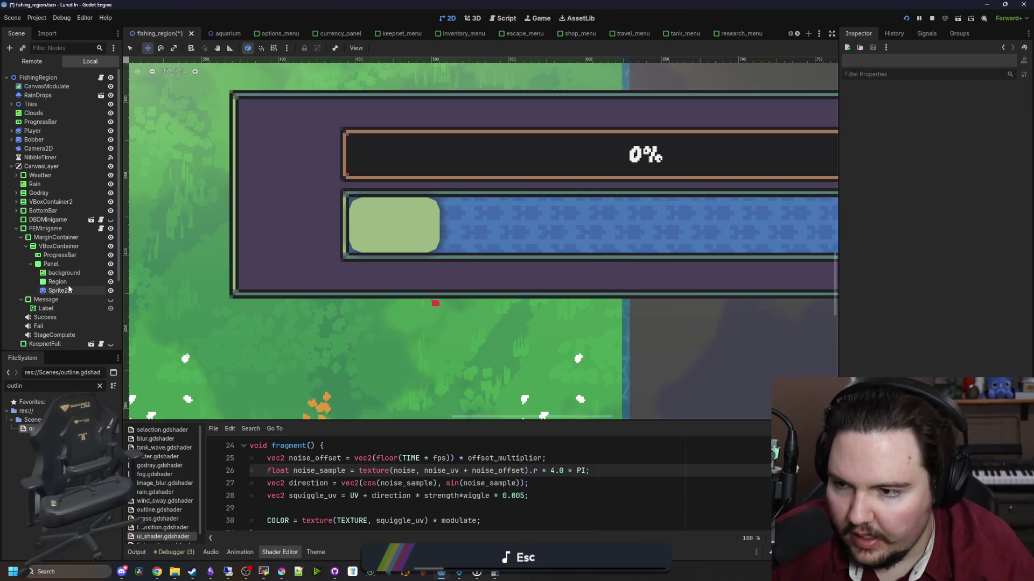
Add a TextureRect child node under Region.
{"action": "right_click", "coordinate": [85, 285]}
{"action": "left_click", "coordinate": [117, 304]}
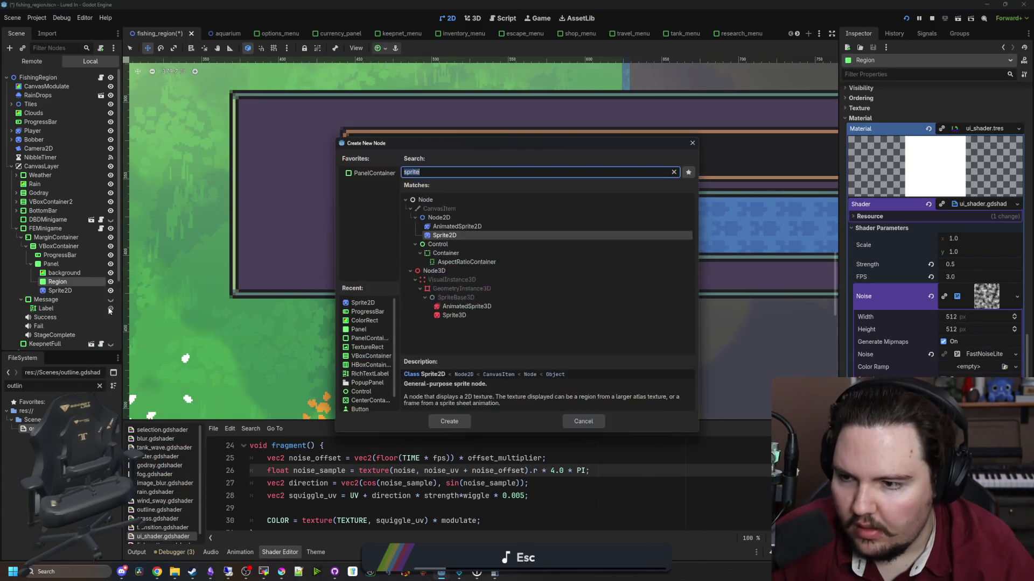
{"action": "type", "text": "textur"}
{"action": "key", "text": "Return"}
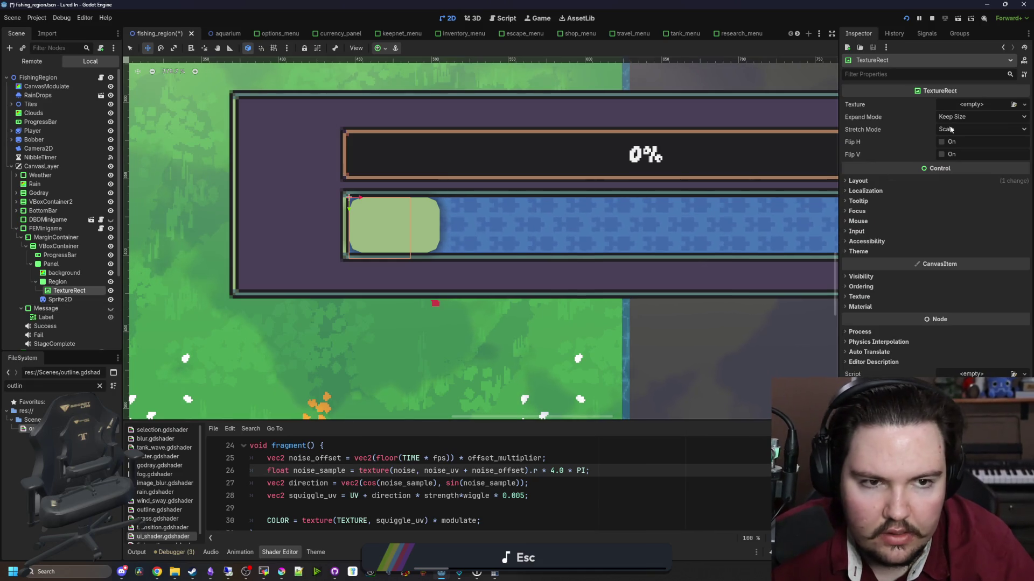
Anchor the TextureRect with the Full Rect preset and pick a texture via Quick Load.
{"action": "left_click", "coordinate": [949, 260]}
{"action": "left_click", "coordinate": [961, 274]}
{"action": "left_click", "coordinate": [961, 272]}
{"action": "left_click", "coordinate": [974, 283]}
{"action": "left_click", "coordinate": [974, 104]}
{"action": "left_click", "coordinate": [964, 296]}
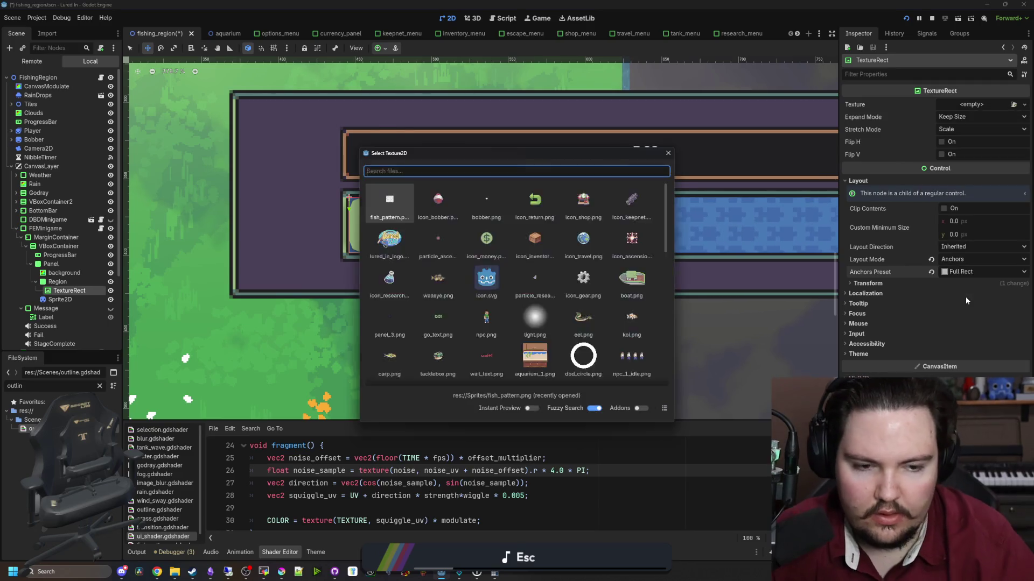
Assign the fish_silhouette texture, try Fit Height expansion, and set Keep Aspect Centered stretch.
{"action": "type", "text": "fish"}
{"action": "double_click", "coordinate": [621, 208]}
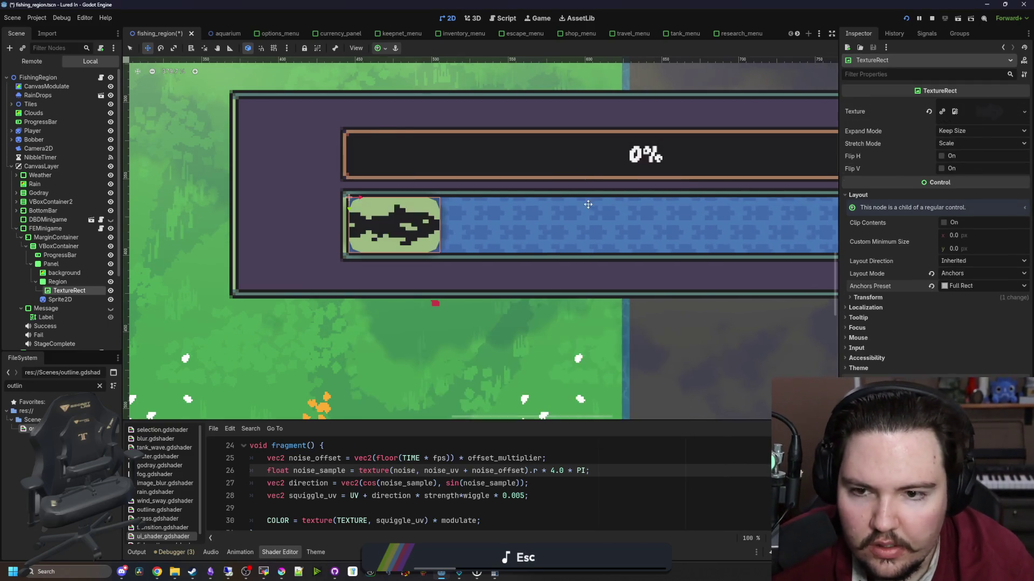
{"action": "scroll", "coordinate": [519, 233], "scroll_direction": "up", "scroll_amount": 2}
{"action": "left_click", "coordinate": [980, 131]}
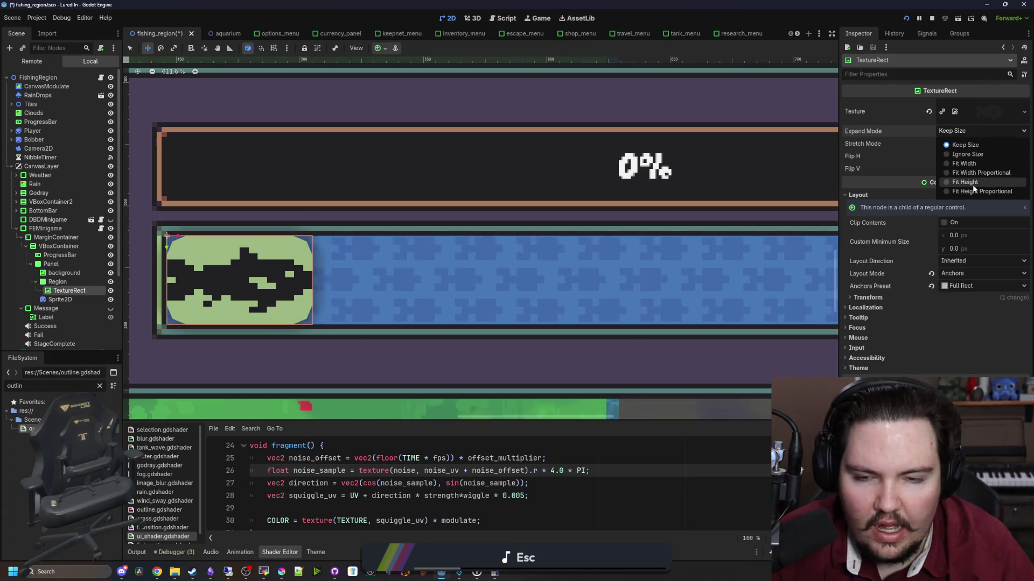
{"action": "left_click", "coordinate": [977, 182]}
{"action": "left_click", "coordinate": [969, 131]}
{"action": "left_click", "coordinate": [965, 171]}
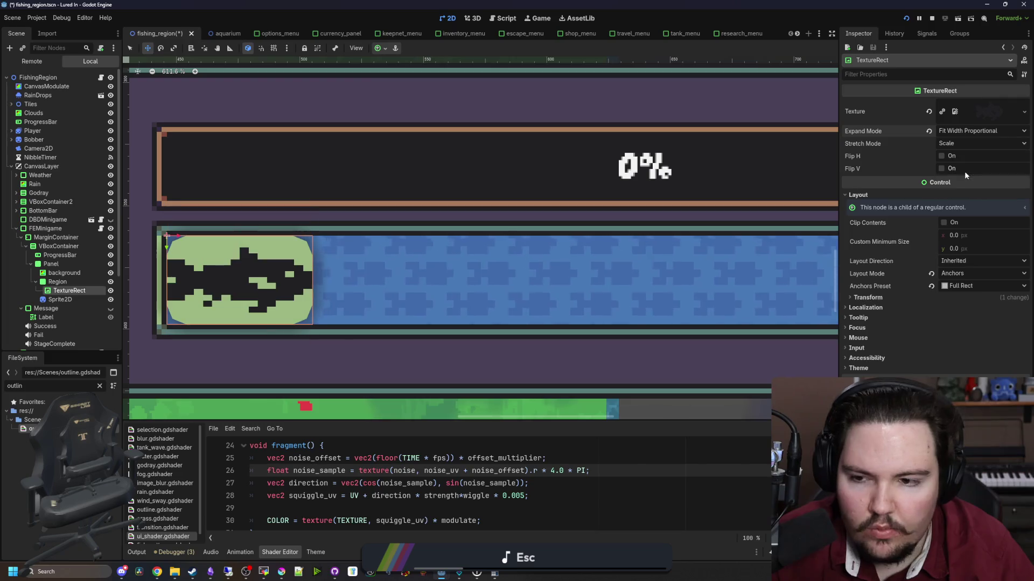
{"action": "left_click", "coordinate": [979, 143]}
{"action": "left_click", "coordinate": [970, 200]}
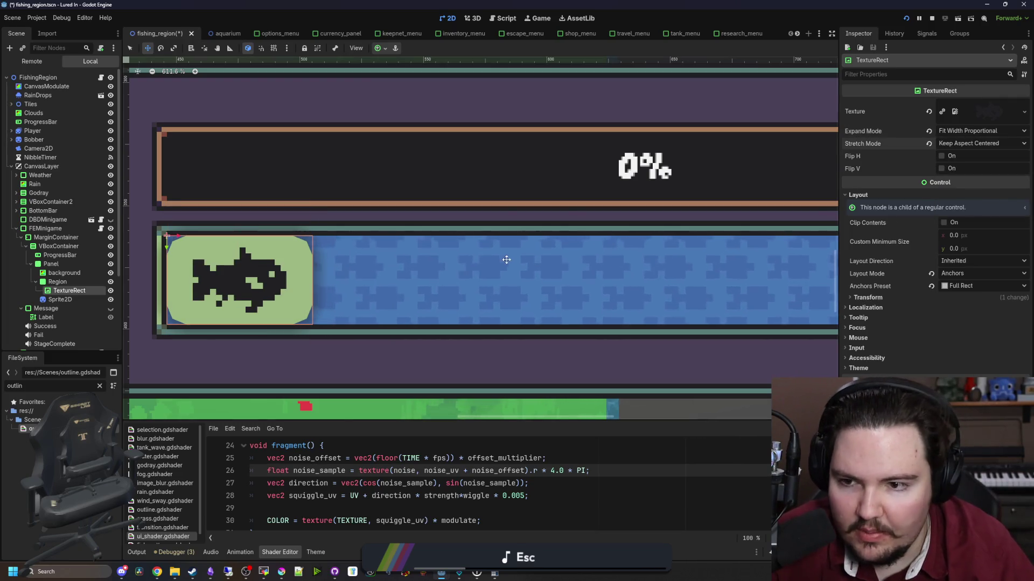
Try narrowing the Region's Size x, then revert the change.
{"action": "scroll", "coordinate": [232, 311], "scroll_direction": "down", "scroll_amount": 2}
{"action": "scroll", "coordinate": [232, 311], "scroll_direction": "up", "scroll_amount": 2}
{"action": "left_click", "coordinate": [57, 281]}
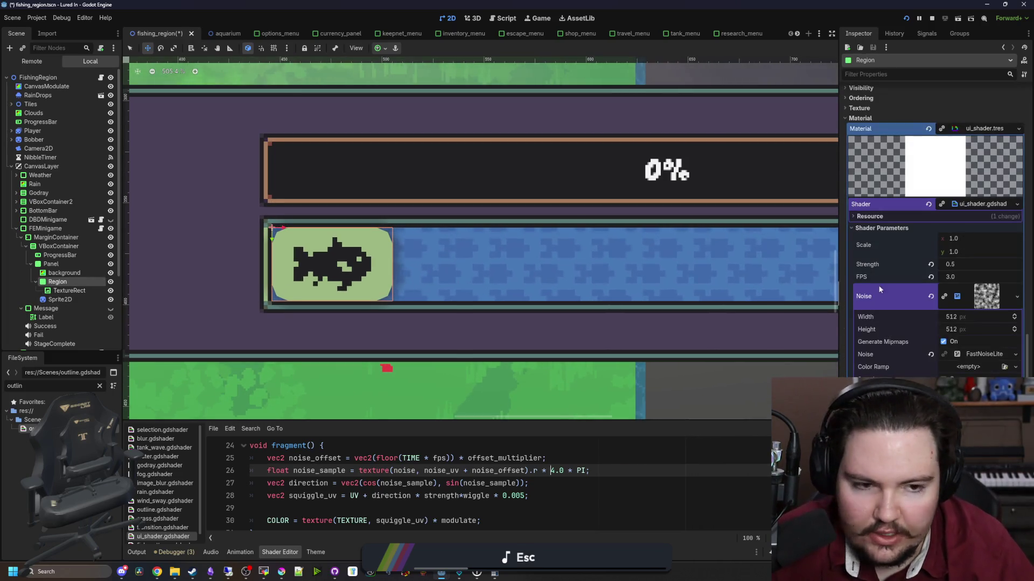
{"action": "scroll", "coordinate": [895, 309], "scroll_direction": "up", "scroll_amount": 6}
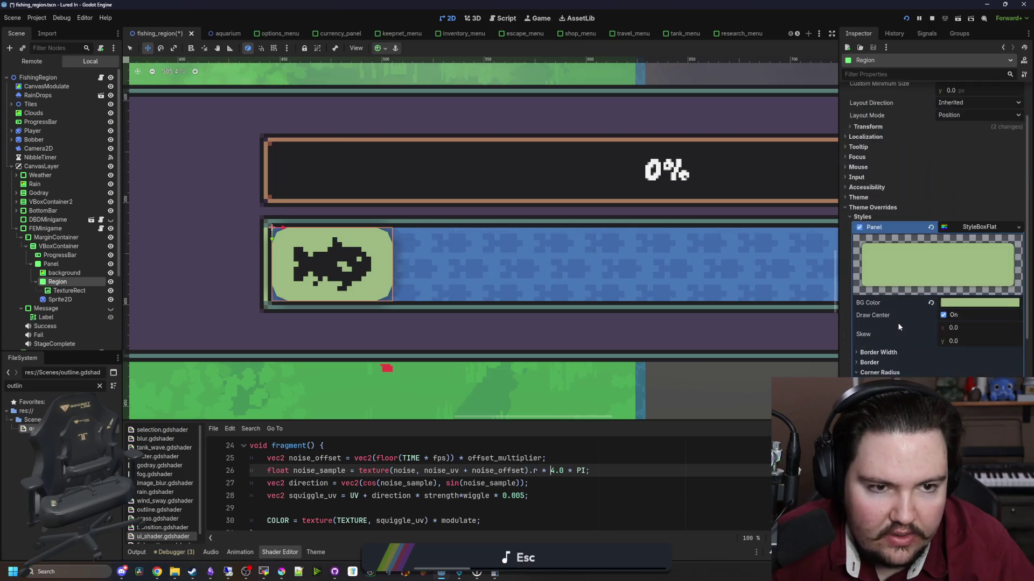
{"action": "left_click", "coordinate": [873, 334]}
{"action": "left_click", "coordinate": [867, 193]}
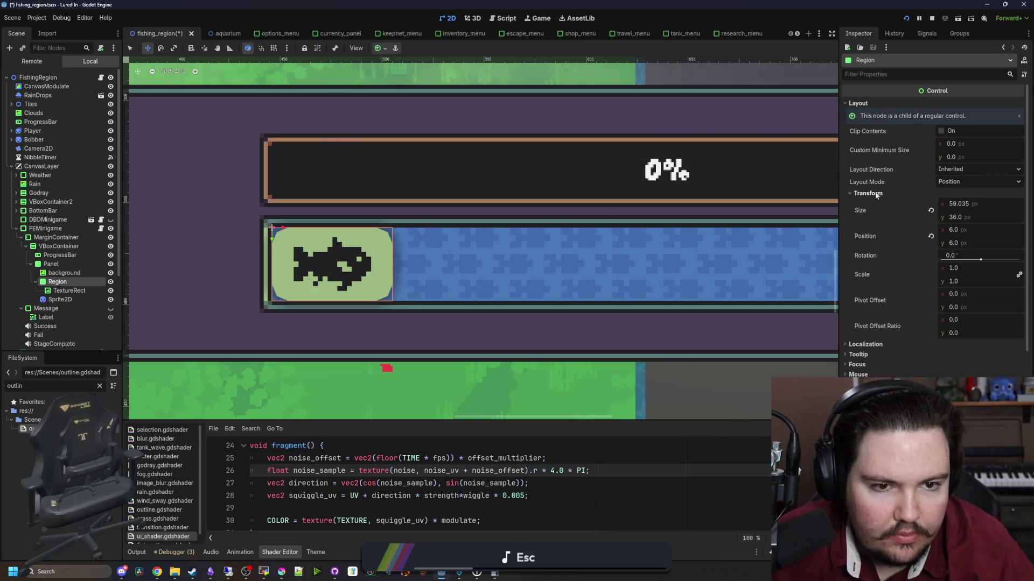
{"action": "mouse_move", "coordinate": [955, 210]}
{"action": "left_mouse_down"}
{"action": "mouse_move", "coordinate": [967, 210]}
{"action": "mouse_move", "coordinate": [913, 210]}
{"action": "left_mouse_up"}
{"action": "key", "text": "Escape"}
Set the TextureRect to Fit Width and adjust the Region width to 43.59.
{"action": "left_click", "coordinate": [69, 290]}
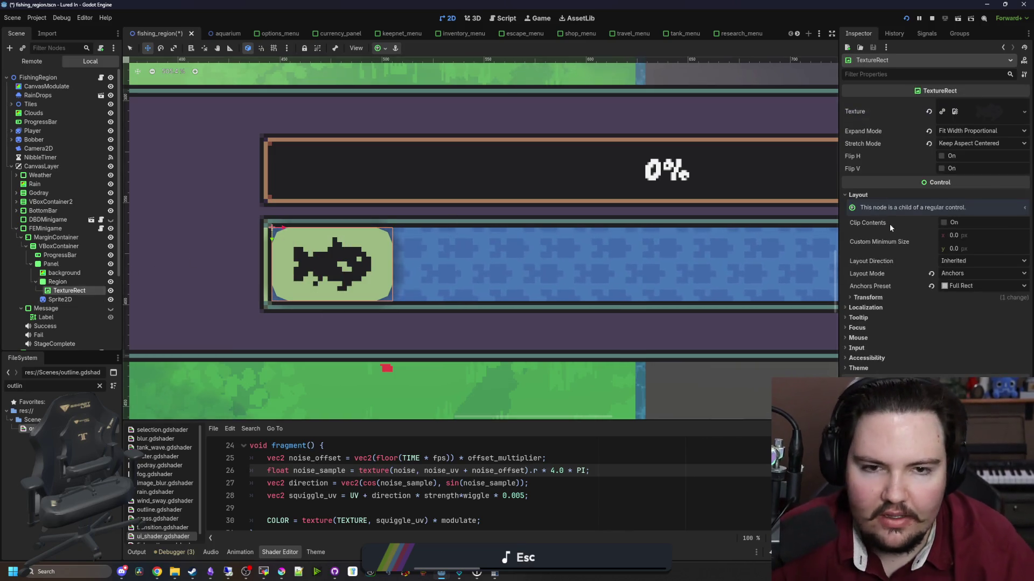
{"action": "left_click", "coordinate": [978, 133]}
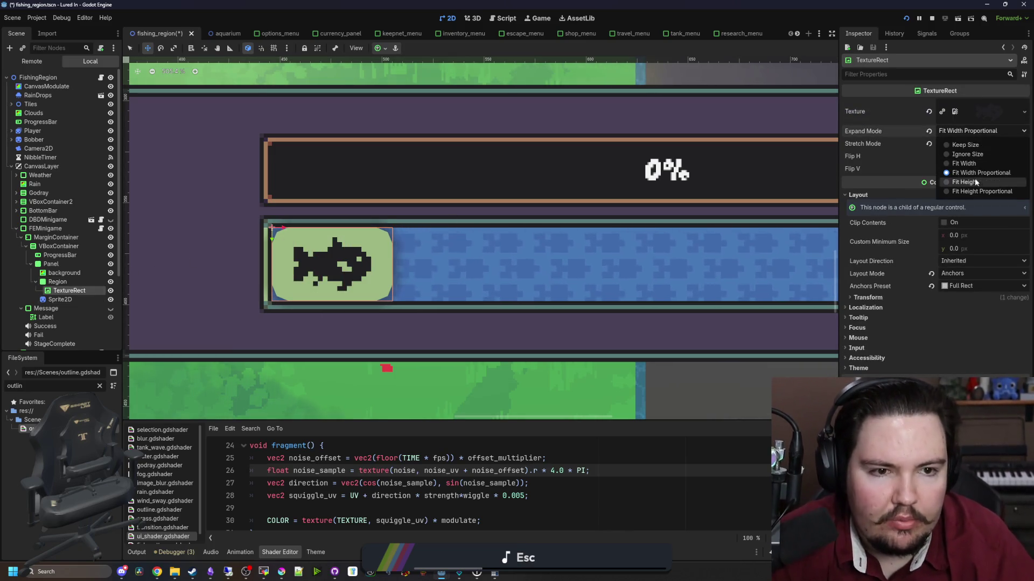
{"action": "left_click", "coordinate": [963, 163]}
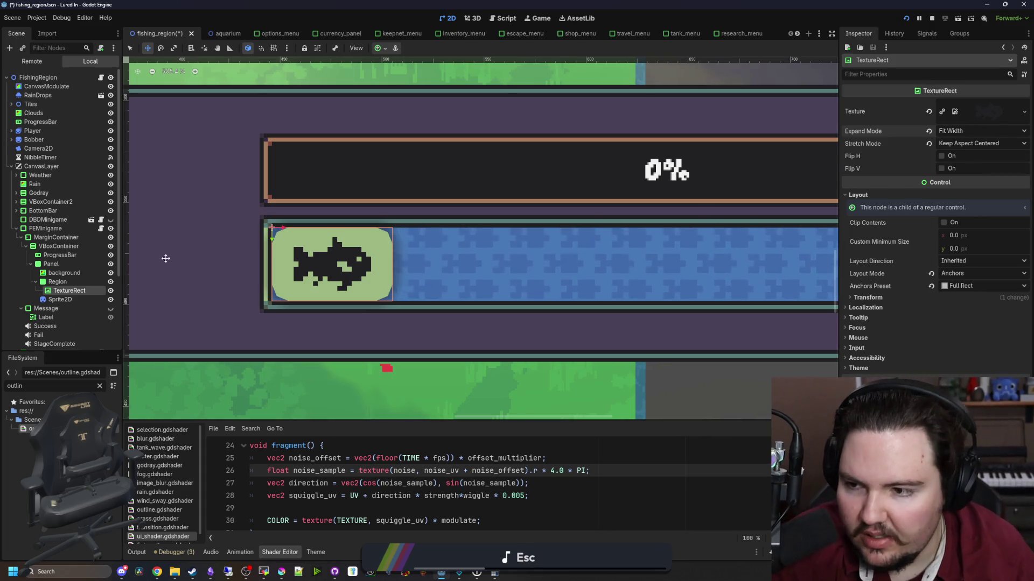
{"action": "left_click", "coordinate": [70, 283]}
{"action": "left_click_drag", "start_coordinate": [973, 203], "coordinate": [956, 203]}
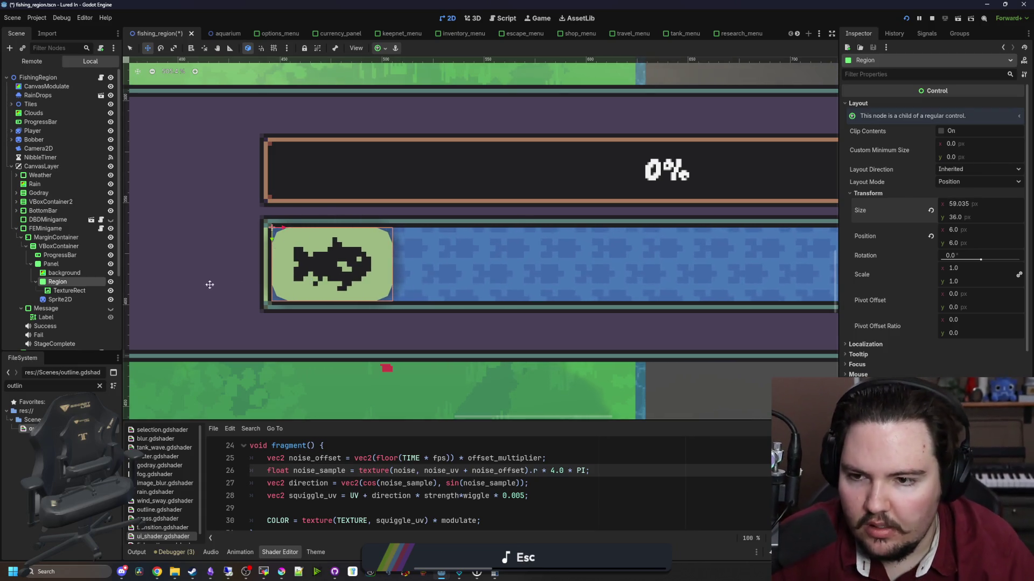
Try Keep Aspect Covered and Keep Aspect stretching, settling on Keep Aspect Centered.
{"action": "left_click", "coordinate": [67, 290]}
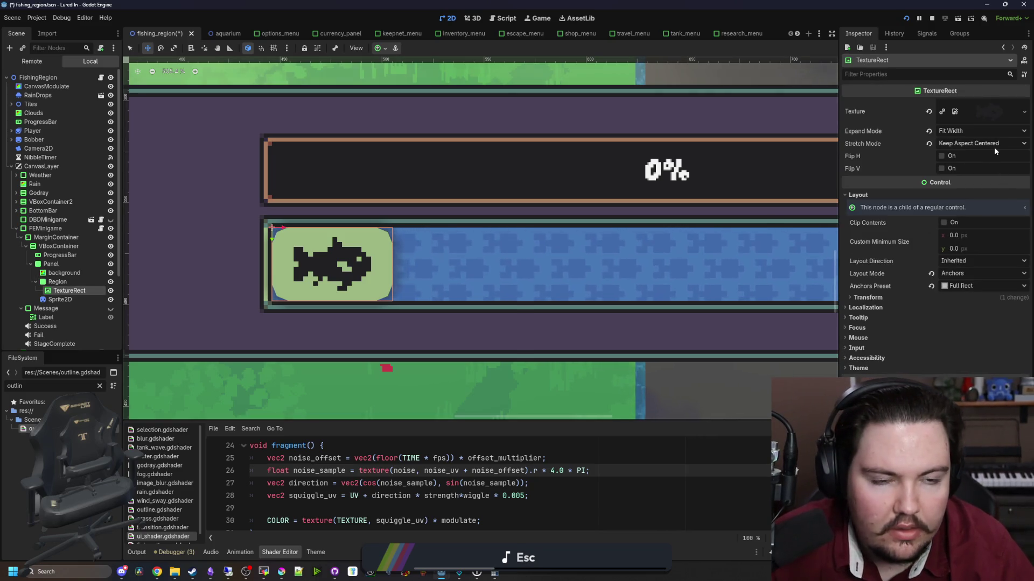
{"action": "mouse_move", "coordinate": [963, 185]}
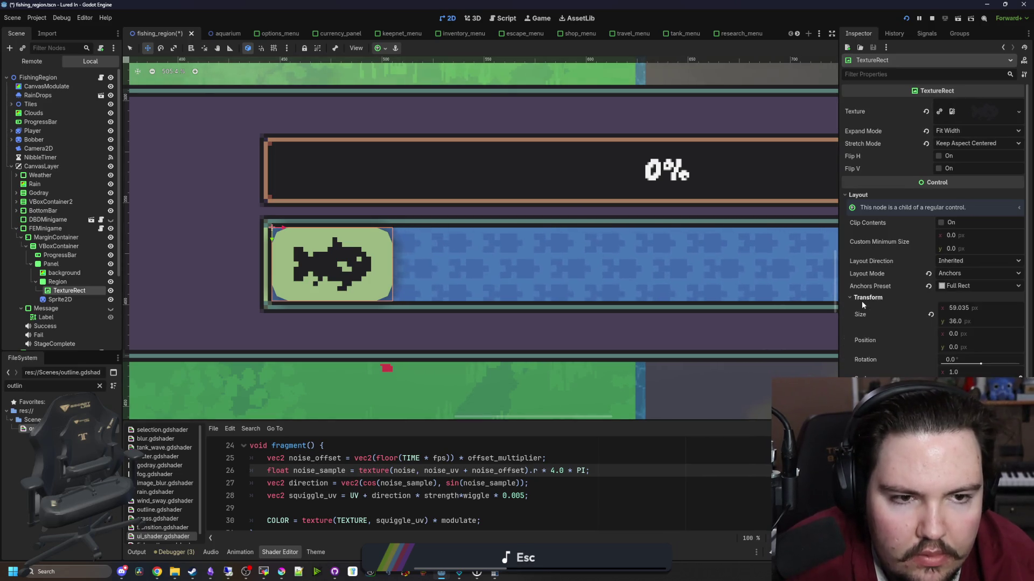
{"action": "left_click", "coordinate": [990, 144]}
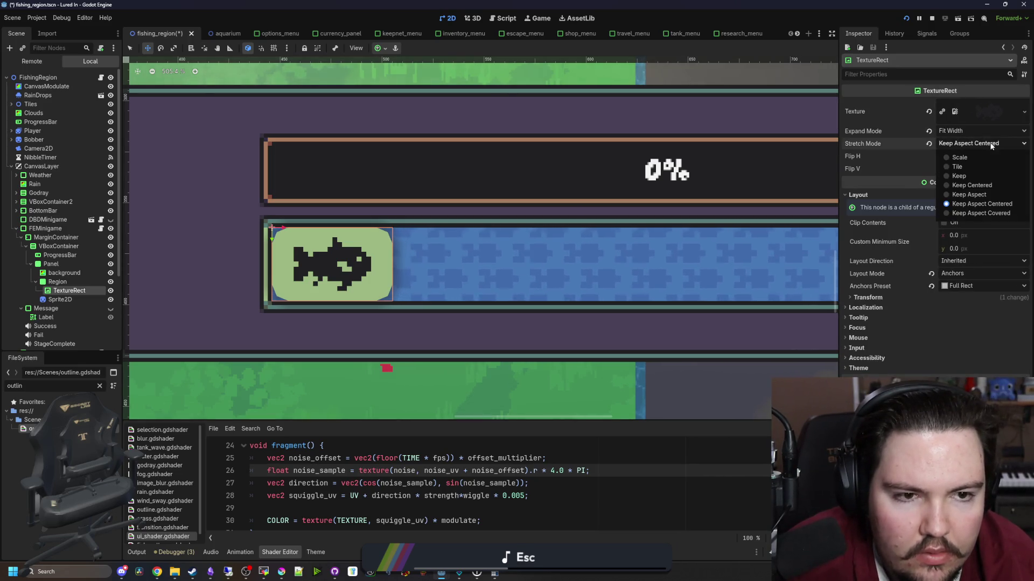
{"action": "left_click", "coordinate": [991, 213]}
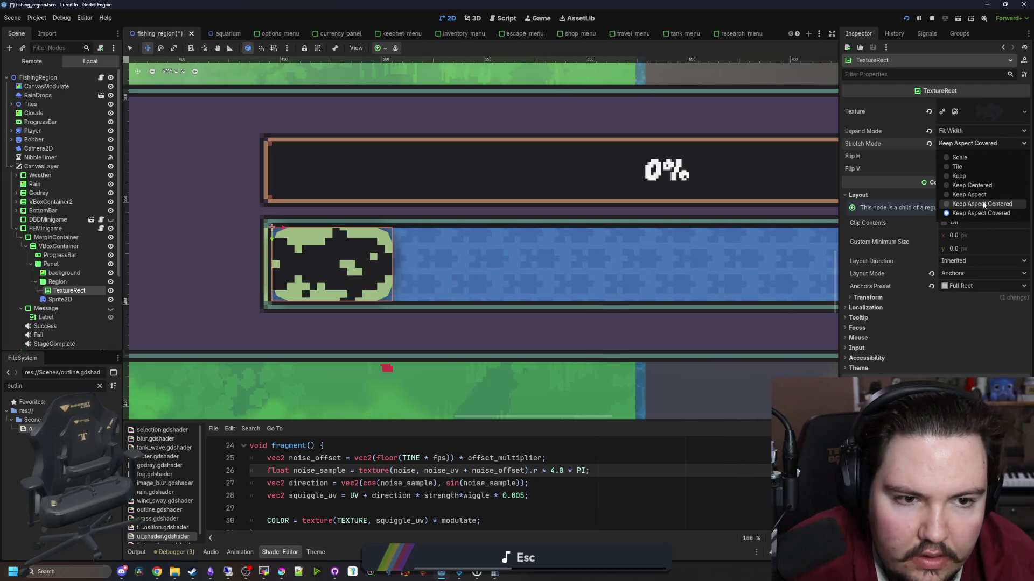
{"action": "left_click", "coordinate": [980, 195]}
{"action": "left_click", "coordinate": [981, 143]}
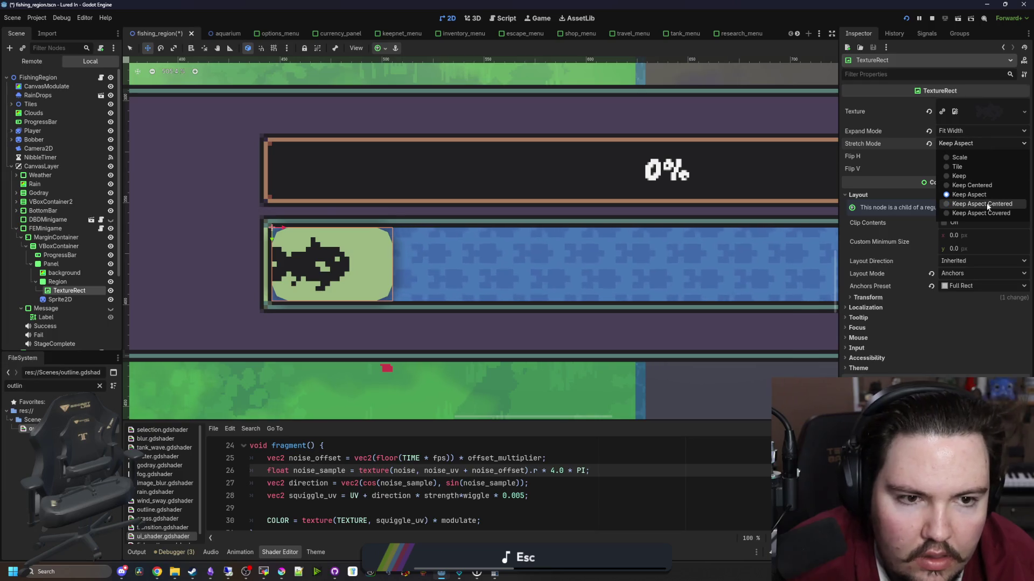
{"action": "left_click", "coordinate": [988, 204]}
Try Fit Height, Fit Height Proportional and Keep Size expansion, then restore Fit Width.
{"action": "left_click", "coordinate": [976, 130]}
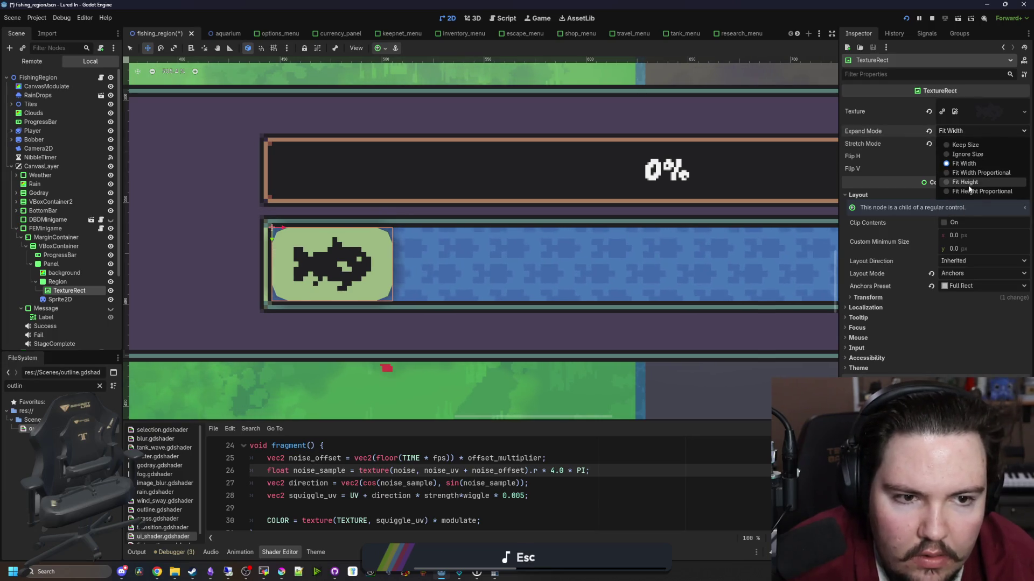
{"action": "left_click", "coordinate": [967, 183]}
{"action": "left_click", "coordinate": [973, 131]}
{"action": "left_click", "coordinate": [976, 192]}
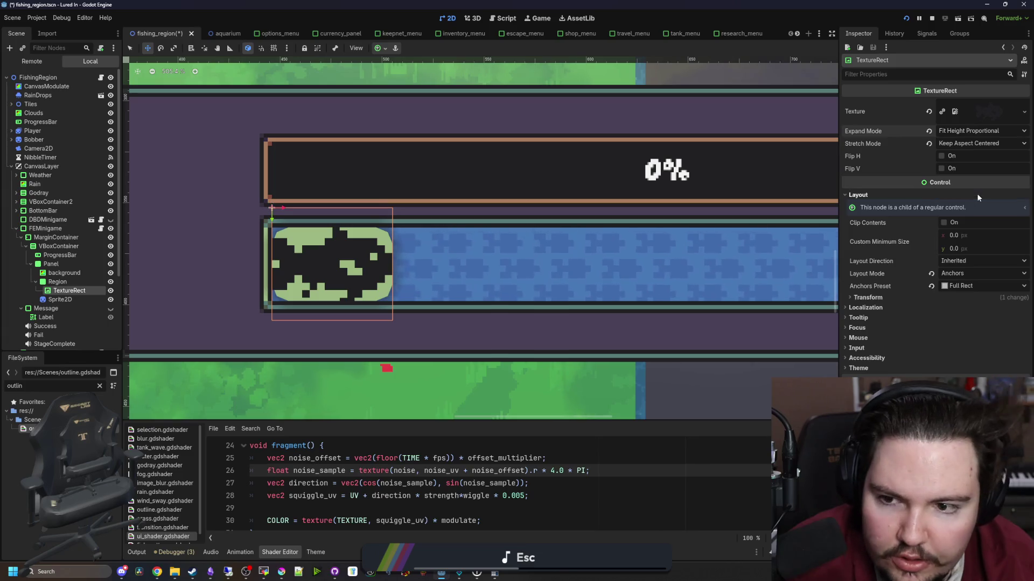
{"action": "left_click", "coordinate": [973, 133]}
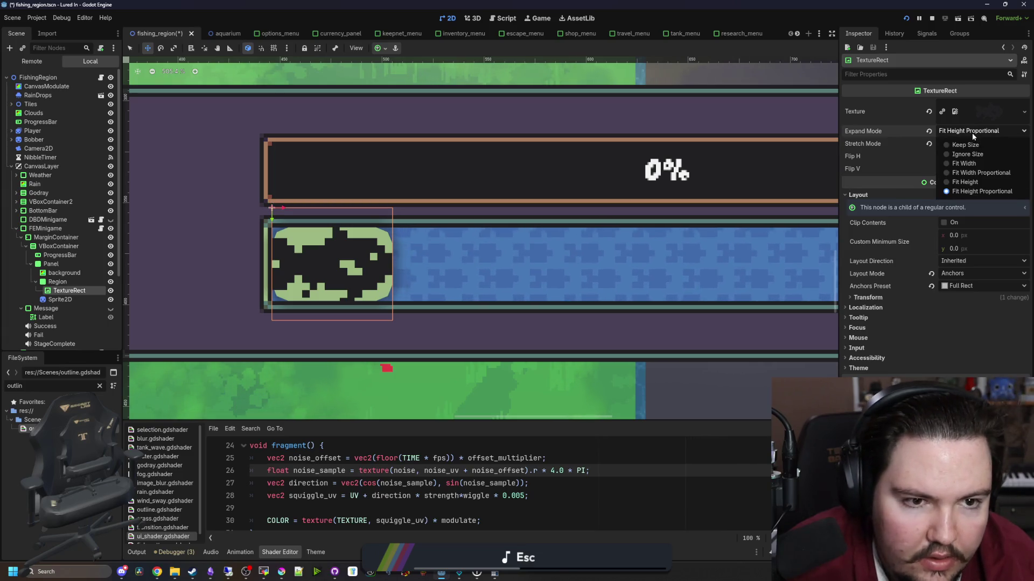
{"action": "left_click", "coordinate": [974, 183]}
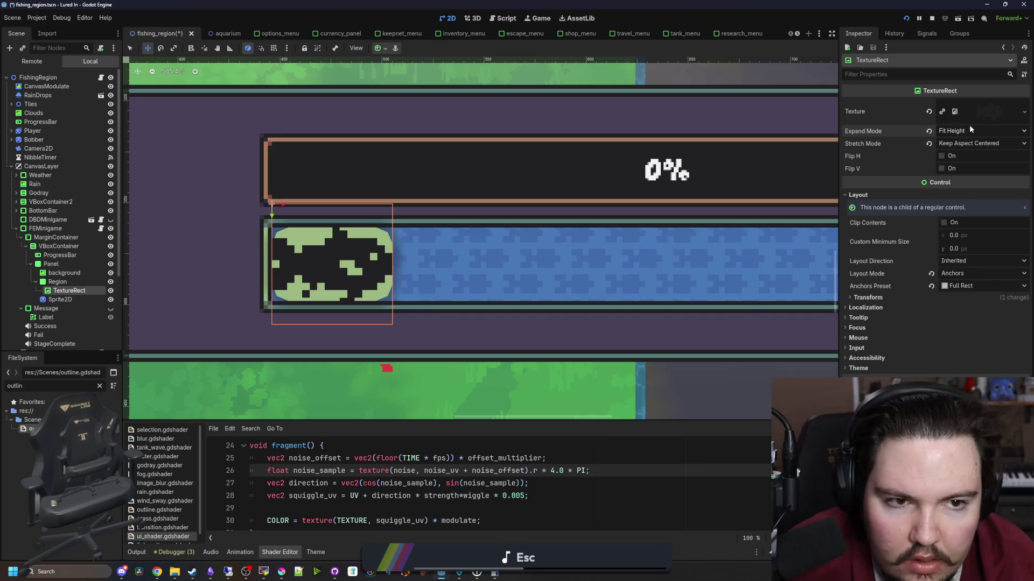
{"action": "left_click", "coordinate": [972, 130]}
{"action": "left_click", "coordinate": [965, 164]}
{"action": "left_click", "coordinate": [965, 133]}
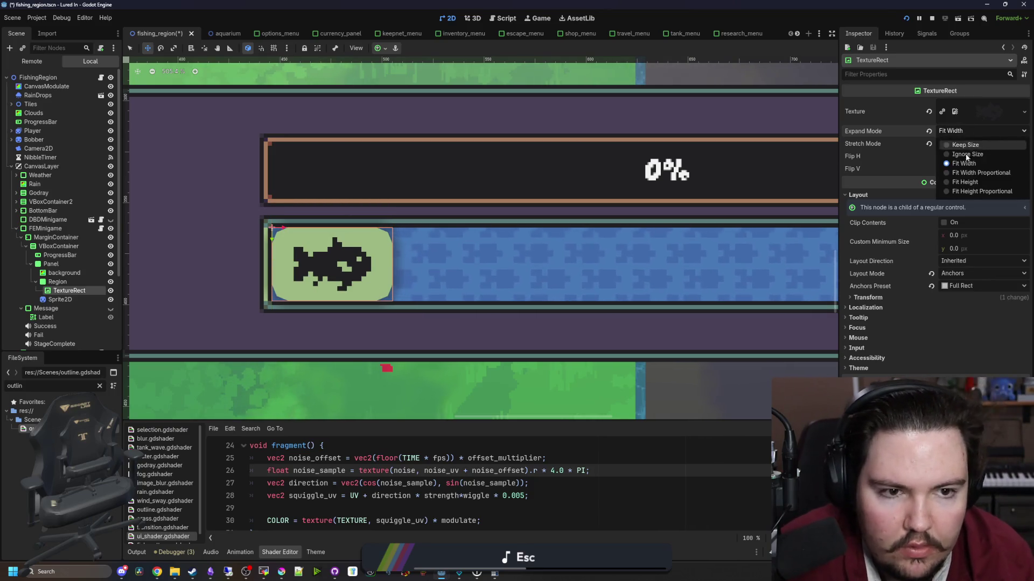
{"action": "left_click", "coordinate": [967, 154]}
{"action": "left_click", "coordinate": [967, 132]}
{"action": "left_click", "coordinate": [967, 144]}
{"action": "left_click", "coordinate": [970, 132]}
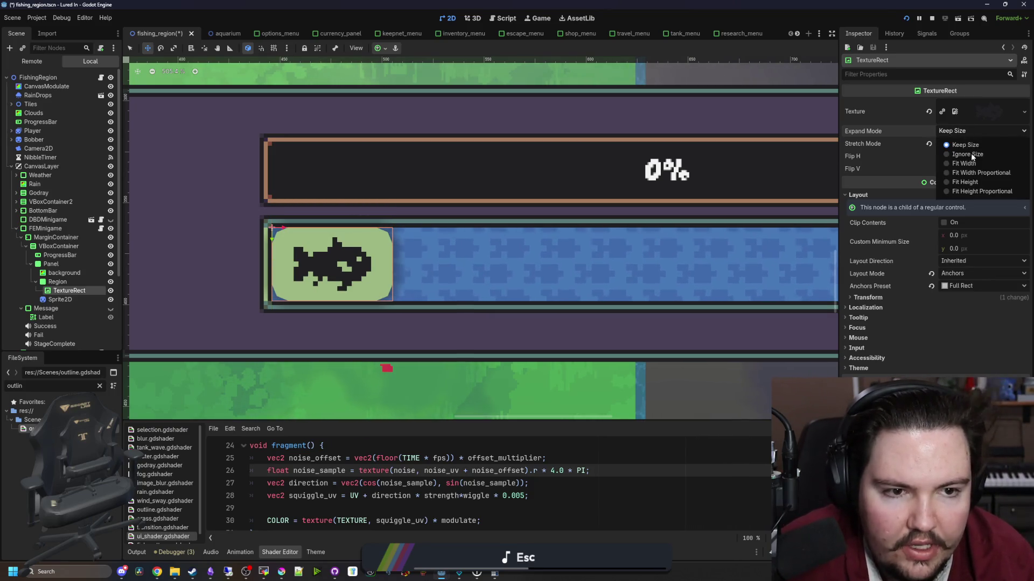
{"action": "left_click", "coordinate": [962, 164]}
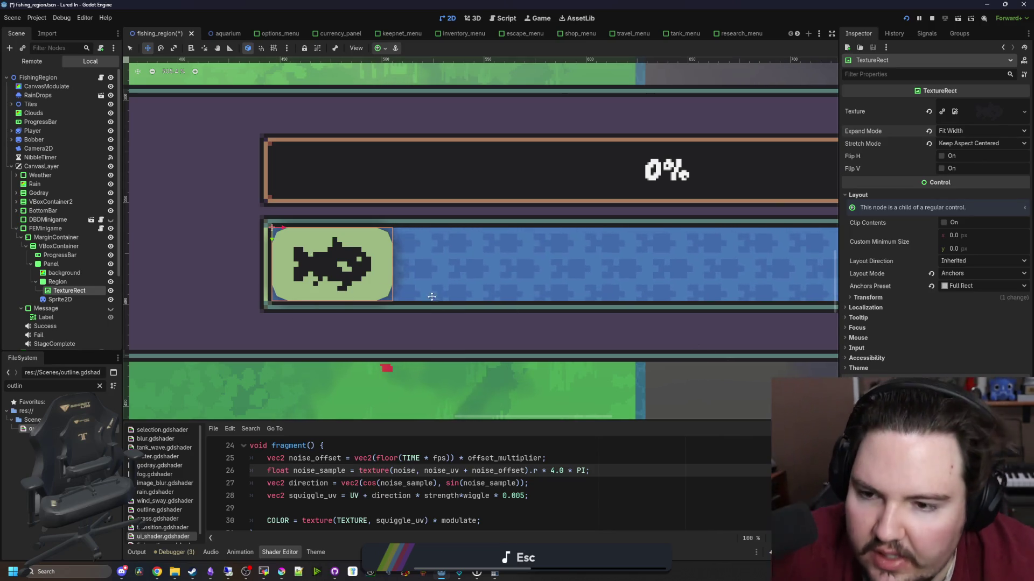
{"action": "scroll", "coordinate": [268, 276], "scroll_direction": "down", "scroll_amount": 4}
In Krita, flood-fill the fish silhouette with blue and export the PNG.
{"action": "scroll", "coordinate": [267, 276], "scroll_direction": "down", "scroll_amount": 2}
{"action": "scroll", "coordinate": [303, 289], "scroll_direction": "up", "scroll_amount": 4}
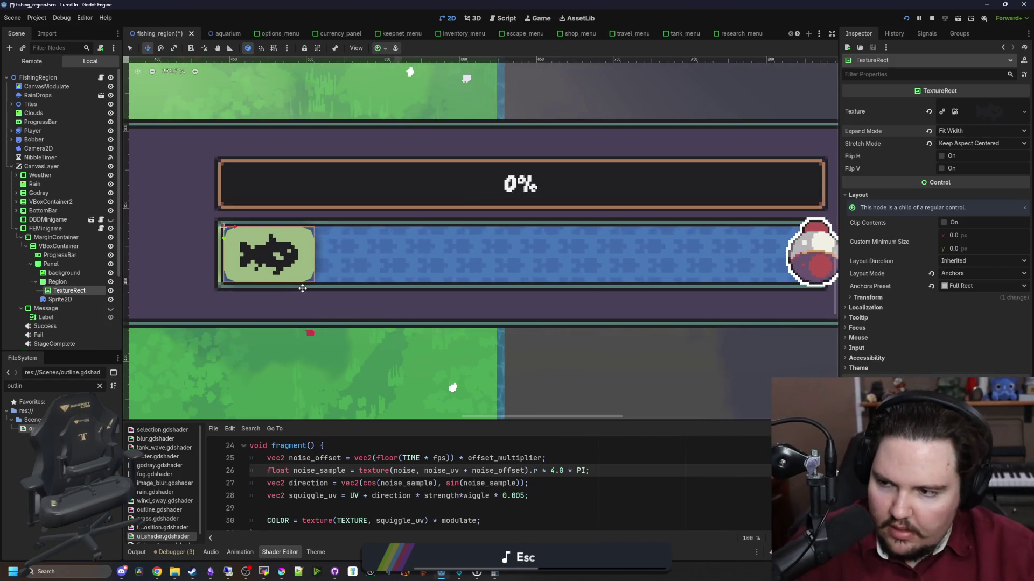
{"action": "scroll", "coordinate": [303, 289], "scroll_direction": "down", "scroll_amount": 3}
{"action": "scroll", "coordinate": [320, 282], "scroll_direction": "down", "scroll_amount": 2}
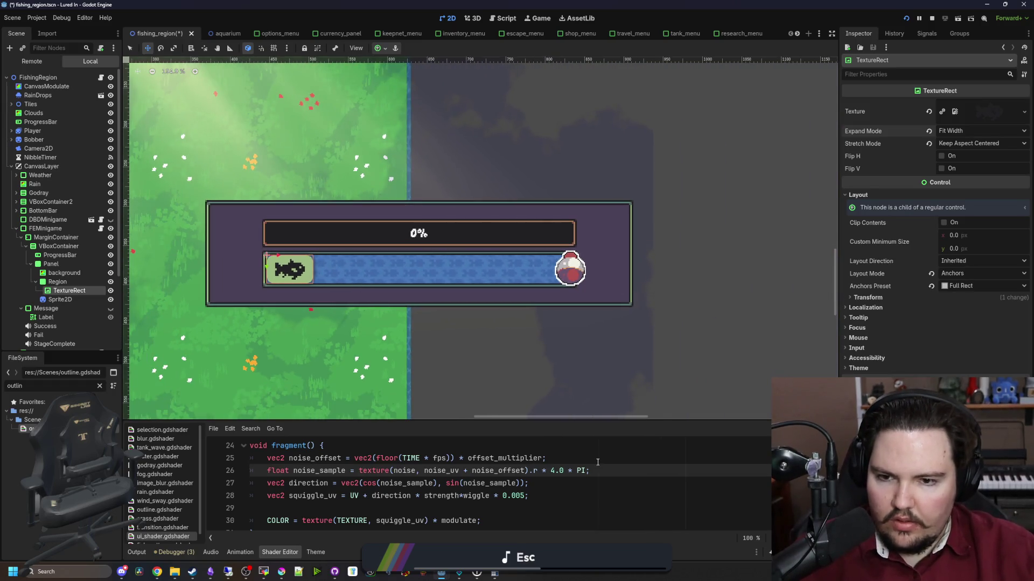
{"action": "scroll", "coordinate": [443, 297], "scroll_direction": "up", "scroll_amount": 3}
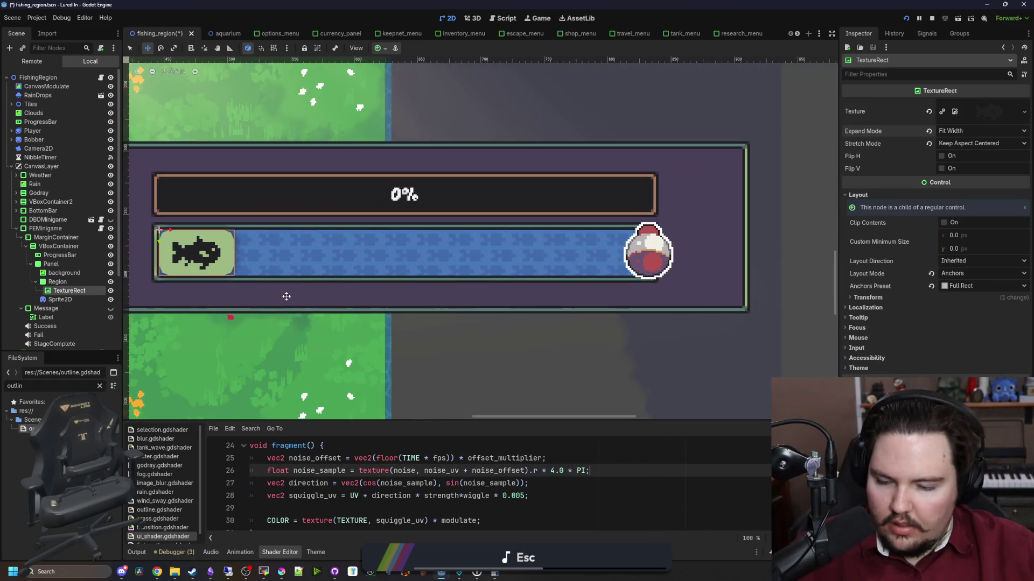
{"action": "left_click", "coordinate": [281, 572]}
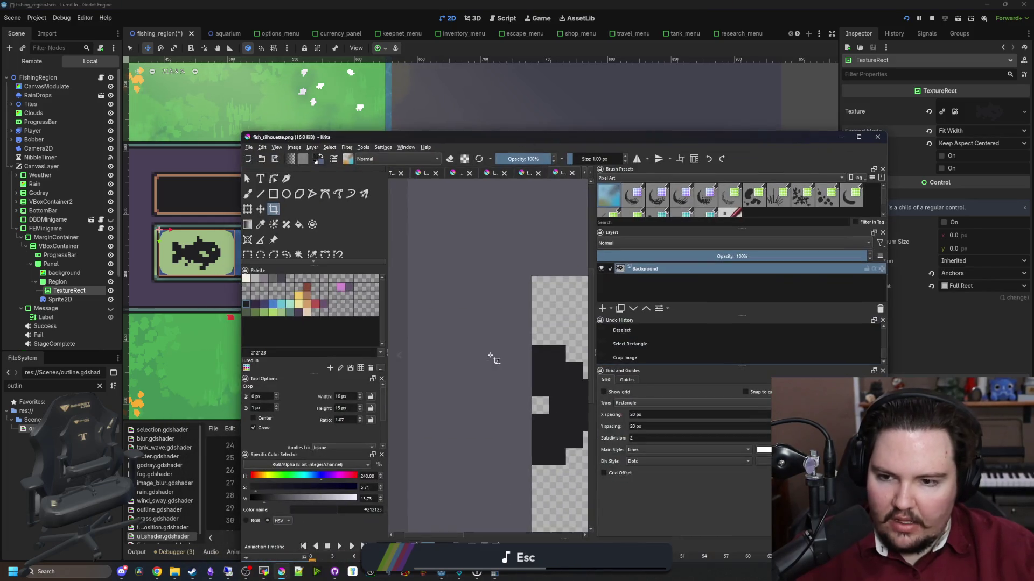
{"action": "scroll", "coordinate": [394, 348], "scroll_direction": "down", "scroll_amount": 1}
{"action": "left_click", "coordinate": [270, 307]}
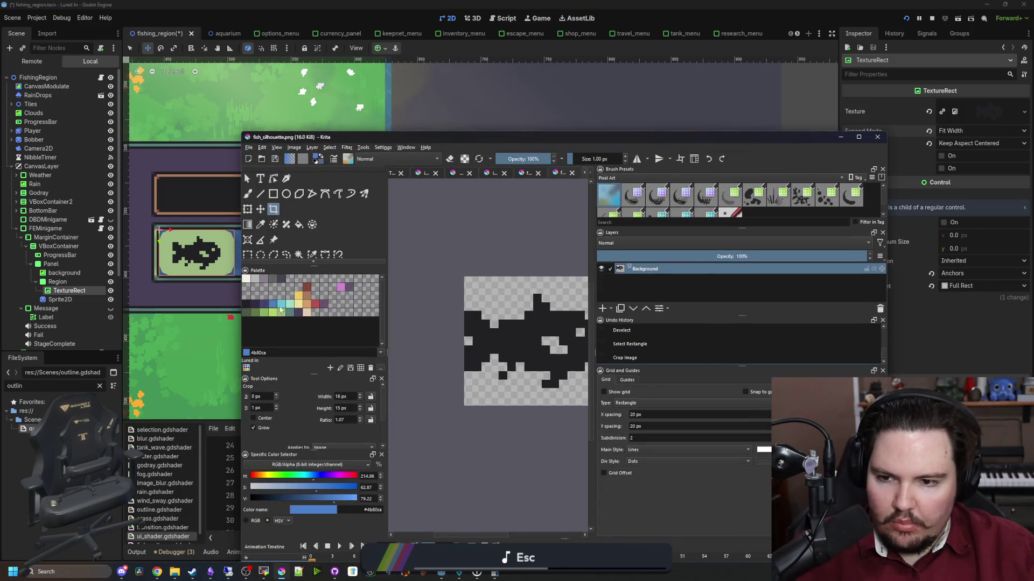
{"action": "key", "text": "f"}
{"action": "left_click", "coordinate": [514, 350]}
{"action": "scroll", "coordinate": [516, 355], "scroll_direction": "down", "scroll_amount": 1}
{"action": "key", "text": "ctrl+s"}
{"action": "left_click", "coordinate": [600, 442]}
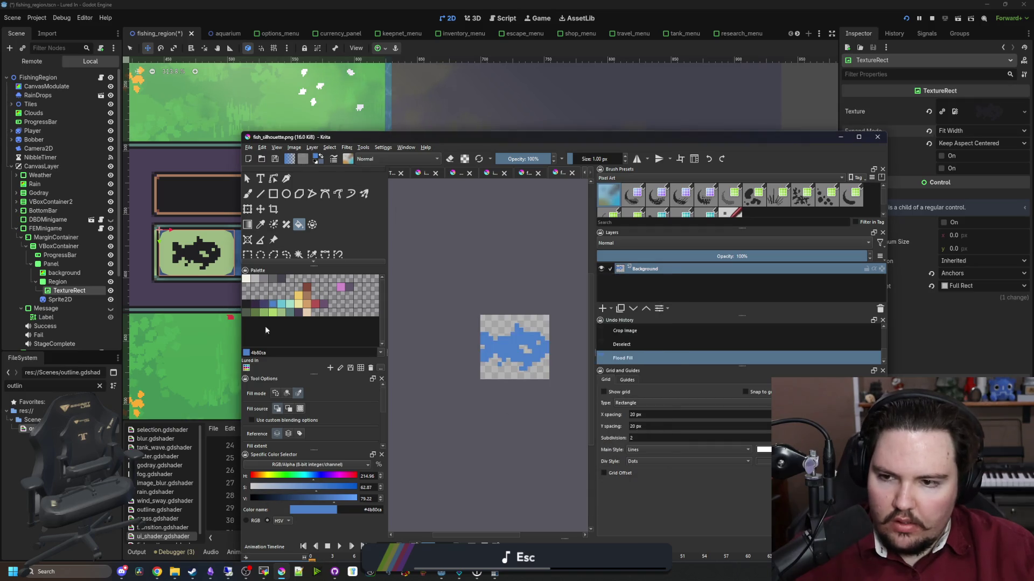
Refill the fish with the near-white palette colour and re-export the PNG.
{"action": "left_click", "coordinate": [246, 279]}
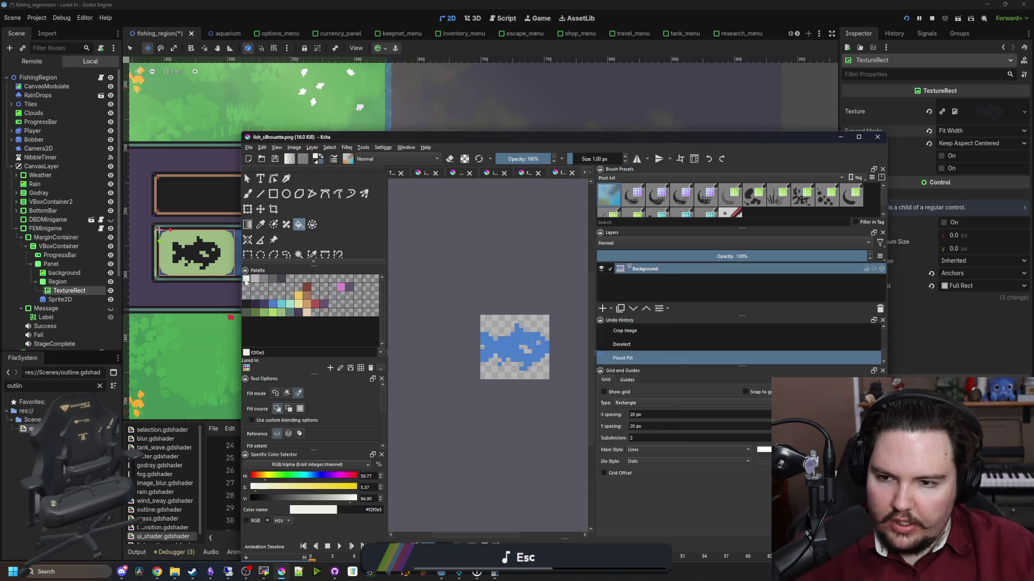
{"action": "left_click", "coordinate": [506, 350]}
{"action": "key", "text": "ctrl+s"}
{"action": "key", "text": "Return"}
{"action": "left_click", "coordinate": [204, 320]}
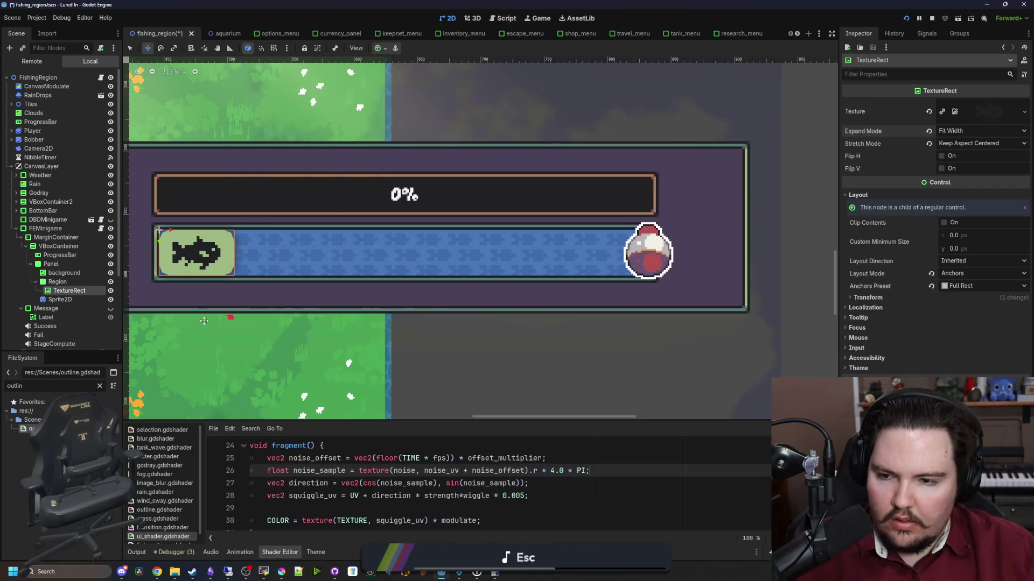
Select the Region box node in Godot's scene tree.
{"action": "scroll", "coordinate": [329, 343], "scroll_direction": "down", "scroll_amount": 5}
{"action": "scroll", "coordinate": [414, 321], "scroll_direction": "up", "scroll_amount": 3}
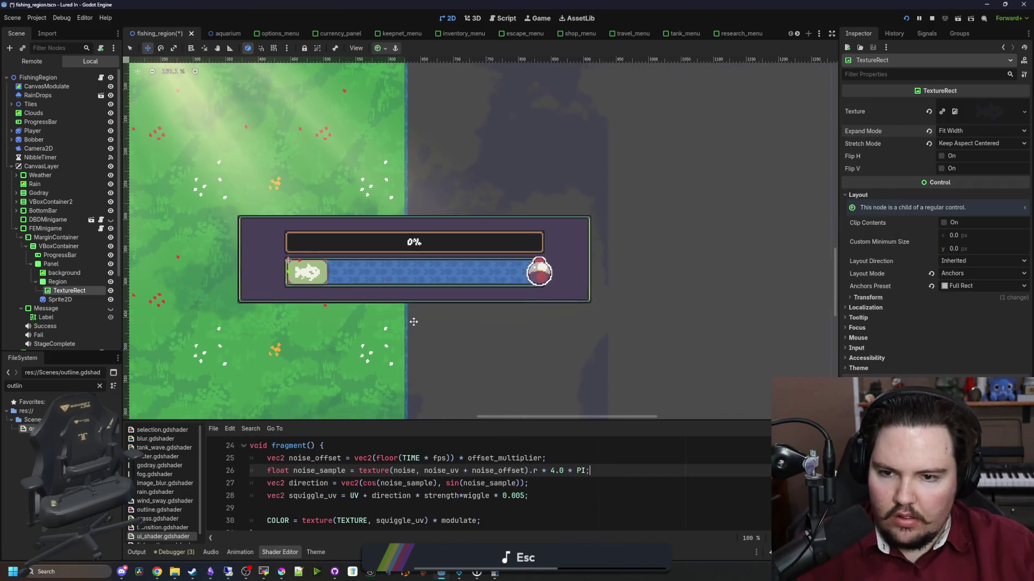
{"action": "left_click", "coordinate": [58, 300]}
{"action": "left_click", "coordinate": [59, 282]}
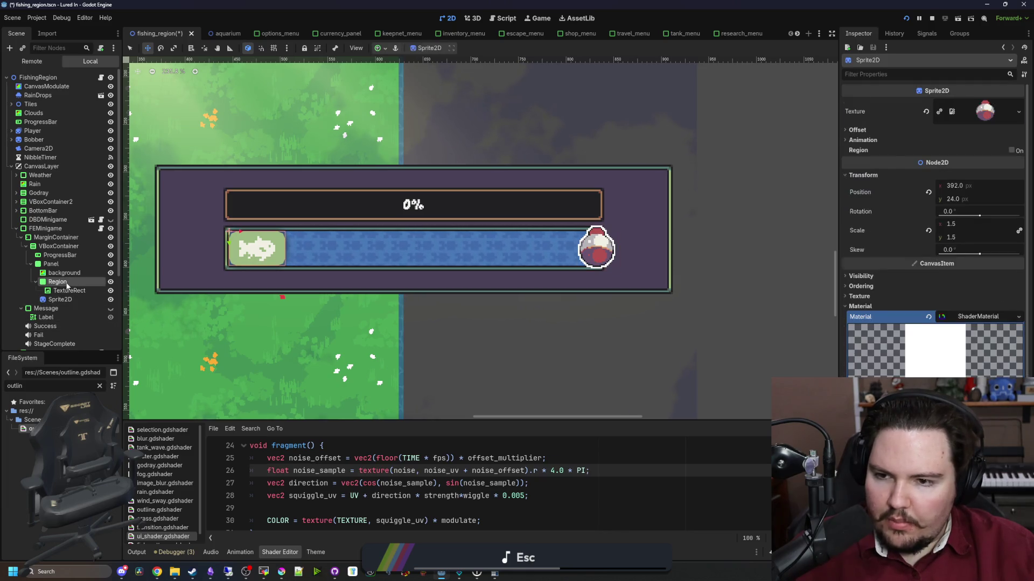
Save the fishing region scene and rename the bobber sprite node to Bobber.
{"action": "key", "text": "ctrl+s"}
{"action": "left_click", "coordinate": [71, 300]}
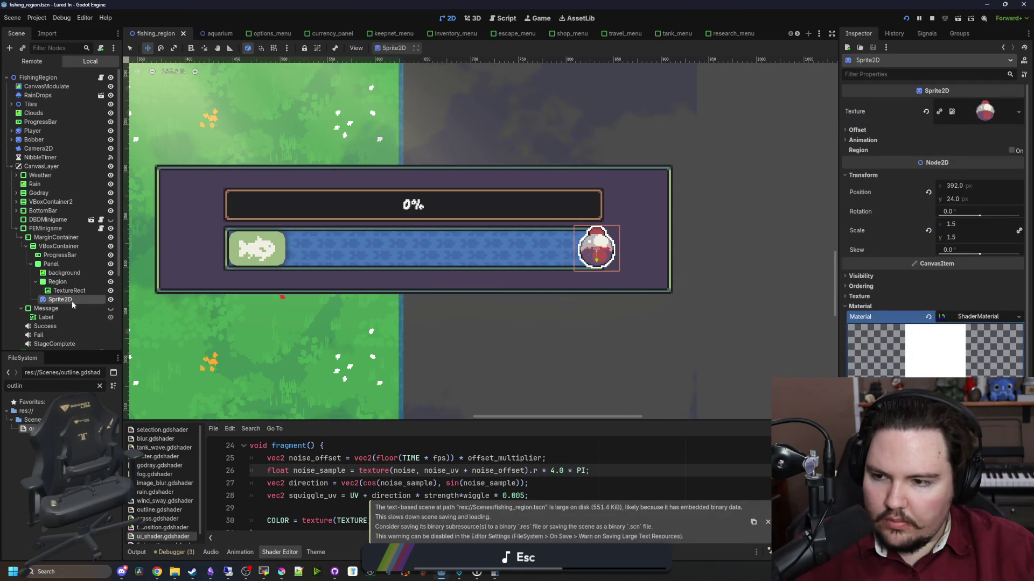
{"action": "type", "text": "Bobber"}
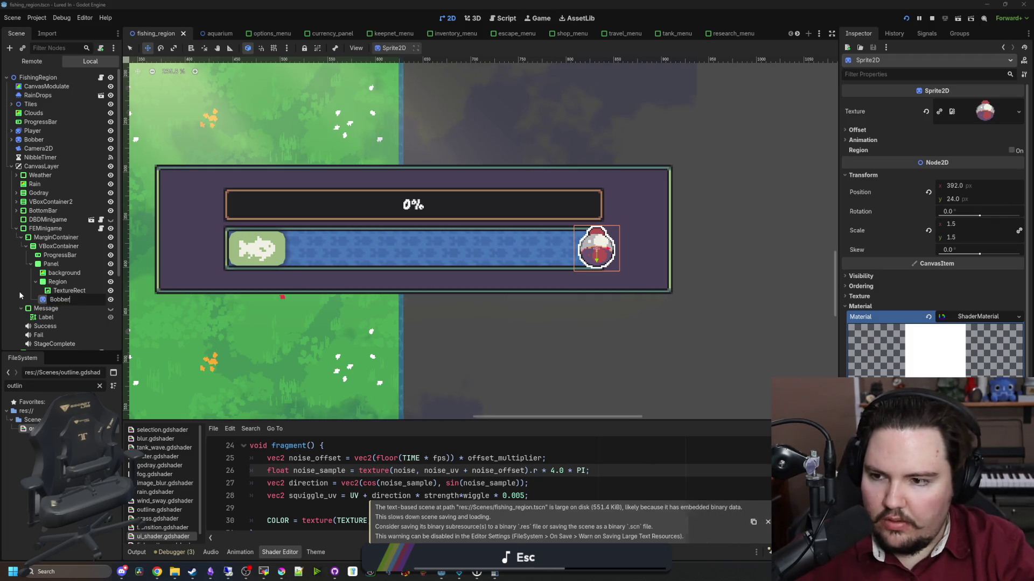
{"action": "key", "text": "Return"}
In fe_minigame.gd, point the line 5 onready path at Bobber and update the line 15 reference.
{"action": "left_click", "coordinate": [100, 229]}
{"action": "scroll", "coordinate": [479, 162], "scroll_direction": "up", "scroll_amount": 10}
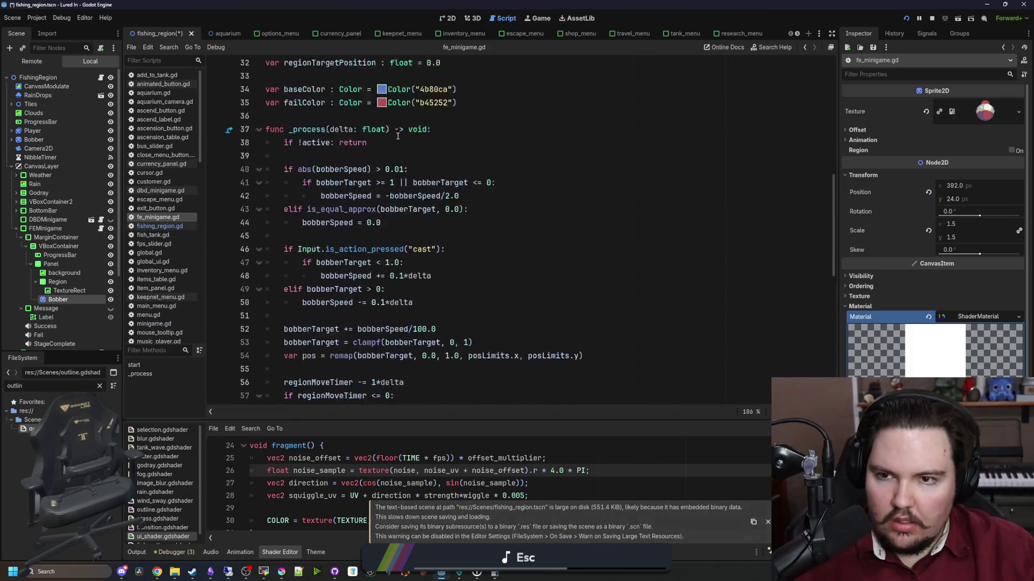
{"action": "left_click_drag", "start_coordinate": [583, 115], "coordinate": [535, 121]}
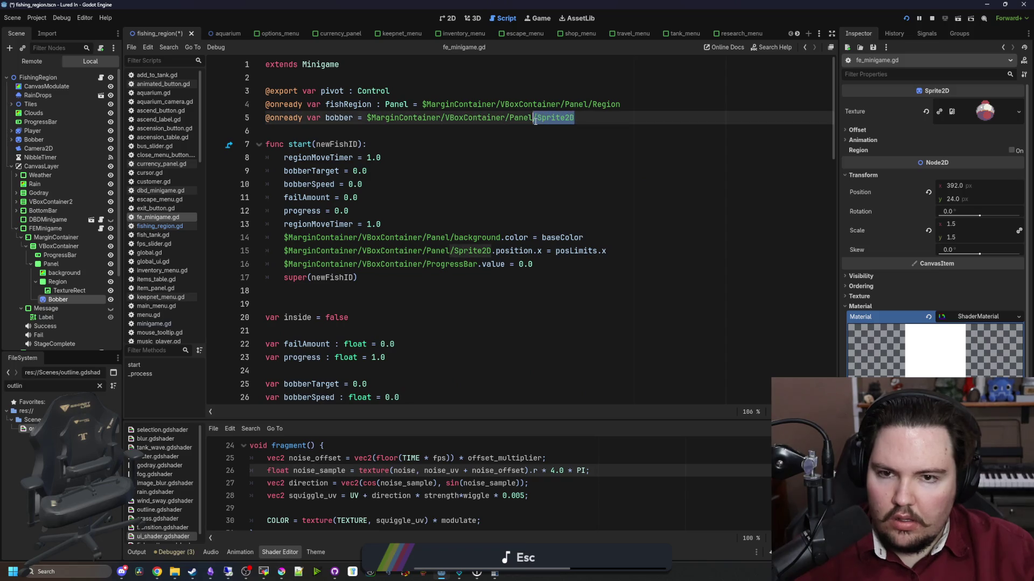
{"action": "type", "text": "Bpbber"}
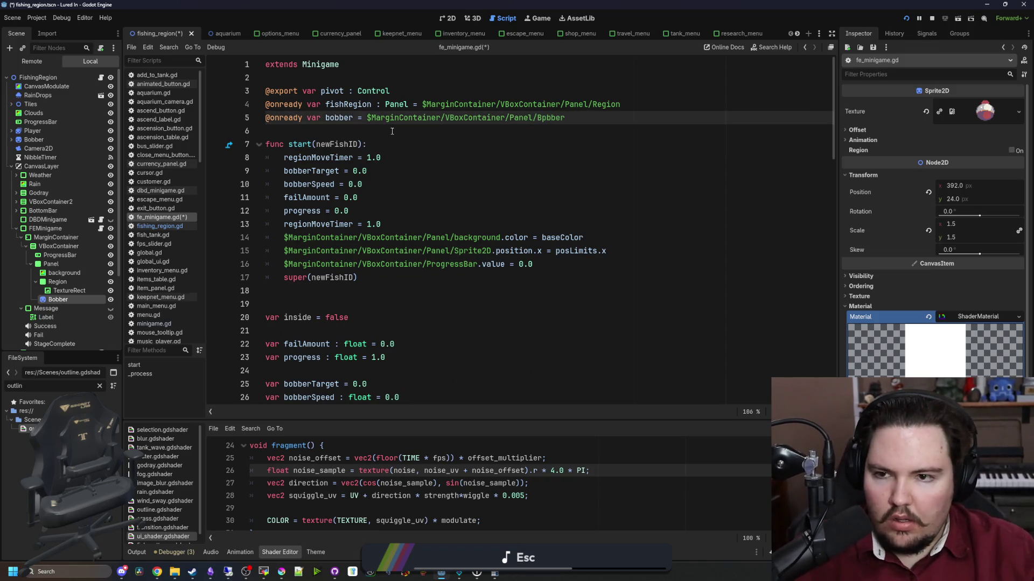
{"action": "left_click", "coordinate": [456, 226]}
{"action": "left_click", "coordinate": [491, 251]}
{"action": "type", "text": "bobber"}
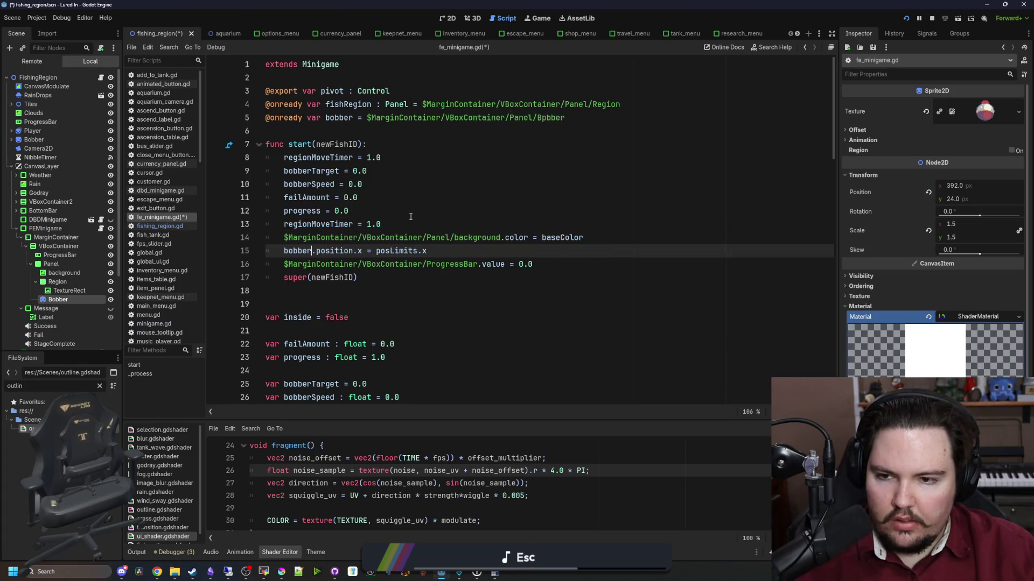
Correct the 'Bpbber' typo to 'Bobber' and save the script.
{"action": "scroll", "coordinate": [408, 217], "scroll_direction": "down", "scroll_amount": 5}
{"action": "scroll", "coordinate": [408, 217], "scroll_direction": "up", "scroll_amount": 5}
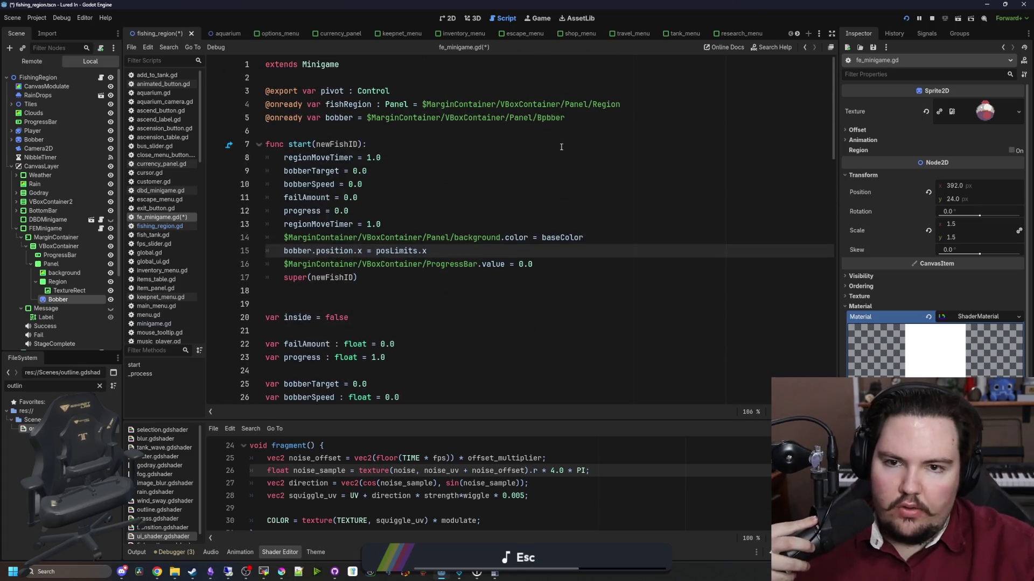
{"action": "left_click", "coordinate": [544, 118]}
{"action": "key", "text": "BackSpace"}
{"action": "type", "text": "o"}
{"action": "left_click", "coordinate": [541, 206]}
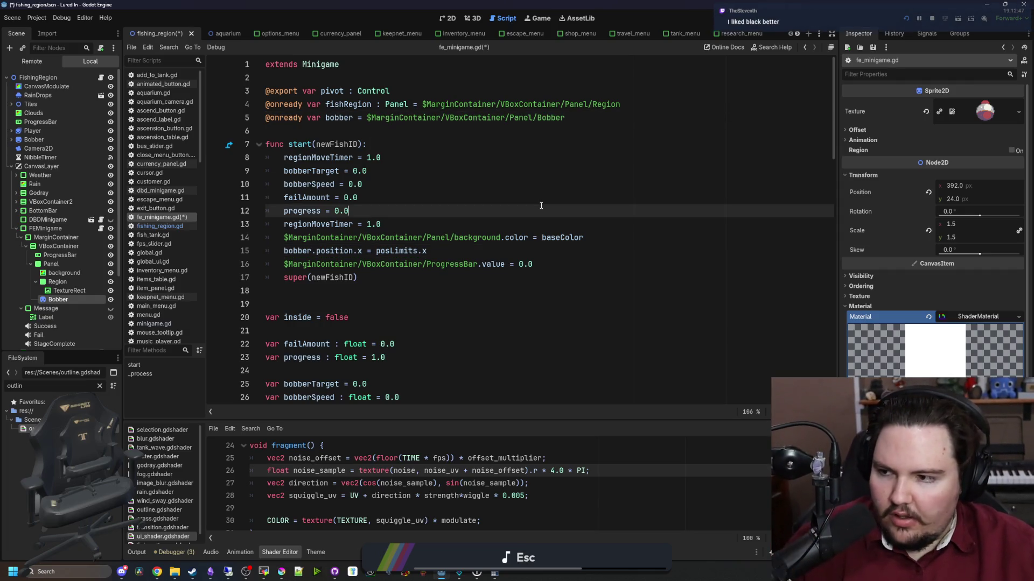
{"action": "key", "text": "ctrl+s"}
{"action": "left_click_drag", "start_coordinate": [535, 5], "coordinate": [745, 440]}
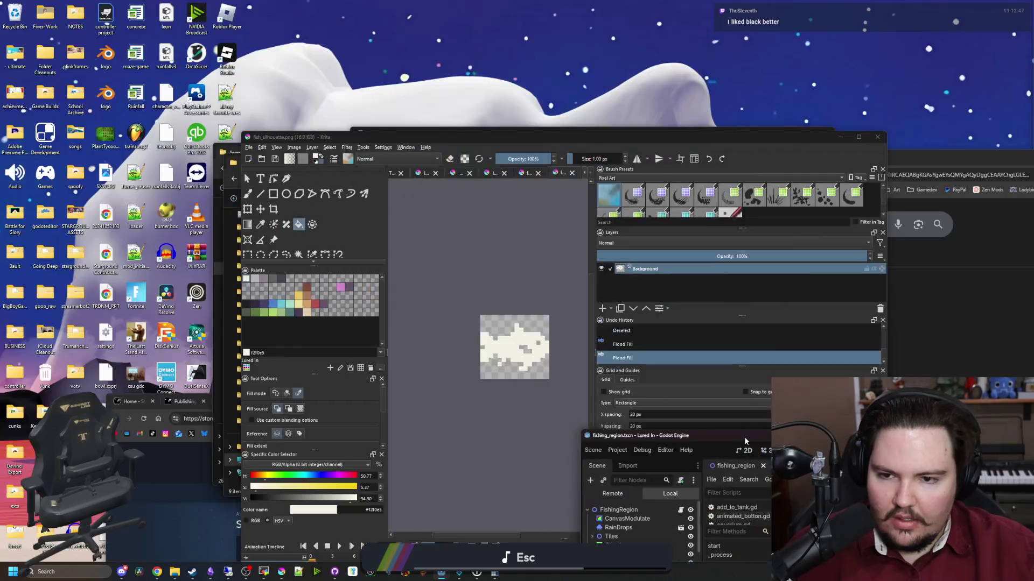
Flood-fill the fish with the dark palette colour in Krita and save the PNG.
{"action": "left_click", "coordinate": [520, 386]}
{"action": "left_click", "coordinate": [246, 306]}
{"action": "left_click", "coordinate": [525, 341]}
{"action": "key", "text": "ctrl+s"}
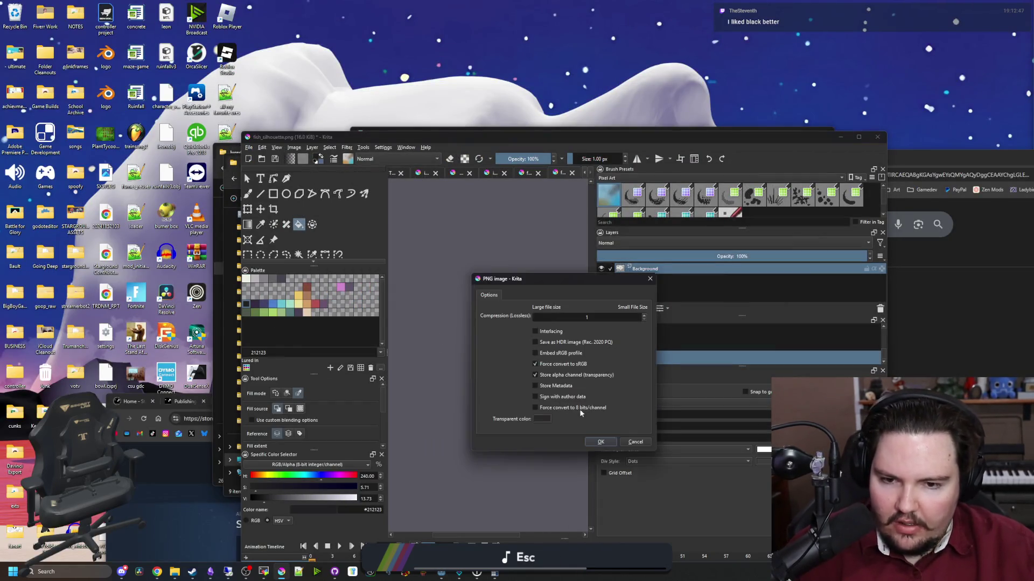
{"action": "left_click", "coordinate": [599, 442]}
Back in maximized Godot, check the running game, save the scene, and open fe_minigame.gd.
{"action": "left_click", "coordinate": [840, 137]}
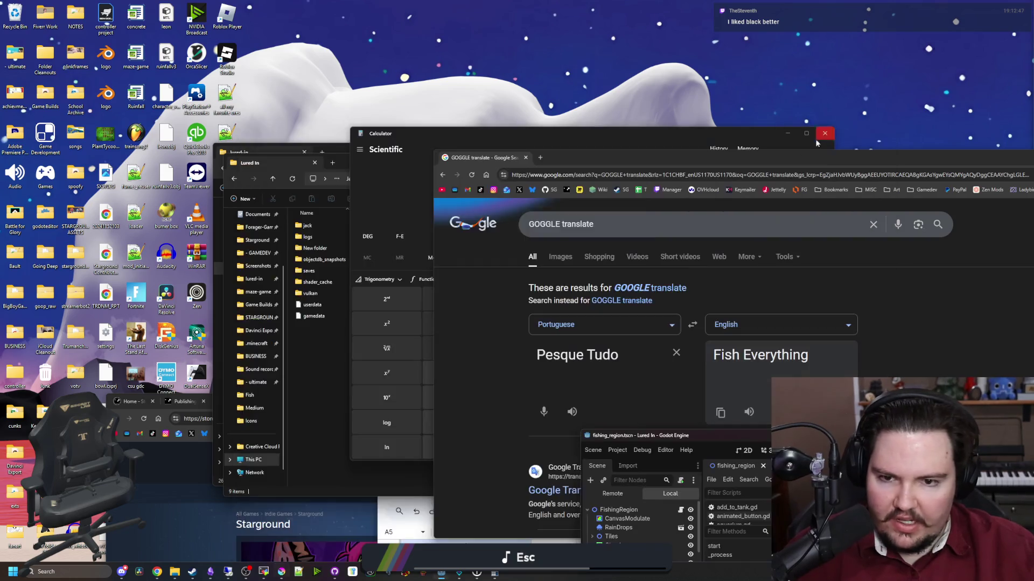
{"action": "double_click", "coordinate": [646, 435]}
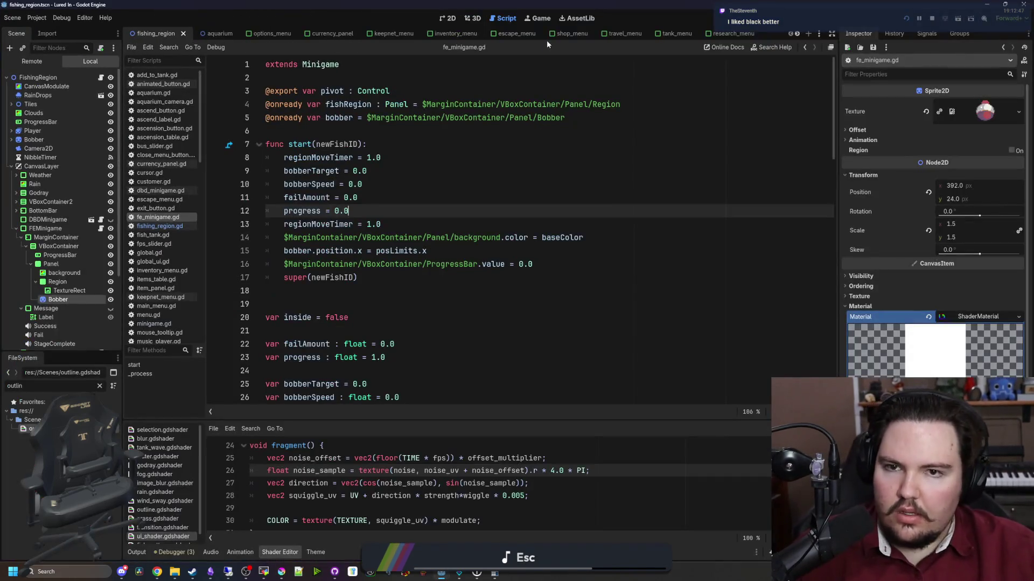
{"action": "left_click", "coordinate": [541, 19]}
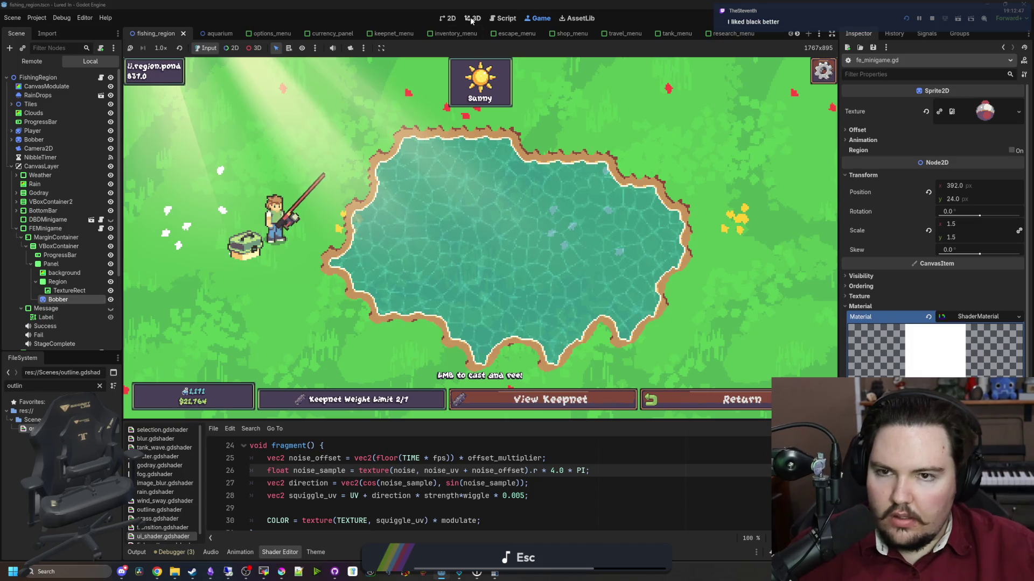
{"action": "left_click", "coordinate": [450, 18]}
{"action": "scroll", "coordinate": [199, 302], "scroll_direction": "down", "scroll_amount": 2}
{"action": "key", "text": "ctrl+s"}
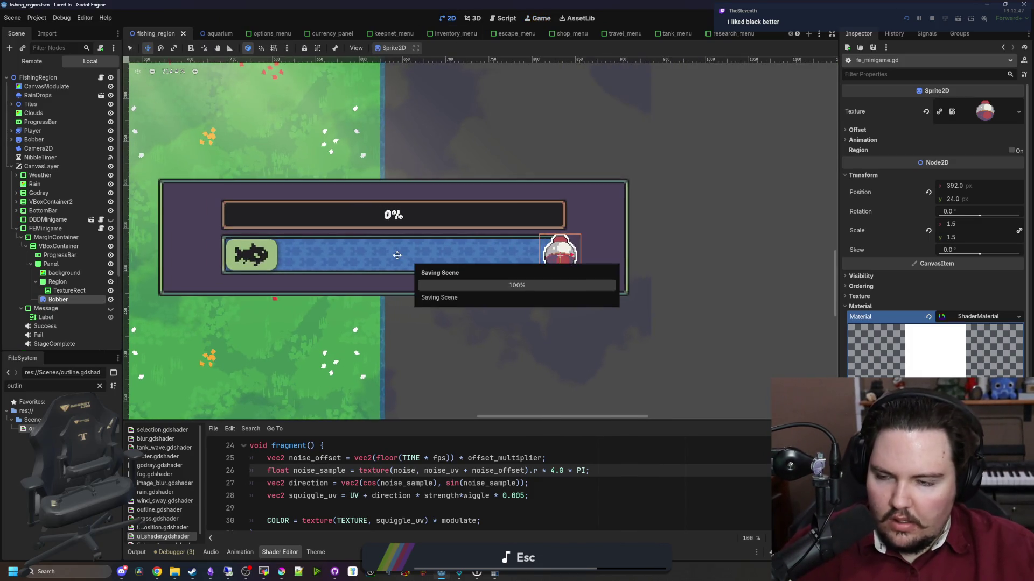
{"action": "left_click", "coordinate": [101, 229]}
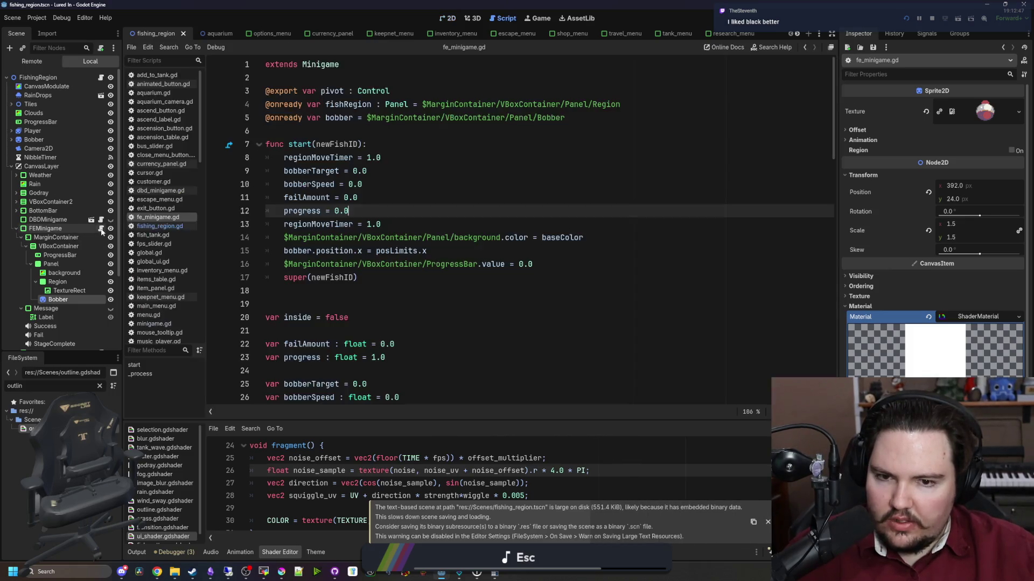
Save the scene and the fe_minigame.gd script.
{"action": "left_click", "coordinate": [366, 293]}
{"action": "scroll", "coordinate": [366, 285], "scroll_direction": "down", "scroll_amount": 6}
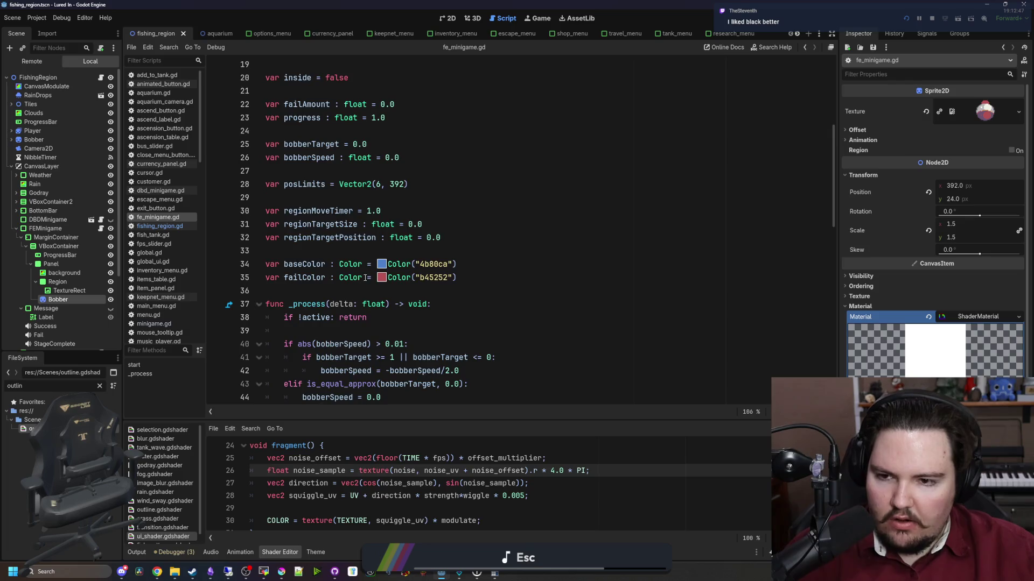
{"action": "scroll", "coordinate": [365, 277], "scroll_direction": "up", "scroll_amount": 6}
{"action": "key", "text": "ctrl+s"}
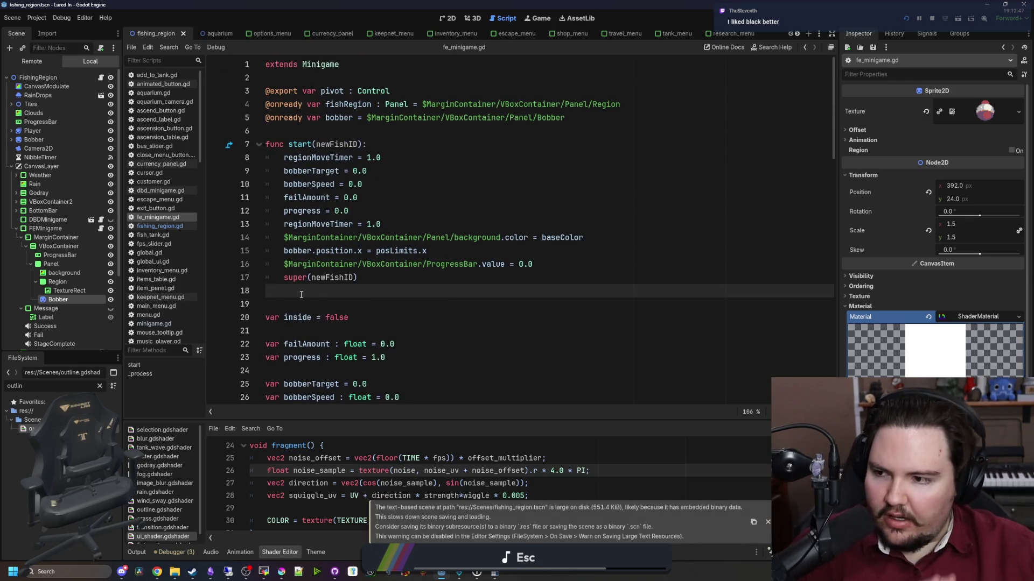
{"action": "left_click", "coordinate": [419, 202]}
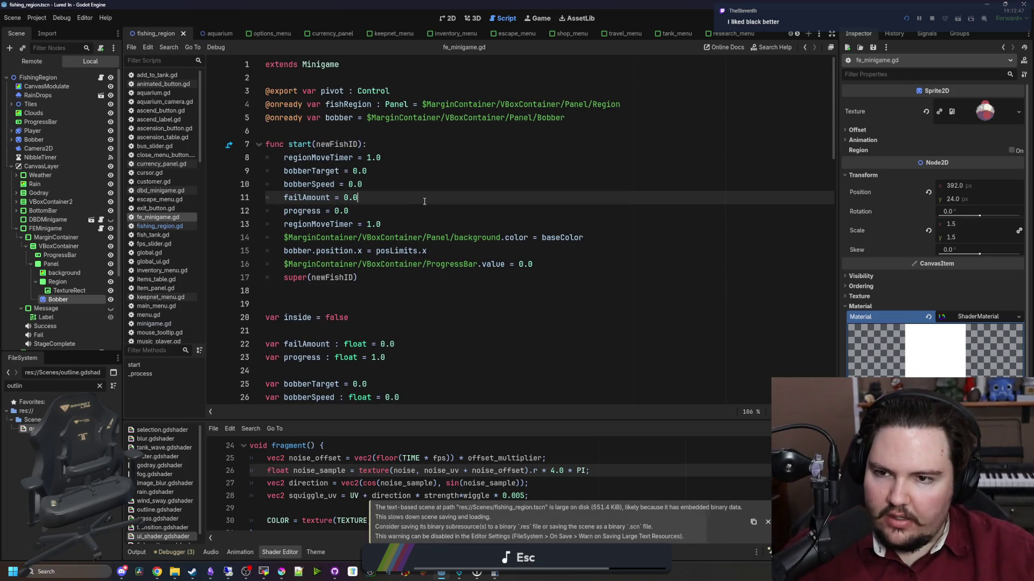
Select the fish icon's TextureRect node under Region, then bring Krita's fish image back with the off-white swatch.
{"action": "left_click", "coordinate": [70, 290]}
{"action": "scroll", "coordinate": [304, 269], "scroll_direction": "down", "scroll_amount": 20}
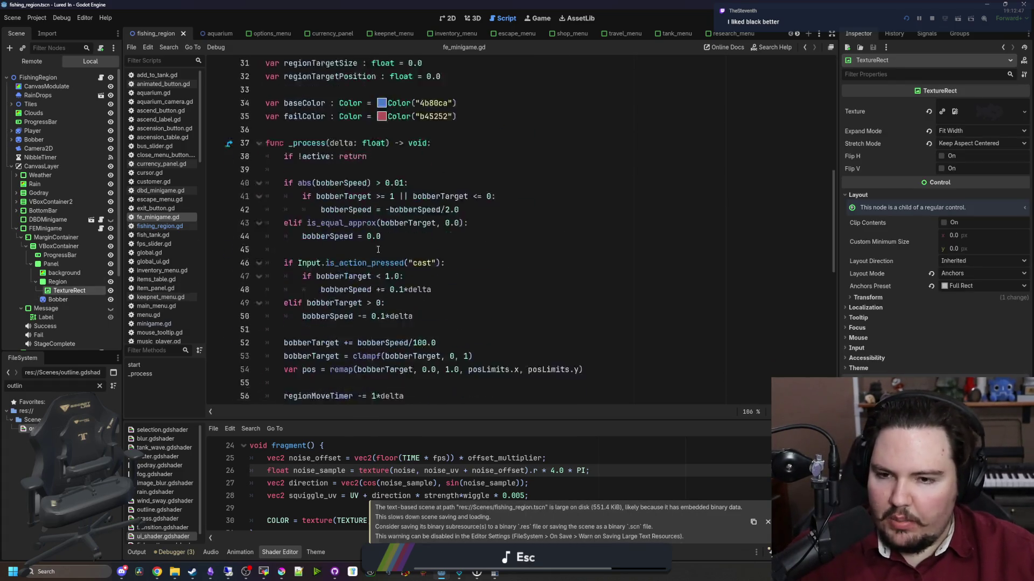
{"action": "left_click", "coordinate": [58, 282]}
{"action": "left_click", "coordinate": [65, 290]}
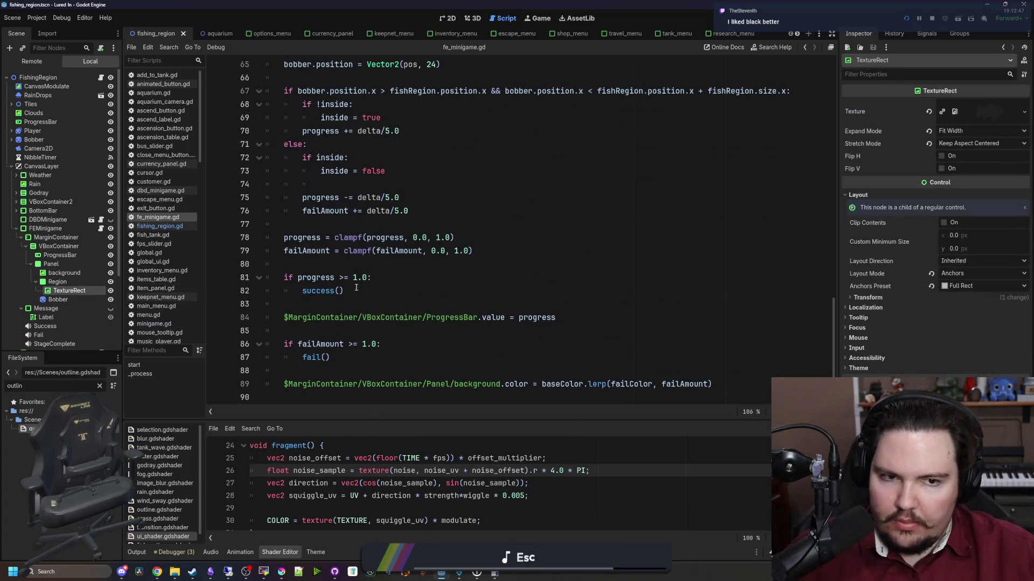
{"action": "left_click", "coordinate": [281, 572]}
{"action": "left_click", "coordinate": [245, 280]}
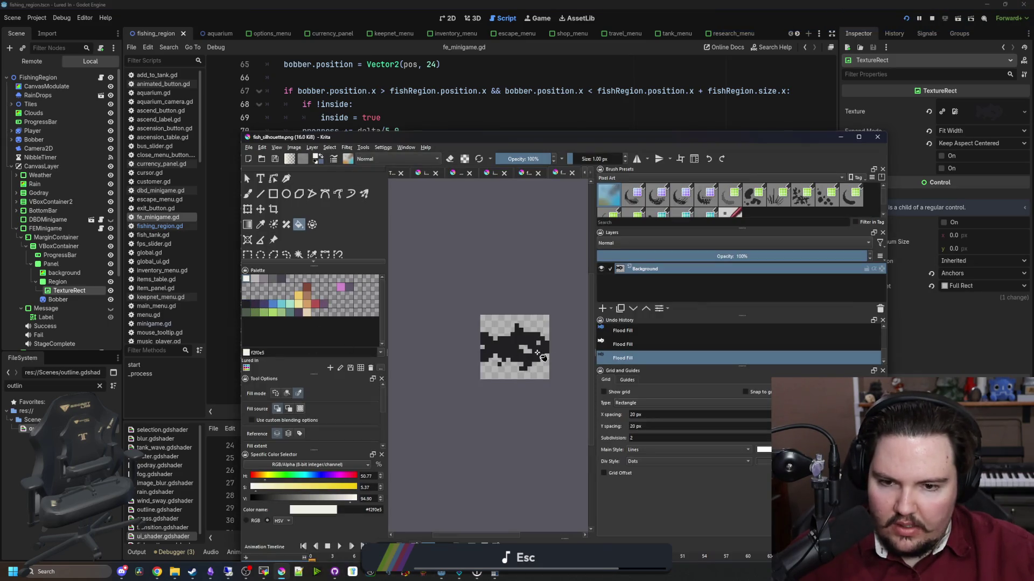
Raise the colour value to 100, fill the fish pure white (#ffffff), and save the PNG.
{"action": "left_click_drag", "start_coordinate": [362, 502], "coordinate": [382, 501]}
{"action": "left_click", "coordinate": [515, 377]}
{"action": "key", "text": "ctrl+s"}
{"action": "left_click", "coordinate": [601, 440]}
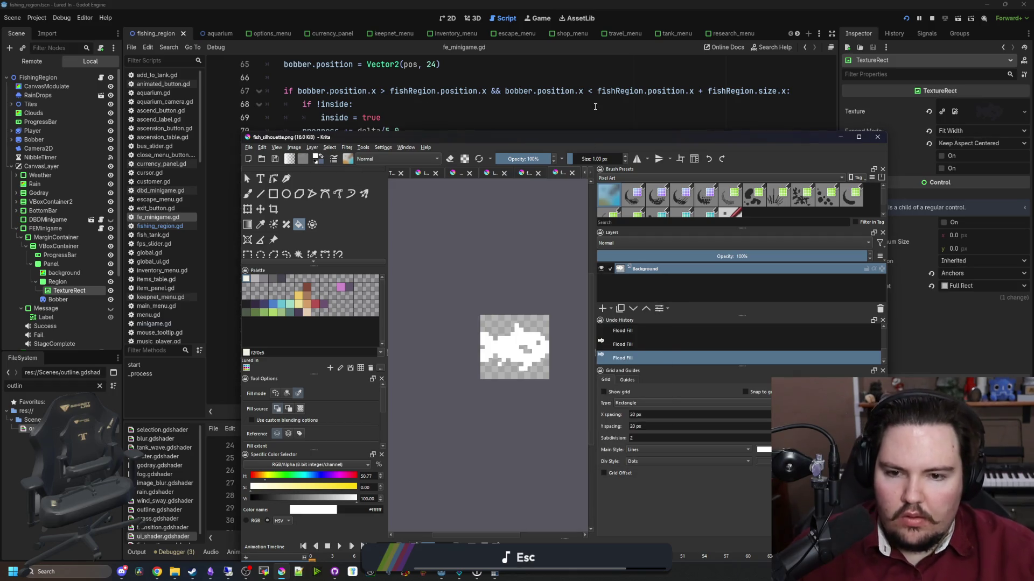
Paint the missing pixel onto the fish with the freehand brush and save the PNG again.
{"action": "scroll", "coordinate": [494, 386], "scroll_direction": "up", "scroll_amount": 3}
{"action": "key", "text": "b"}
{"action": "left_click", "coordinate": [521, 233]}
{"action": "scroll", "coordinate": [472, 324], "scroll_direction": "down", "scroll_amount": 2}
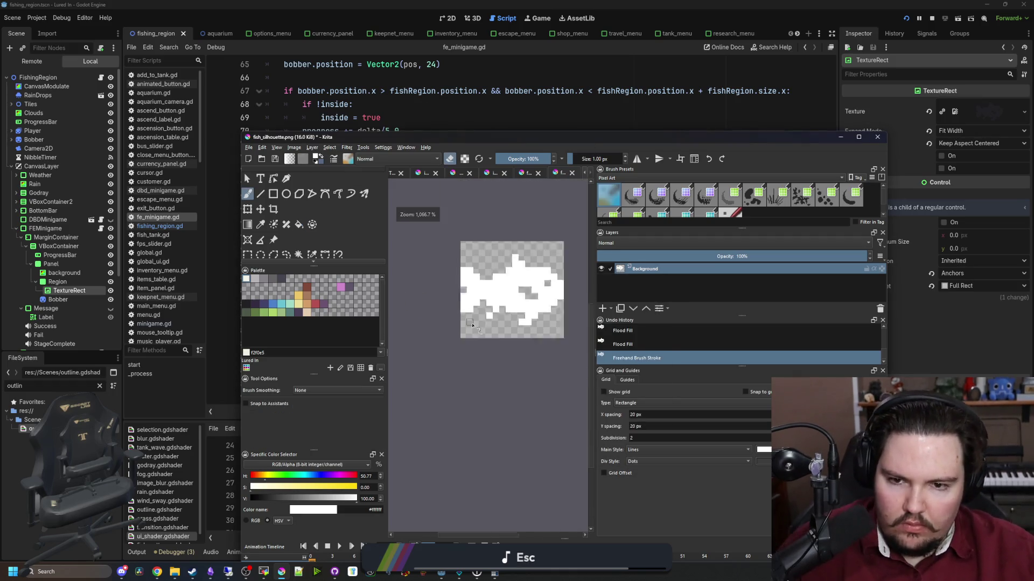
{"action": "scroll", "coordinate": [473, 325], "scroll_direction": "down", "scroll_amount": 3}
{"action": "key", "text": "ctrl+s"}
{"action": "left_click", "coordinate": [603, 440]}
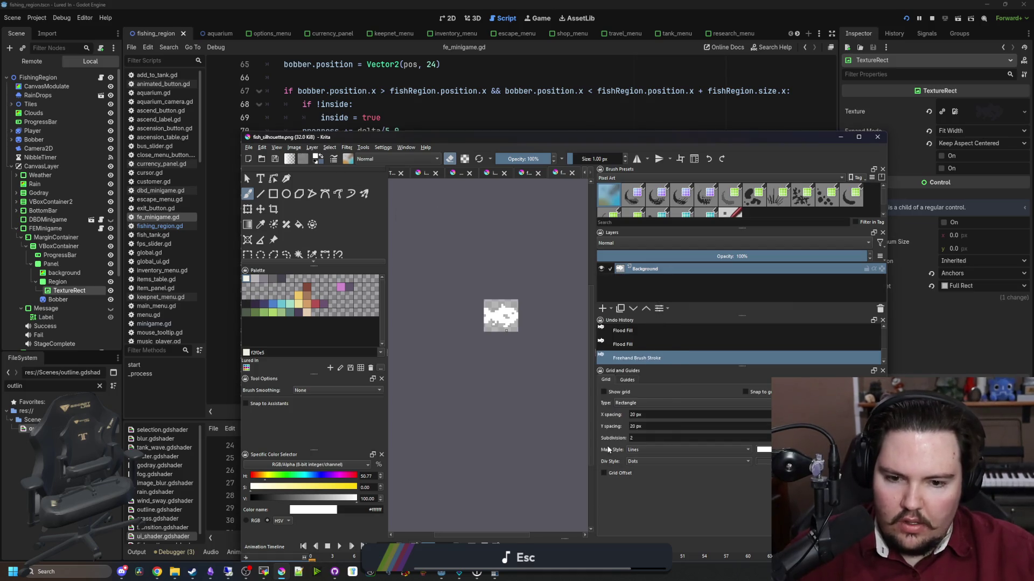
Return to Godot and reselect the TextureRect node to refresh its texture.
{"action": "left_click", "coordinate": [841, 137]}
{"action": "left_click", "coordinate": [538, 251]}
{"action": "left_click", "coordinate": [57, 281]}
{"action": "left_click", "coordinate": [69, 290]}
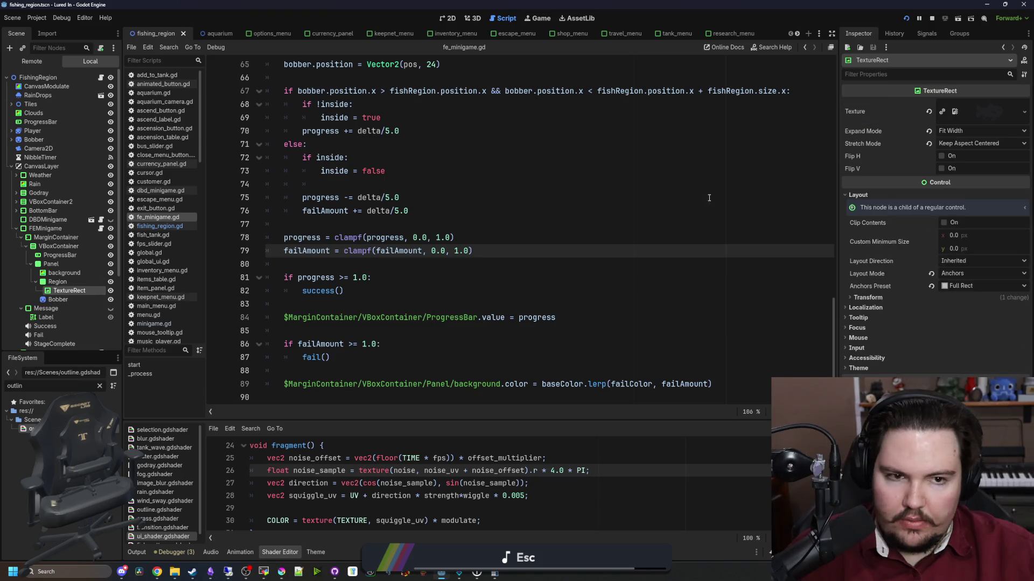
Add an 'if inside:' / 'else:' block after the success check in fe_minigame.gd.
{"action": "left_click", "coordinate": [983, 111]}
{"action": "left_click", "coordinate": [366, 265]}
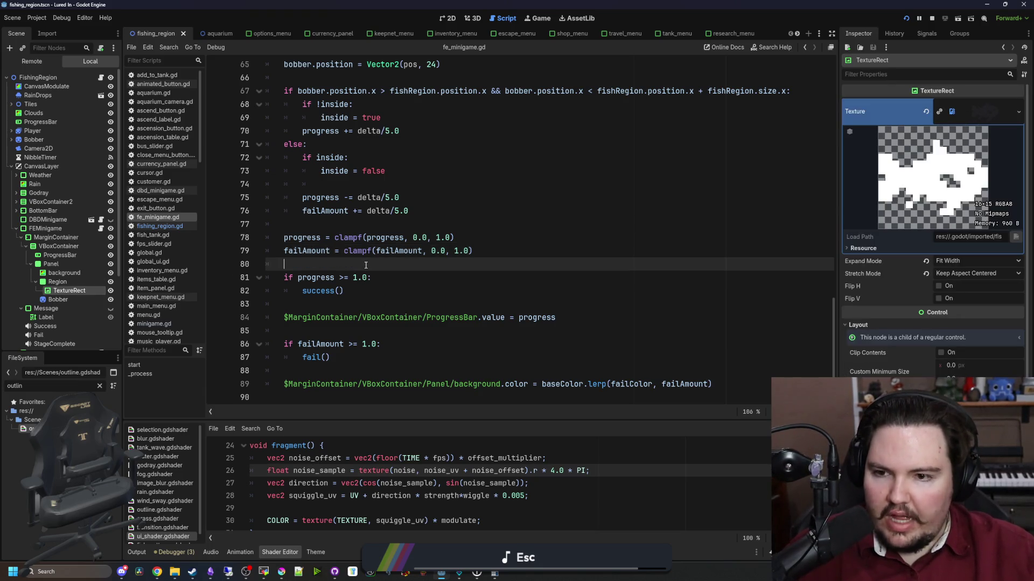
{"action": "scroll", "coordinate": [406, 268], "scroll_direction": "up", "scroll_amount": 3}
{"action": "double_click", "coordinate": [334, 290]}
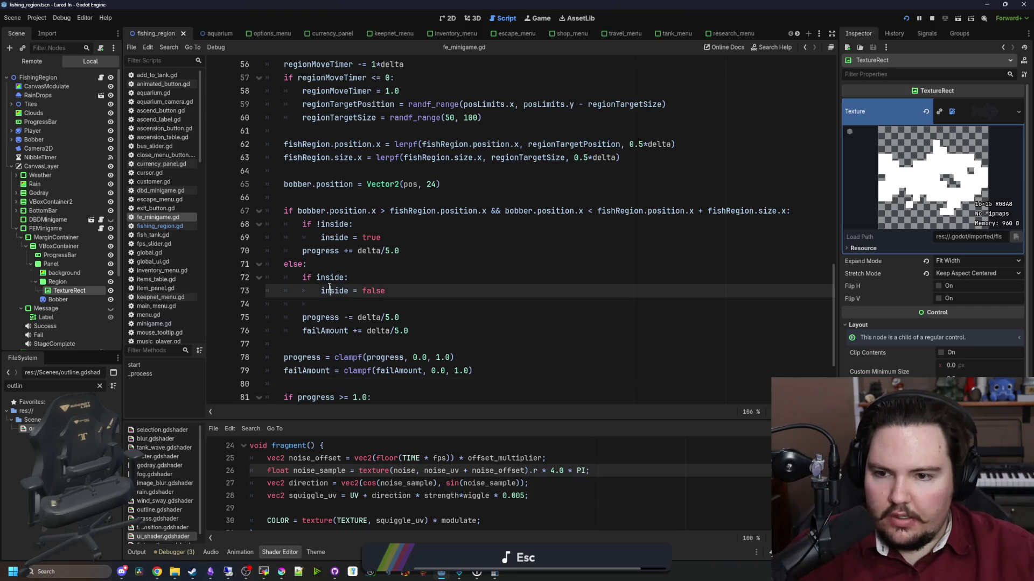
{"action": "scroll", "coordinate": [334, 291], "scroll_direction": "down", "scroll_amount": 3}
{"action": "left_click", "coordinate": [291, 303]}
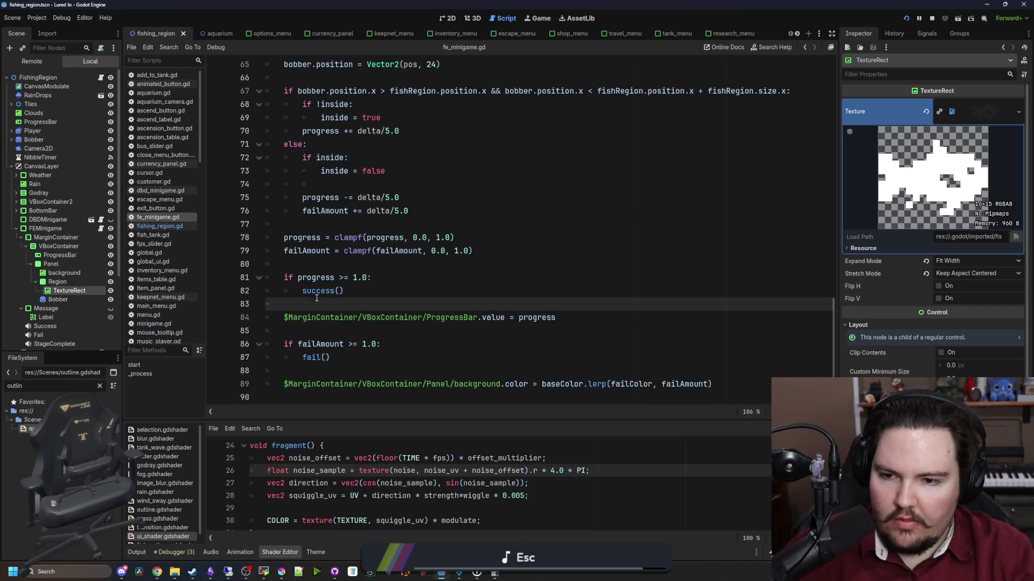
{"action": "key", "text": "Return"}
{"action": "key", "text": "Return"}
{"action": "key", "text": "Up"}
{"action": "type", "text": "ide:"}
{"action": "key", "text": "Return"}
{"action": "key", "text": "Return"}
{"action": "key", "text": "BackSpace"}
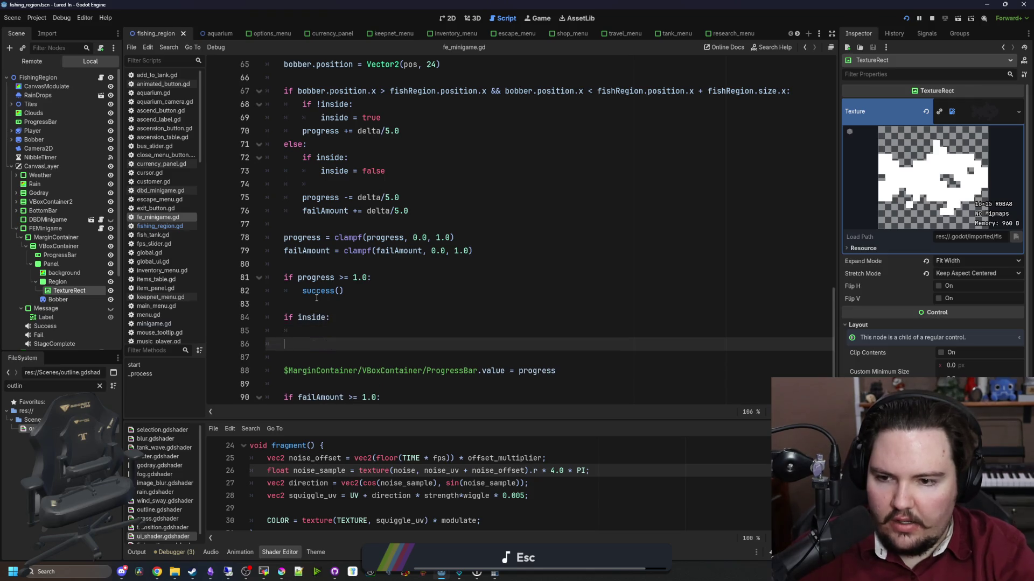
{"action": "type", "text": "else:"}
{"action": "key", "text": "Return"}
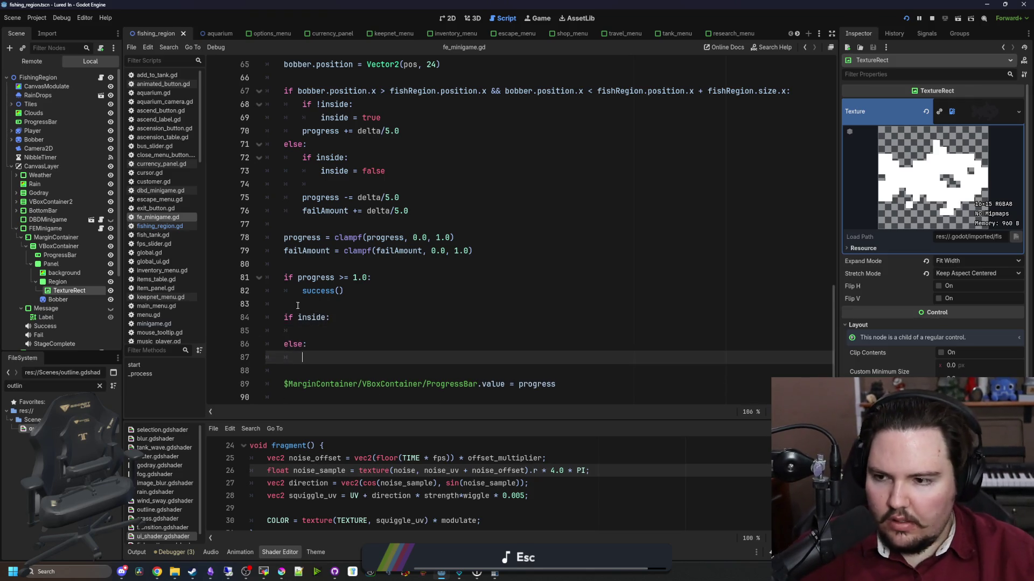
Write a TextureRect modulate Color.WHITE statement and copy it under the if inside branch.
{"action": "mouse_move", "coordinate": [69, 291]}
{"action": "left_mouse_down"}
{"action": "mouse_move", "coordinate": [315, 380]}
{"action": "mouse_move", "coordinate": [323, 358]}
{"action": "left_mouse_up"}
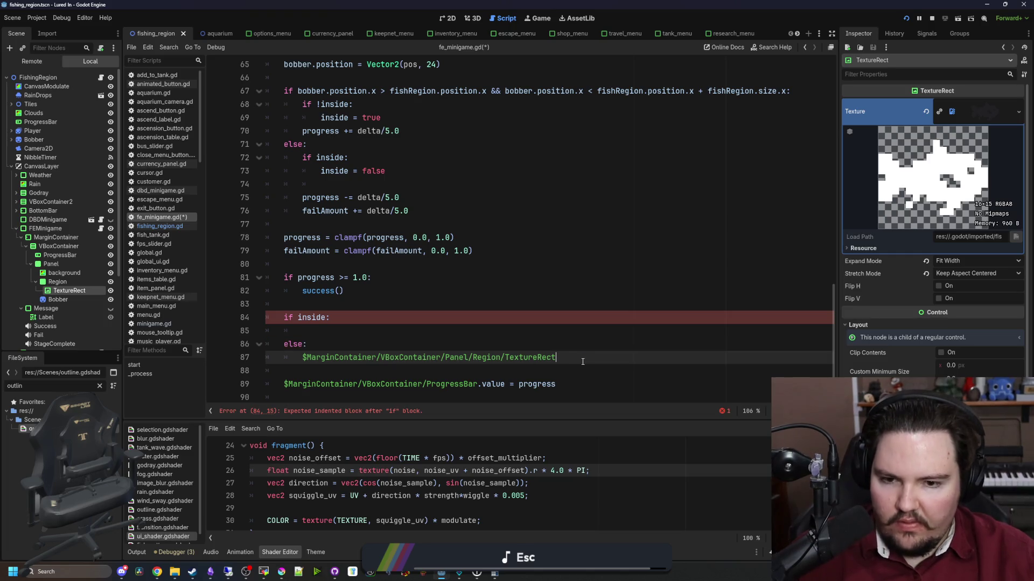
{"action": "type", "text": ".modulate."}
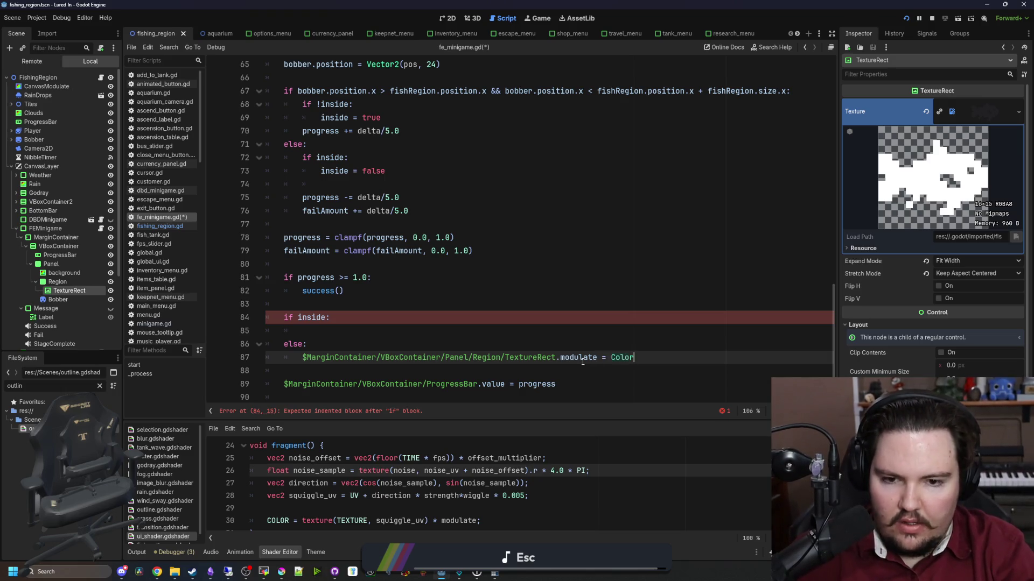
{"action": "type", "text": "r.WHITE"}
{"action": "left_click_drag", "start_coordinate": [663, 358], "coordinate": [294, 355]}
{"action": "key", "text": "ctrl+c"}
{"action": "left_click", "coordinate": [317, 332]}
{"action": "key", "text": "ctrl+v"}
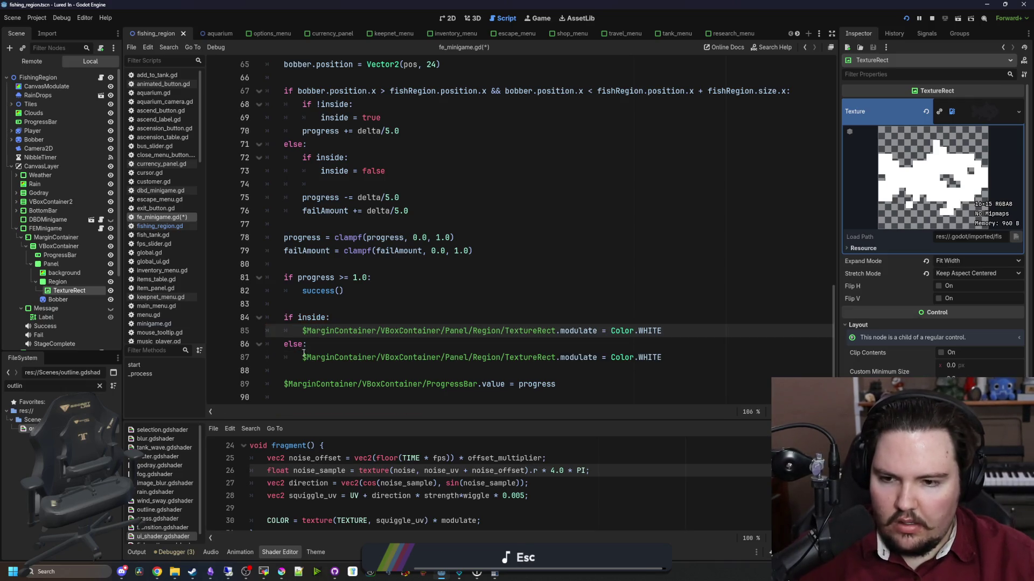
{"action": "double_click", "coordinate": [646, 357]}
{"action": "type", "text": "Bl"}
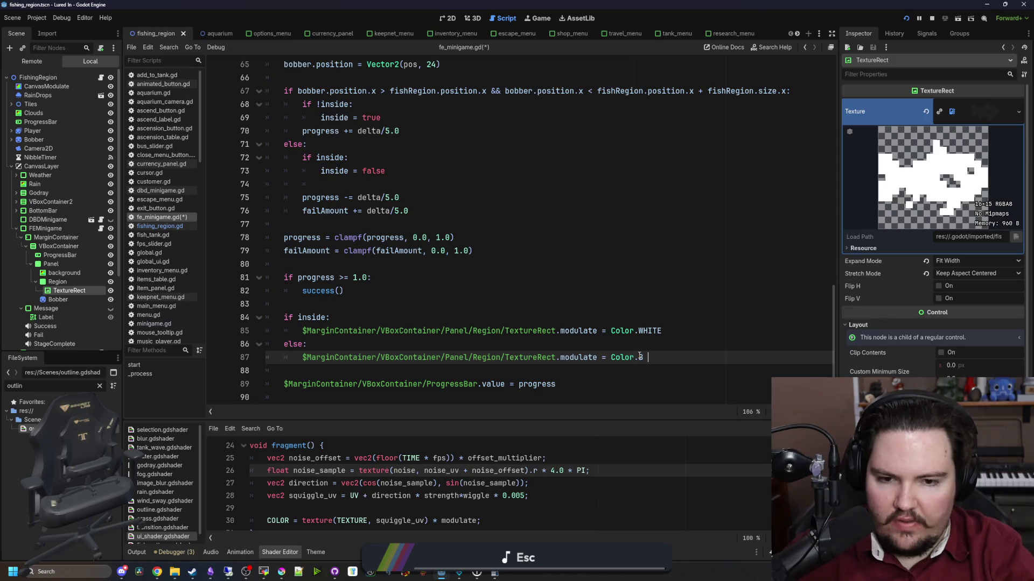
{"action": "type", "text": "ack"}
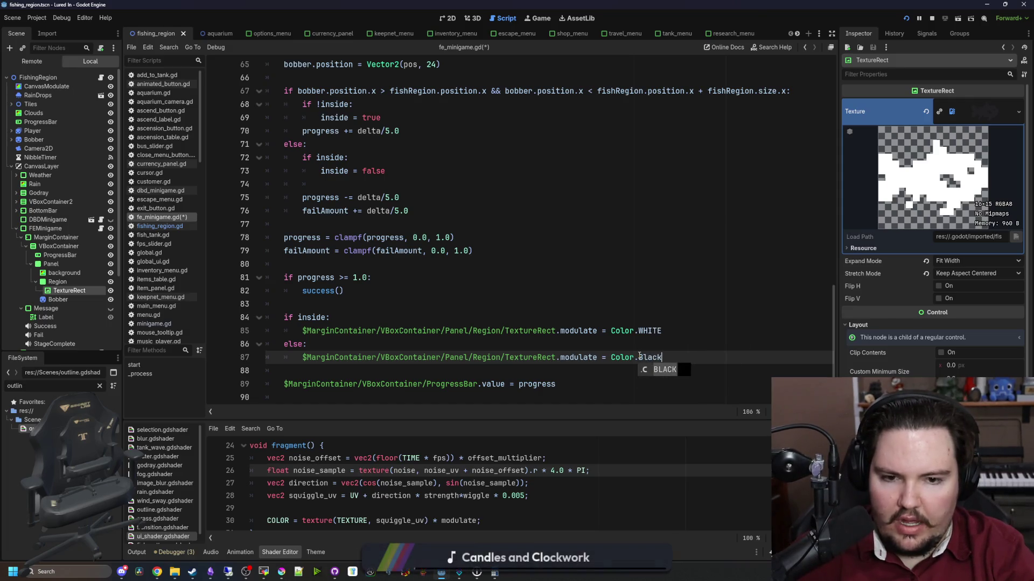
Try grey colour names, then read the dark hex 212123 from Krita's palette.
{"action": "key", "text": "BackSpace"}
{"action": "key", "text": "BackSpace"}
{"action": "key", "text": "BackSpace"}
{"action": "type", "text": "gra"}
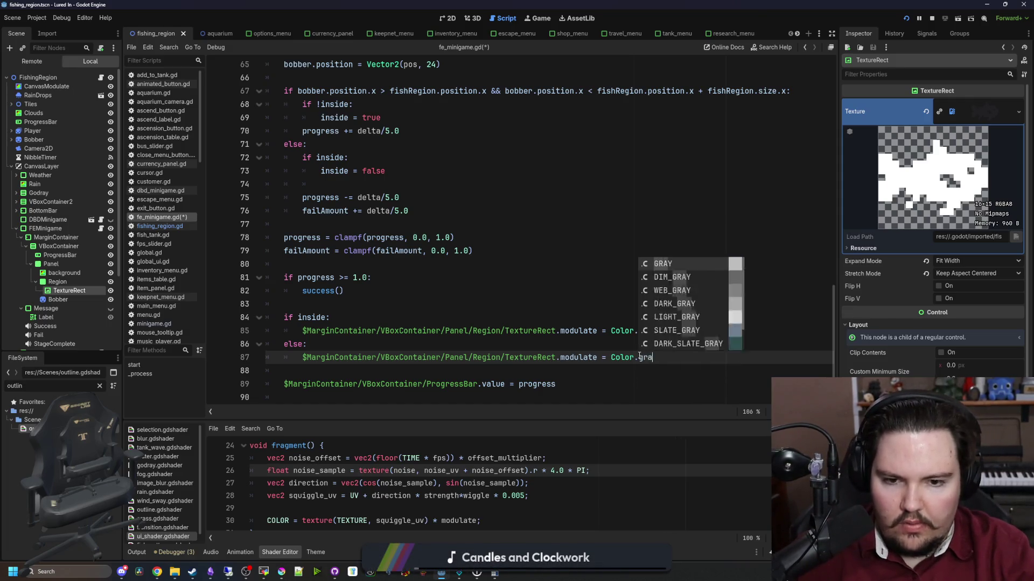
{"action": "key", "text": "Down"}
{"action": "key", "text": "Down"}
{"action": "key", "text": "Down"}
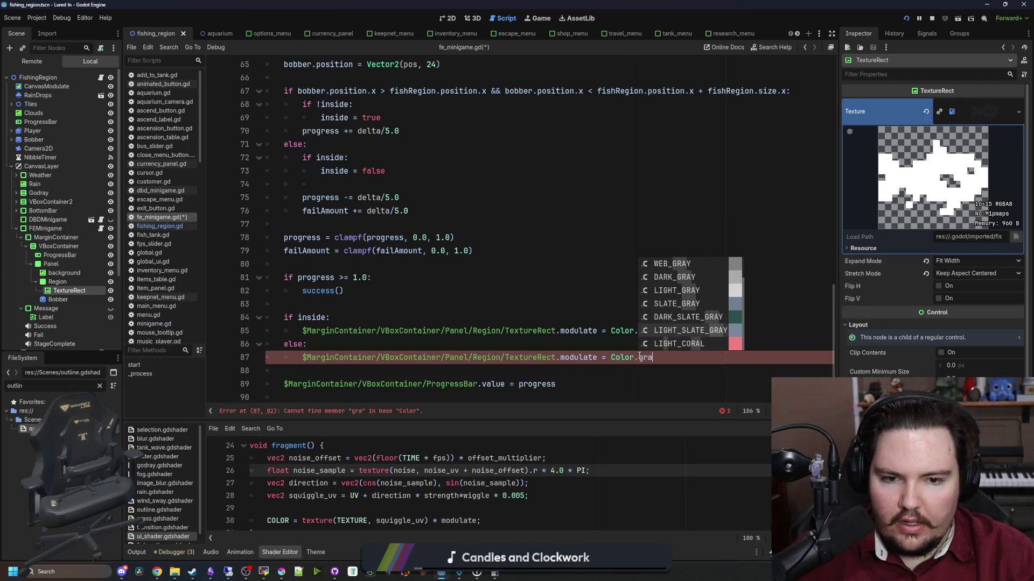
{"action": "left_click_drag", "start_coordinate": [652, 357], "coordinate": [635, 358]}
{"action": "type", "text": "("}
{"action": "left_click", "coordinate": [278, 573]}
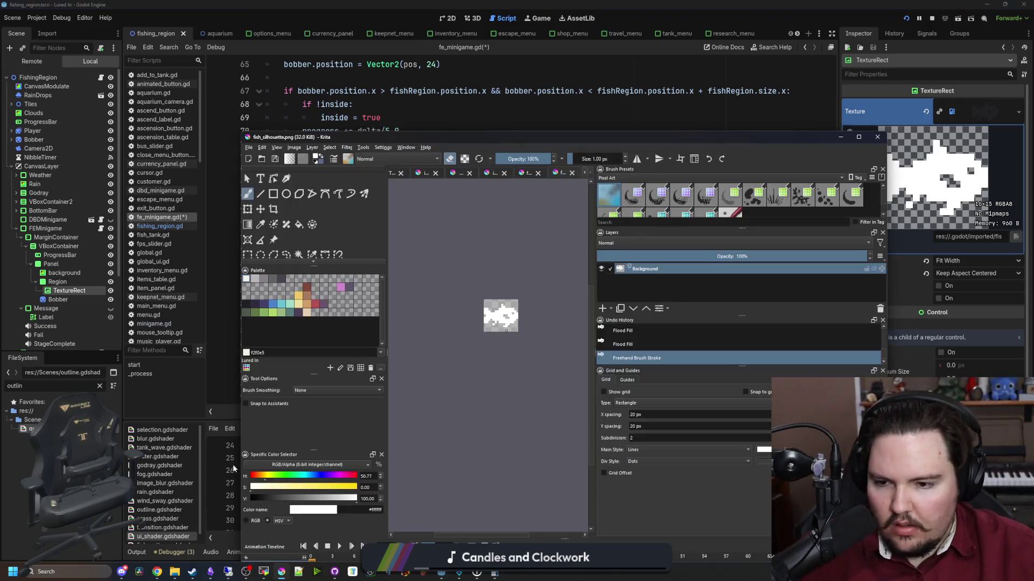
{"action": "left_click", "coordinate": [246, 305]}
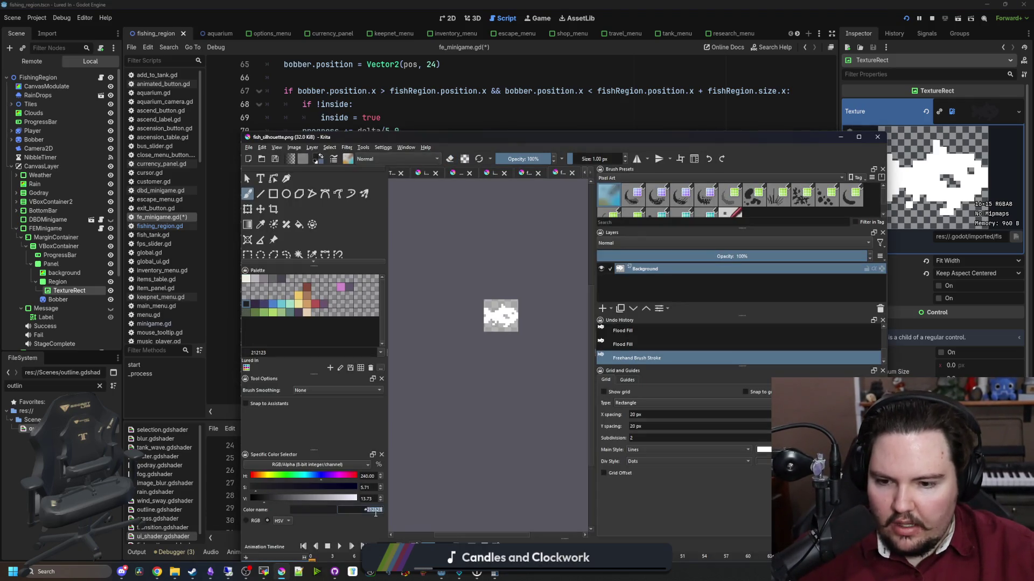
{"action": "left_click", "coordinate": [556, 47]}
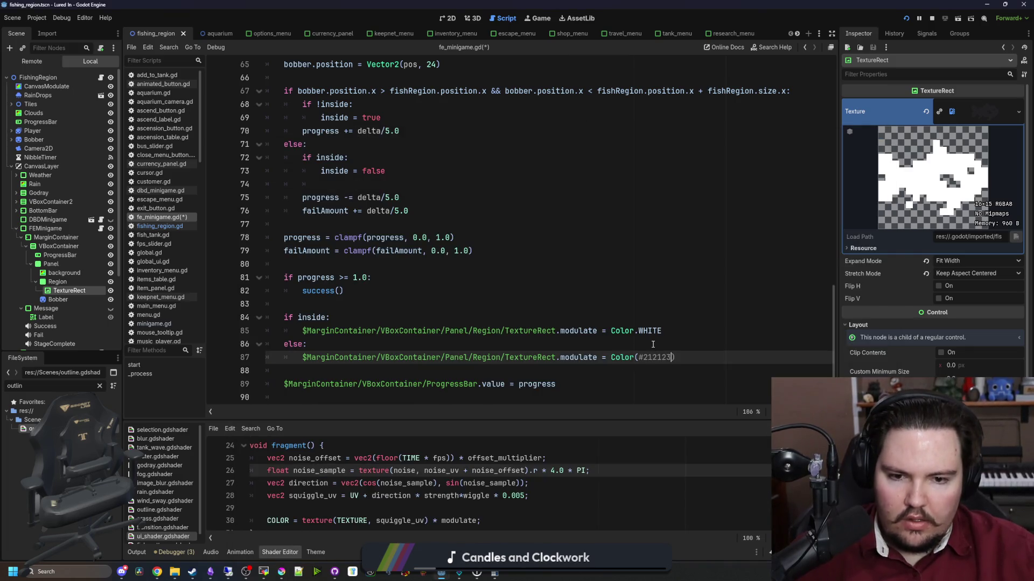
Set the else-branch tint to Color("212123") and save the script.
{"action": "left_click", "coordinate": [644, 353]}
{"action": "key", "text": "BackSpace"}
{"action": "type", "text": "\""}
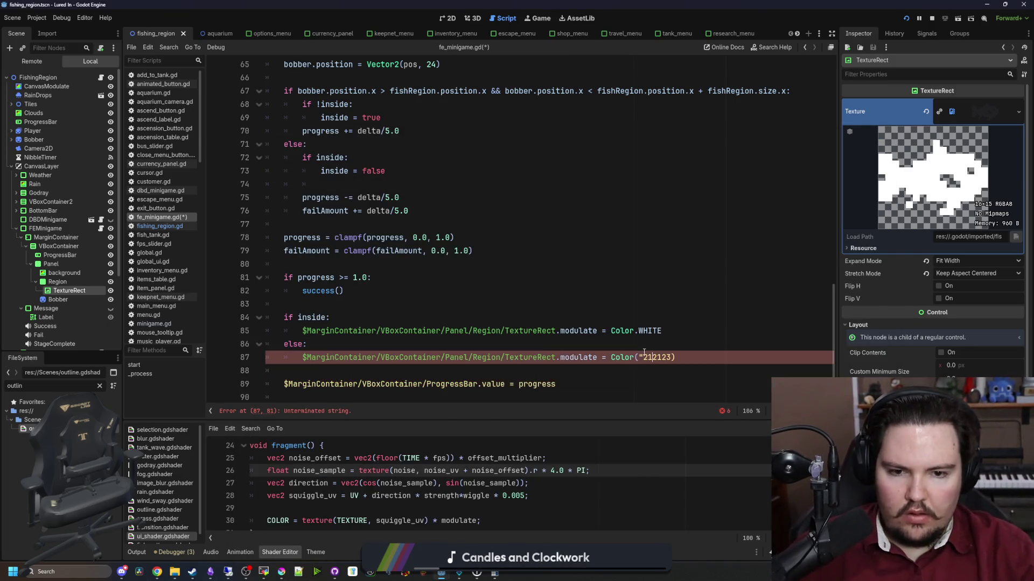
{"action": "type", "text": "\""}
{"action": "left_click", "coordinate": [554, 303]}
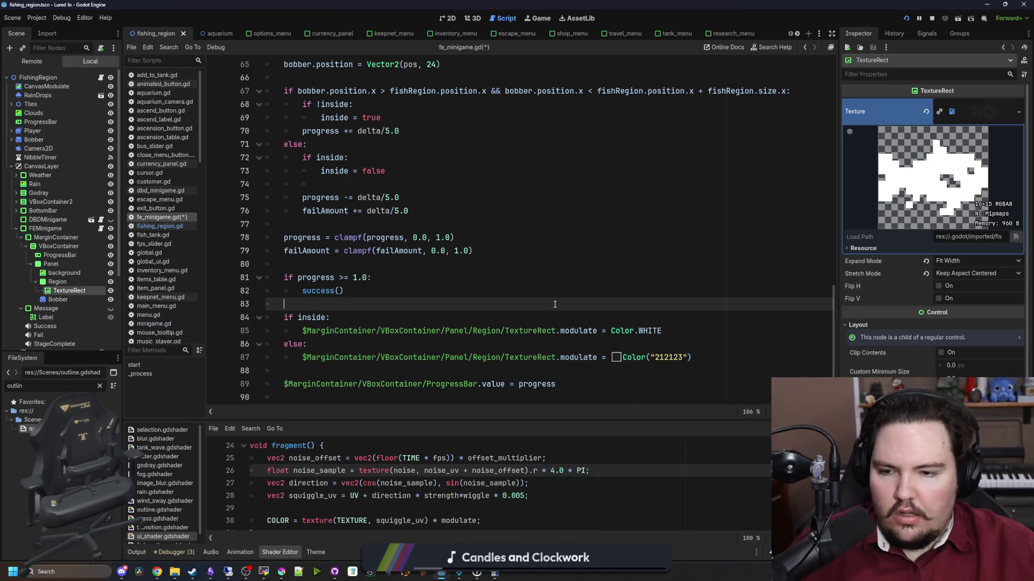
{"action": "scroll", "coordinate": [364, 330], "scroll_direction": "down", "scroll_amount": 2}
{"action": "left_click", "coordinate": [360, 304]}
{"action": "key", "text": "ctrl+s"}
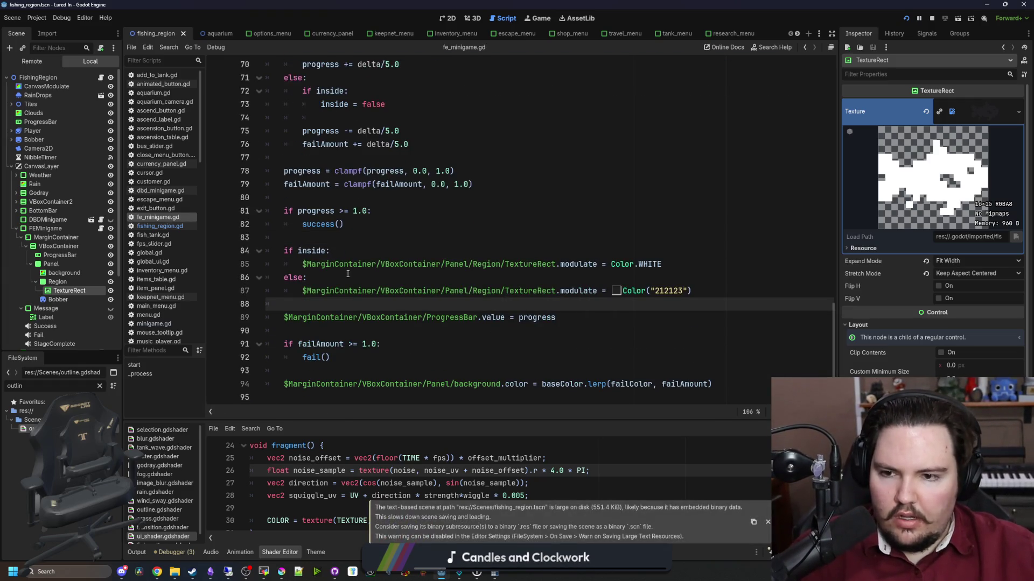
Move the white-tint modulate statement into the branch that sets inside = true.
{"action": "left_click", "coordinate": [352, 250]}
{"action": "scroll", "coordinate": [369, 254], "scroll_direction": "up", "scroll_amount": 1}
{"action": "left_click_drag", "start_coordinate": [668, 303], "coordinate": [302, 304]}
{"action": "key", "text": "BackSpace"}
{"action": "scroll", "coordinate": [538, 247], "scroll_direction": "up", "scroll_amount": 2}
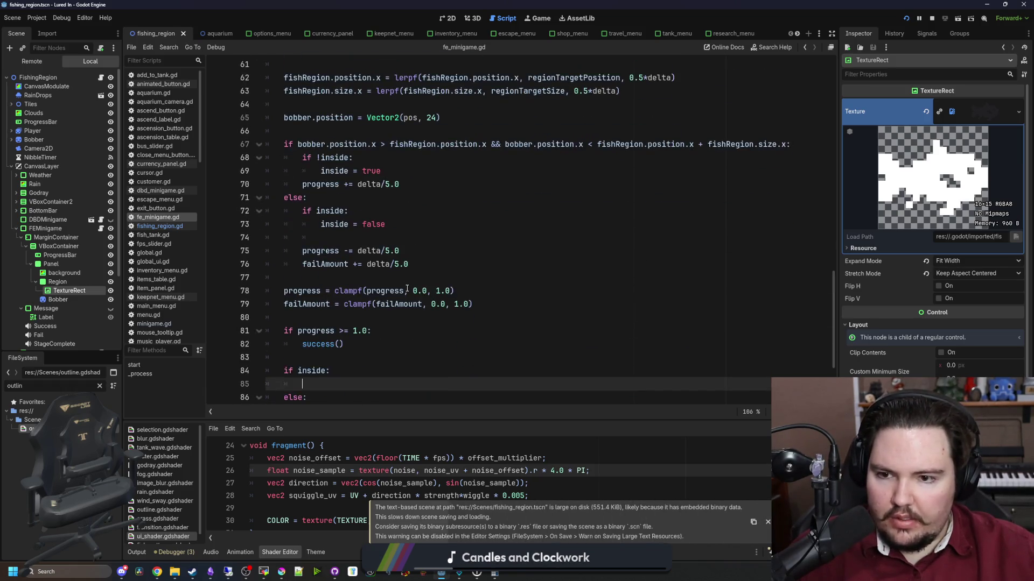
{"action": "left_click", "coordinate": [396, 171]}
{"action": "key", "text": "Return"}
{"action": "key", "text": "ctrl+v"}
Move the dark-tint statement under inside = false and delete the leftover if inside/else block.
{"action": "scroll", "coordinate": [397, 215], "scroll_direction": "down", "scroll_amount": 2}
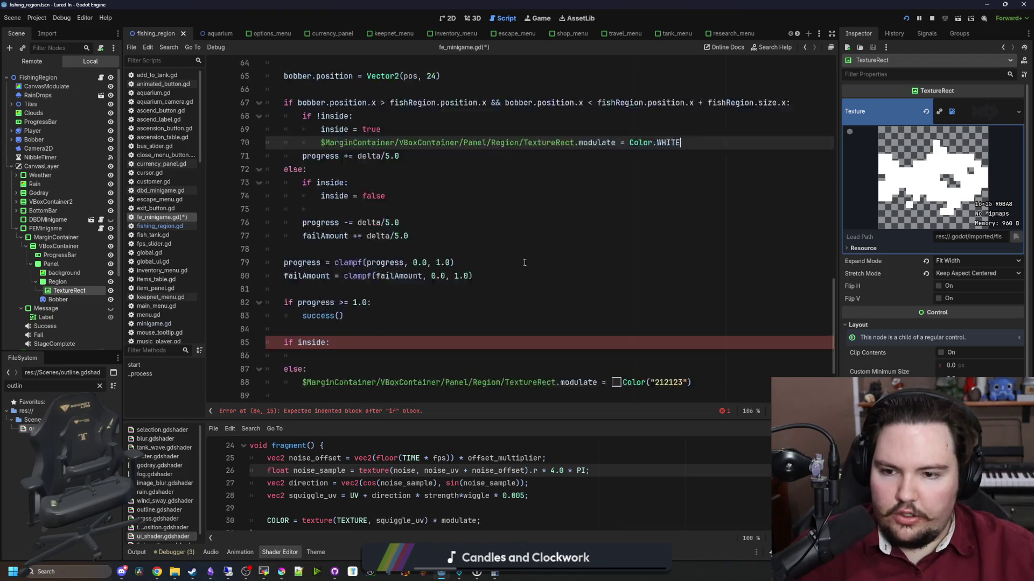
{"action": "left_click_drag", "start_coordinate": [691, 344], "coordinate": [314, 345]}
{"action": "key", "text": "ctrl+x"}
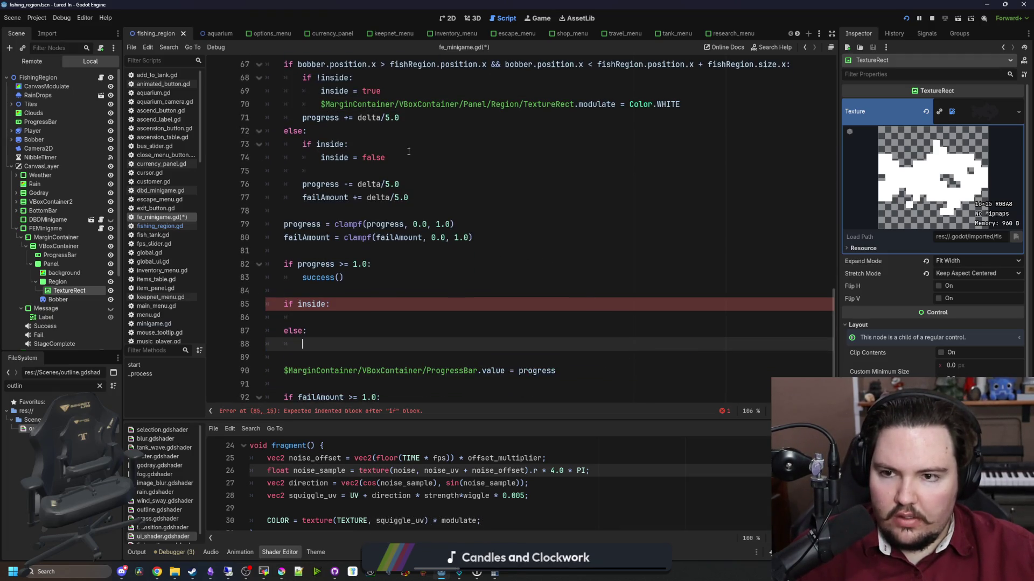
{"action": "left_click", "coordinate": [390, 157]}
{"action": "key", "text": "Return"}
{"action": "key", "text": "ctrl+v"}
{"action": "left_click_drag", "start_coordinate": [390, 358], "coordinate": [280, 311]}
{"action": "key", "text": "BackSpace"}
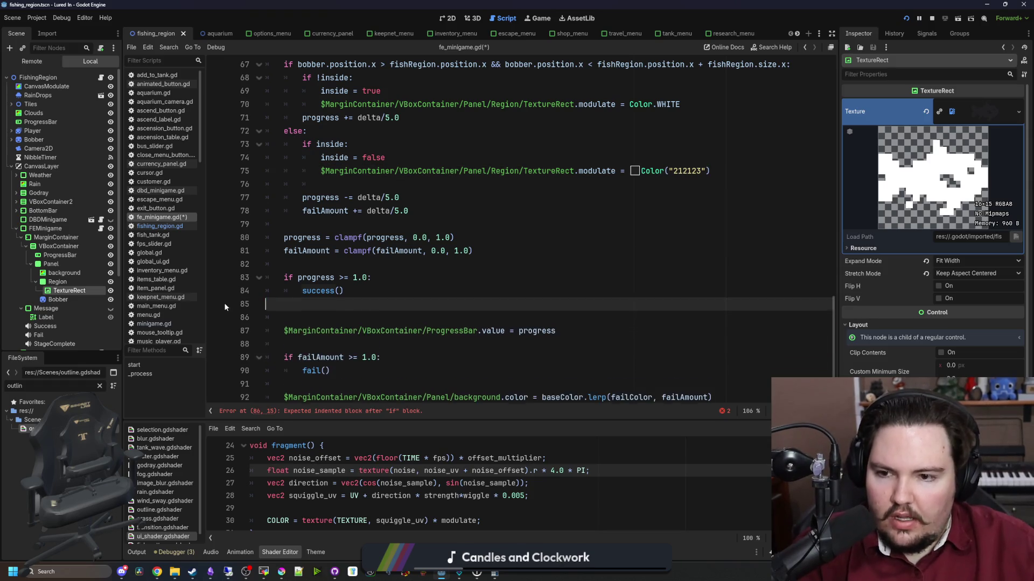
{"action": "key", "text": "BackSpace"}
Add bobber.material.set_shader_parameter("on", true) below inside = true.
{"action": "scroll", "coordinate": [389, 253], "scroll_direction": "up", "scroll_amount": 2}
{"action": "scroll", "coordinate": [389, 253], "scroll_direction": "up", "scroll_amount": 1}
{"action": "left_click", "coordinate": [388, 210]}
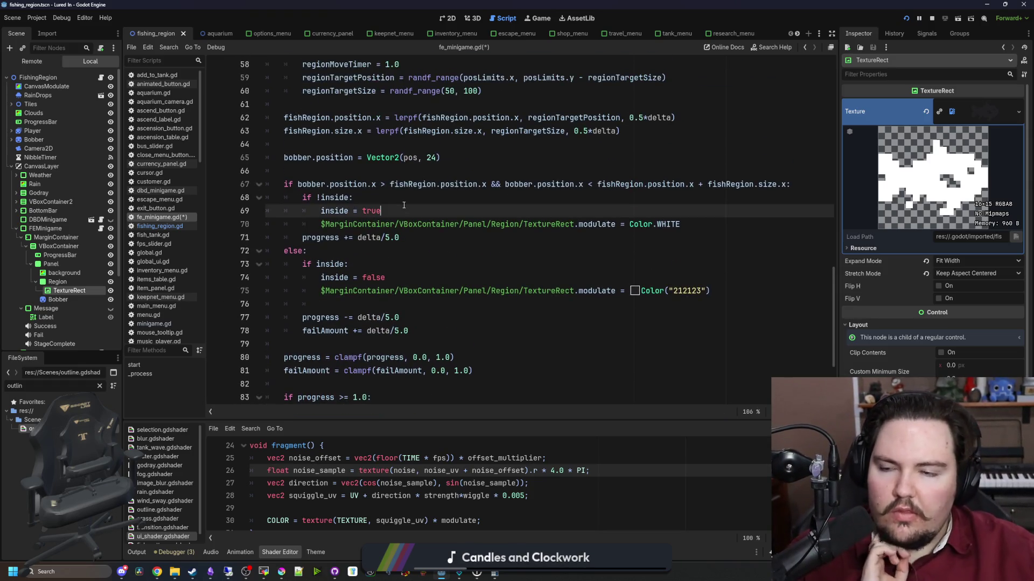
{"action": "key", "text": "Return"}
{"action": "type", "text": "b"}
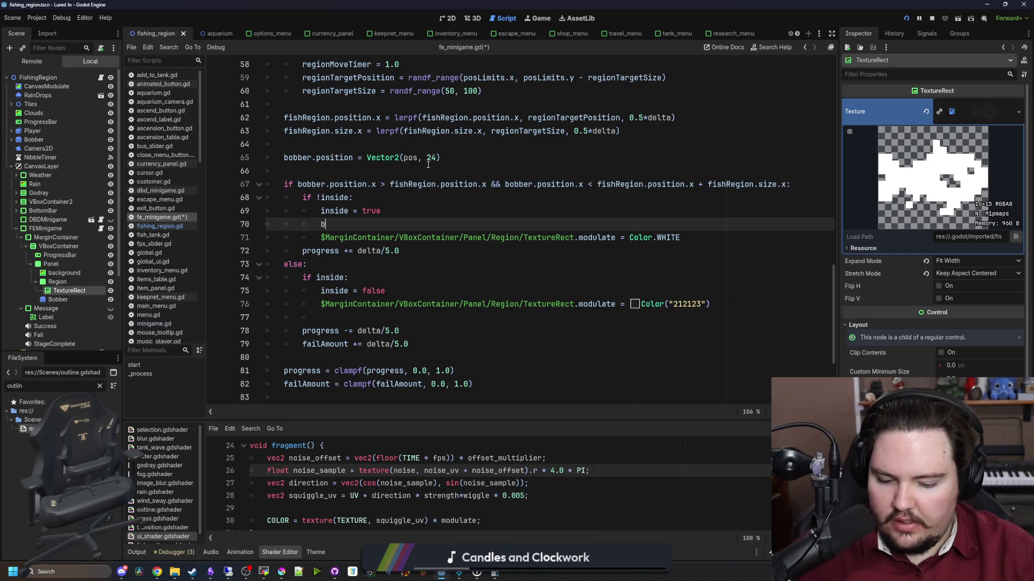
{"action": "type", "text": "obber.materi"}
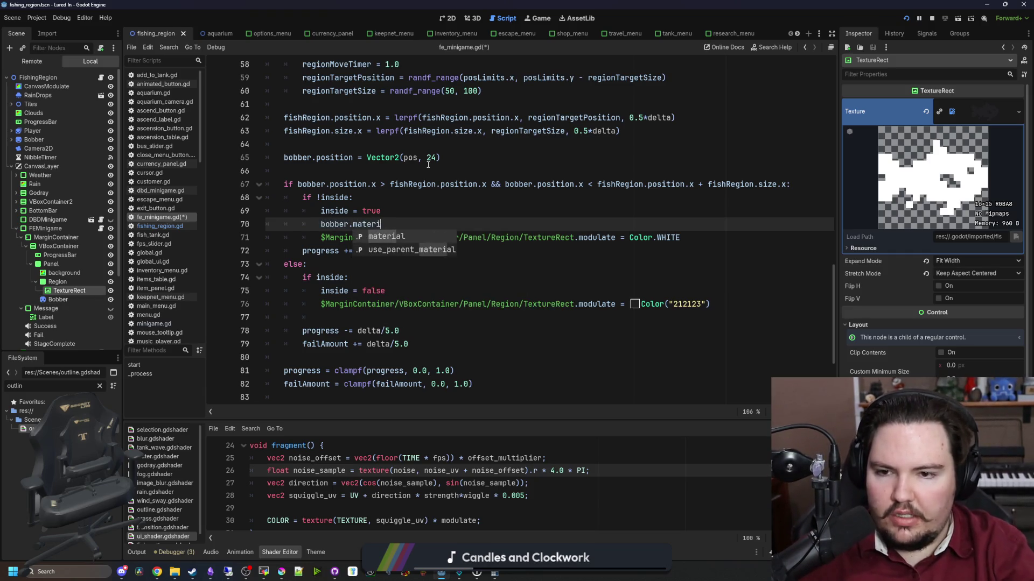
{"action": "type", "text": "al.set_shader_parameter(\"on\", true"}
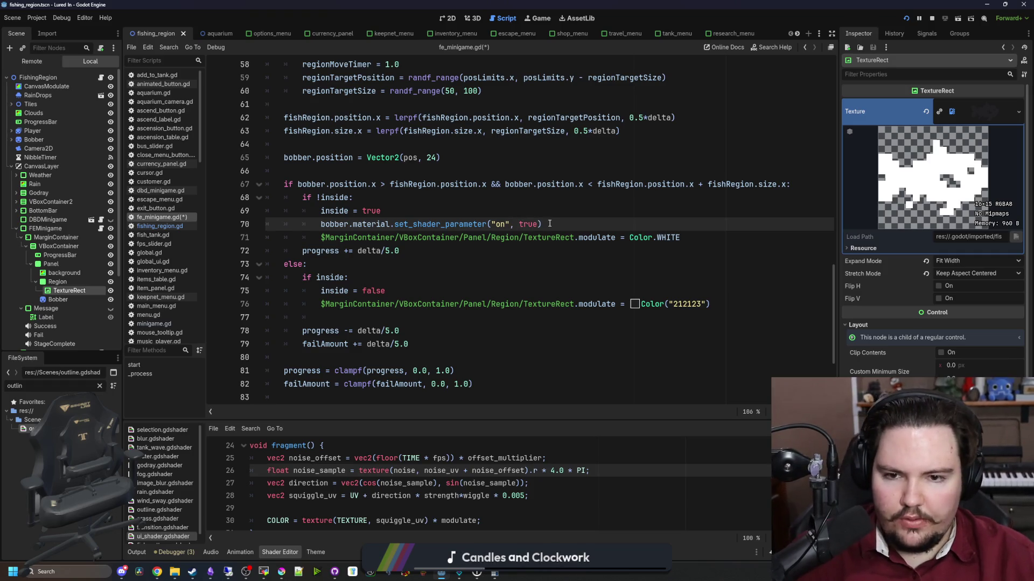
Copy the shader-parameter line into the leaving branch, set to false, and save the script.
{"action": "left_click_drag", "start_coordinate": [549, 224], "coordinate": [312, 228]}
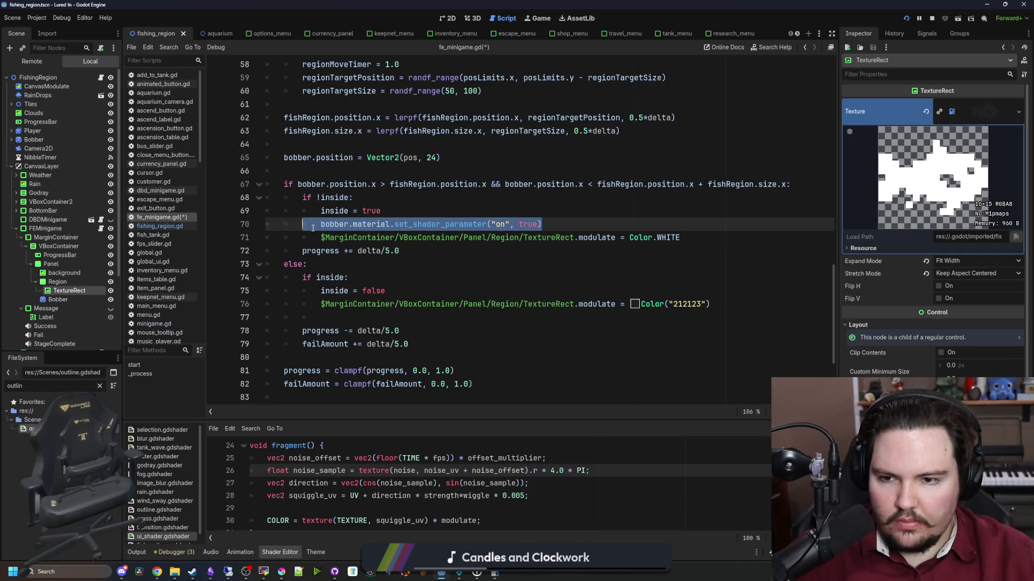
{"action": "left_click", "coordinate": [408, 318]}
{"action": "key", "text": "ctrl+v"}
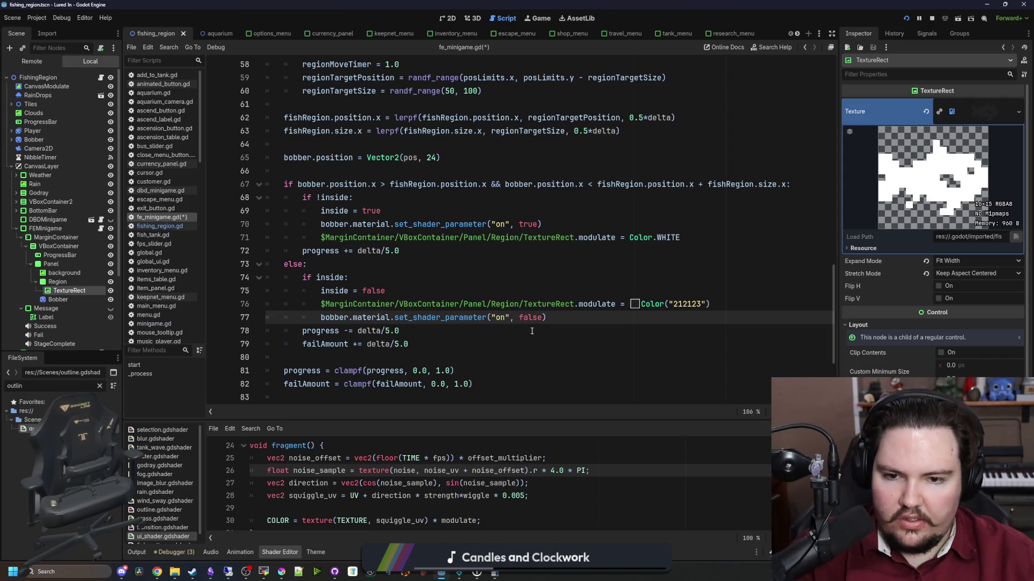
{"action": "key", "text": "Return"}
{"action": "left_click", "coordinate": [386, 291]}
{"action": "key", "text": "ctrl+s"}
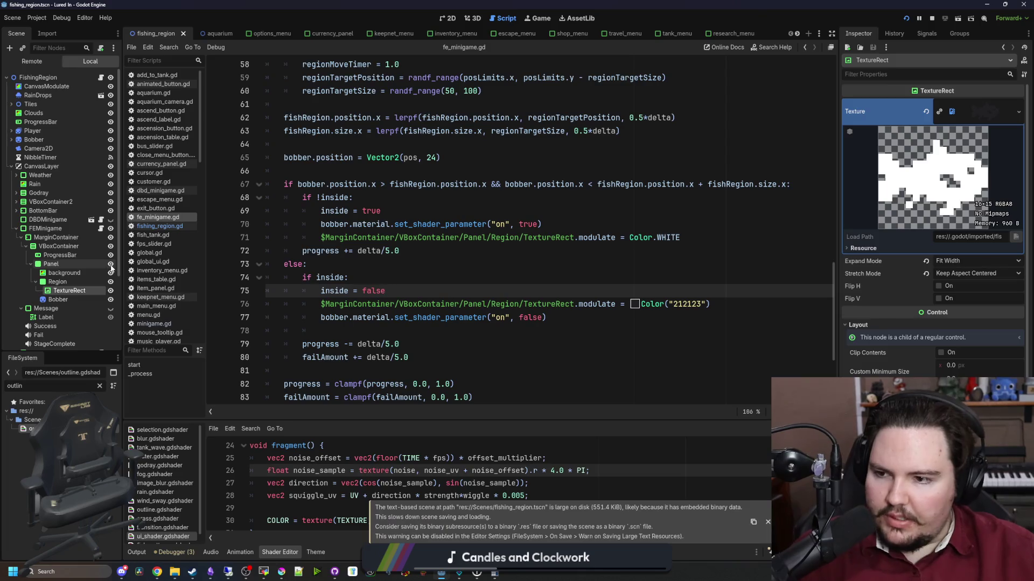
Start adding a child node to FEMinigame, then cancel it.
{"action": "right_click", "coordinate": [56, 232]}
{"action": "left_click", "coordinate": [88, 254]}
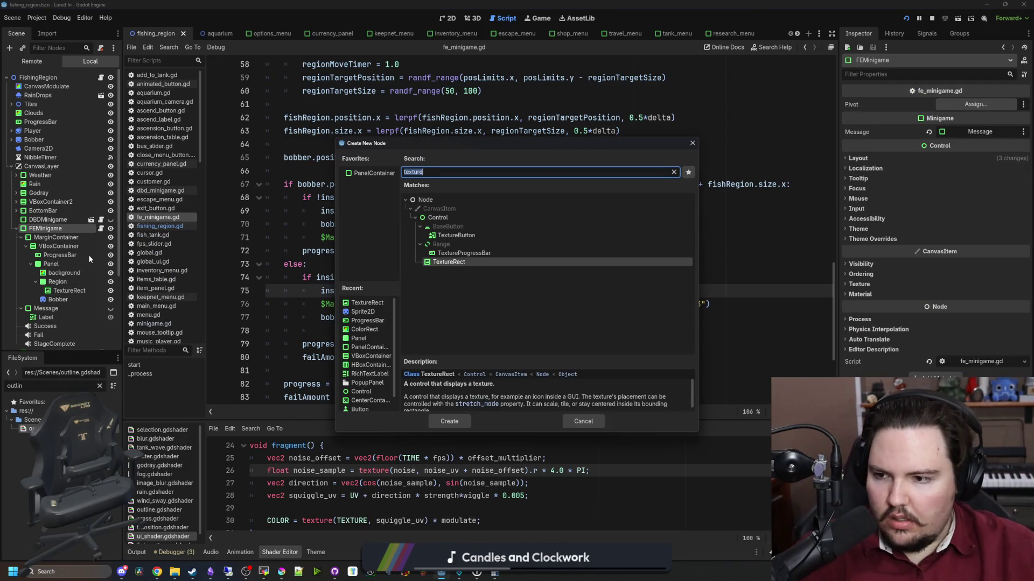
{"action": "left_click", "coordinate": [602, 417]}
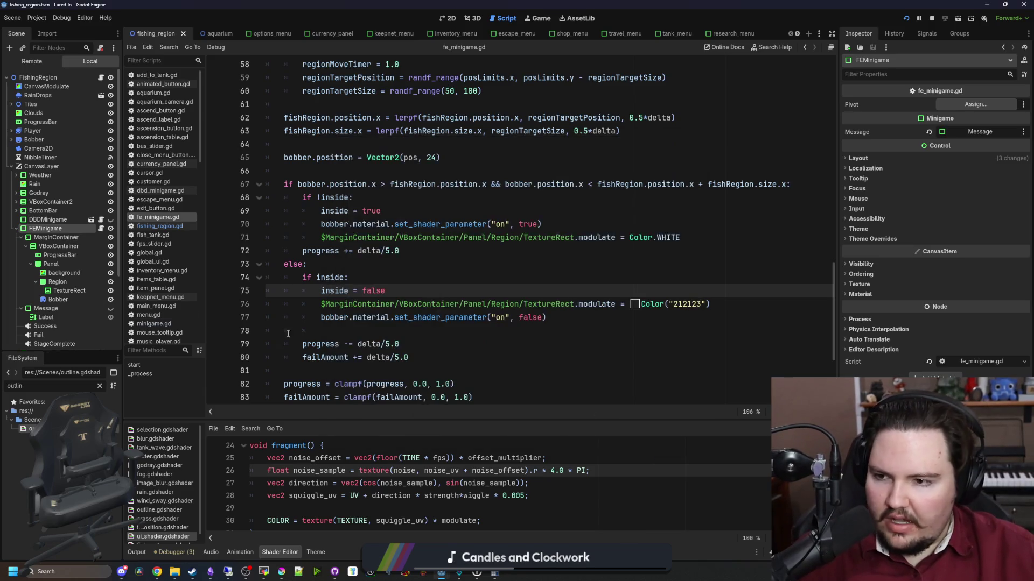
Select StageComplete and expand its stage_complete.wav stream in the Inspector, briefly checking Success.
{"action": "scroll", "coordinate": [66, 286], "scroll_direction": "down", "scroll_amount": 2}
{"action": "scroll", "coordinate": [67, 206], "scroll_direction": "down", "scroll_amount": 1}
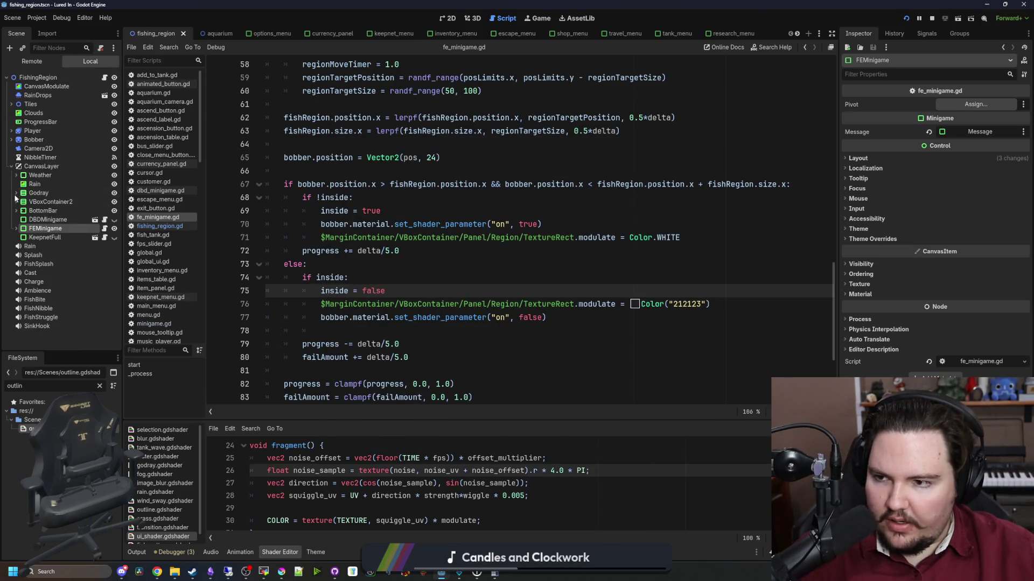
{"action": "scroll", "coordinate": [43, 299], "scroll_direction": "down", "scroll_amount": 1}
{"action": "left_click", "coordinate": [51, 276]}
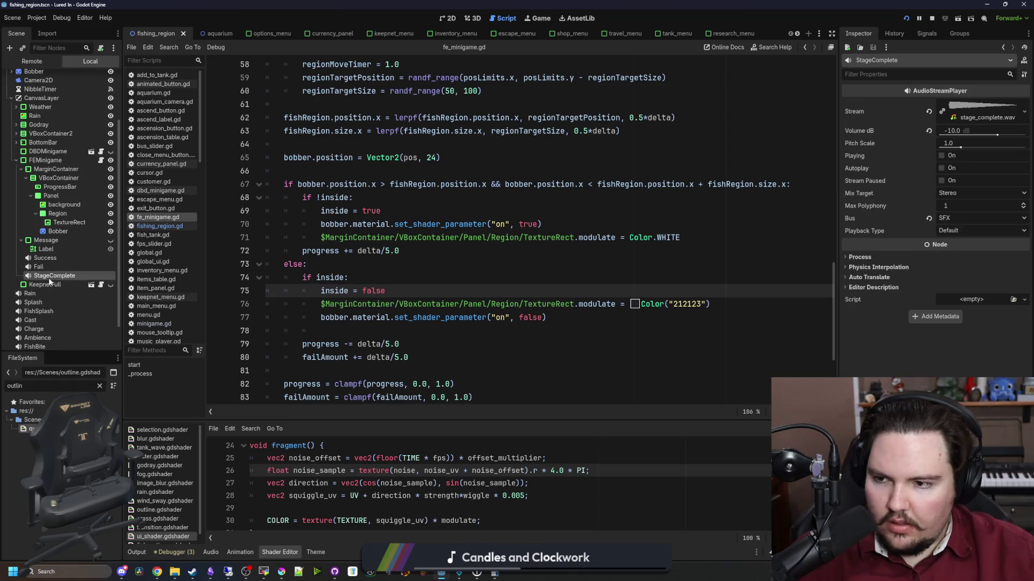
{"action": "left_click", "coordinate": [971, 108]}
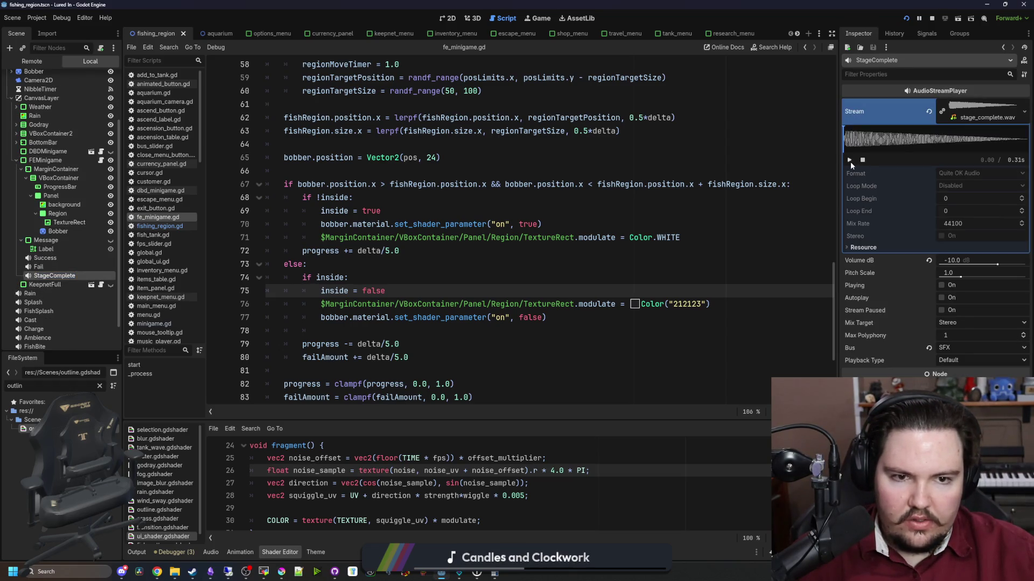
{"action": "left_click", "coordinate": [47, 259]}
{"action": "left_click", "coordinate": [50, 277]}
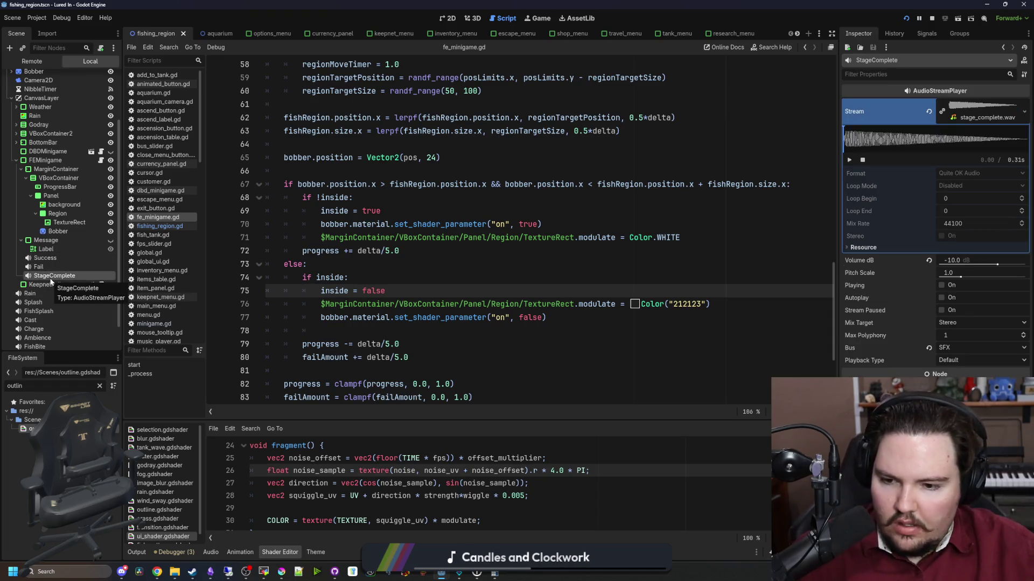
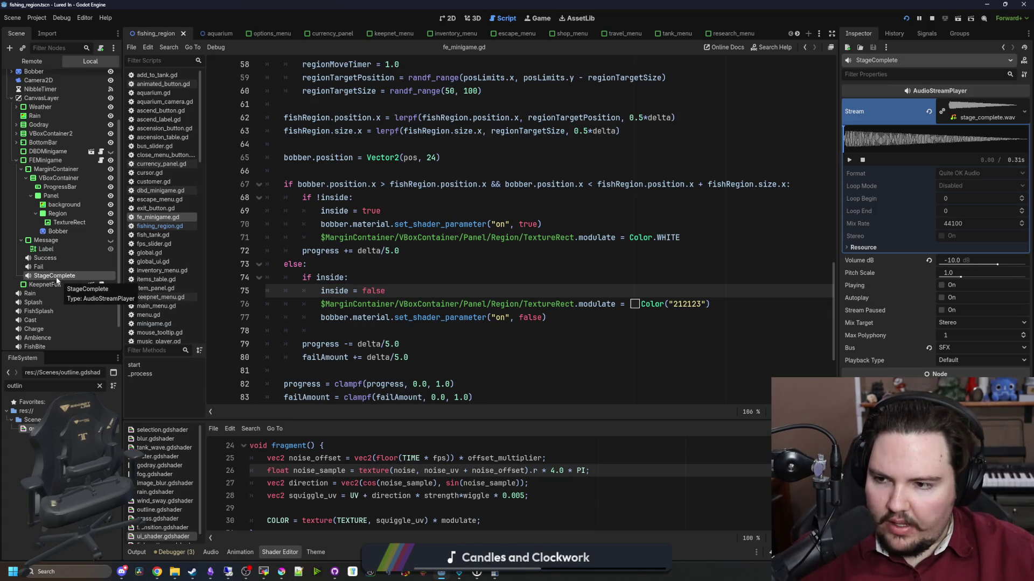
Delete the StageComplete node from the scene.
{"action": "right_click", "coordinate": [56, 280]}
{"action": "left_click", "coordinate": [162, 495]}
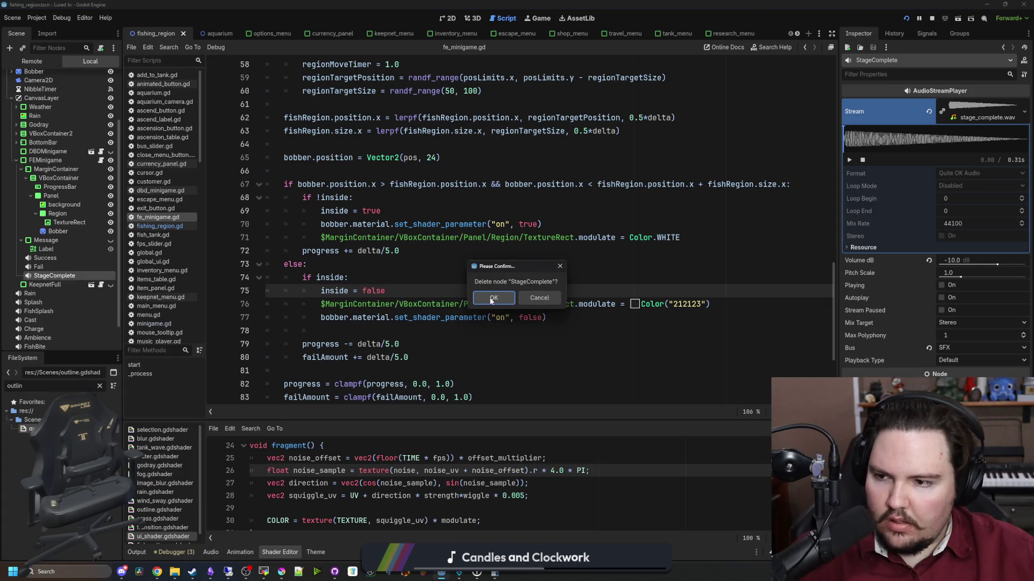
{"action": "left_click", "coordinate": [493, 298]}
Add a Global.play_ui_click(self) call after the Color.WHITE line in fe_minigame.gd.
{"action": "left_click", "coordinate": [394, 279]}
{"action": "scroll", "coordinate": [506, 221], "scroll_direction": "down", "scroll_amount": 1}
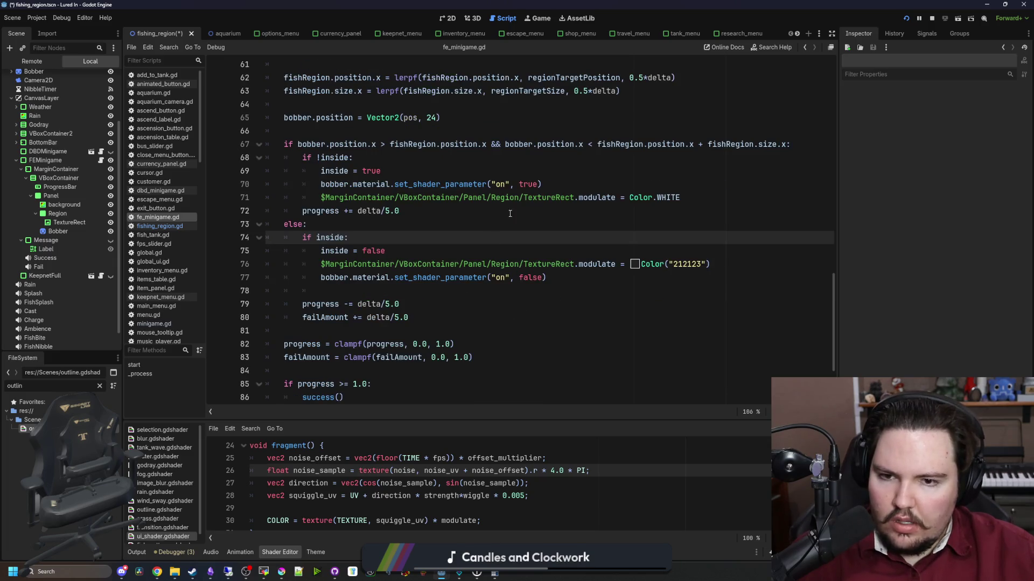
{"action": "left_click", "coordinate": [693, 195]}
{"action": "key", "text": "Return"}
{"action": "type", "text": "p"}
{"action": "key", "text": "BackSpace"}
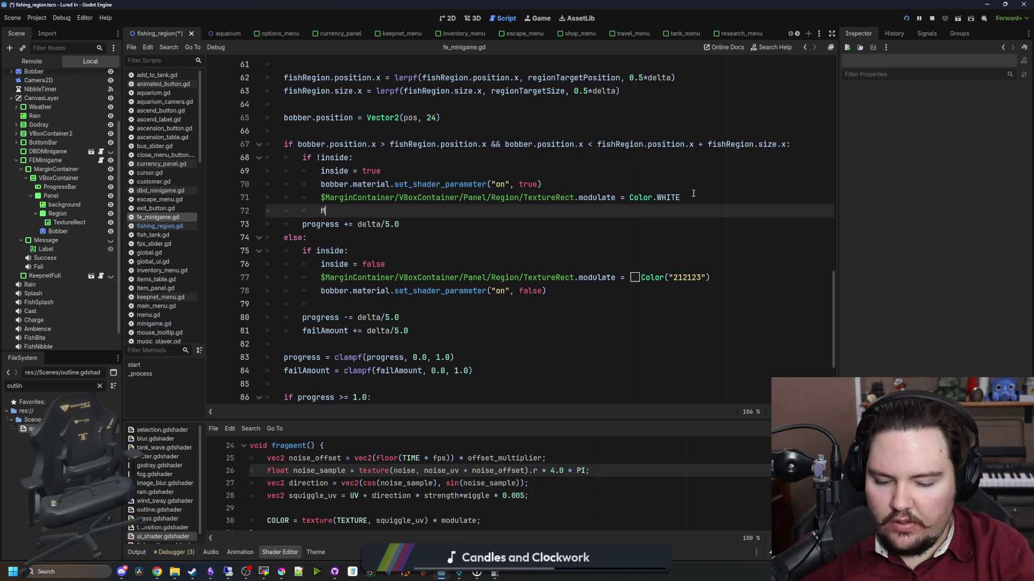
{"action": "type", "text": "play_"}
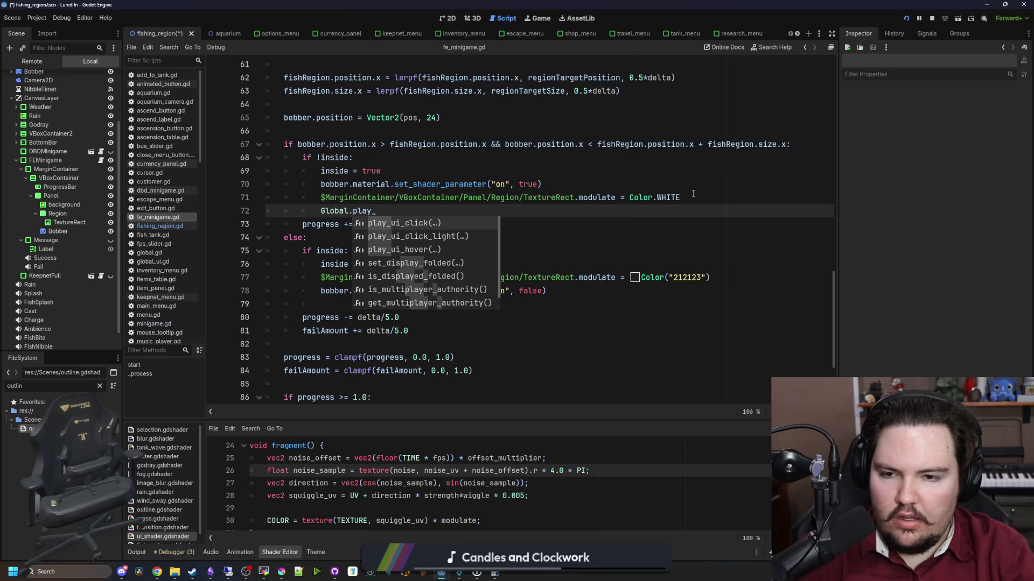
{"action": "key", "text": "Return"}
{"action": "key", "text": "End"}
{"action": "key", "text": "shift+Home"}
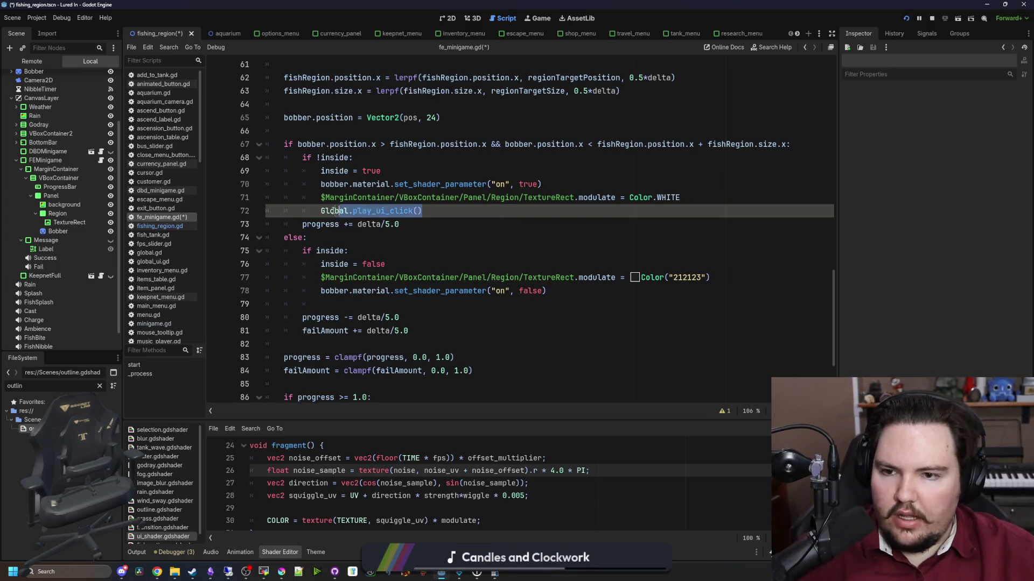
{"action": "left_click", "coordinate": [416, 210]}
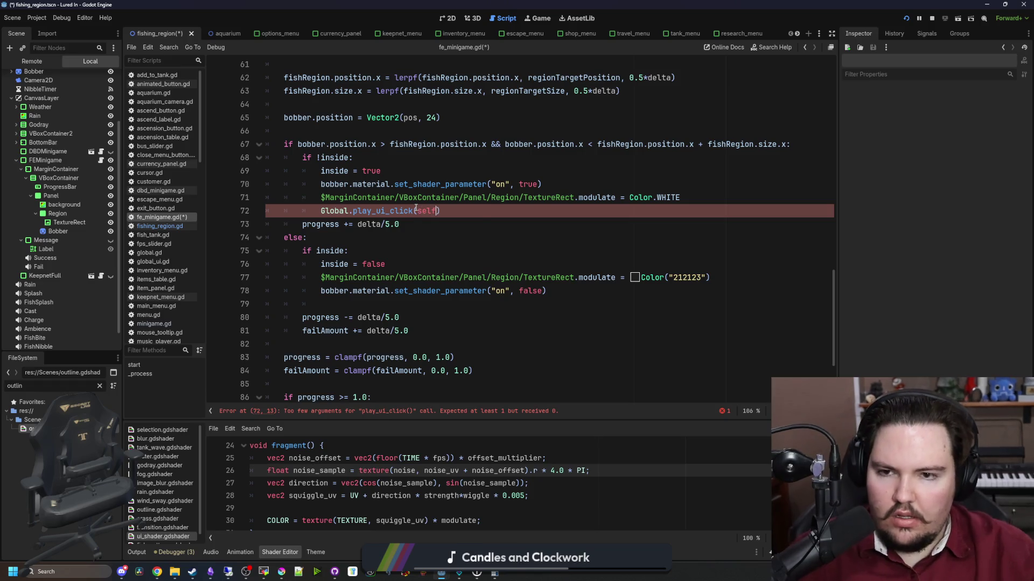
{"action": "key", "text": "End"}
{"action": "key", "text": "shift+Home"}
Add Global.play_ui_hover(self) on line 79 for leaving the region, save, and cast in-game.
{"action": "left_click", "coordinate": [594, 287]}
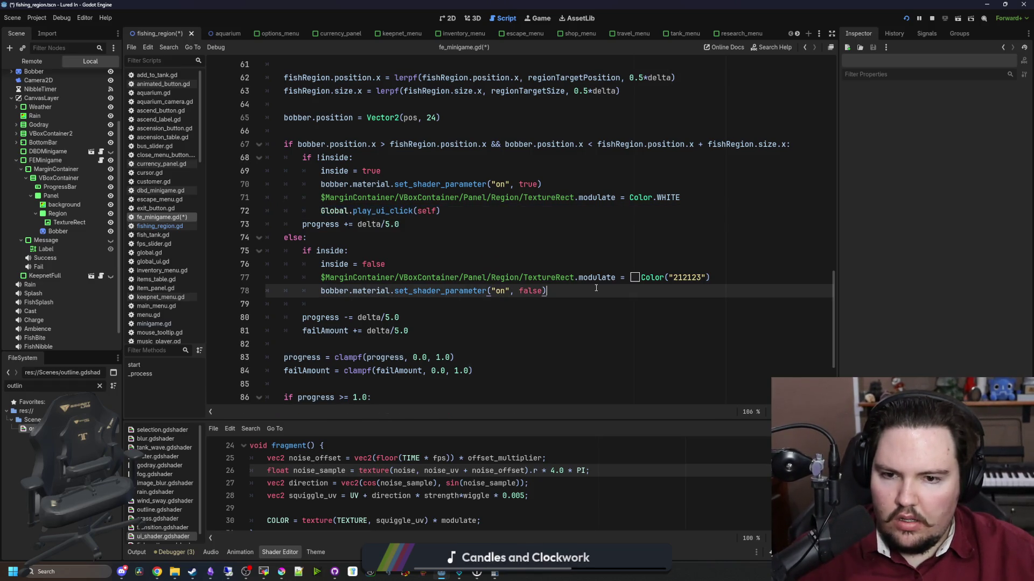
{"action": "key", "text": "Return"}
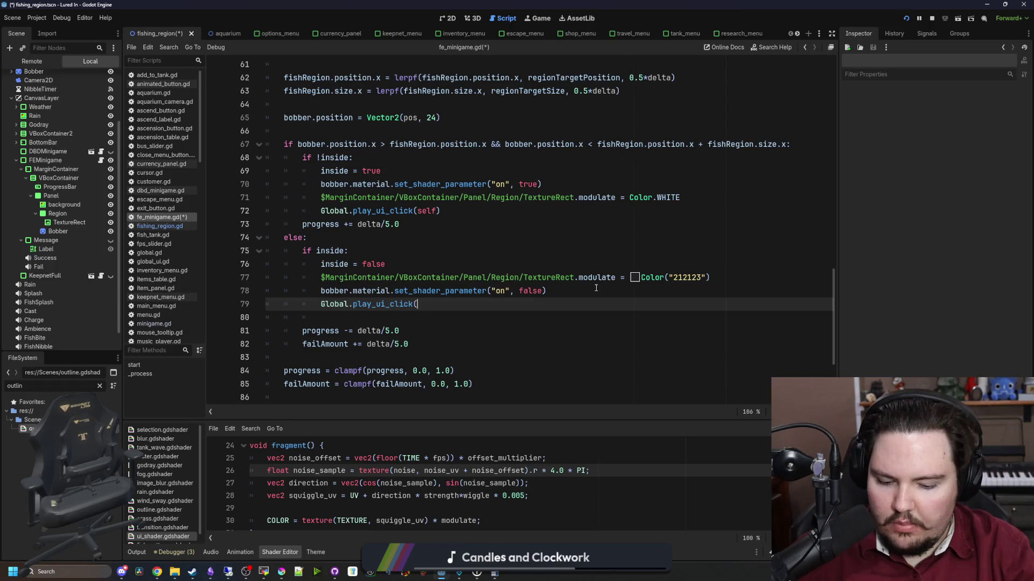
{"action": "key", "text": "Down"}
{"action": "key", "text": "Up"}
{"action": "key", "text": "Left"}
{"action": "key", "text": "Left"}
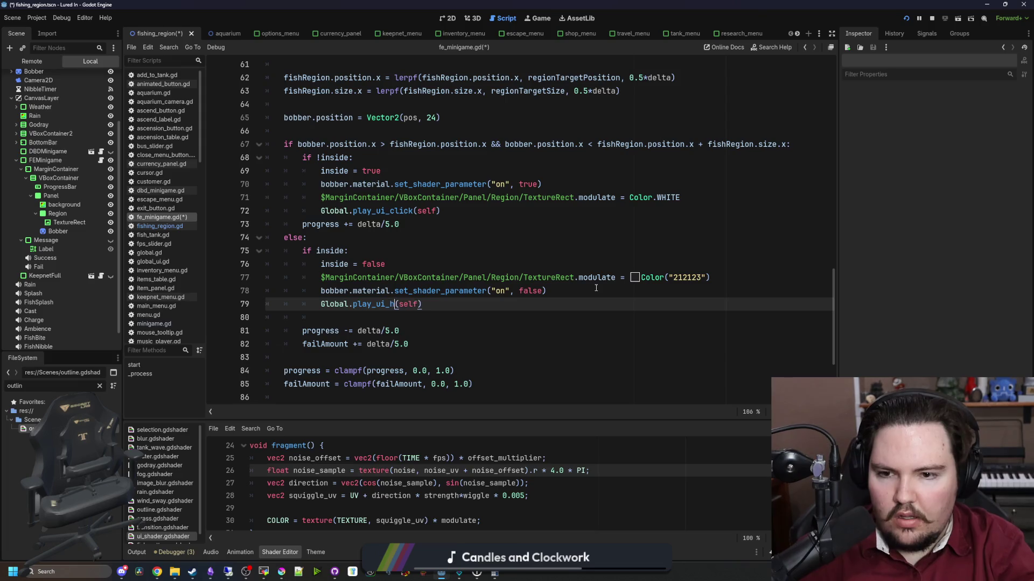
{"action": "key", "text": "ctrl+s"}
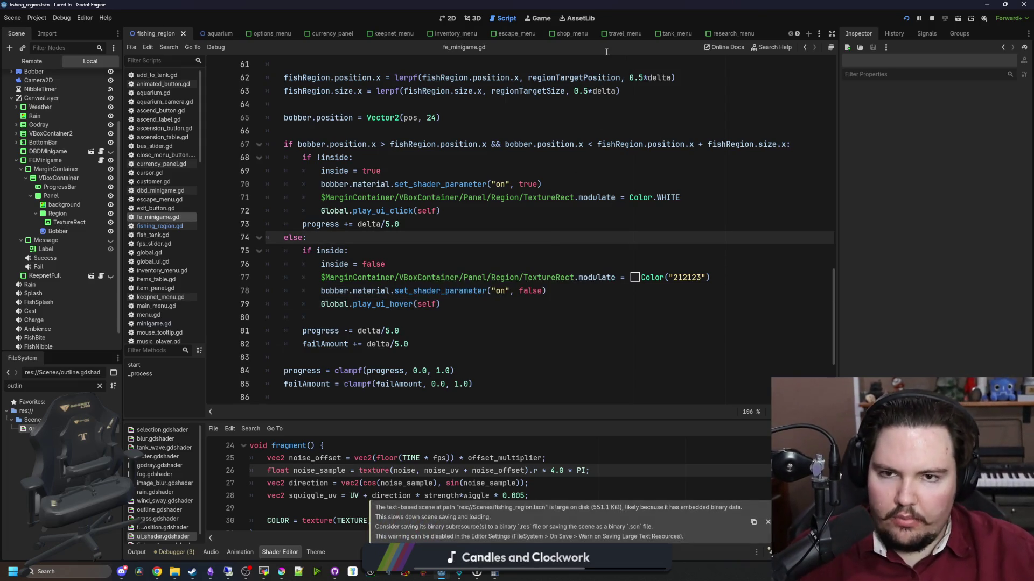
{"action": "left_click", "coordinate": [541, 18]}
{"action": "left_click", "coordinate": [498, 199]}
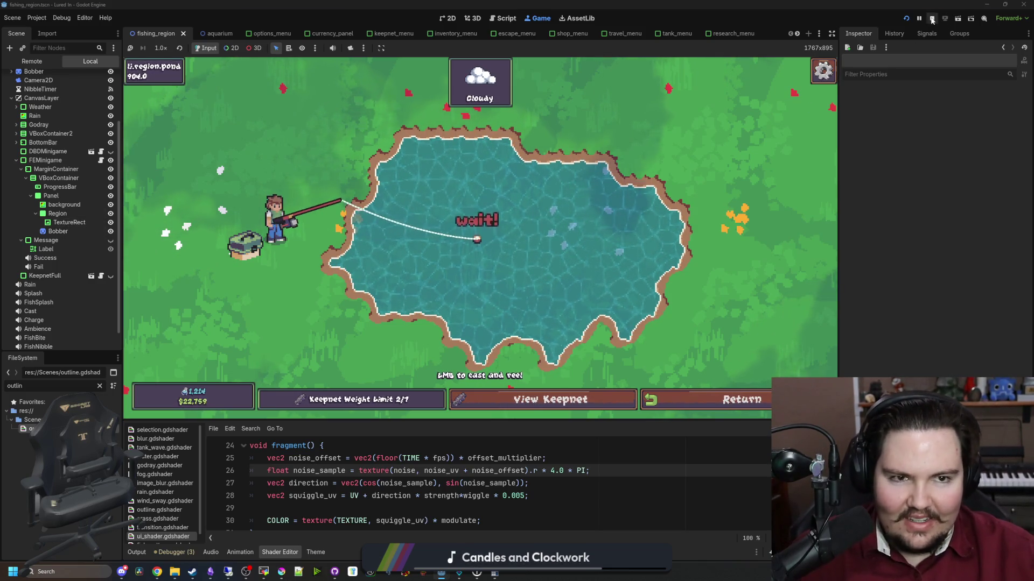
Relaunch the game, dismiss Welcome Back, and travel to the Pond.
{"action": "left_click", "coordinate": [905, 19]}
{"action": "left_click", "coordinate": [905, 20]}
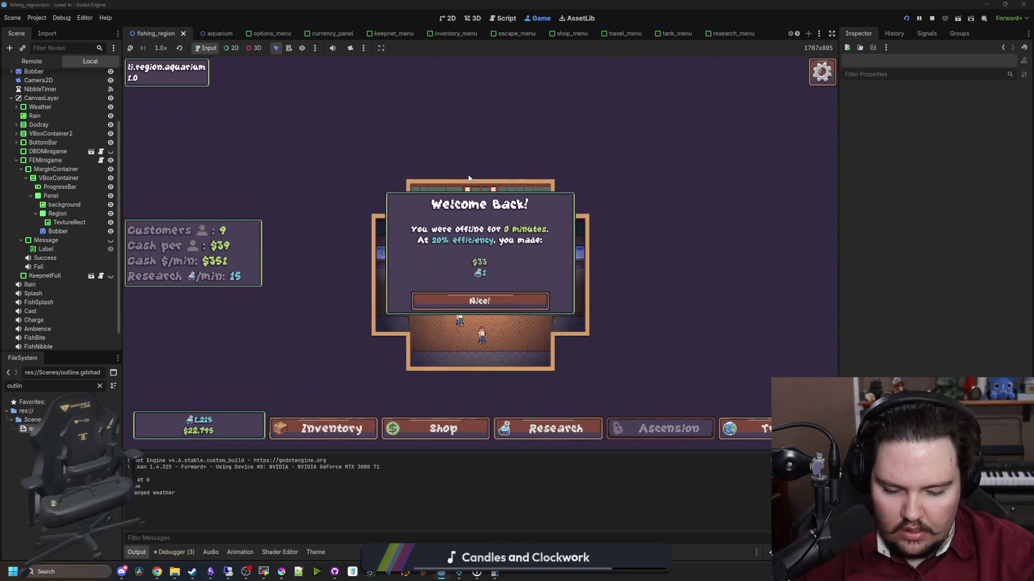
{"action": "left_click", "coordinate": [501, 301]}
{"action": "left_click", "coordinate": [748, 429]}
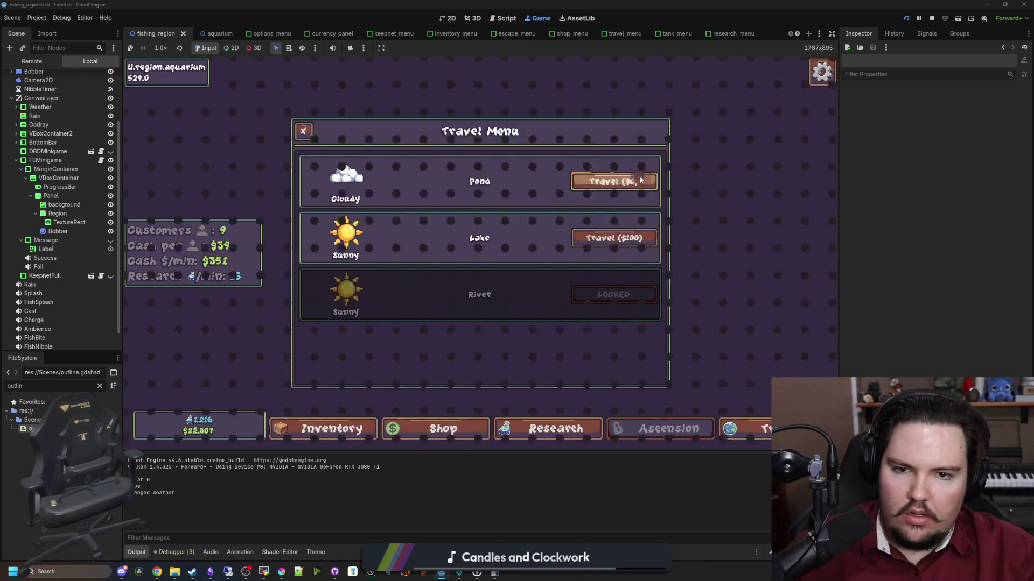
{"action": "left_click", "coordinate": [613, 181]}
Win the reeling minigame twice so the keepnet reads 2/7, then reopen fe_minigame.gd.
{"action": "left_click", "coordinate": [565, 177]}
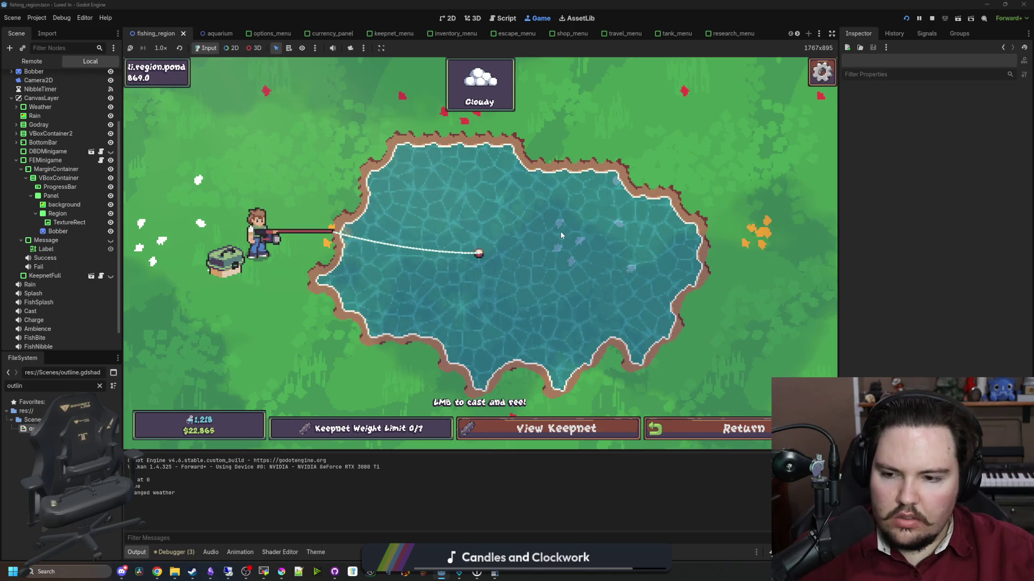
{"action": "left_click", "coordinate": [518, 242]}
{"action": "mouse_move", "coordinate": [513, 245]}
{"action": "left_mouse_down"}
{"action": "mouse_move", "coordinate": [472, 255]}
{"action": "mouse_move", "coordinate": [528, 268]}
{"action": "mouse_move", "coordinate": [520, 283]}
{"action": "left_mouse_up"}
{"action": "left_click", "coordinate": [528, 272]}
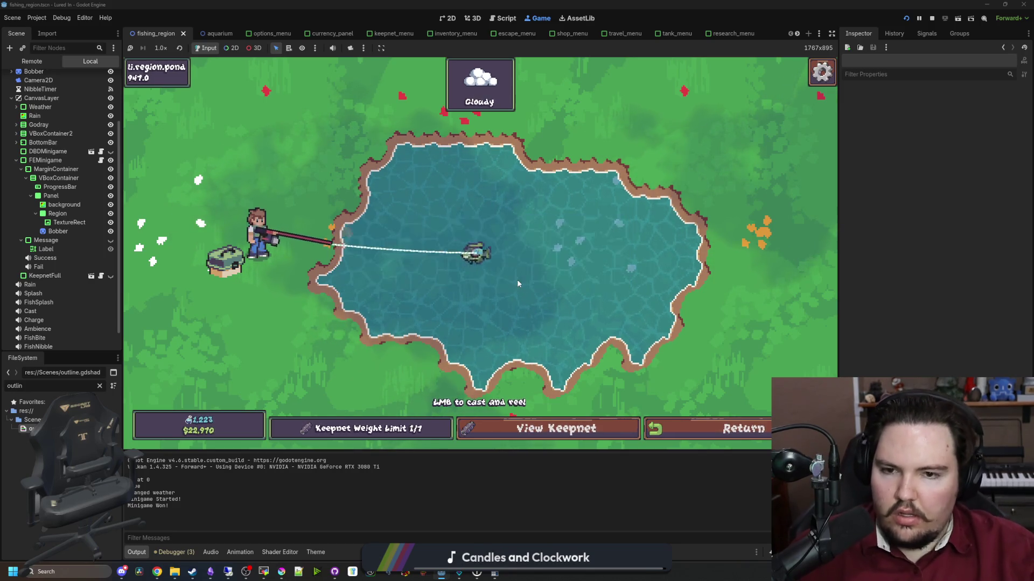
{"action": "left_click_drag", "start_coordinate": [506, 212], "coordinate": [499, 198]}
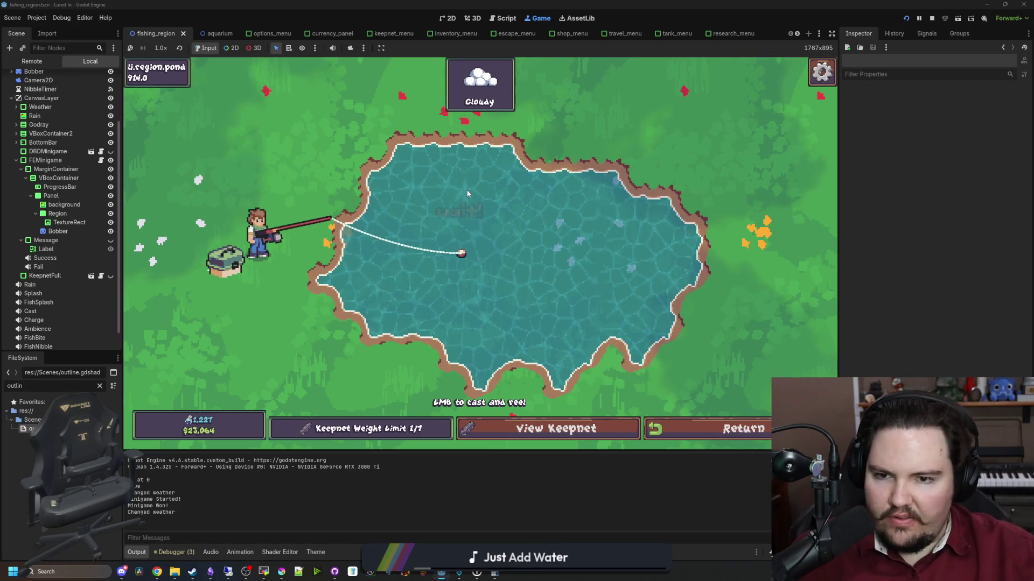
{"action": "left_click", "coordinate": [522, 215]}
{"action": "left_click_drag", "start_coordinate": [523, 216], "coordinate": [547, 221]}
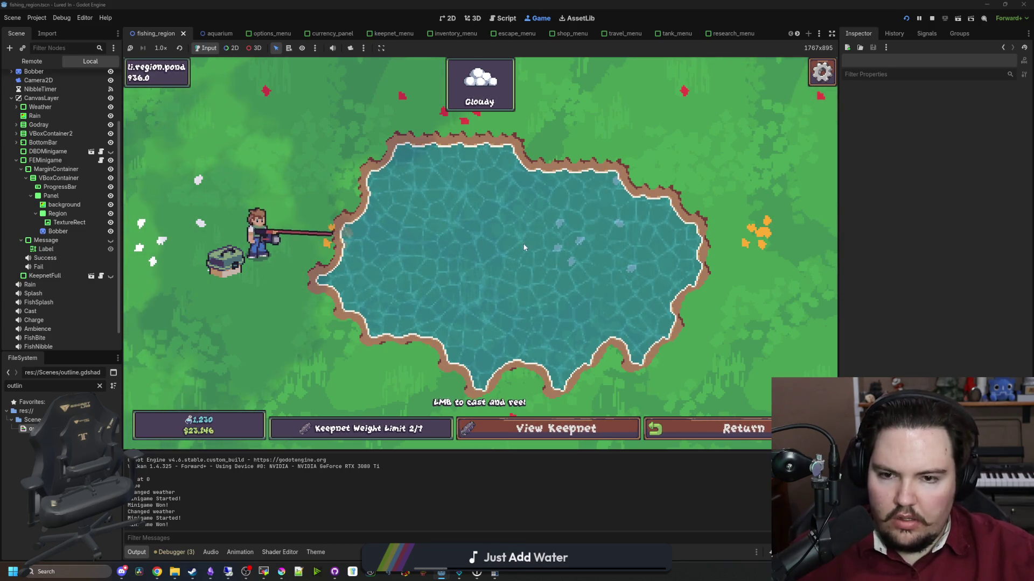
{"action": "left_click", "coordinate": [101, 161]}
{"action": "scroll", "coordinate": [469, 276], "scroll_direction": "up", "scroll_amount": 6}
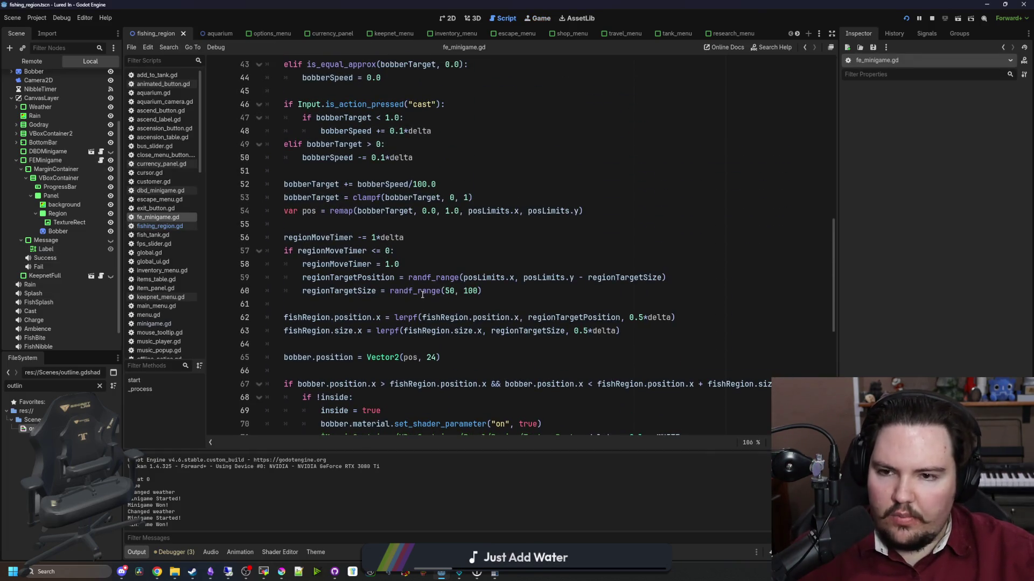
Copy the set_shader_parameter("on", false) line into start() after line 16.
{"action": "scroll", "coordinate": [422, 295], "scroll_direction": "down", "scroll_amount": 5}
{"action": "left_click", "coordinate": [385, 304]}
{"action": "left_click_drag", "start_coordinate": [547, 330], "coordinate": [321, 331]}
{"action": "key", "text": "ctrl+c"}
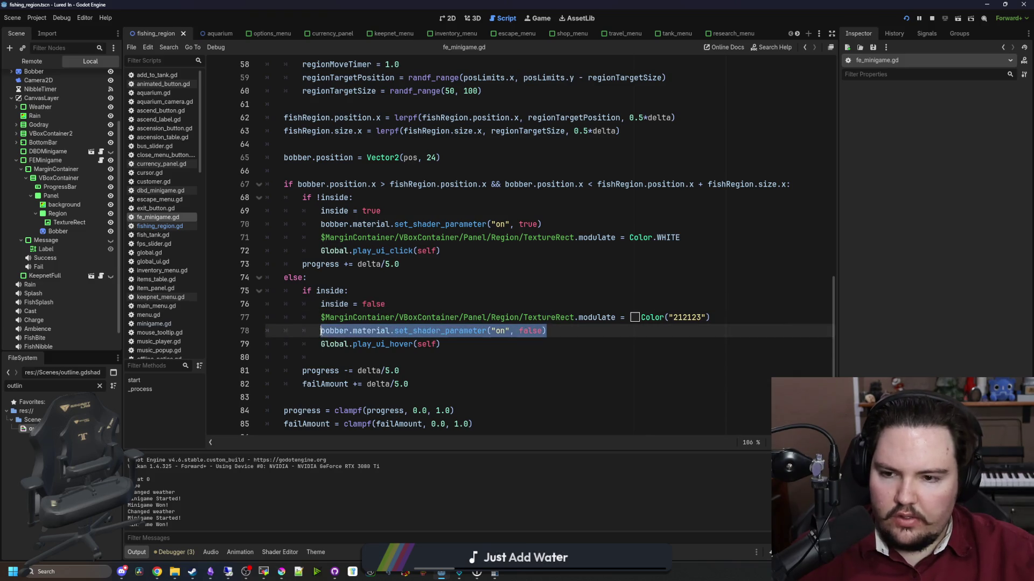
{"action": "scroll", "coordinate": [355, 294], "scroll_direction": "up", "scroll_amount": 14}
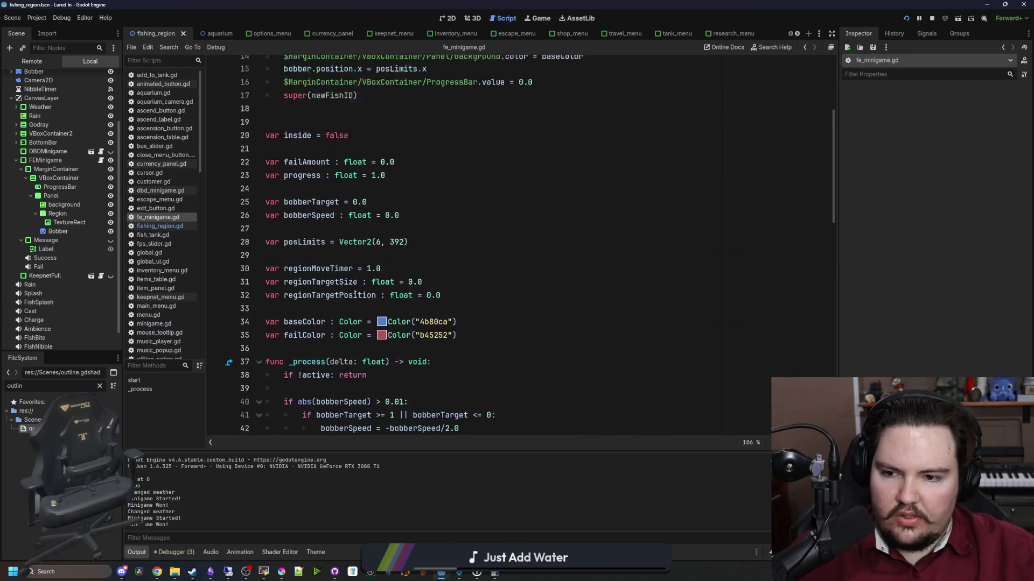
{"action": "scroll", "coordinate": [355, 295], "scroll_direction": "up", "scroll_amount": 5}
{"action": "left_click", "coordinate": [557, 261]}
{"action": "key", "text": "Return"}
{"action": "key", "text": "ctrl+v"}
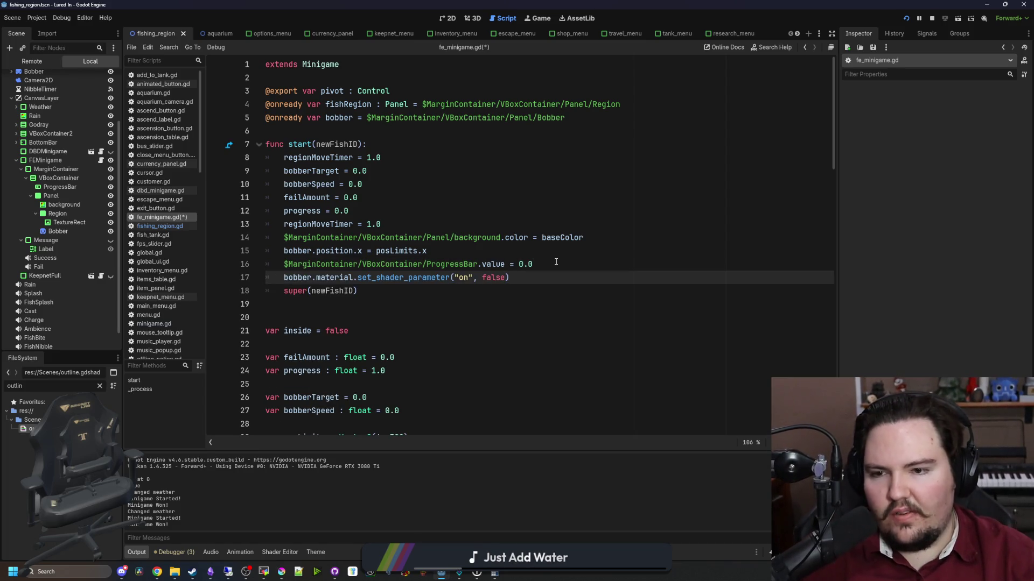
Copy the TextureRect.modulate Color 212123 reset line into start() as line 18 and save.
{"action": "scroll", "coordinate": [544, 290], "scroll_direction": "down", "scroll_amount": 6}
{"action": "scroll", "coordinate": [538, 318], "scroll_direction": "down", "scroll_amount": 14}
{"action": "mouse_move", "coordinate": [713, 303]}
{"action": "left_mouse_down"}
{"action": "mouse_move", "coordinate": [438, 318]}
{"action": "mouse_move", "coordinate": [318, 303]}
{"action": "left_mouse_up"}
{"action": "key", "text": "ctrl+c"}
{"action": "scroll", "coordinate": [524, 267], "scroll_direction": "up", "scroll_amount": 20}
{"action": "left_click", "coordinate": [532, 278]}
{"action": "key", "text": "Return"}
{"action": "key", "text": "ctrl+v"}
{"action": "key", "text": "ctrl+s"}
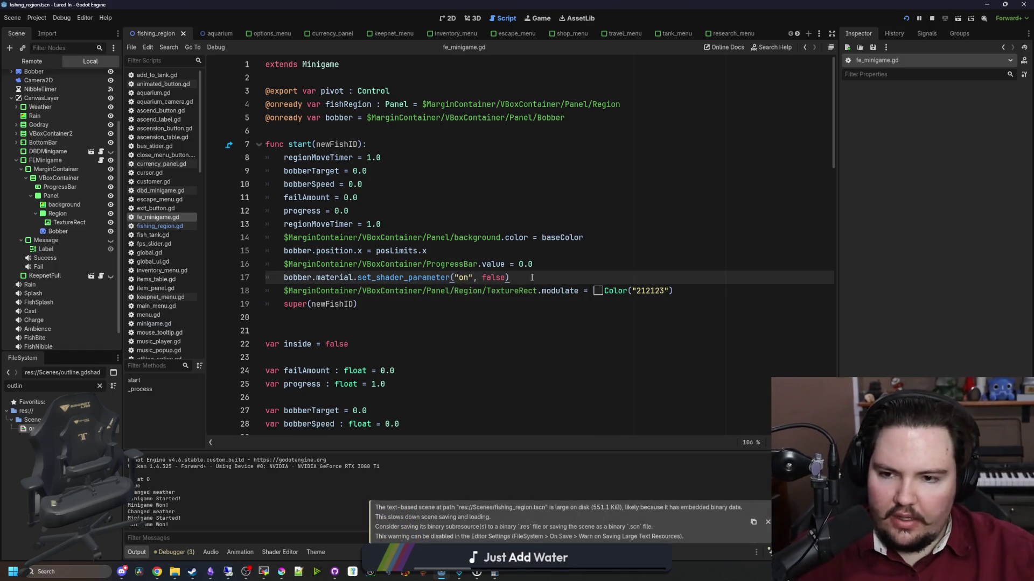
{"action": "left_click", "coordinate": [533, 22]}
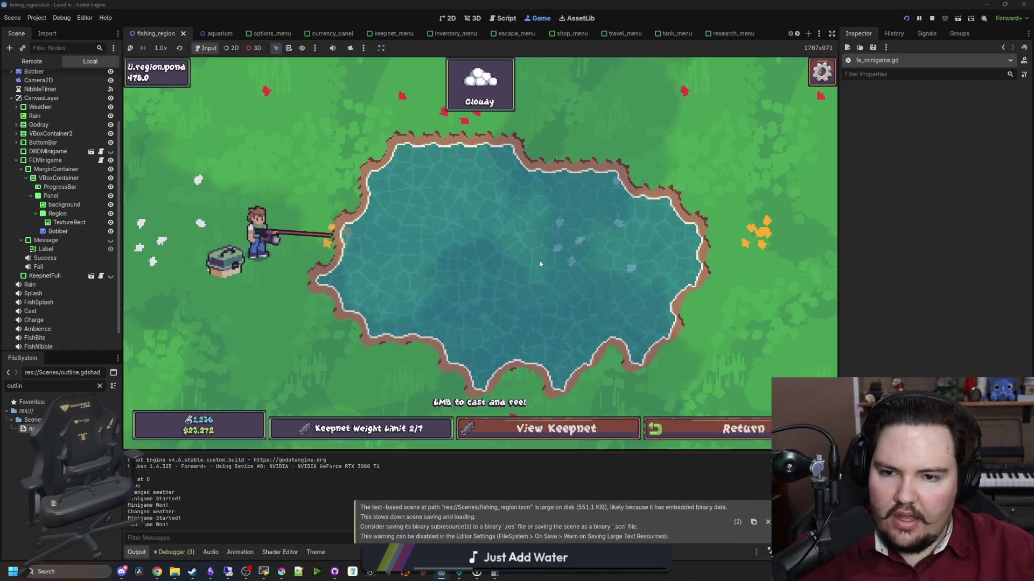
Cast at the Pond and win the reeling minigame, raising the keepnet to 3/7.
{"action": "left_click", "coordinate": [508, 237]}
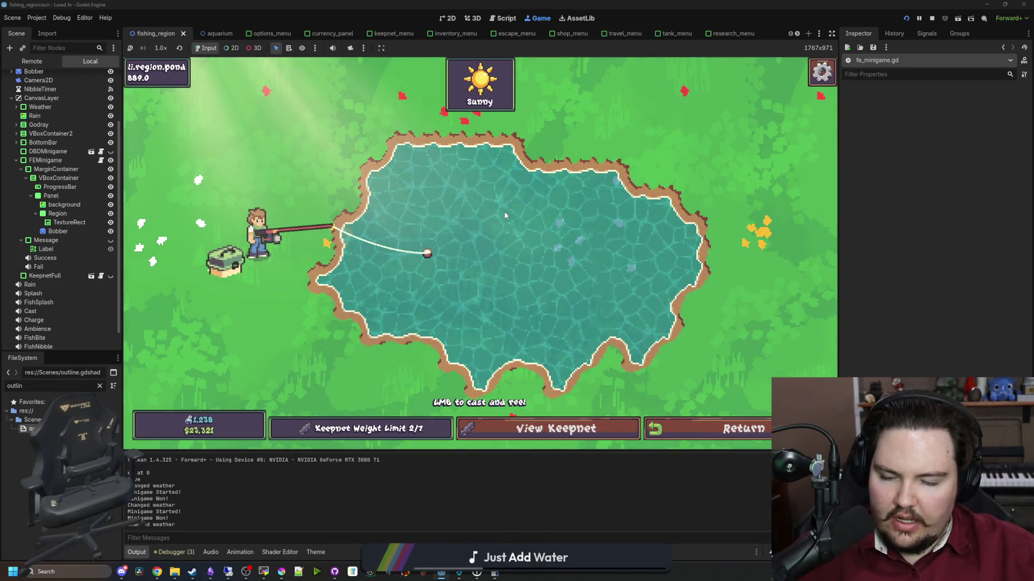
{"action": "left_click", "coordinate": [459, 195]}
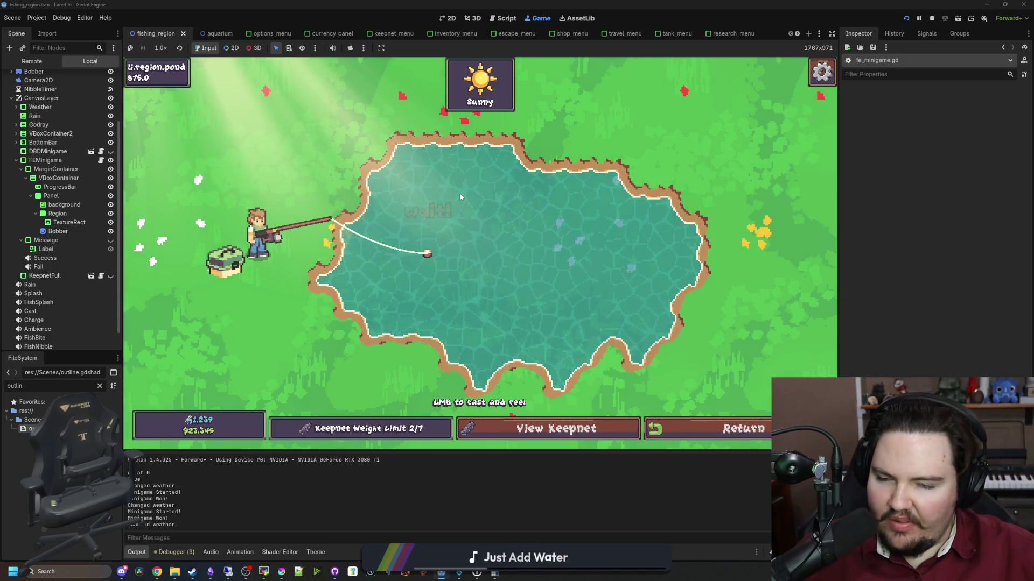
{"action": "left_click", "coordinate": [459, 192]}
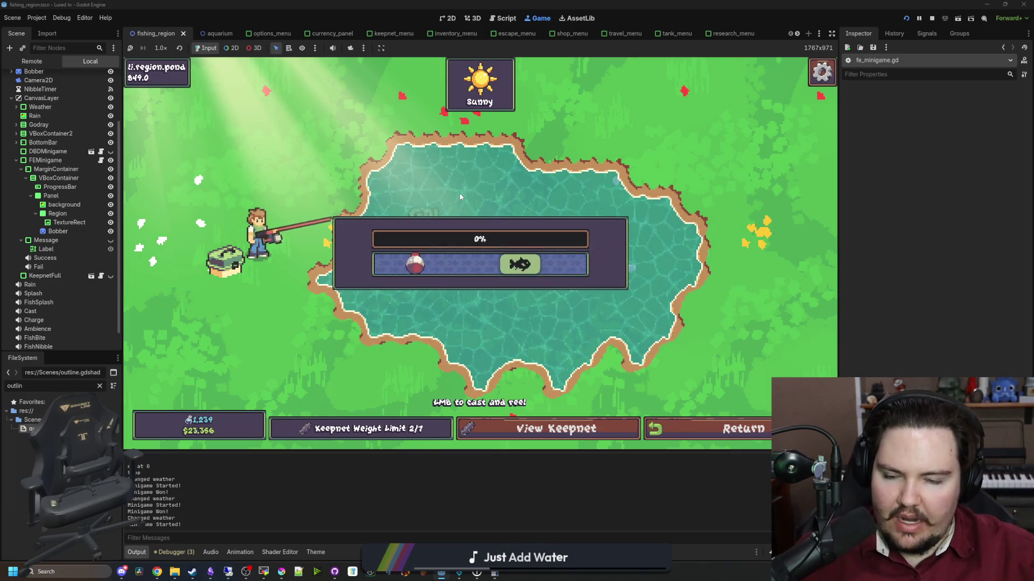
{"action": "left_click", "coordinate": [485, 283]}
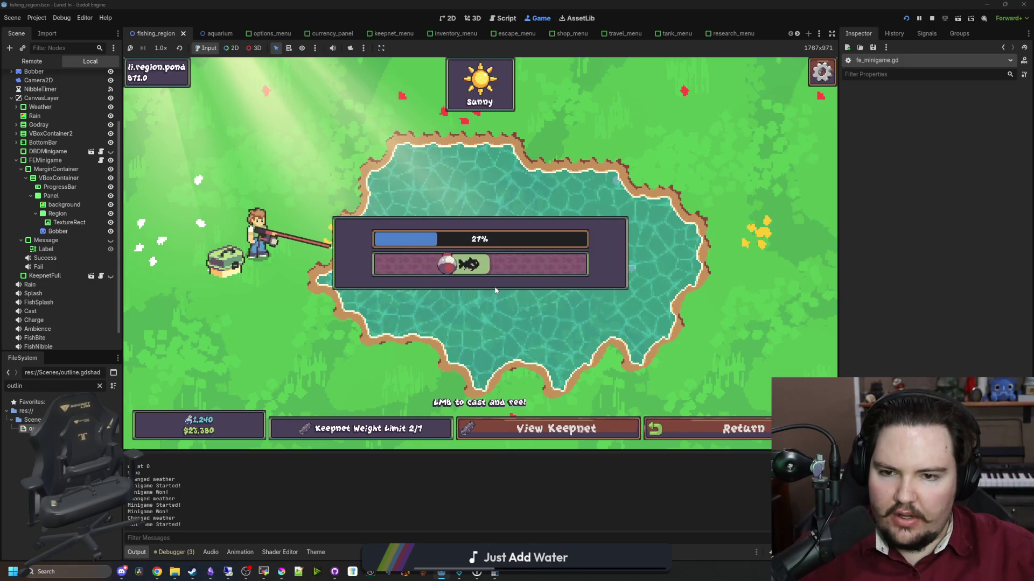
{"action": "left_click", "coordinate": [495, 291]}
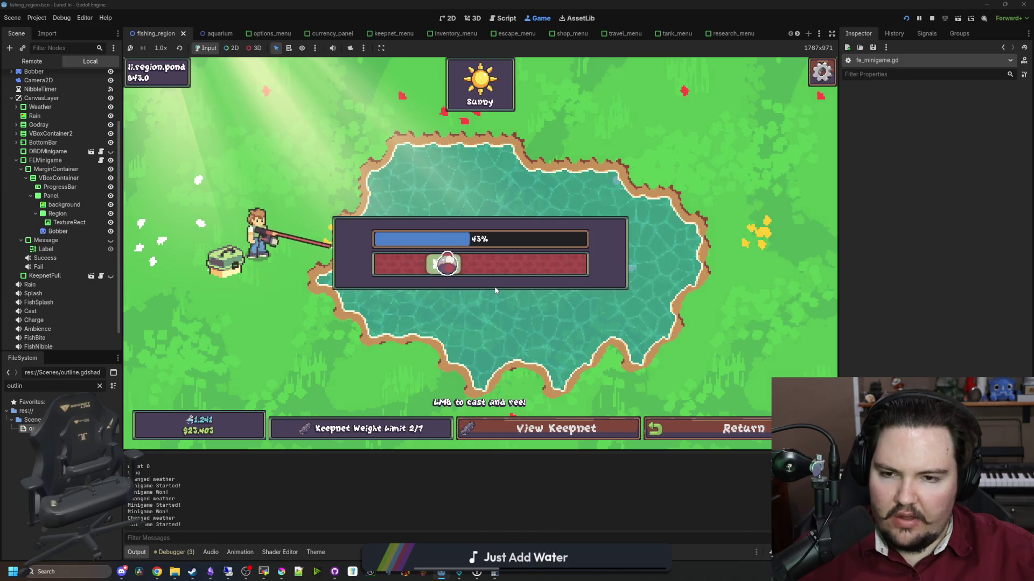
{"action": "left_click", "coordinate": [492, 302]}
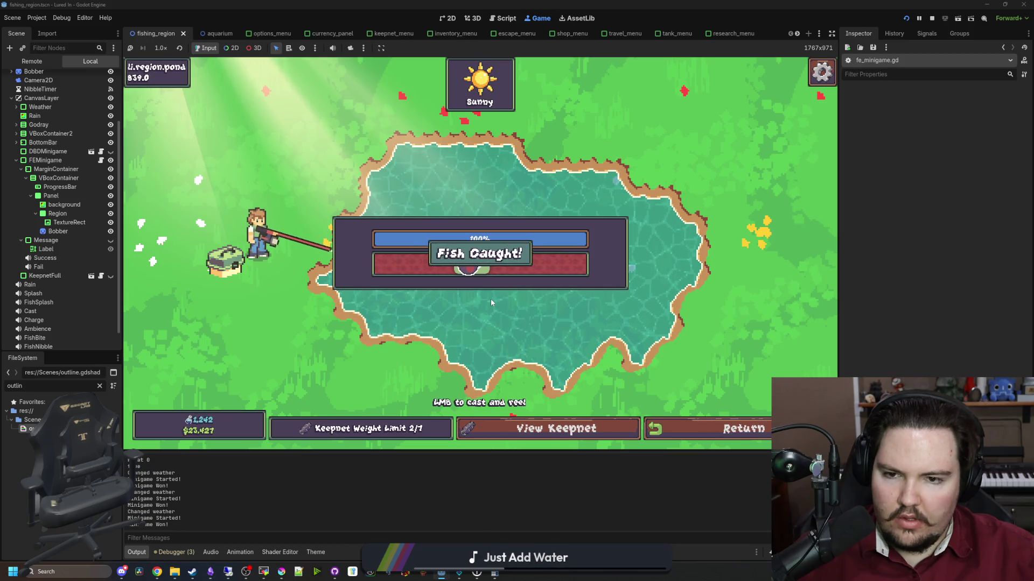
{"action": "scroll", "coordinate": [89, 147], "scroll_direction": "up", "scroll_amount": 3}
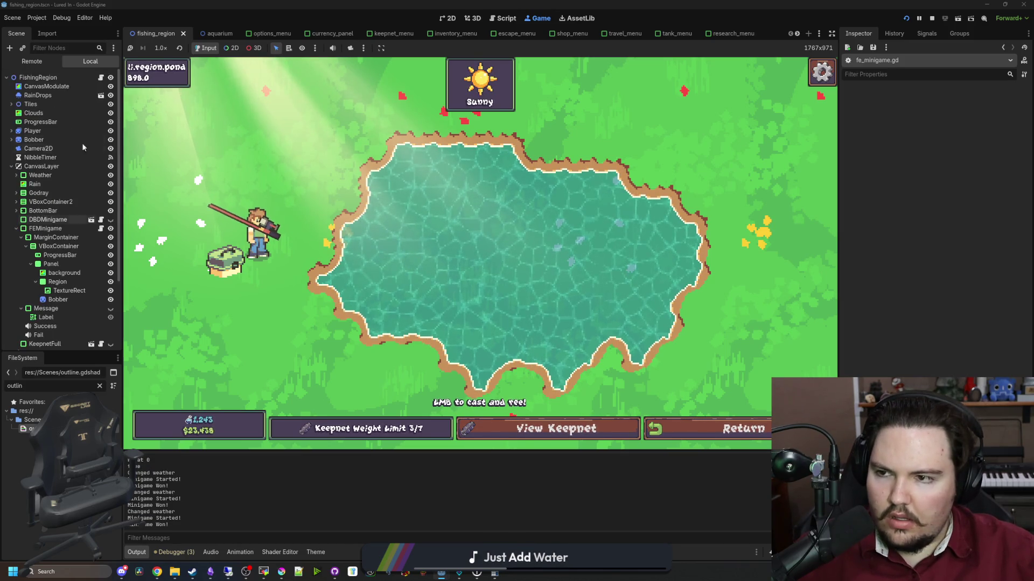
{"action": "left_click", "coordinate": [98, 77]}
Review fe_minigame.gd's start, bobber movement, region check and progress clamping code.
{"action": "left_click", "coordinate": [388, 266]}
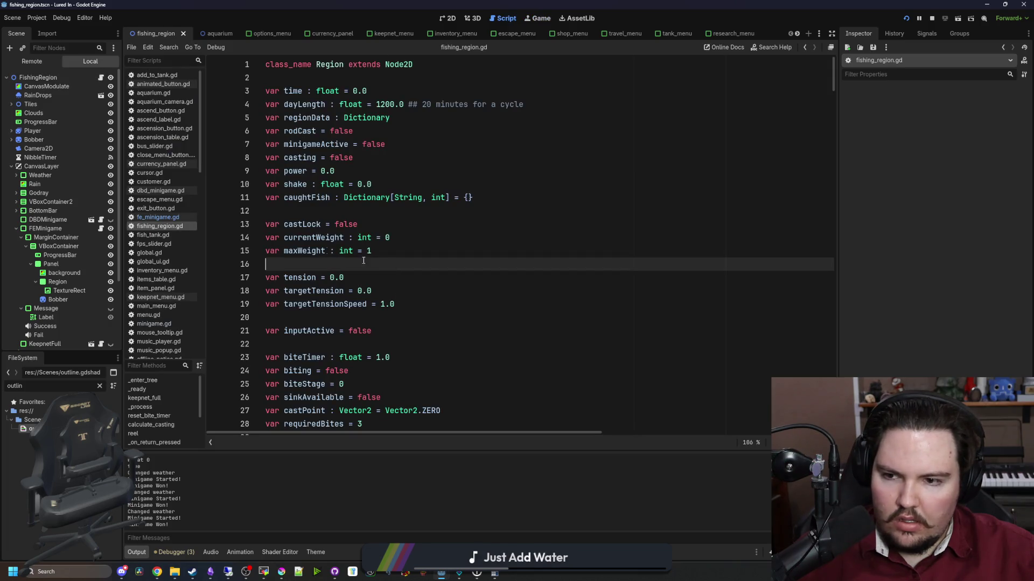
{"action": "left_click", "coordinate": [101, 229]}
{"action": "left_click", "coordinate": [461, 303]}
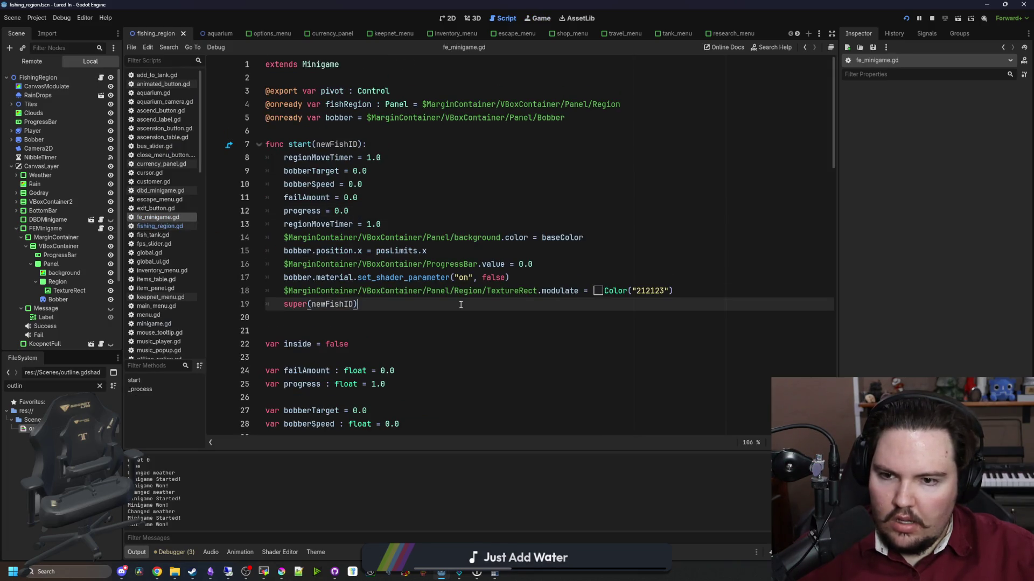
{"action": "scroll", "coordinate": [461, 304], "scroll_direction": "down", "scroll_amount": 5}
{"action": "scroll", "coordinate": [461, 305], "scroll_direction": "down", "scroll_amount": 10}
{"action": "left_click", "coordinate": [458, 268]}
{"action": "scroll", "coordinate": [431, 264], "scroll_direction": "up", "scroll_amount": 2}
{"action": "left_click", "coordinate": [401, 254]}
{"action": "scroll", "coordinate": [401, 257], "scroll_direction": "up", "scroll_amount": 2}
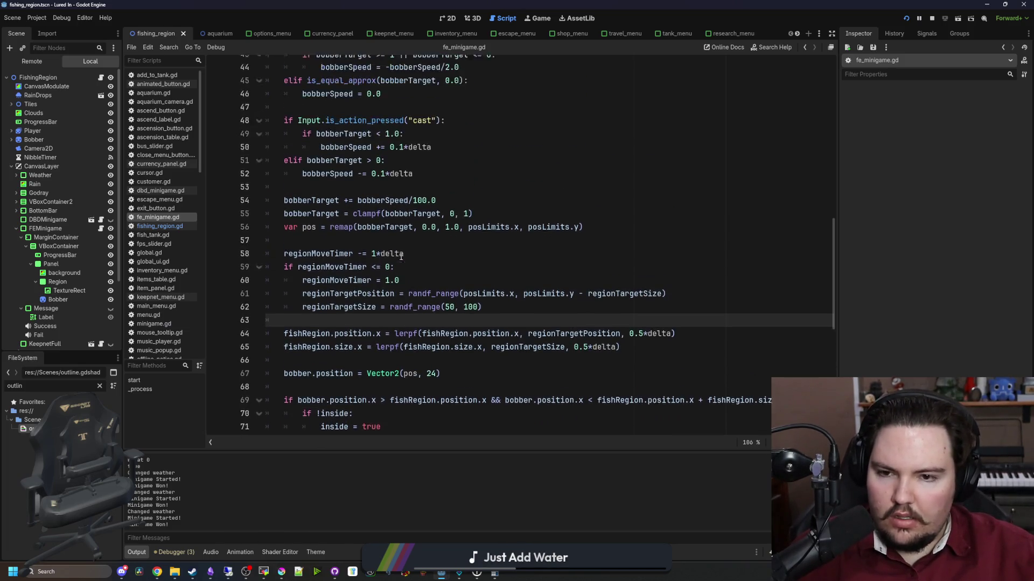
{"action": "left_click", "coordinate": [400, 253]}
{"action": "scroll", "coordinate": [377, 253], "scroll_direction": "up", "scroll_amount": 1}
{"action": "left_click", "coordinate": [330, 239]}
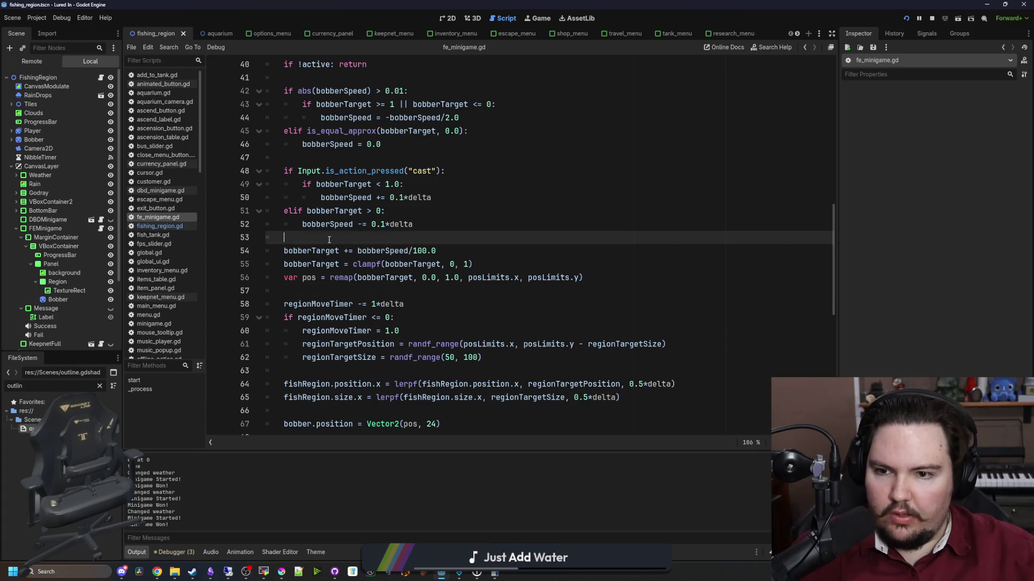
{"action": "scroll", "coordinate": [329, 239], "scroll_direction": "down", "scroll_amount": 1}
{"action": "scroll", "coordinate": [329, 239], "scroll_direction": "down", "scroll_amount": 6}
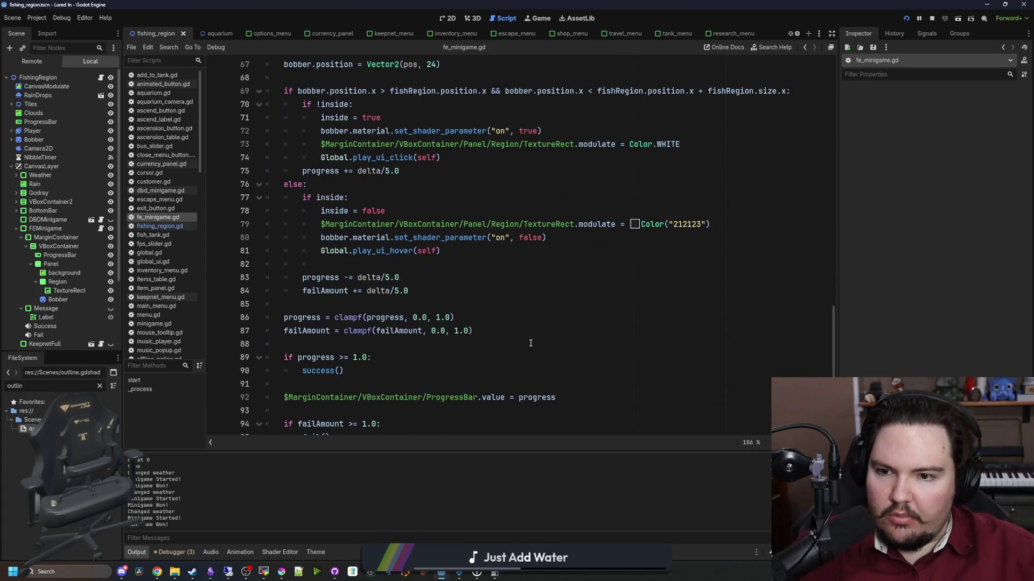
{"action": "left_click", "coordinate": [385, 309]}
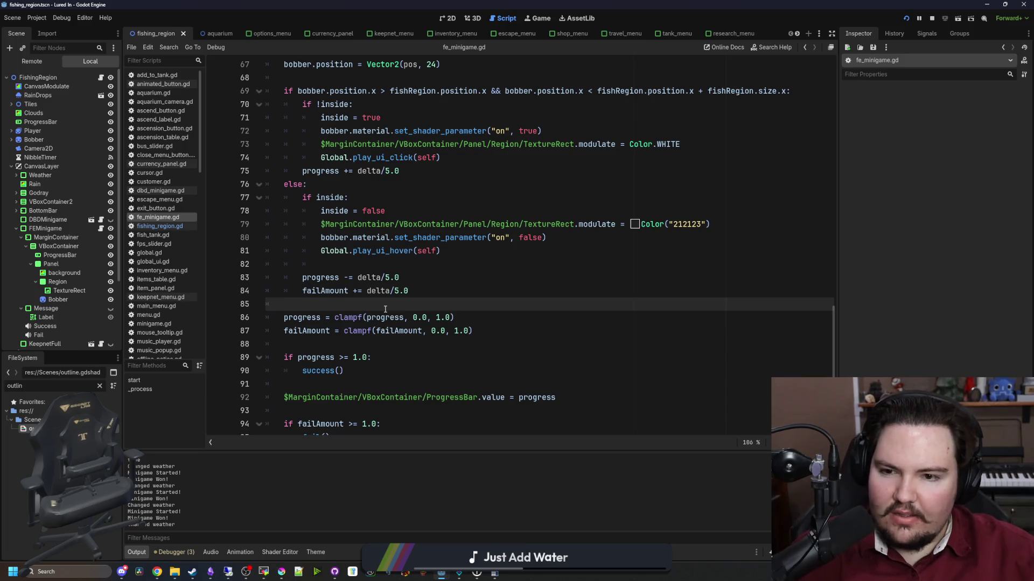
{"action": "scroll", "coordinate": [377, 284], "scroll_direction": "up", "scroll_amount": 2}
{"action": "left_click", "coordinate": [377, 267]}
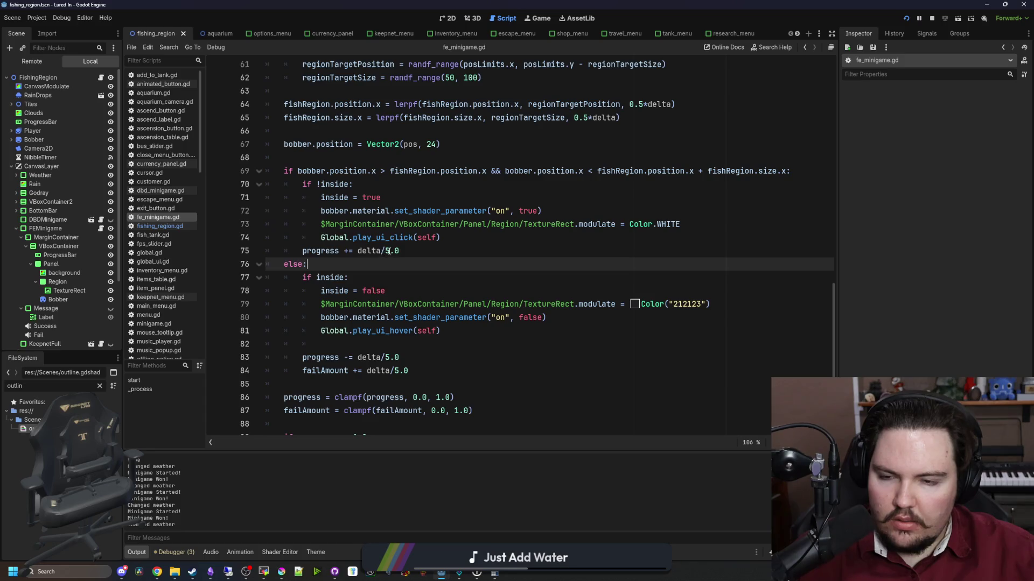
Change the progress gain from delta/5.0 to delta/3.0 and save.
{"action": "left_click", "coordinate": [388, 251]}
{"action": "key", "text": "BackSpace"}
{"action": "type", "text": "3"}
{"action": "left_click", "coordinate": [424, 270]}
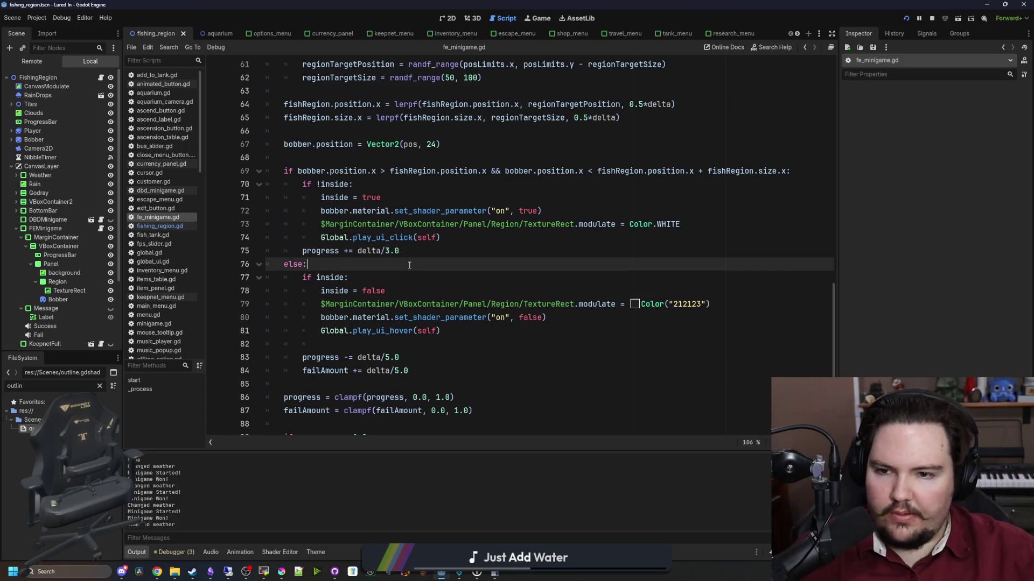
{"action": "key", "text": "ctrl+s"}
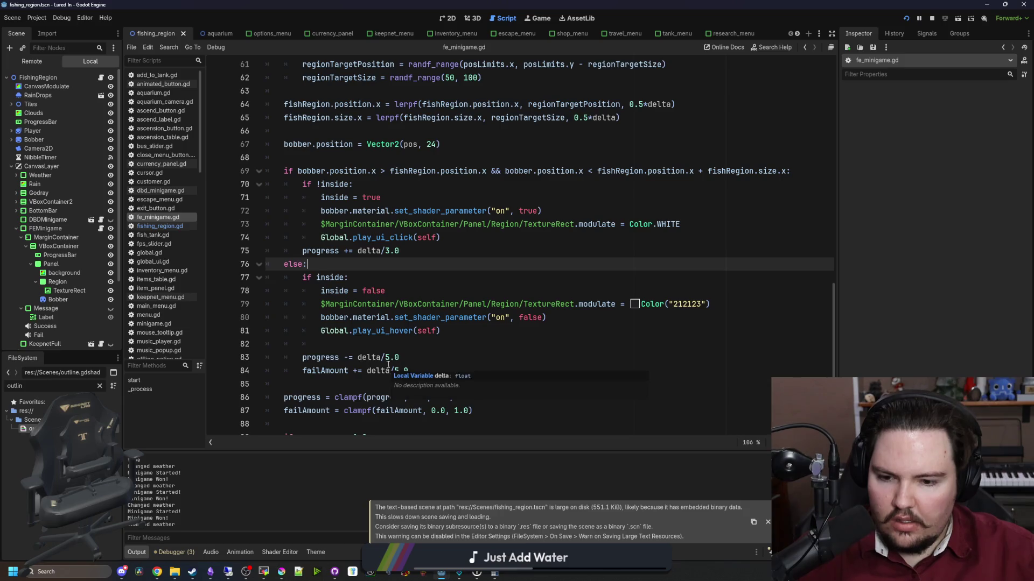
{"action": "left_click", "coordinate": [387, 346]}
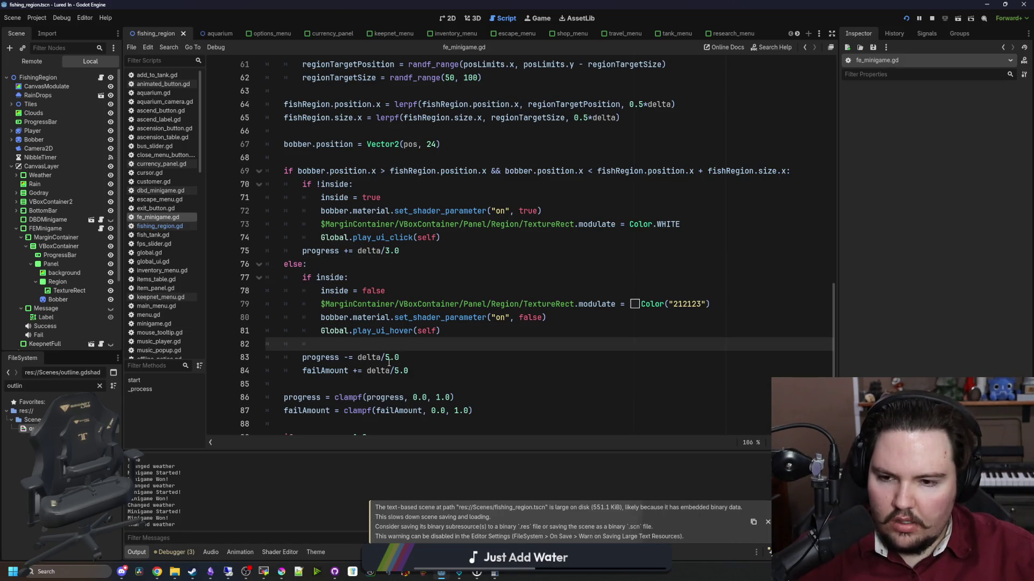
{"action": "left_click", "coordinate": [388, 358]}
{"action": "scroll", "coordinate": [420, 334], "scroll_direction": "up", "scroll_amount": 15}
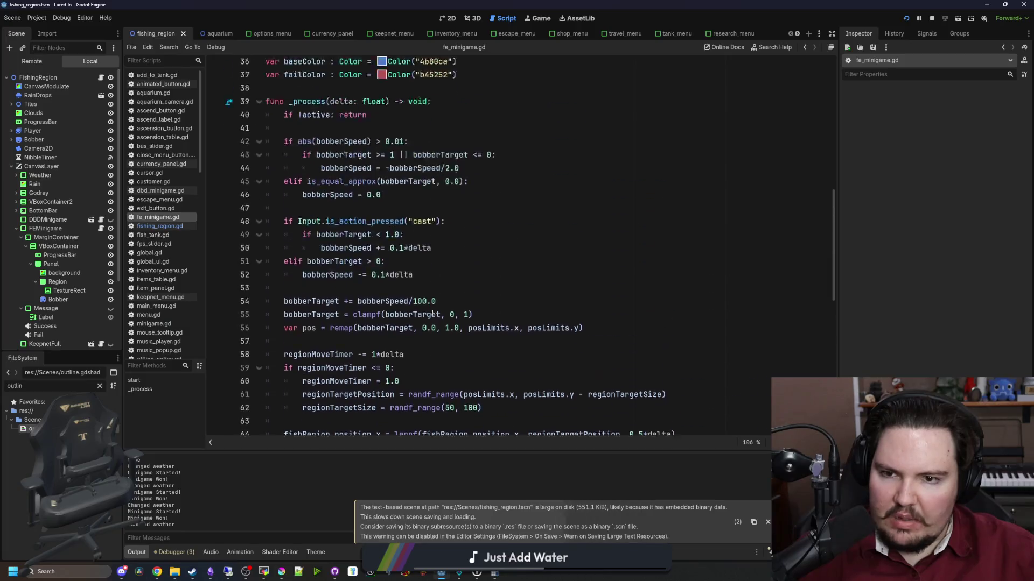
{"action": "scroll", "coordinate": [433, 314], "scroll_direction": "up", "scroll_amount": 5}
Add fishRegion.position.x = randf_range(posLimits.x, posLimits.y) to start() and save.
{"action": "left_click", "coordinate": [425, 316]}
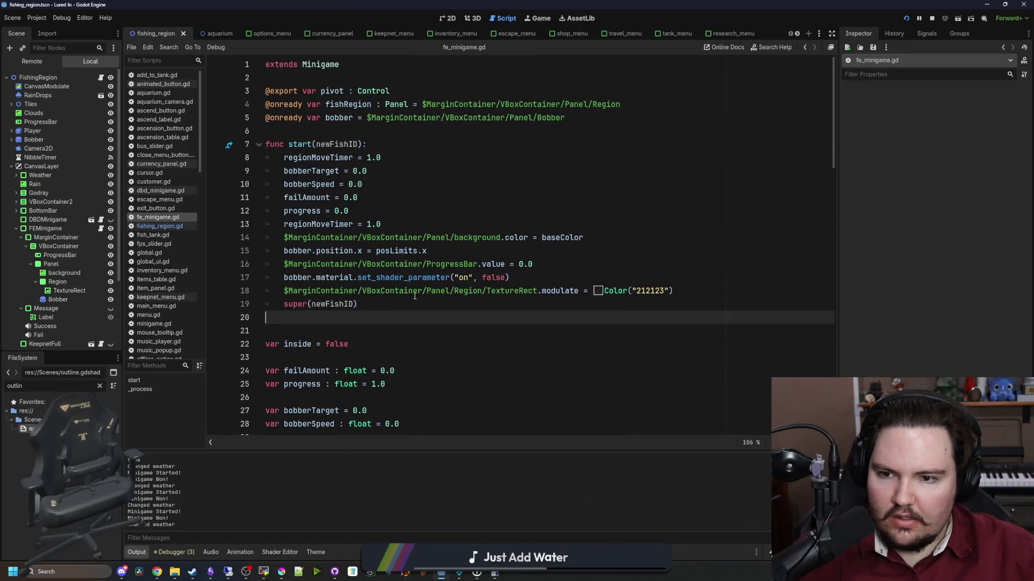
{"action": "left_click", "coordinate": [401, 306]}
{"action": "left_click", "coordinate": [691, 290]}
{"action": "key", "text": "Return"}
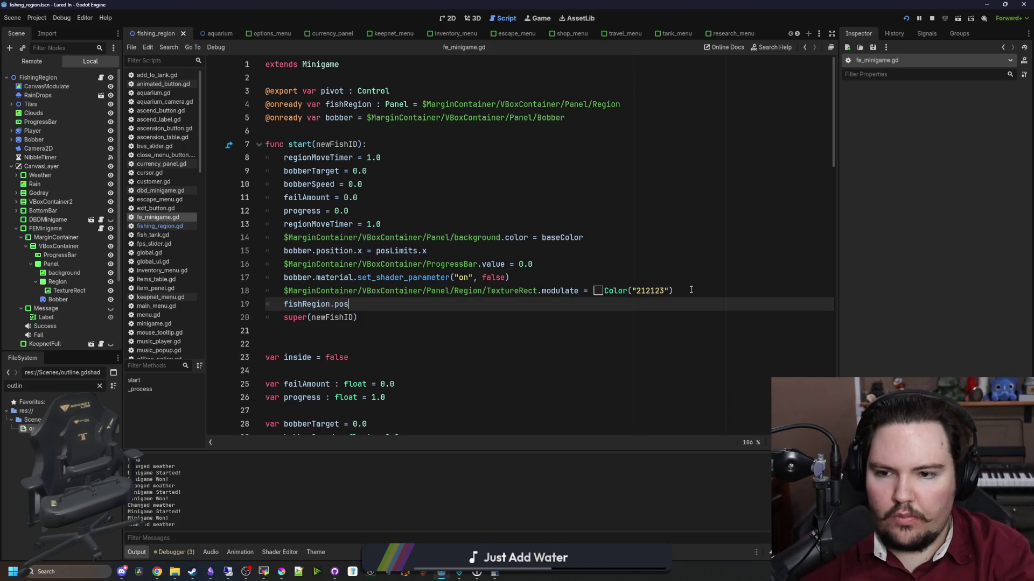
{"action": "type", "text": "ition.x = rand"}
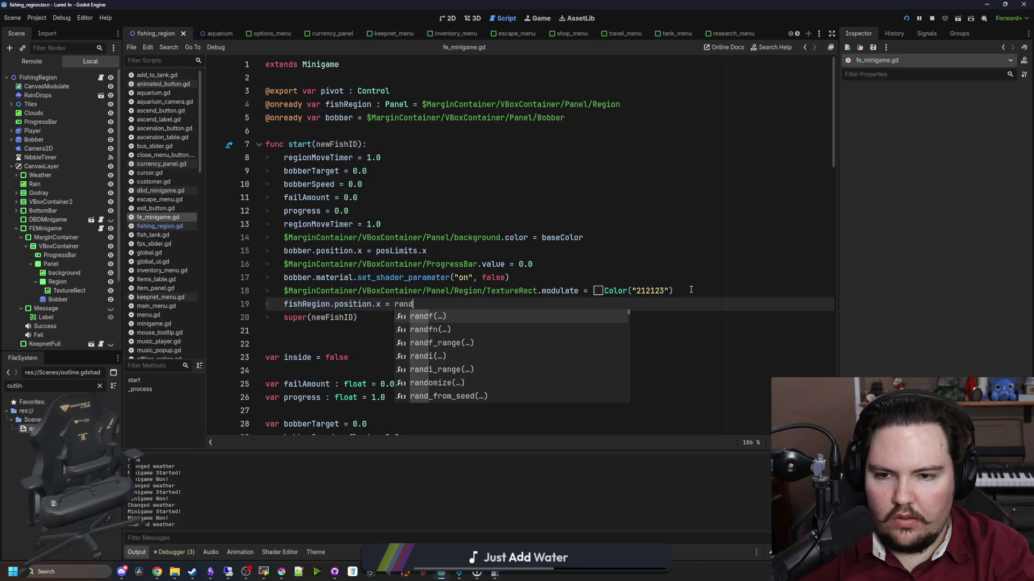
{"action": "type", "text": "f_ragn"}
{"action": "type", "text": "ge("}
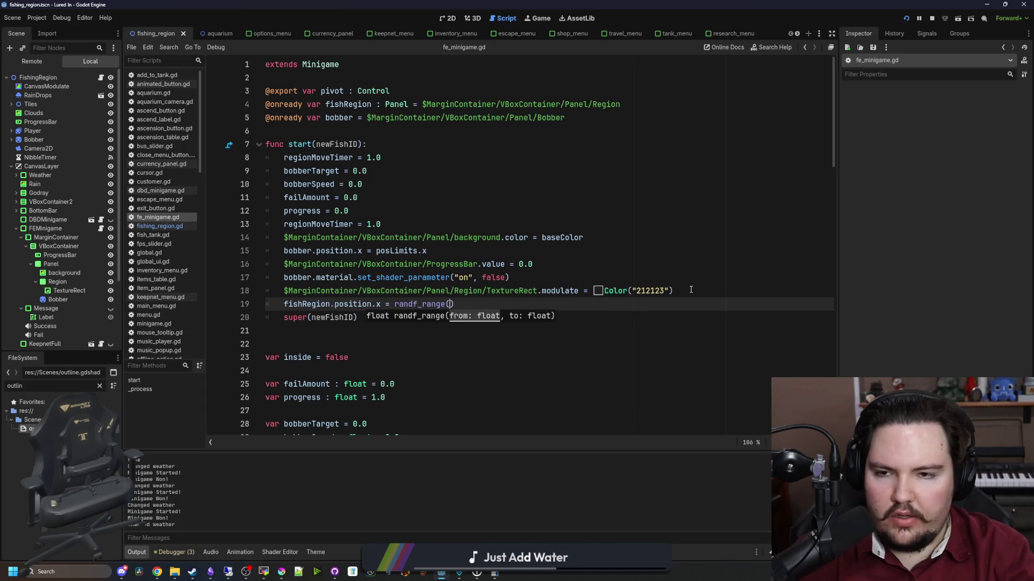
{"action": "type", "text": "imit"}
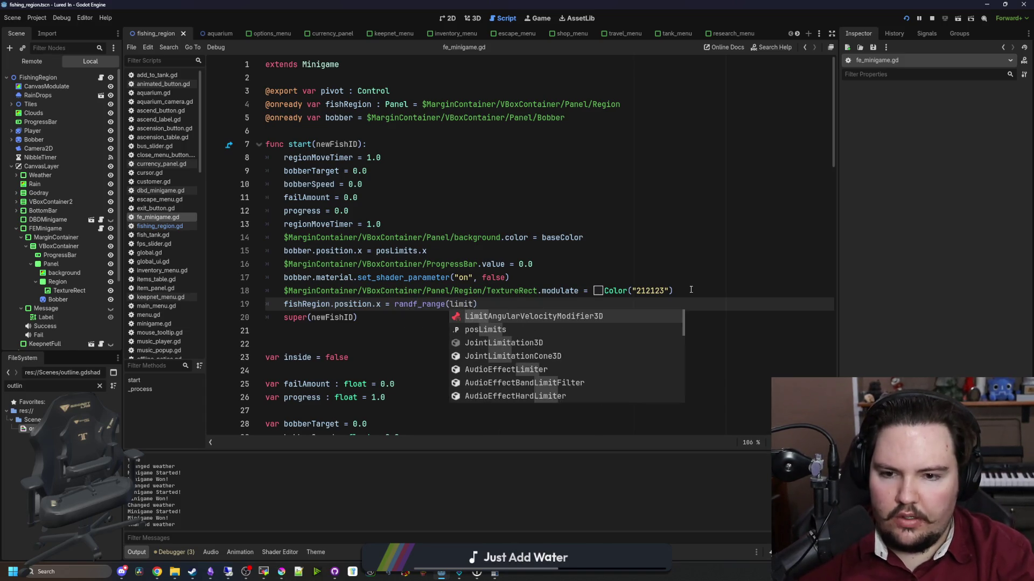
{"action": "key", "text": "Down"}
{"action": "key", "text": "Return"}
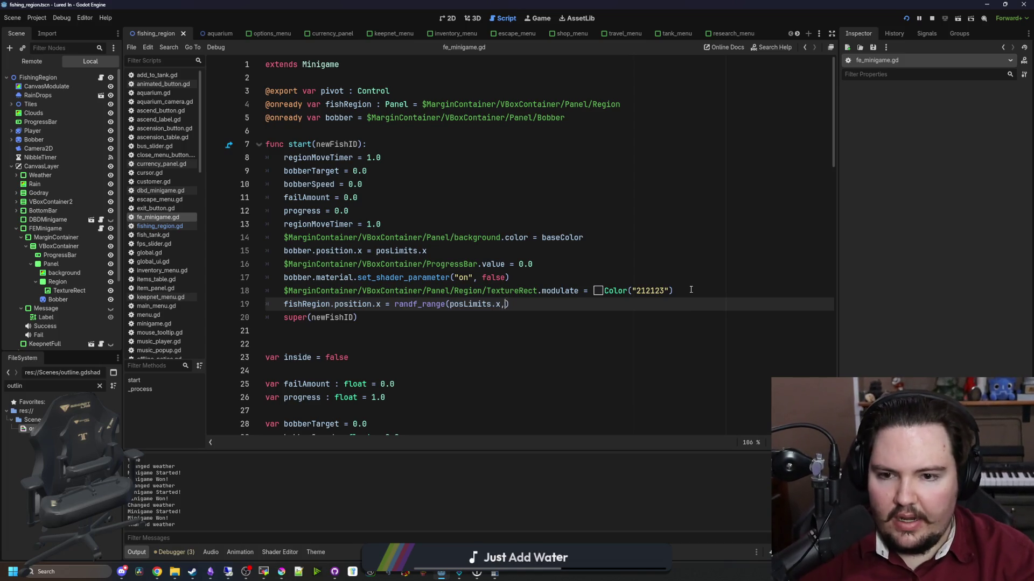
{"action": "key", "text": "Return"}
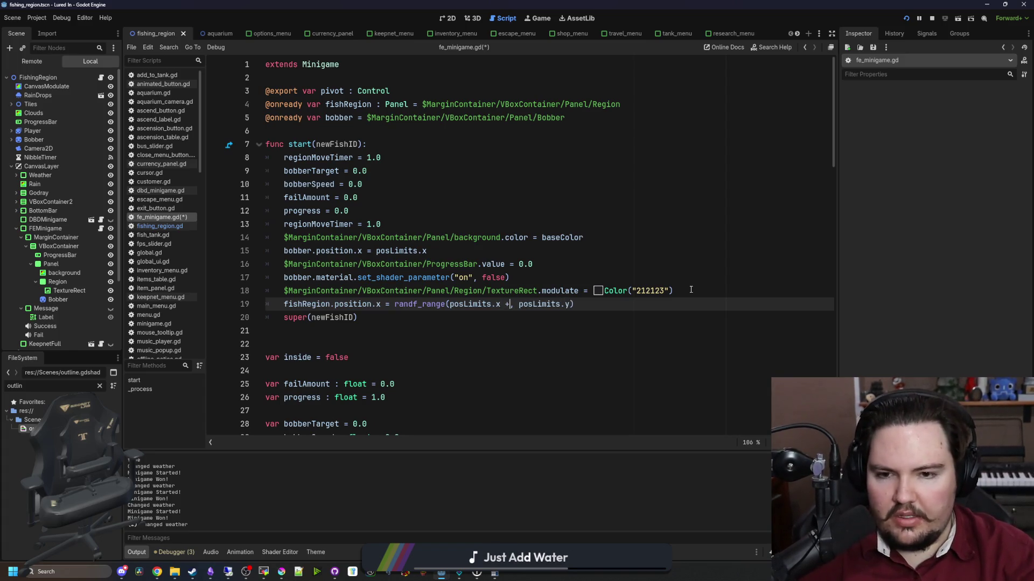
{"action": "type", "text": " pos"}
{"action": "key", "text": "Return"}
{"action": "type", "text": ".y/2.0"}
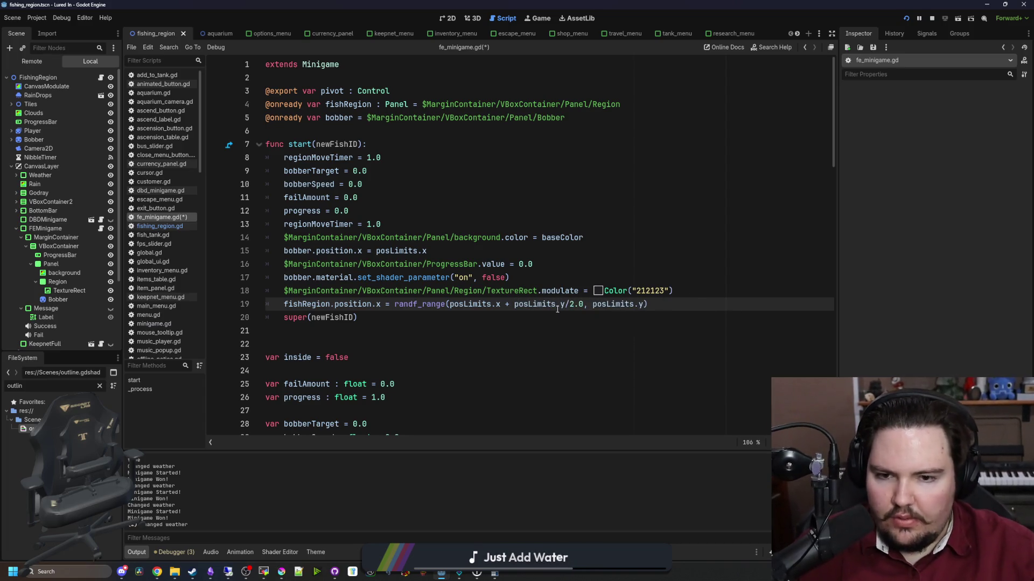
{"action": "left_click", "coordinate": [495, 251]}
{"action": "key", "text": "ctrl+s"}
Check the start() reset values and new random position line, then save before testing.
{"action": "left_click", "coordinate": [477, 225]}
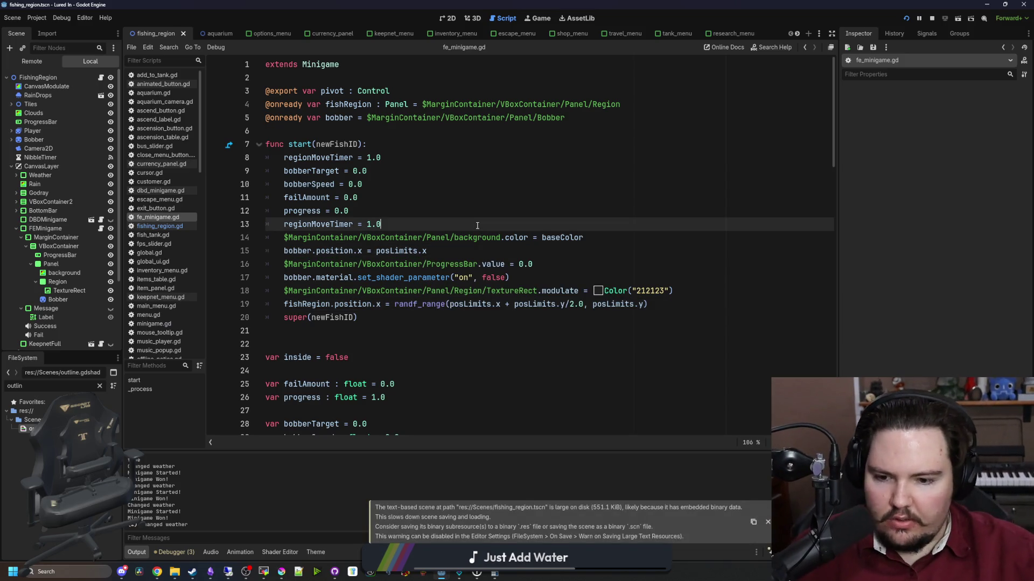
{"action": "left_click", "coordinate": [488, 215]}
{"action": "key", "text": "ctrl+s"}
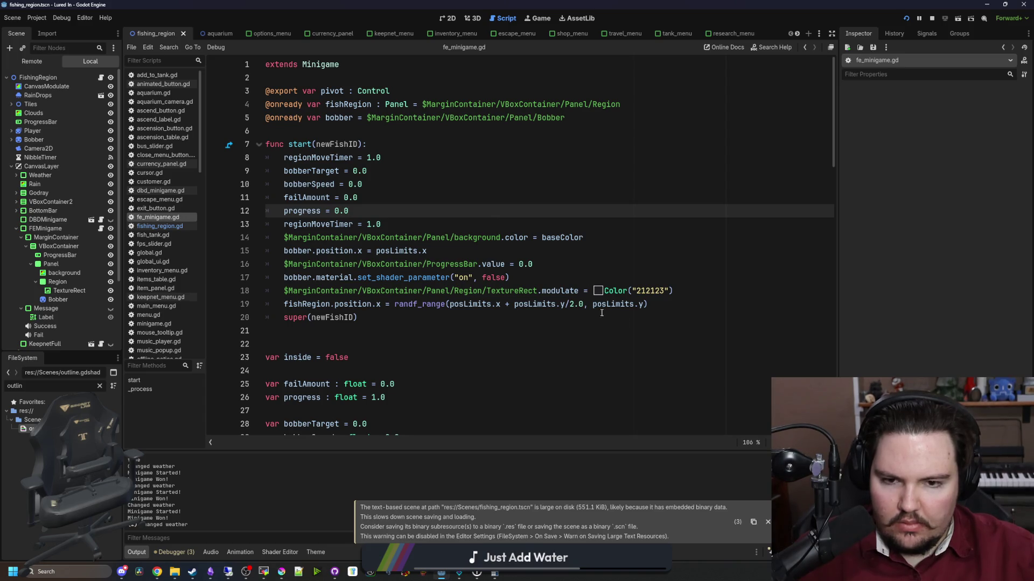
{"action": "left_click", "coordinate": [551, 315]}
{"action": "key", "text": "ctrl+s"}
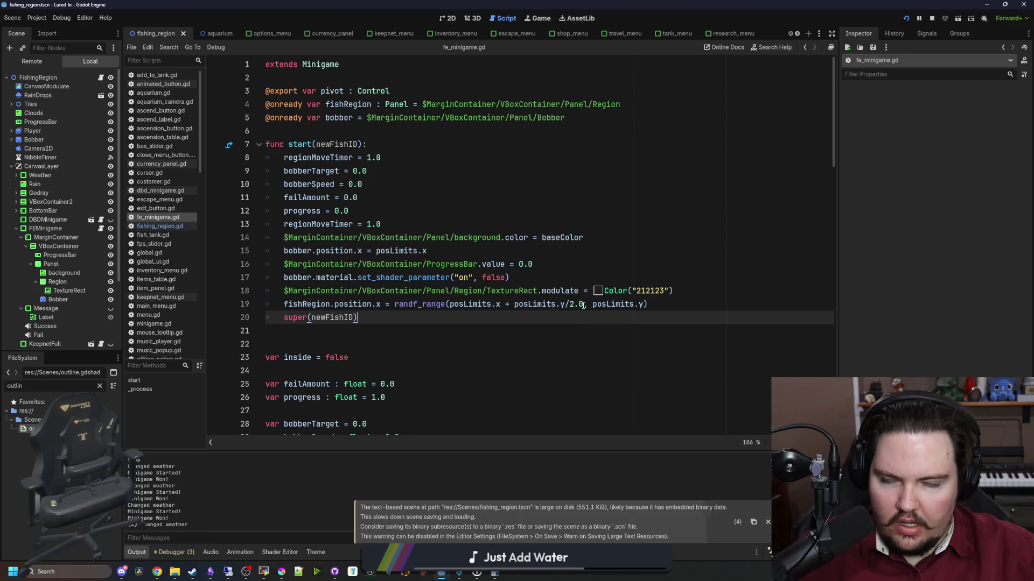
{"action": "left_click", "coordinate": [517, 211]}
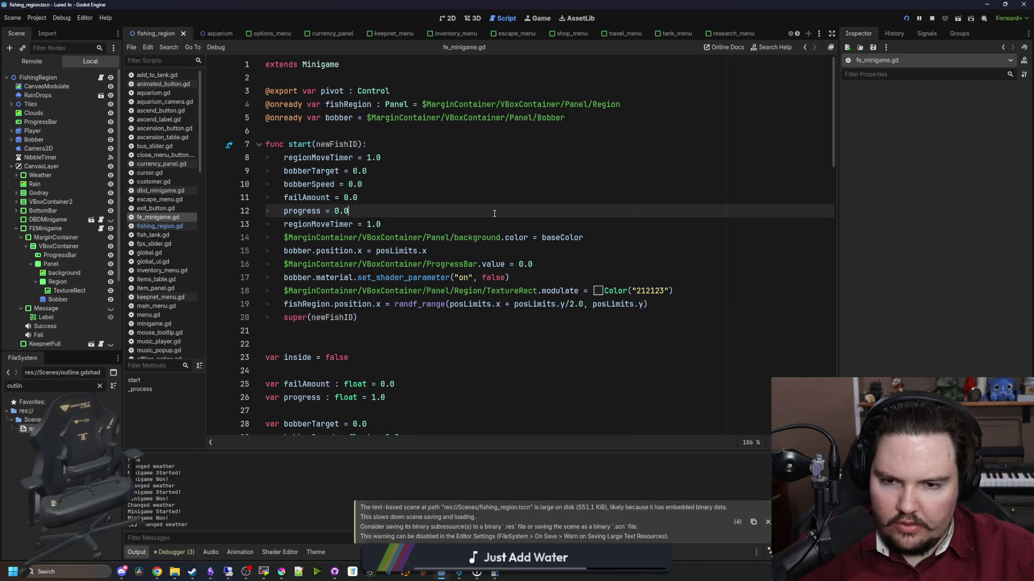
{"action": "left_click", "coordinate": [487, 321]}
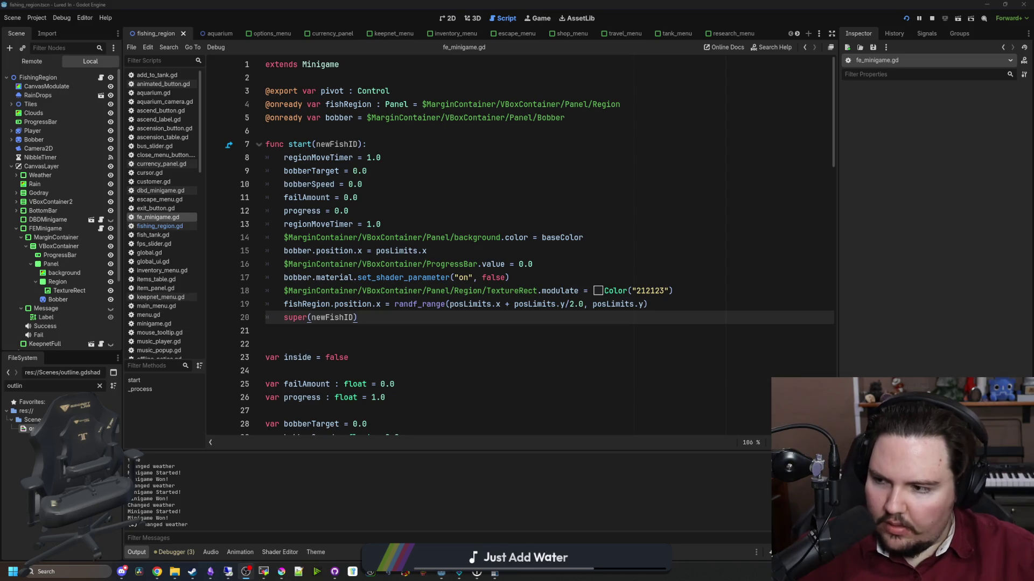
{"action": "left_click", "coordinate": [559, 344]}
{"action": "key", "text": "ctrl+s"}
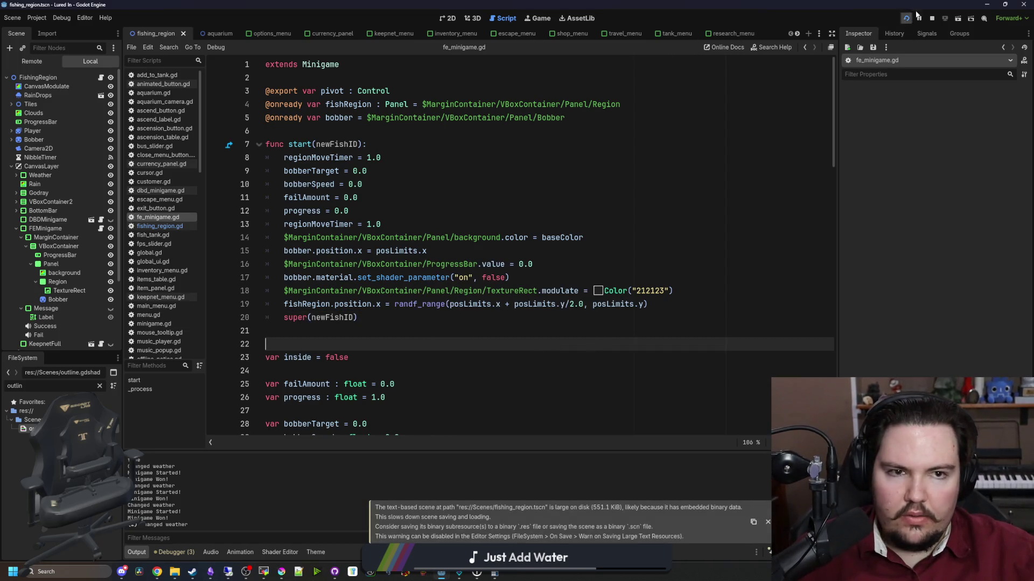
{"action": "left_click", "coordinate": [533, 22]}
Cast and hold the bobber on the fish until the first fish is caught.
{"action": "left_click", "coordinate": [490, 204]}
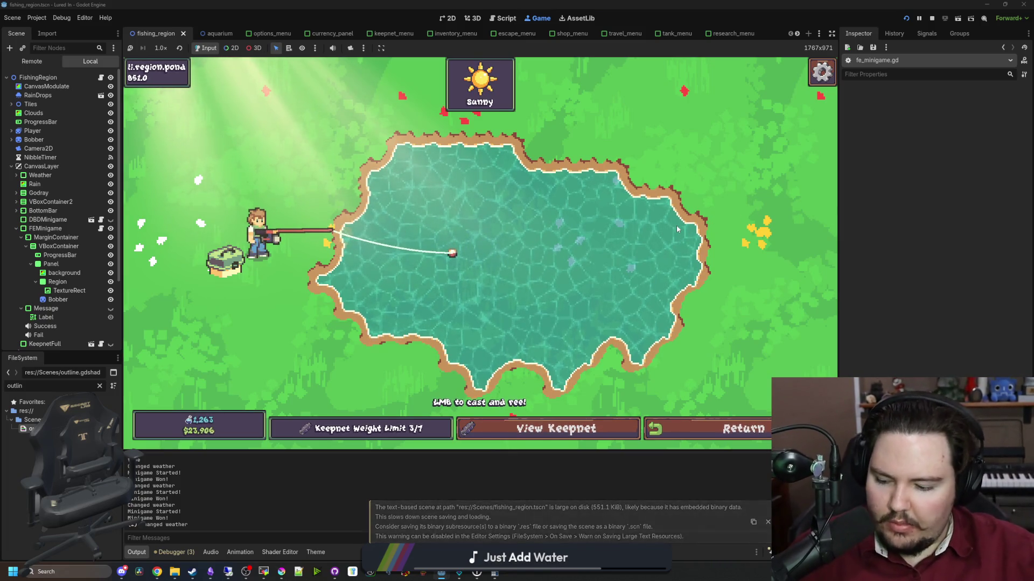
{"action": "left_click", "coordinate": [502, 232]}
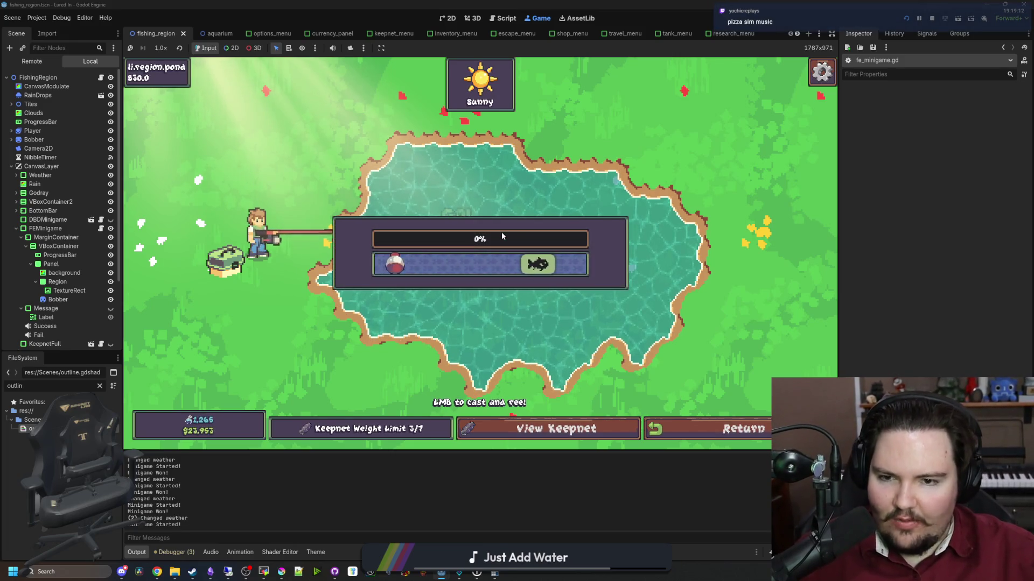
{"action": "left_click", "coordinate": [501, 231]}
{"action": "left_click", "coordinate": [521, 286]}
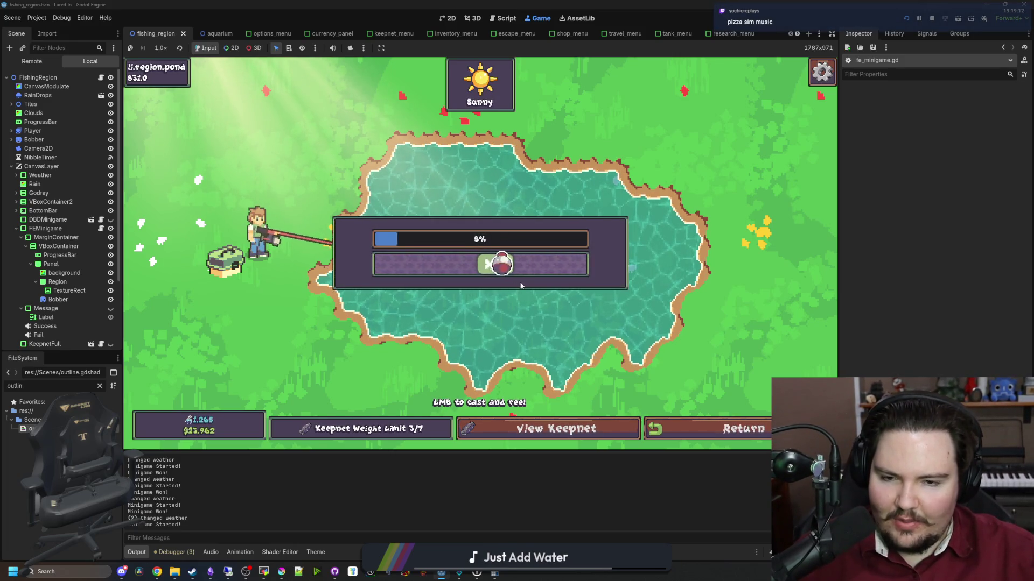
{"action": "left_click", "coordinate": [544, 264]}
{"action": "left_click", "coordinate": [544, 263]}
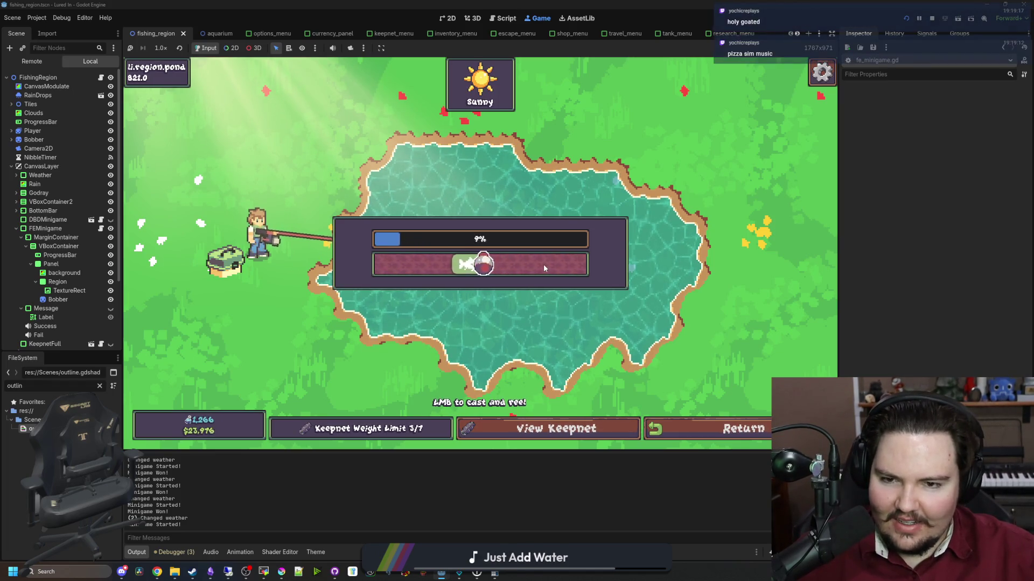
{"action": "left_click", "coordinate": [543, 264]}
{"action": "left_click", "coordinate": [544, 264]}
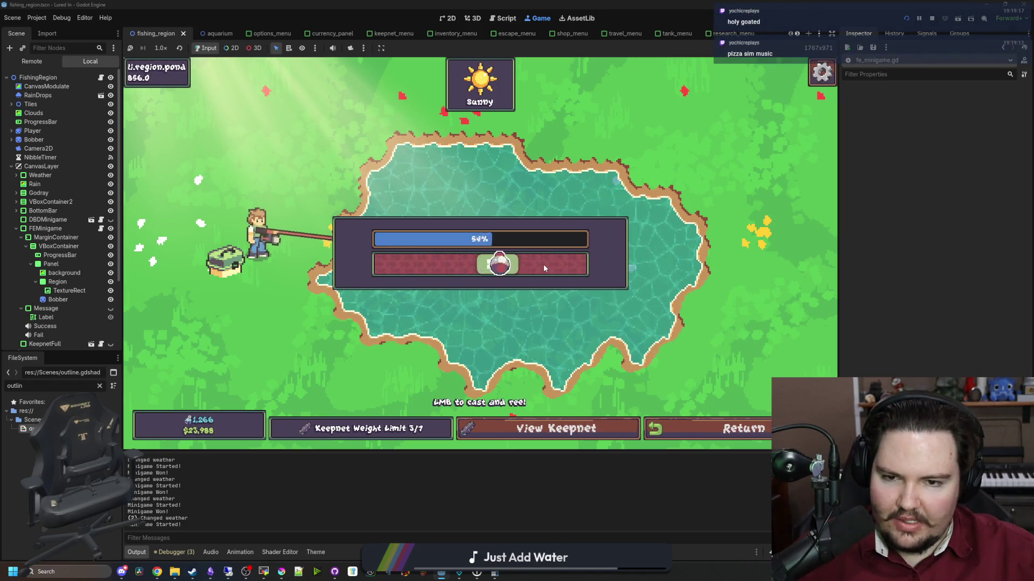
{"action": "left_click", "coordinate": [544, 264]}
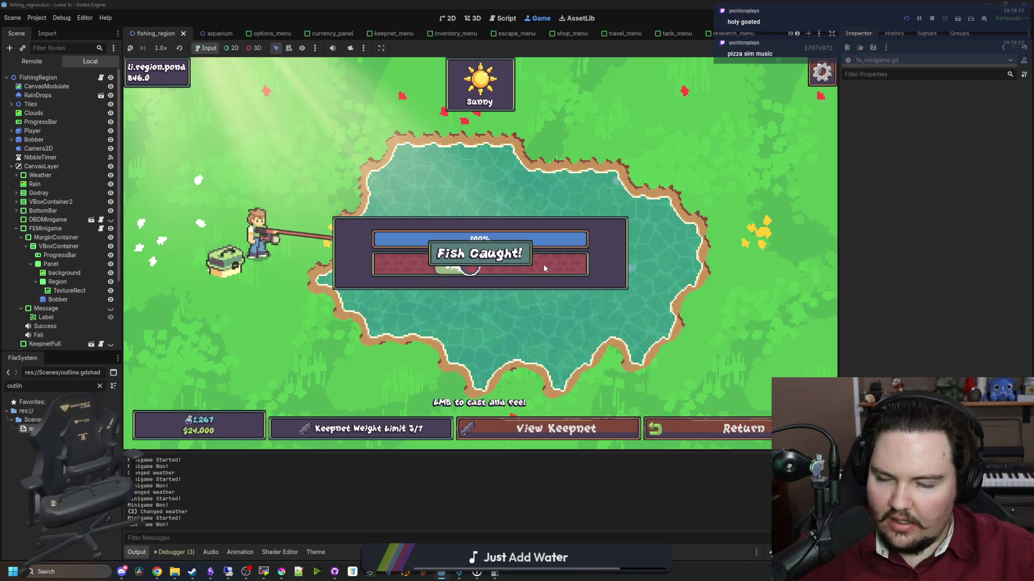
{"action": "left_click", "coordinate": [543, 242]}
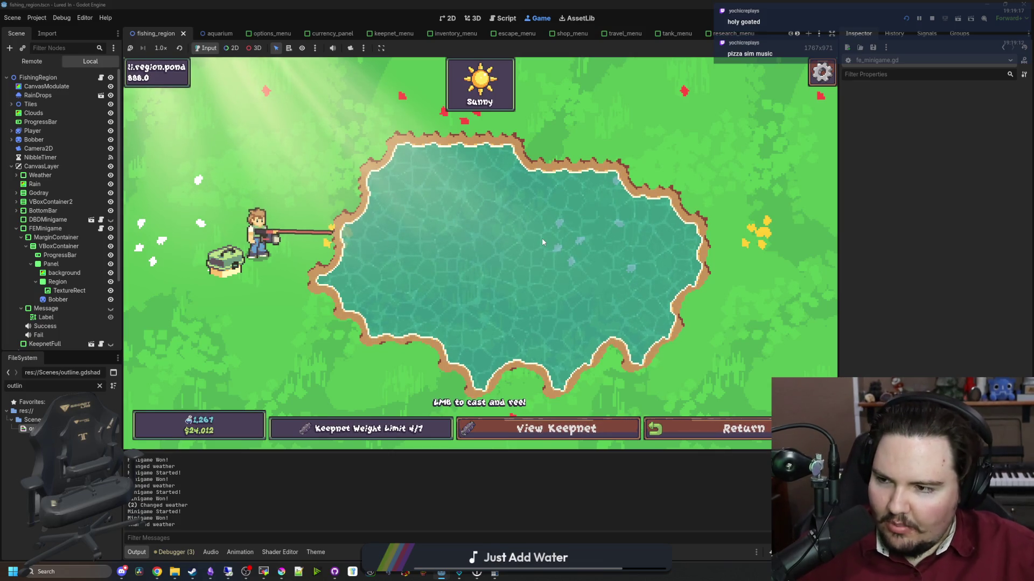
Cast again and land a second fish, reaching 1,273 caught, then switch to Krita.
{"action": "mouse_move", "coordinate": [542, 237]}
{"action": "left_mouse_down"}
{"action": "mouse_move", "coordinate": [413, 212]}
{"action": "mouse_move", "coordinate": [425, 237]}
{"action": "left_mouse_up"}
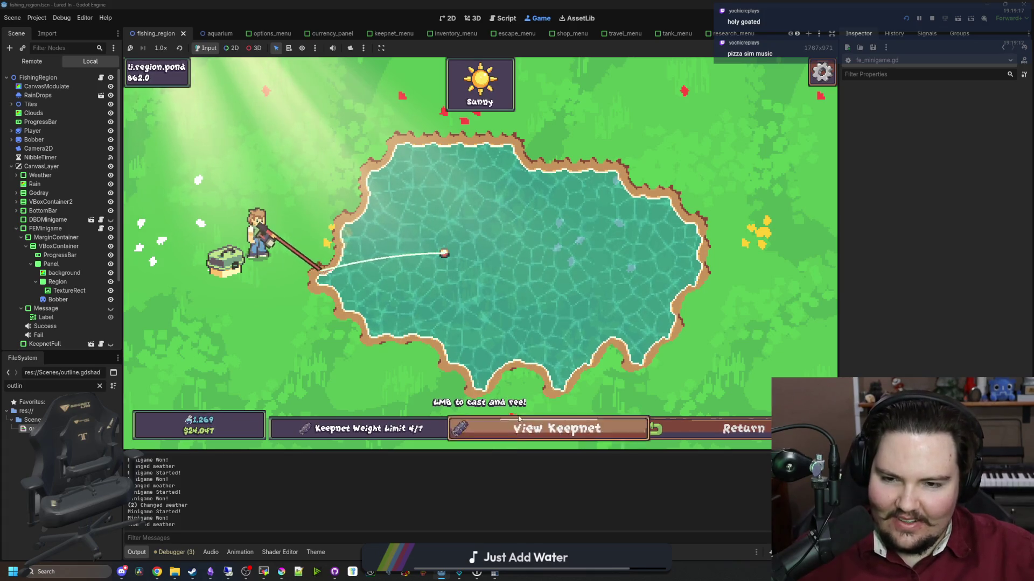
{"action": "left_click", "coordinate": [494, 230]}
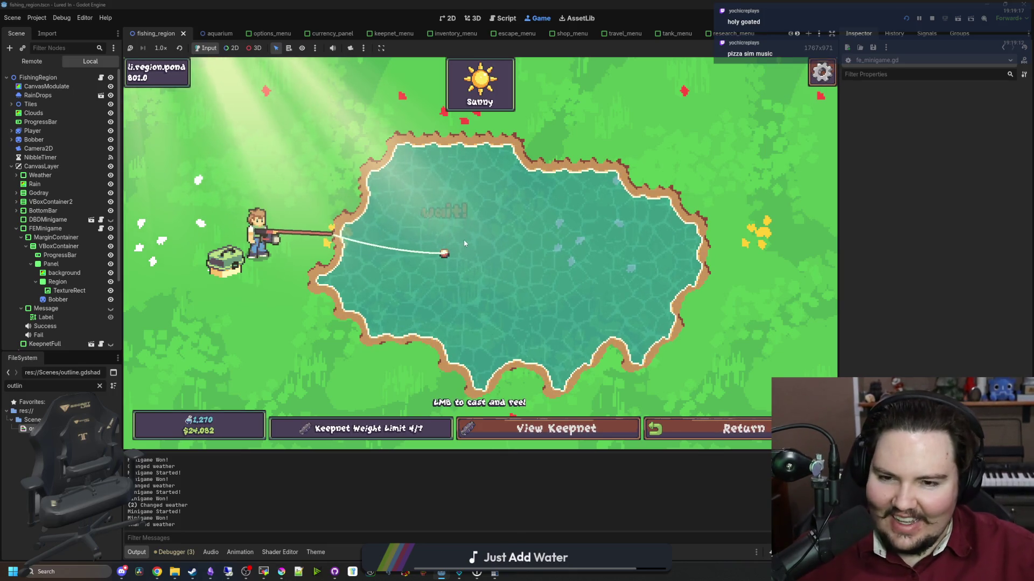
{"action": "left_click", "coordinate": [528, 192]}
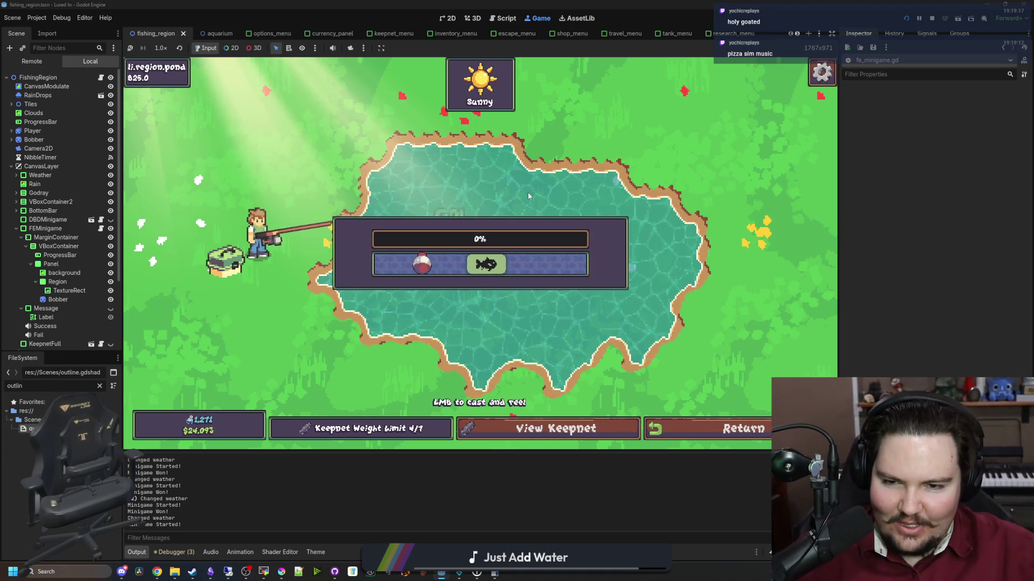
{"action": "left_click", "coordinate": [528, 192]}
{"action": "left_click", "coordinate": [527, 192]}
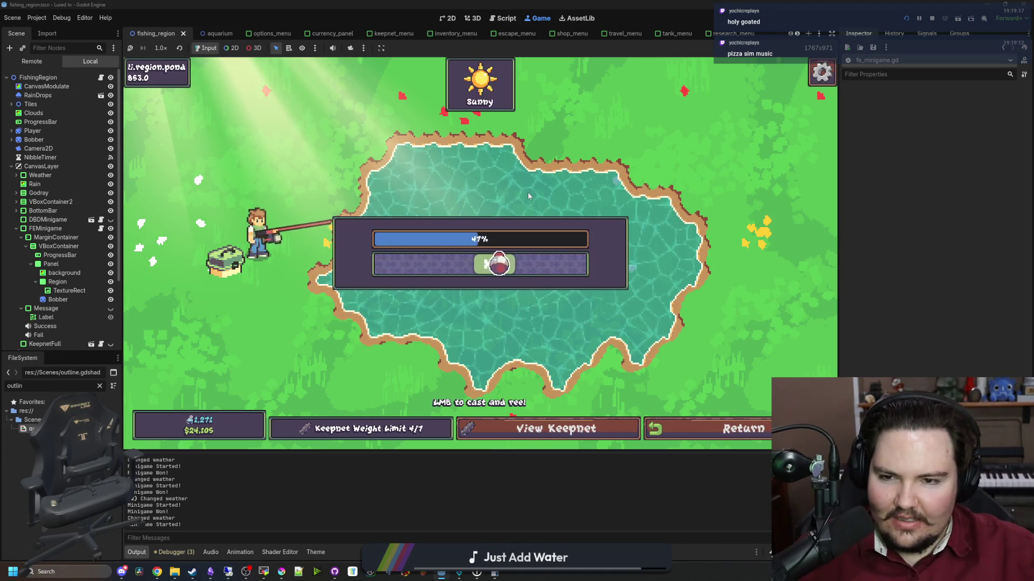
{"action": "left_click", "coordinate": [527, 192]}
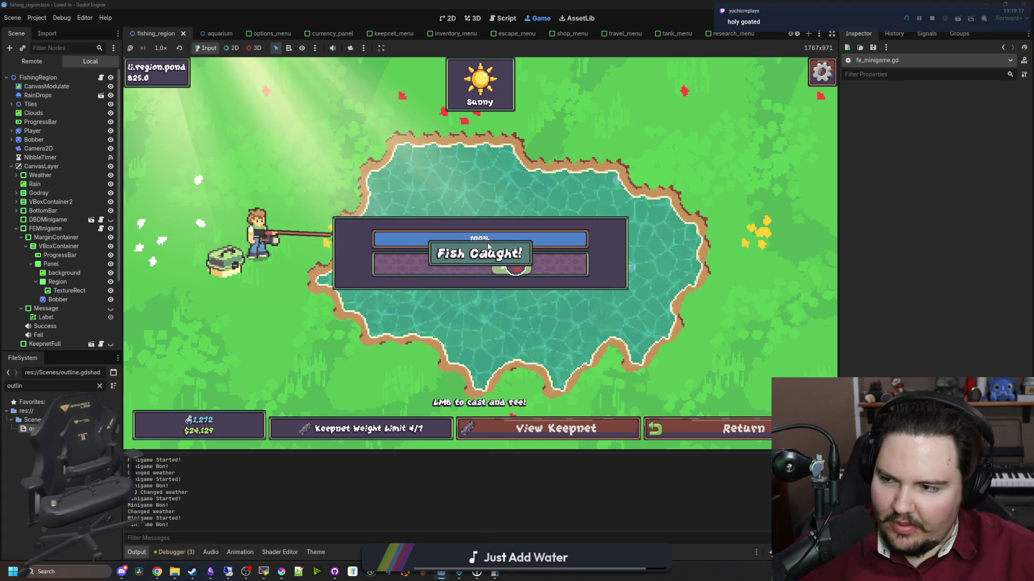
{"action": "key", "text": "alt+Tab"}
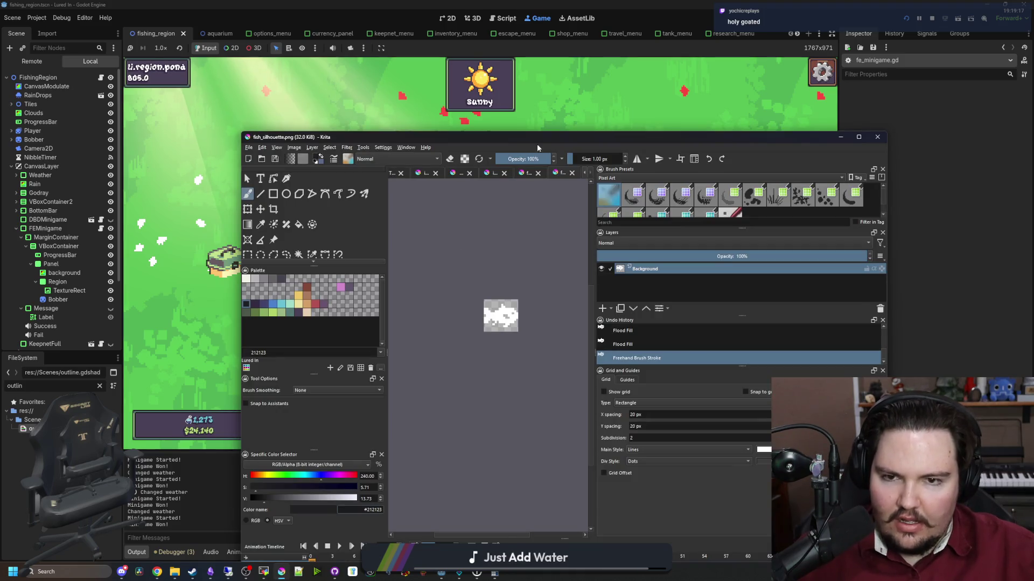
Flood-fill fish_pattern.png with the light purple sampled from the pattern.
{"action": "double_click", "coordinate": [579, 141]}
{"action": "left_click", "coordinate": [672, 39]}
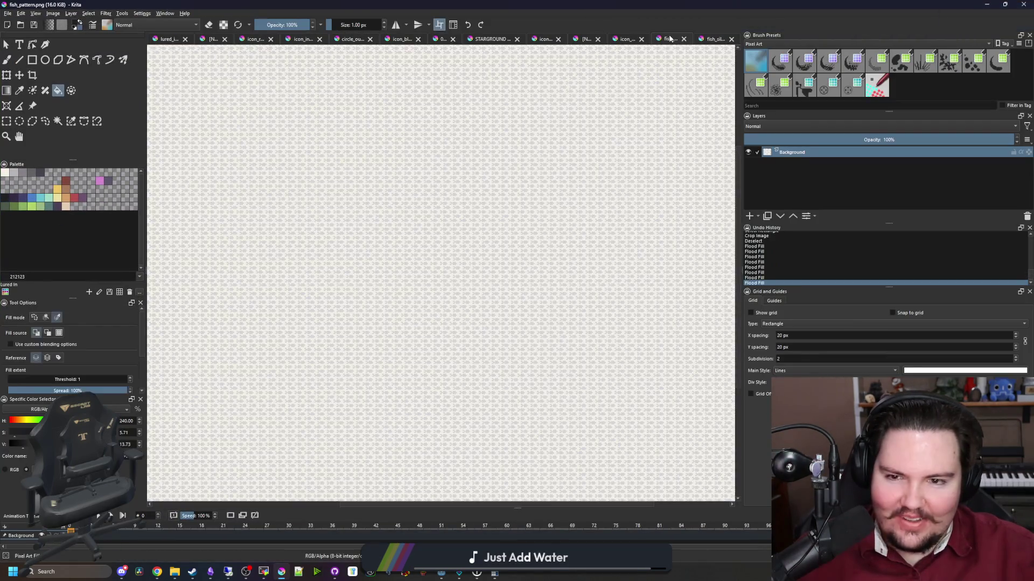
{"action": "scroll", "coordinate": [408, 210], "scroll_direction": "up", "scroll_amount": 8}
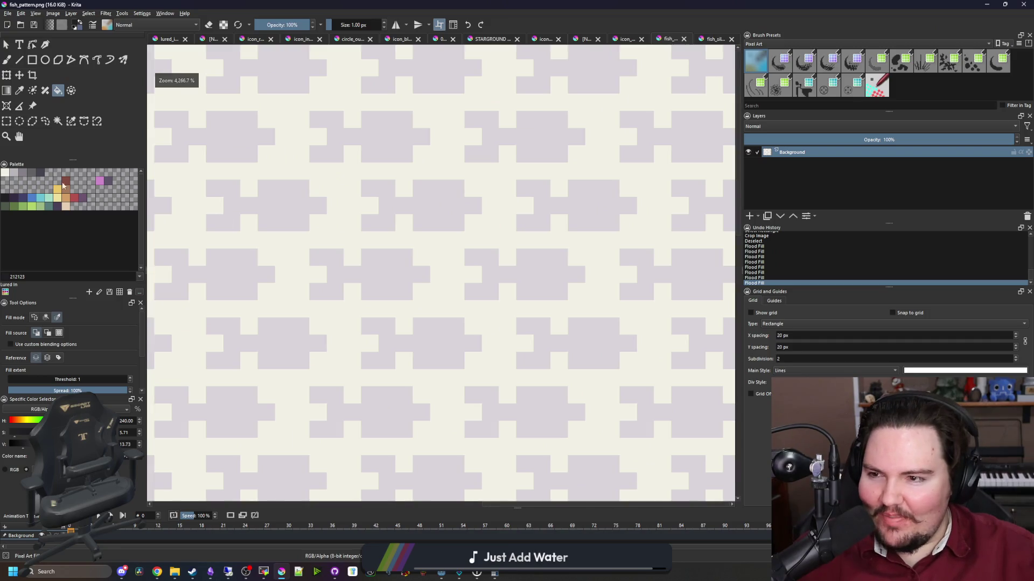
{"action": "scroll", "coordinate": [415, 214], "scroll_direction": "up", "scroll_amount": 2}
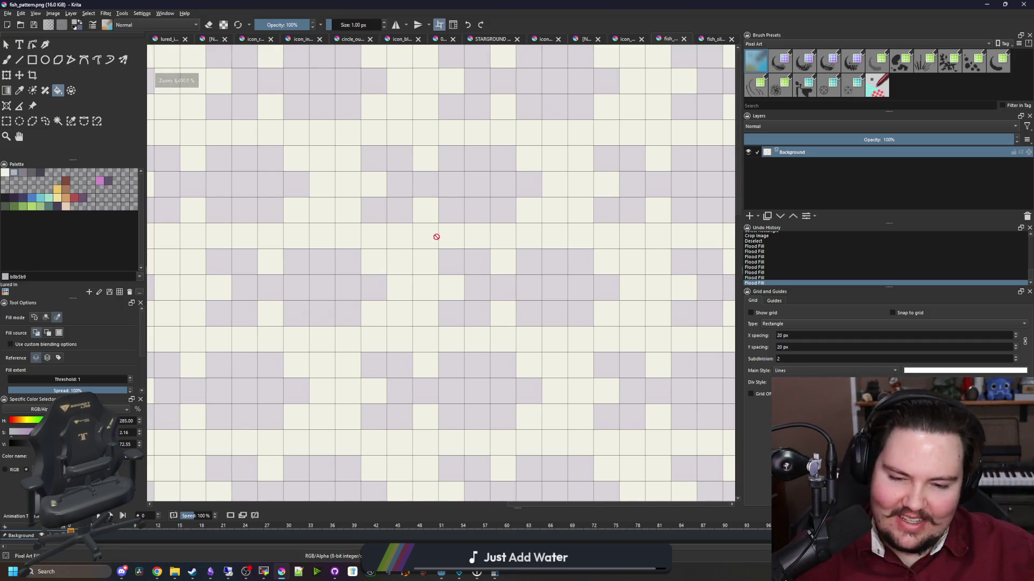
{"action": "key", "text": "p"}
{"action": "left_click", "coordinate": [407, 234]}
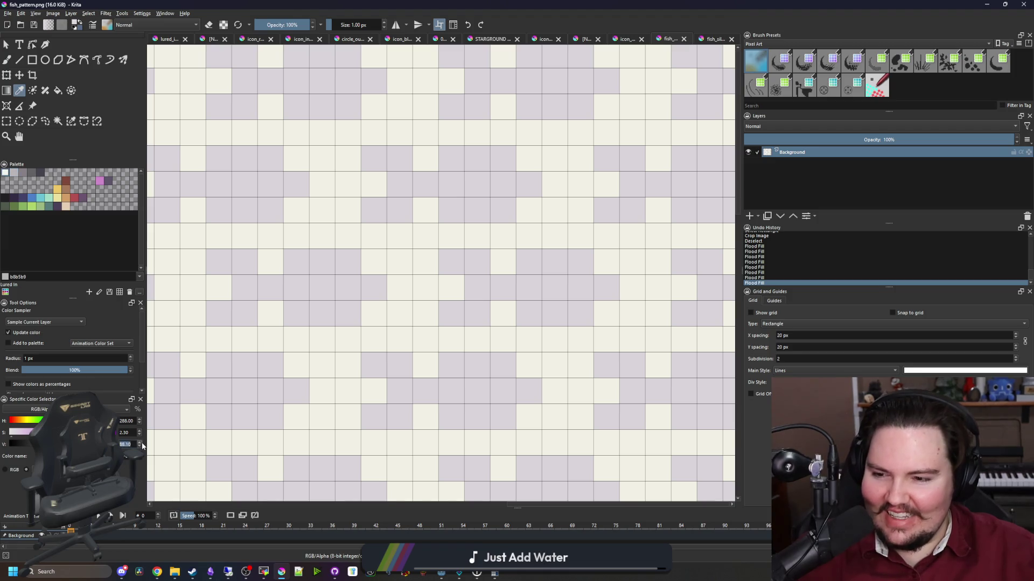
{"action": "left_click", "coordinate": [57, 91]}
{"action": "left_click", "coordinate": [475, 210]}
Save fish_pattern.png as PNG and return to the running game.
{"action": "scroll", "coordinate": [466, 307], "scroll_direction": "down", "scroll_amount": 4}
{"action": "key", "text": "ctrl+s"}
{"action": "left_click", "coordinate": [554, 366]}
{"action": "key", "text": "alt+Tab"}
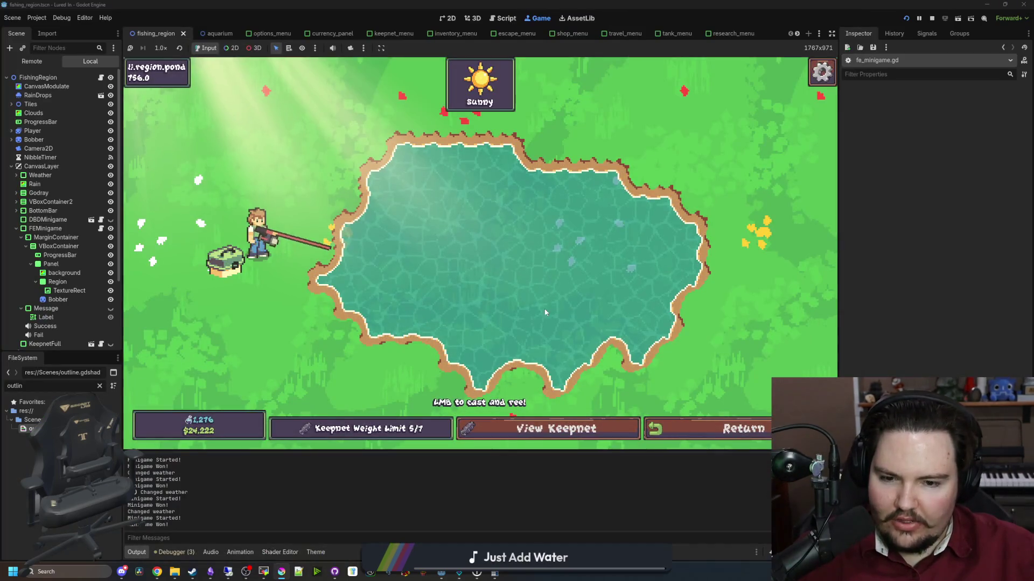
Cast into the pond, hook the biting fish and reel until the minigame fails, then return to the 2D editor.
{"action": "left_click", "coordinate": [525, 228]}
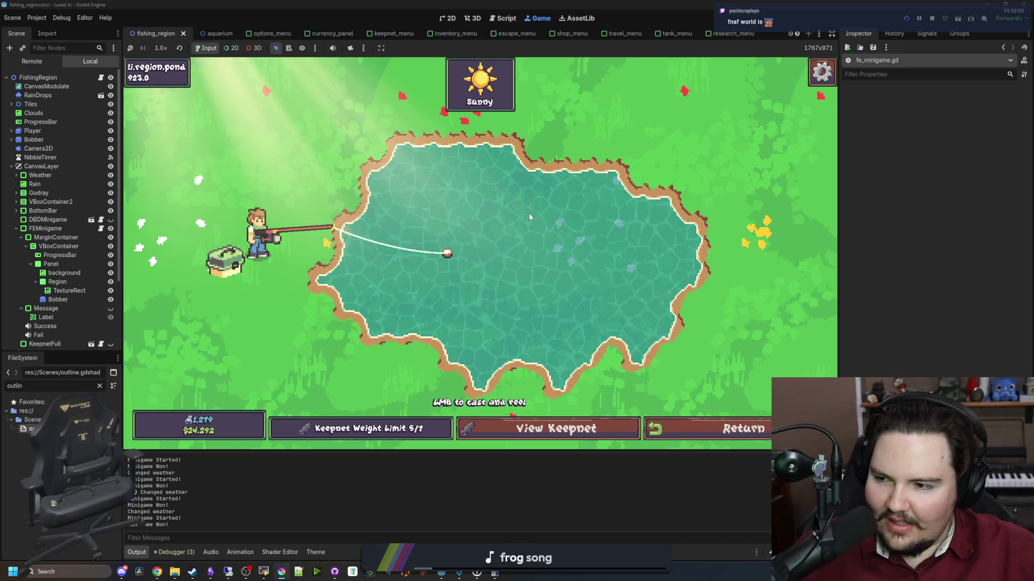
{"action": "left_click", "coordinate": [574, 241]}
{"action": "left_click_drag", "start_coordinate": [574, 241], "coordinate": [551, 260]}
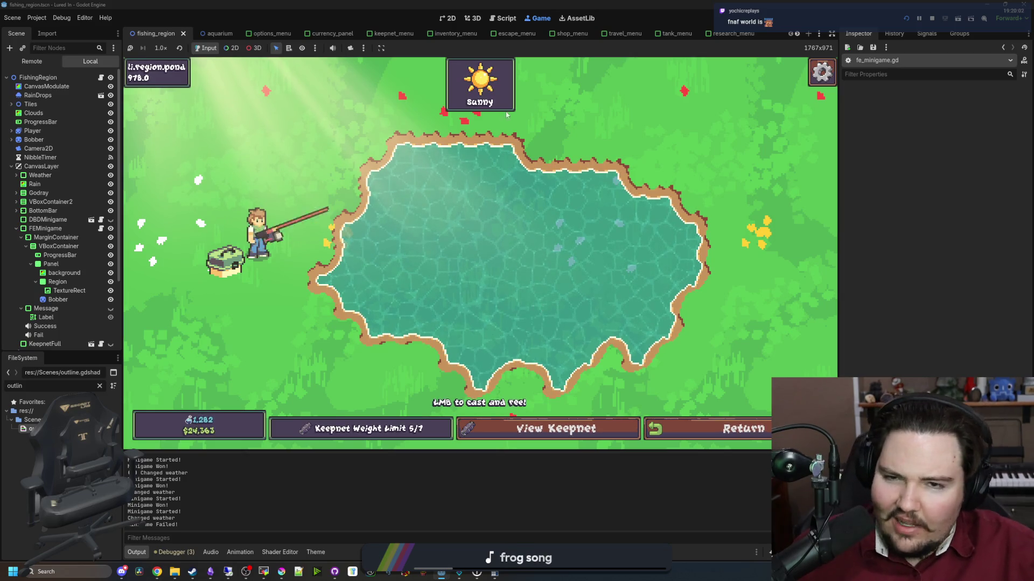
{"action": "left_click", "coordinate": [447, 17]}
Duplicate the ProgressBar node by pasting a copy as a sibling of Panel.
{"action": "scroll", "coordinate": [407, 245], "scroll_direction": "down", "scroll_amount": 2}
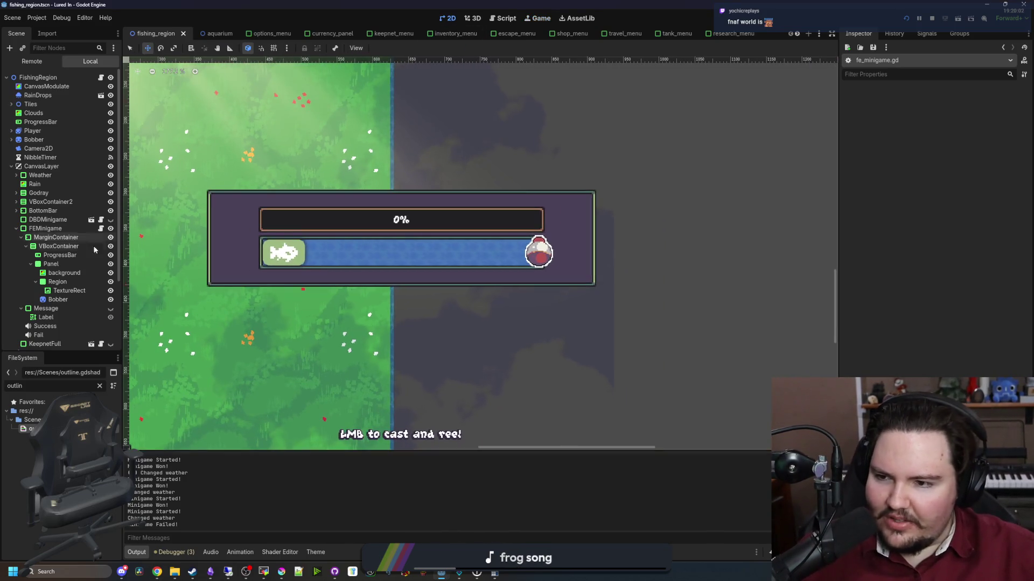
{"action": "right_click", "coordinate": [60, 255]}
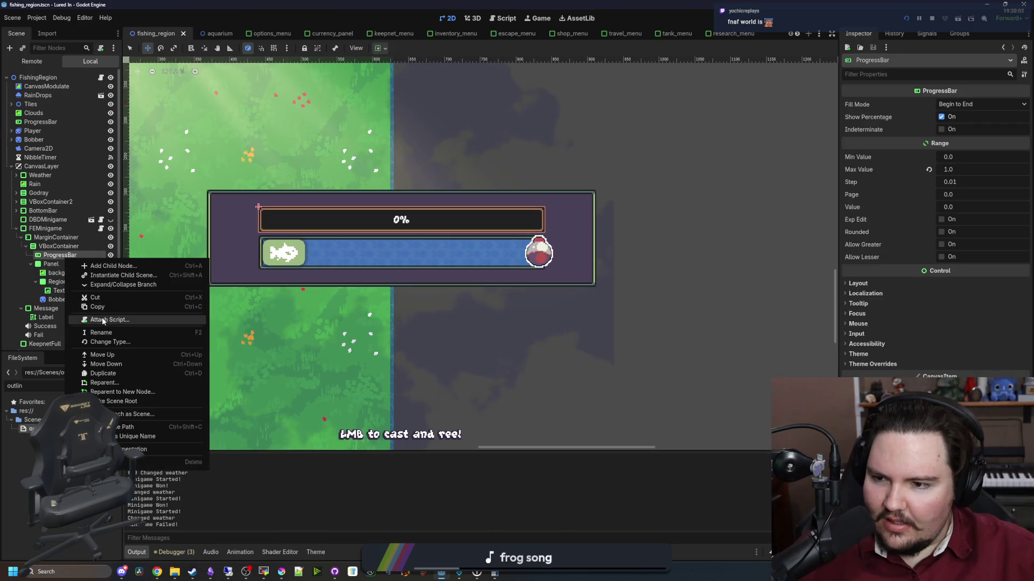
{"action": "left_click", "coordinate": [48, 274]}
{"action": "left_click", "coordinate": [32, 264]}
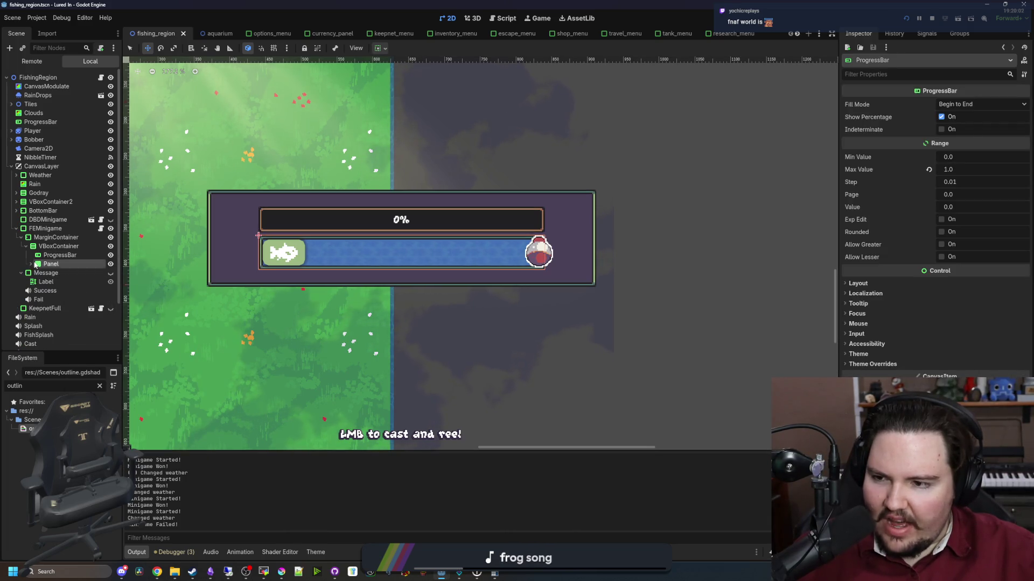
{"action": "double_click", "coordinate": [35, 264]}
{"action": "right_click", "coordinate": [52, 265]}
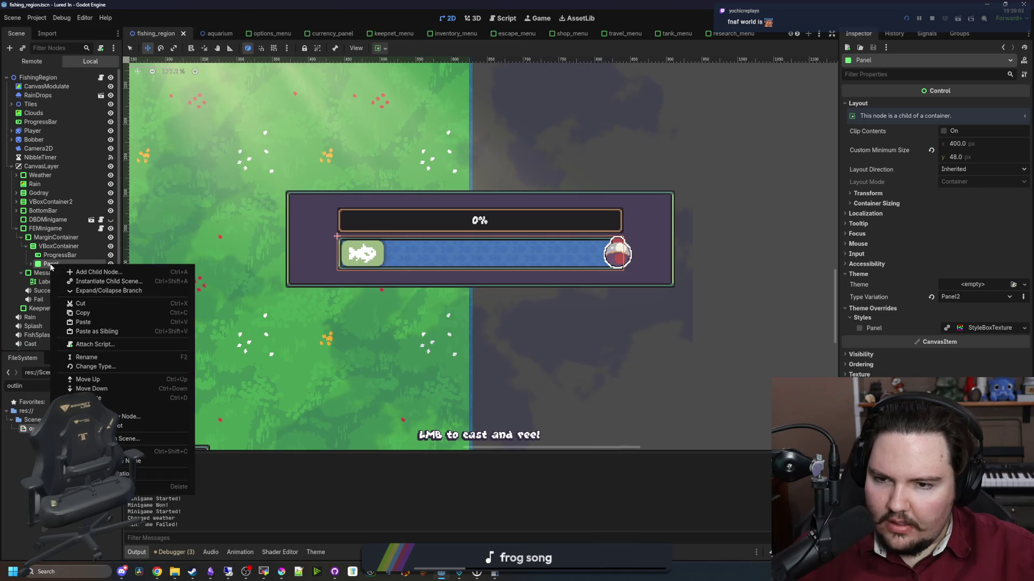
{"action": "left_click", "coordinate": [79, 333]}
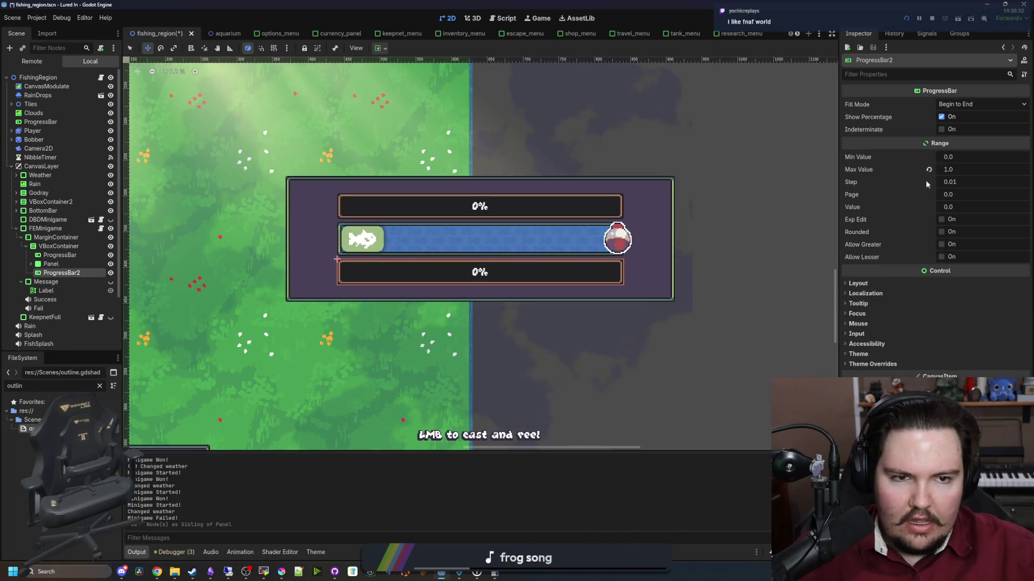
Hide the new bar's percentage text and inspect its layout and transform properties.
{"action": "left_click", "coordinate": [941, 117]}
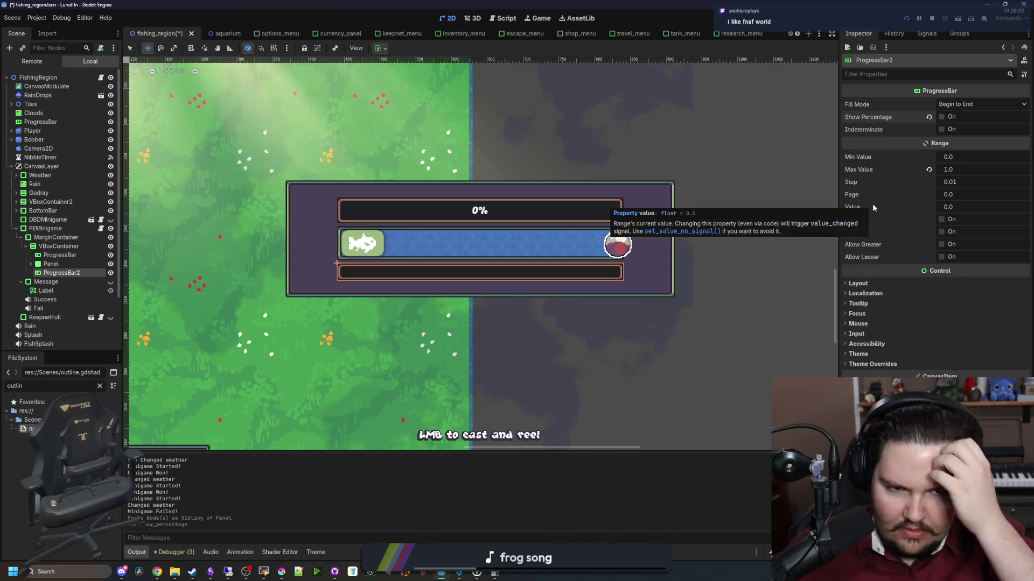
{"action": "left_click", "coordinate": [859, 283]}
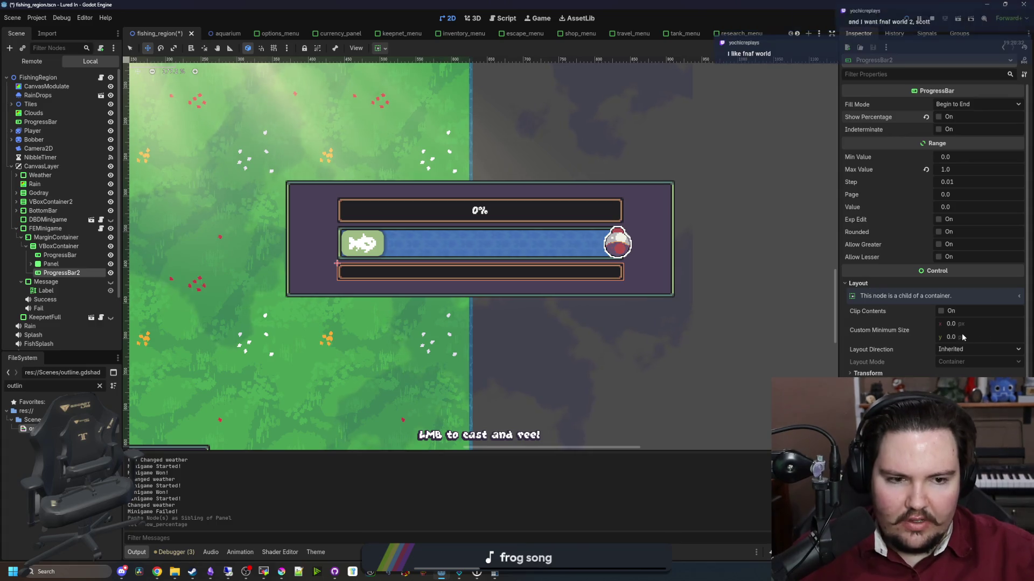
{"action": "left_click", "coordinate": [861, 373]}
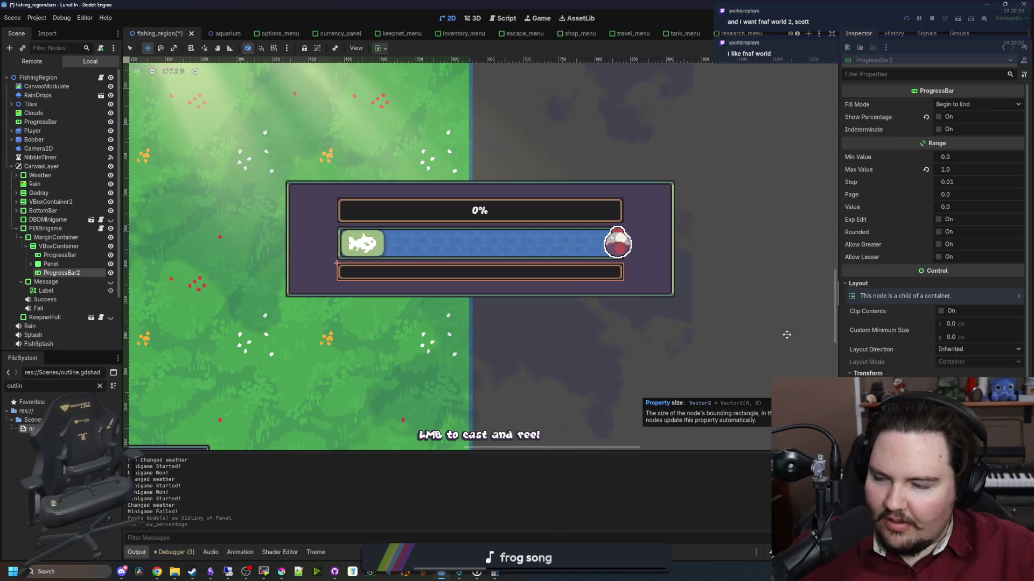
{"action": "scroll", "coordinate": [574, 268], "scroll_direction": "up", "scroll_amount": 3}
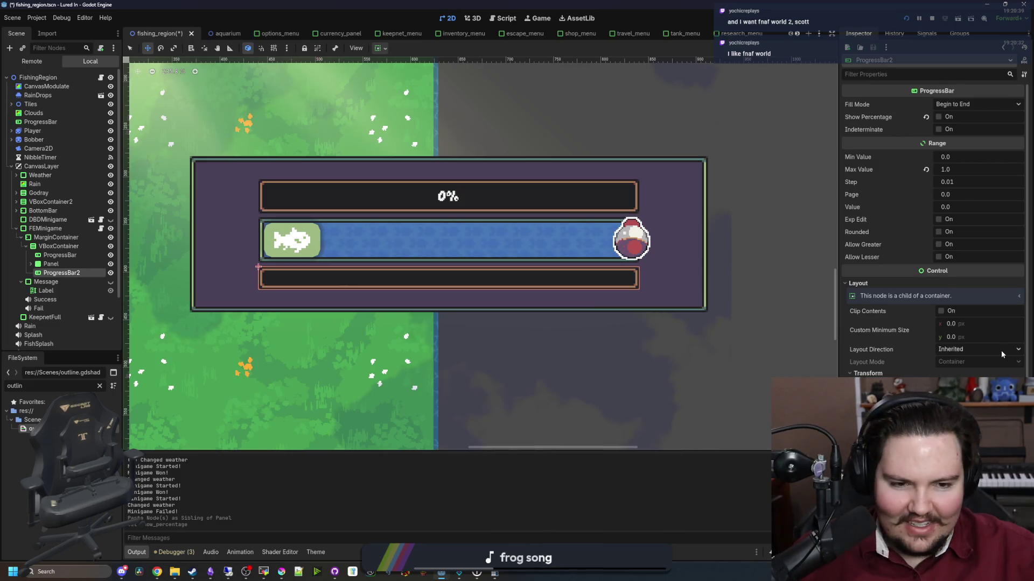
{"action": "scroll", "coordinate": [934, 242], "scroll_direction": "down", "scroll_amount": 4}
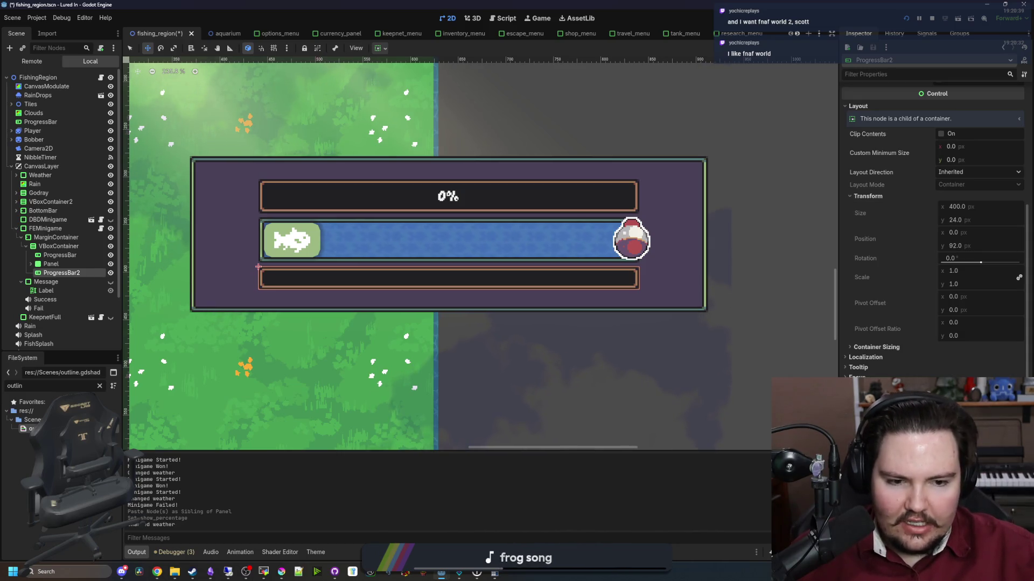
Filter the FileSystem for 'theme', open main_theme.tres, and start adding a type.
{"action": "key", "text": "BackSpace"}
{"action": "key", "text": "BackSpace"}
{"action": "key", "text": "BackSpace"}
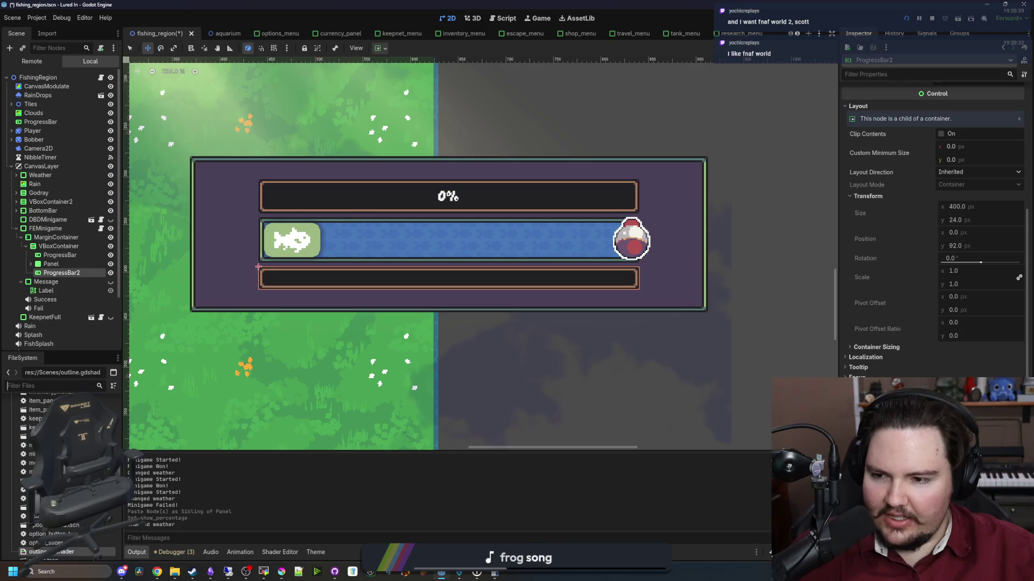
{"action": "type", "text": "theme"}
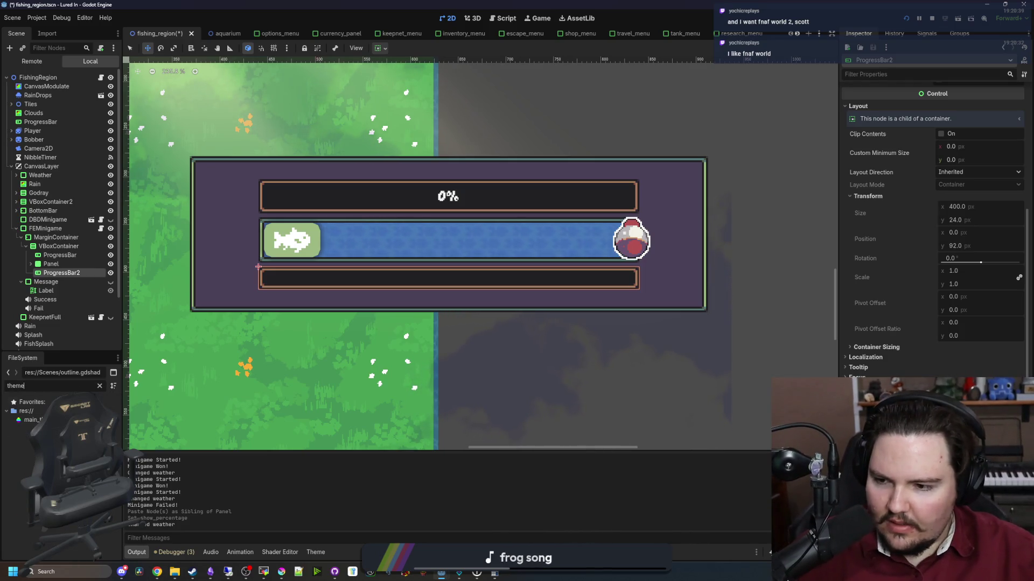
{"action": "double_click", "coordinate": [30, 420]}
{"action": "left_click", "coordinate": [777, 384]}
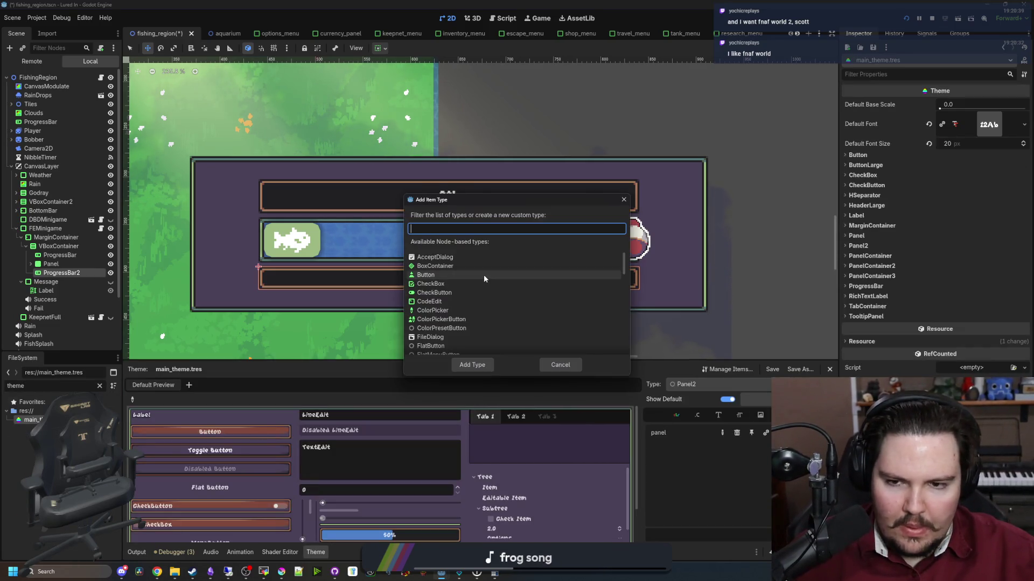
Add the ProgressBar type to main_theme.tres.
{"action": "type", "text": "prog"}
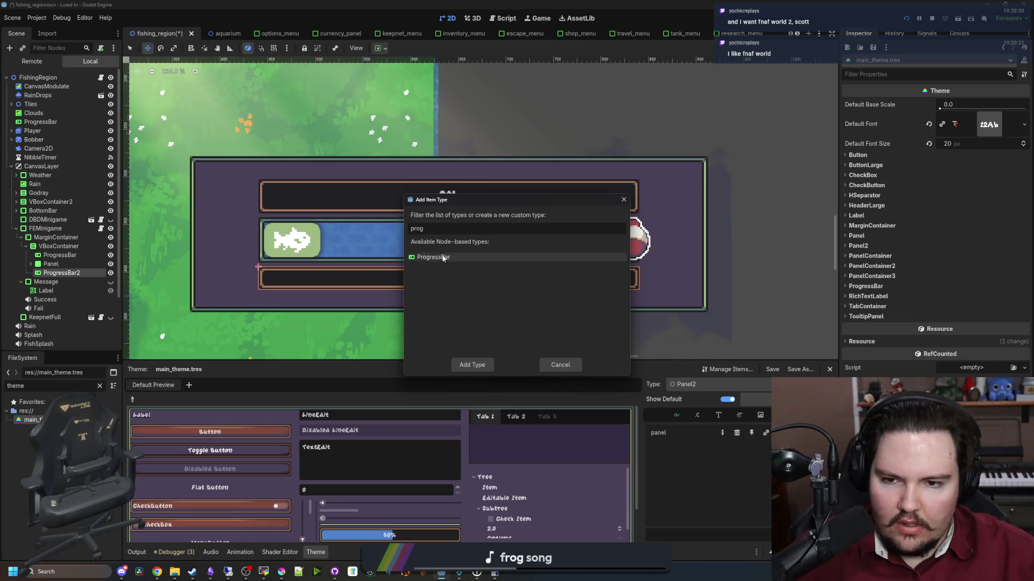
{"action": "key", "text": "Return"}
{"action": "left_click", "coordinate": [776, 415]}
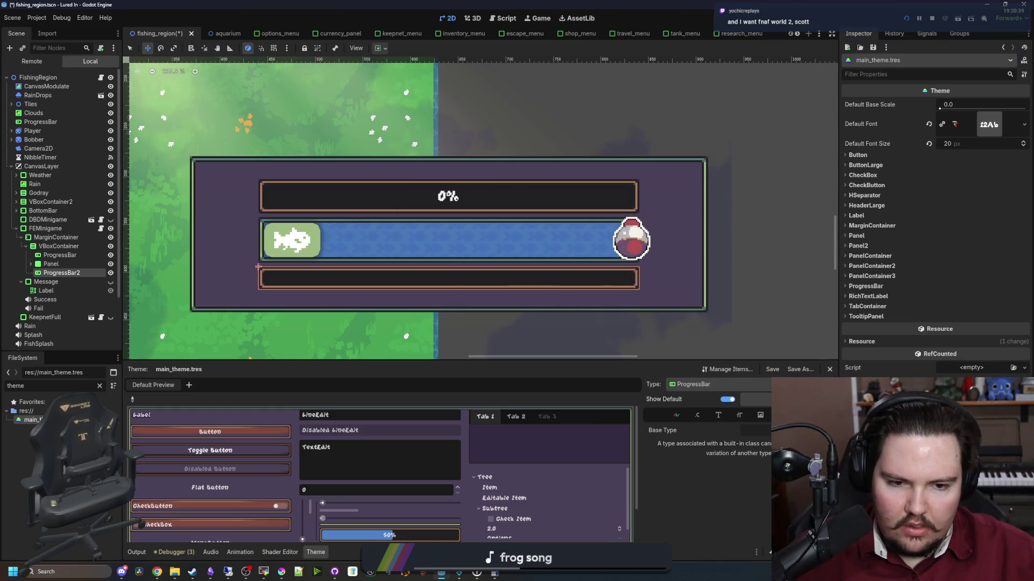
Add a ProgressBarRed type and set ProgressBar as its variation base type.
{"action": "left_click", "coordinate": [829, 384]}
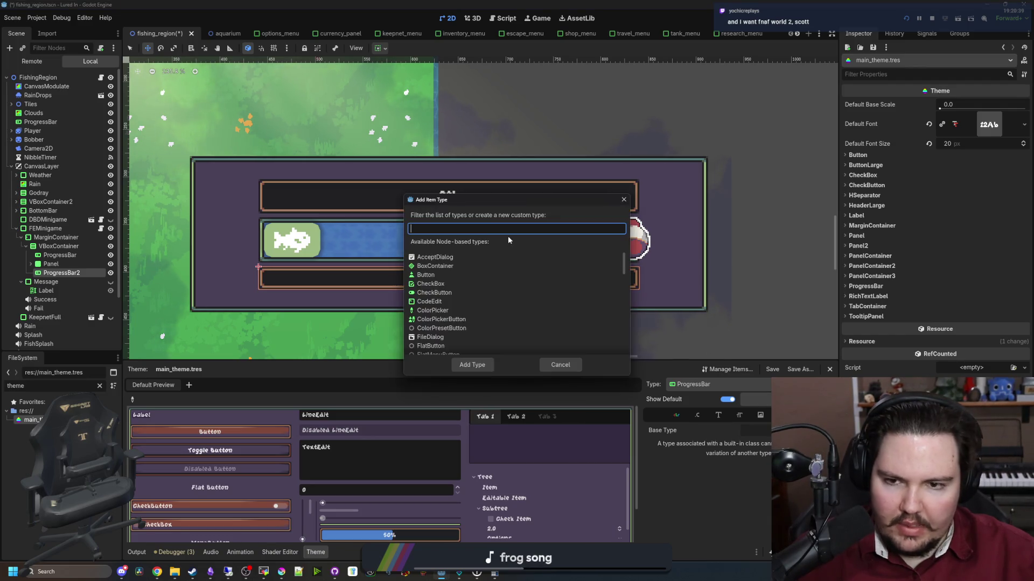
{"action": "type", "text": "Pro"}
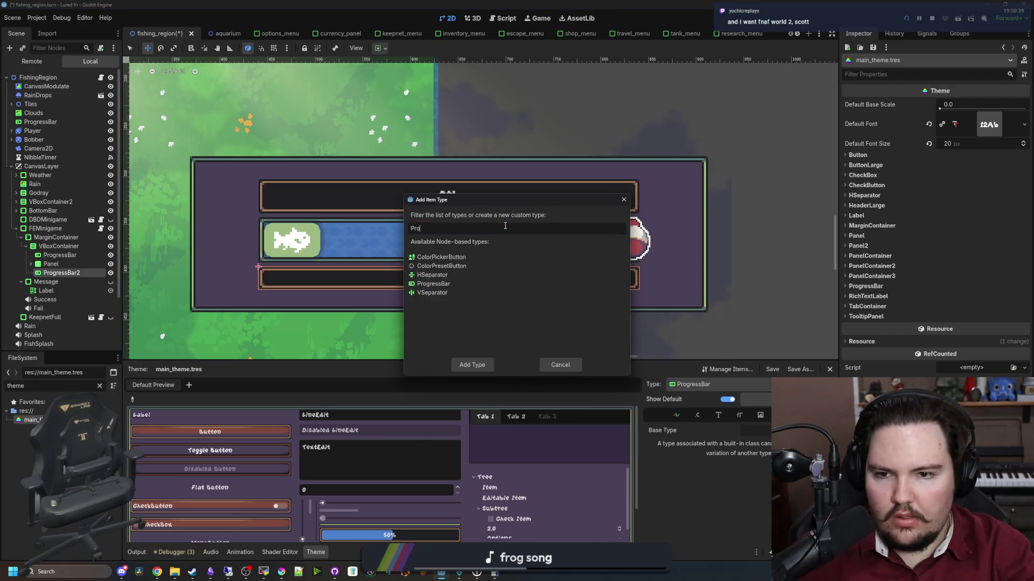
{"action": "type", "text": "gressBarRed"}
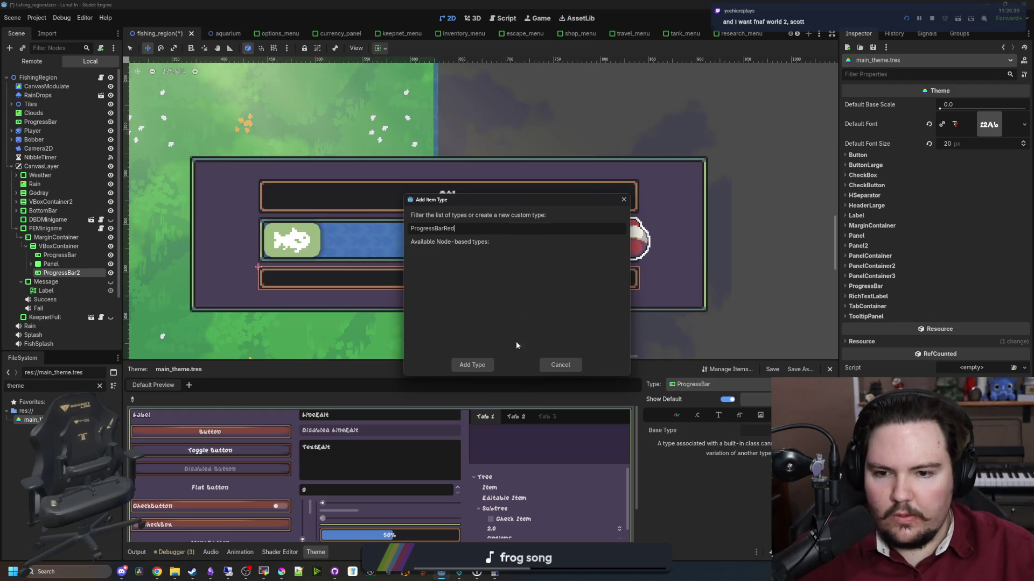
{"action": "left_click", "coordinate": [479, 365]}
{"action": "left_click", "coordinate": [751, 430]}
{"action": "type", "text": "ProgressBarRed"}
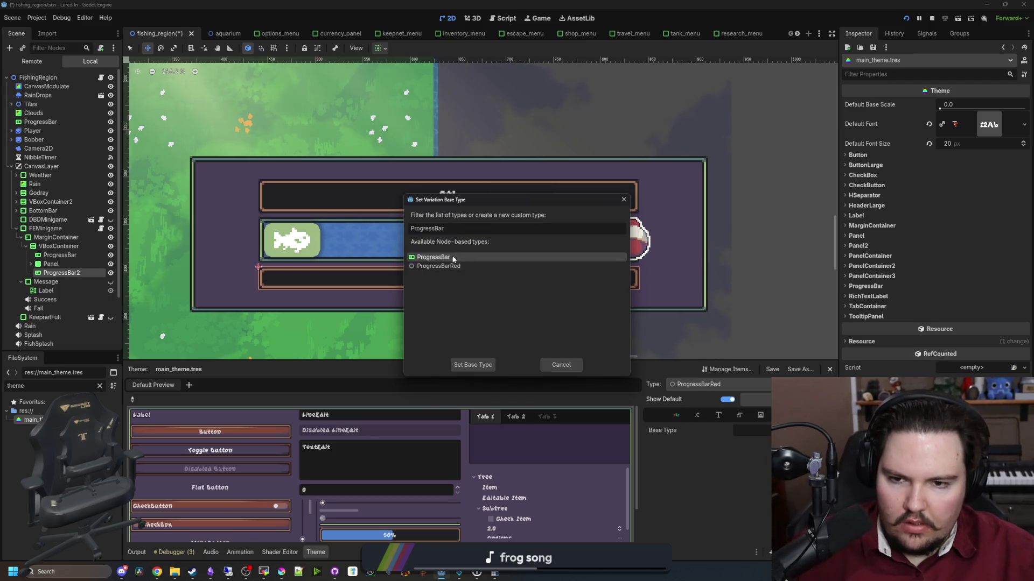
{"action": "double_click", "coordinate": [439, 257]}
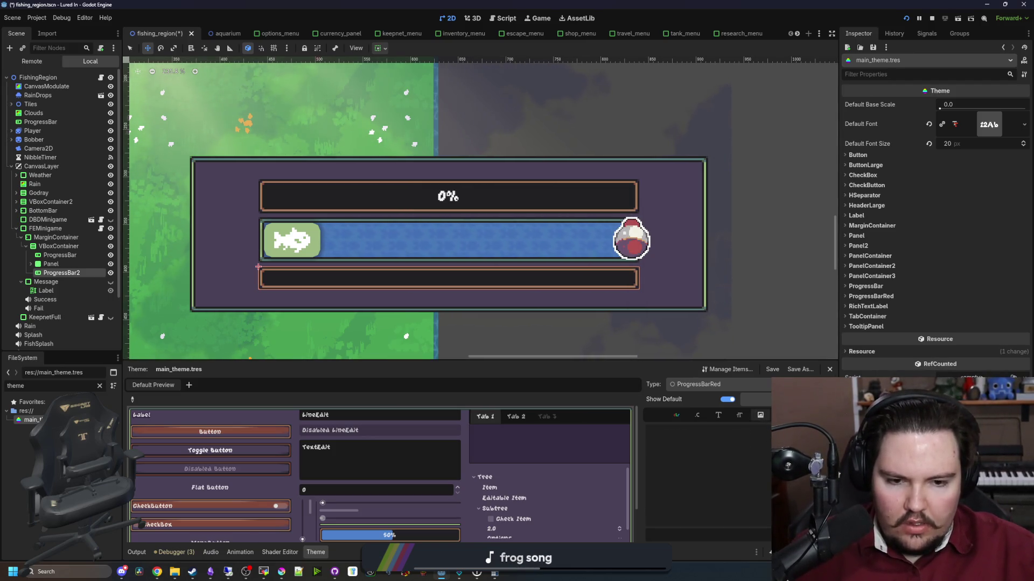
Switch the theme Type between ProgressBar and ProgressBarRed, ending on ProgressBarRed.
{"action": "left_click", "coordinate": [719, 384]}
{"action": "left_click", "coordinate": [719, 384]}
{"action": "left_click", "coordinate": [719, 383]}
{"action": "left_click", "coordinate": [730, 517]}
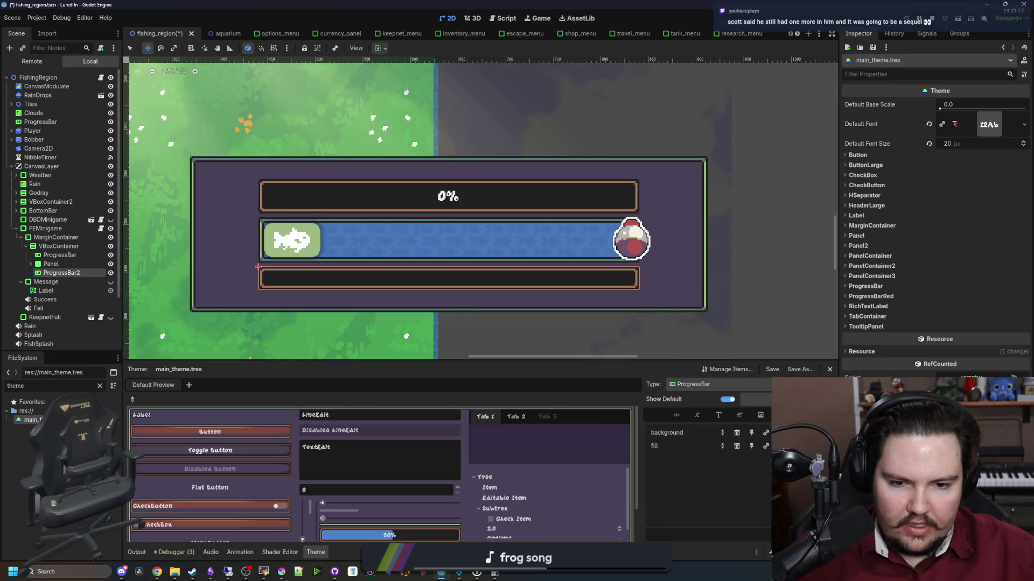
{"action": "left_click", "coordinate": [718, 384]}
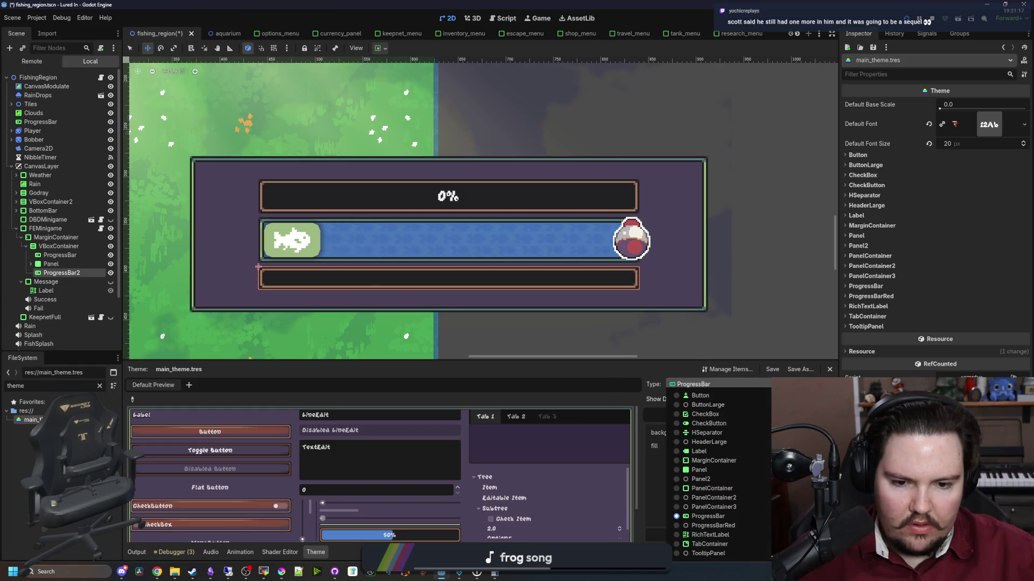
{"action": "left_click", "coordinate": [727, 511]}
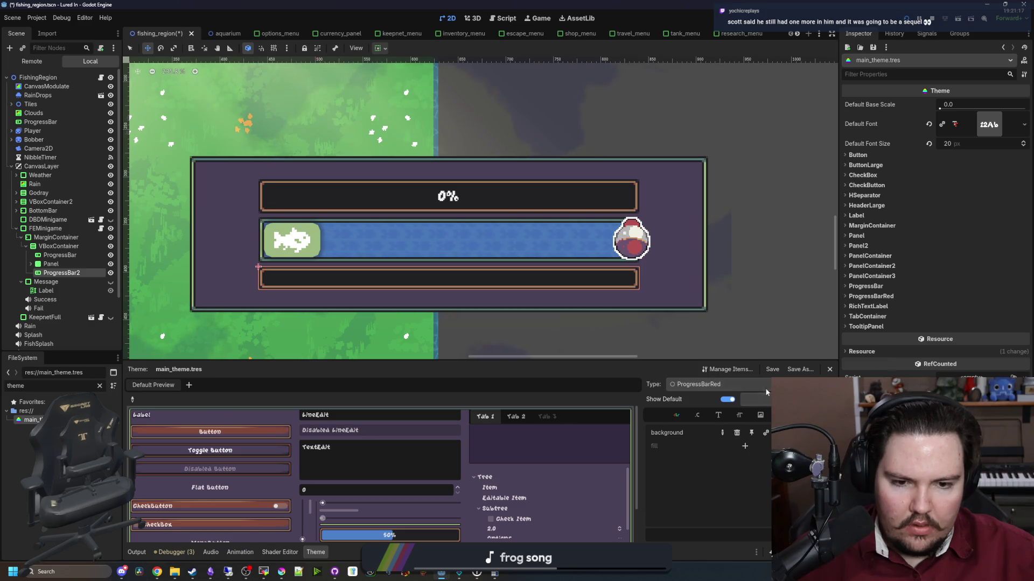
{"action": "left_click", "coordinate": [719, 384]}
{"action": "left_click", "coordinate": [730, 517]}
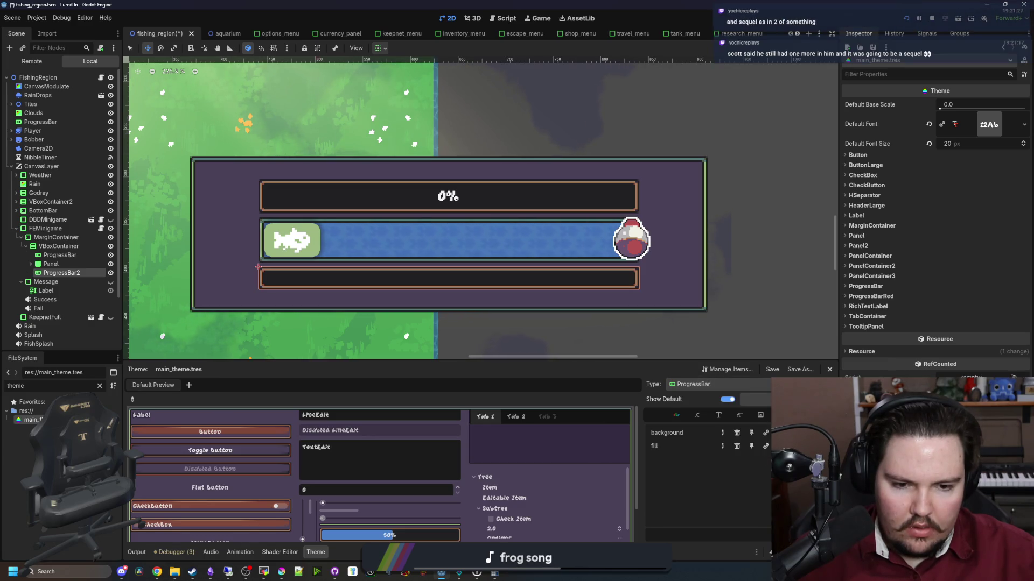
{"action": "left_click", "coordinate": [737, 381]}
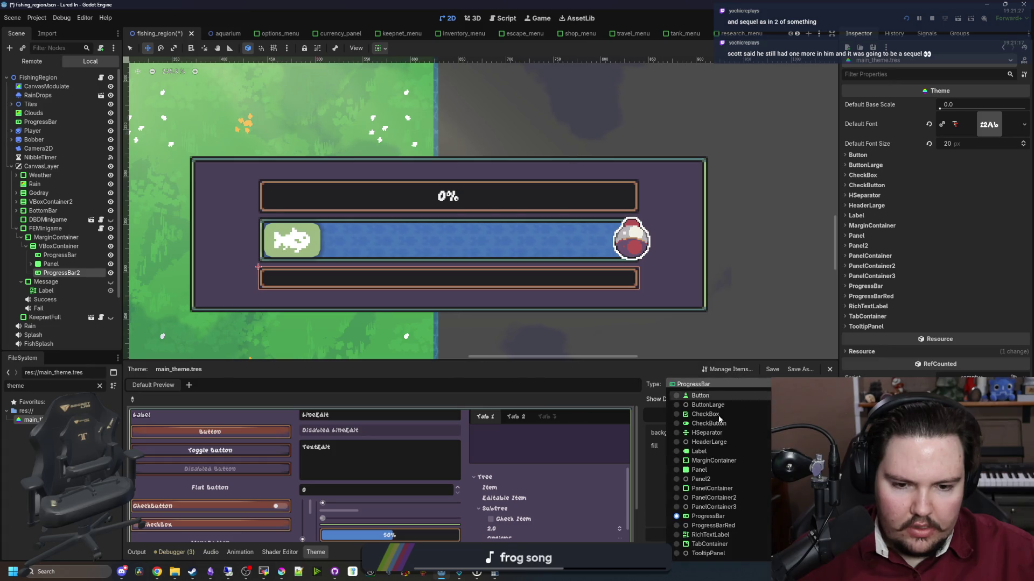
{"action": "left_click", "coordinate": [724, 512]}
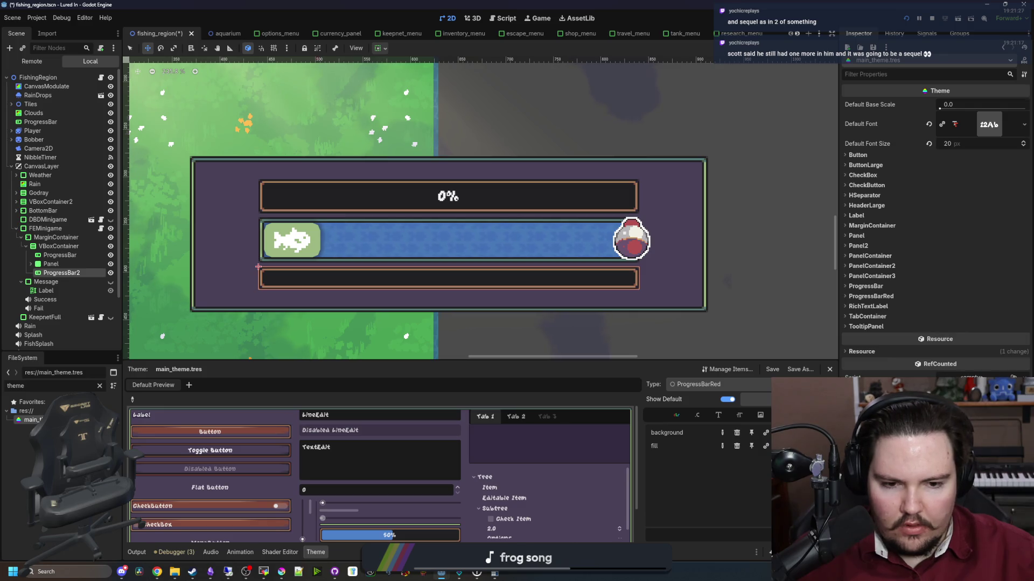
Make ProgressBarRed's fill style unique, then bring Krita to the front.
{"action": "left_click", "coordinate": [791, 446]}
{"action": "left_click", "coordinate": [778, 468]}
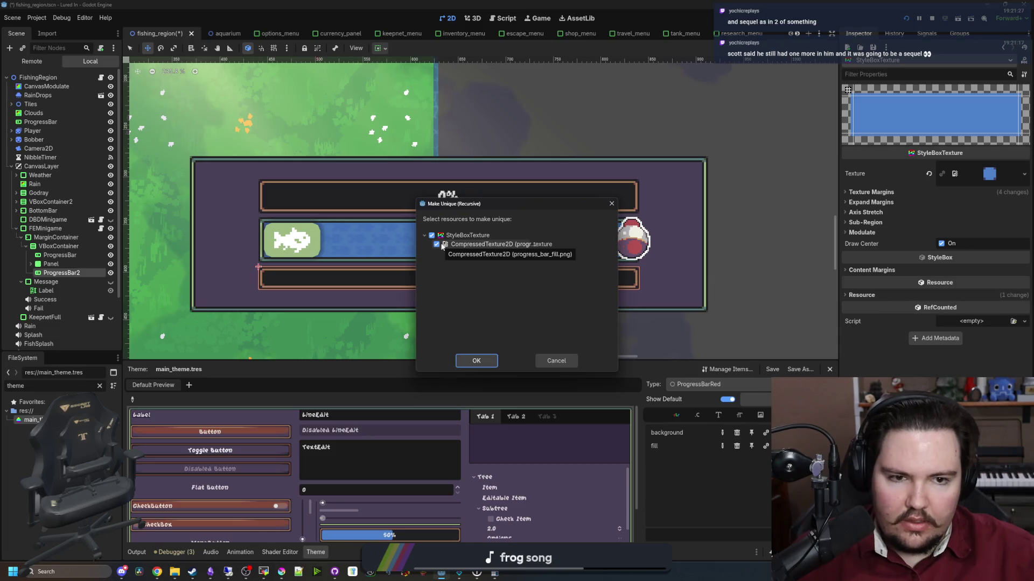
{"action": "left_click", "coordinate": [548, 364]}
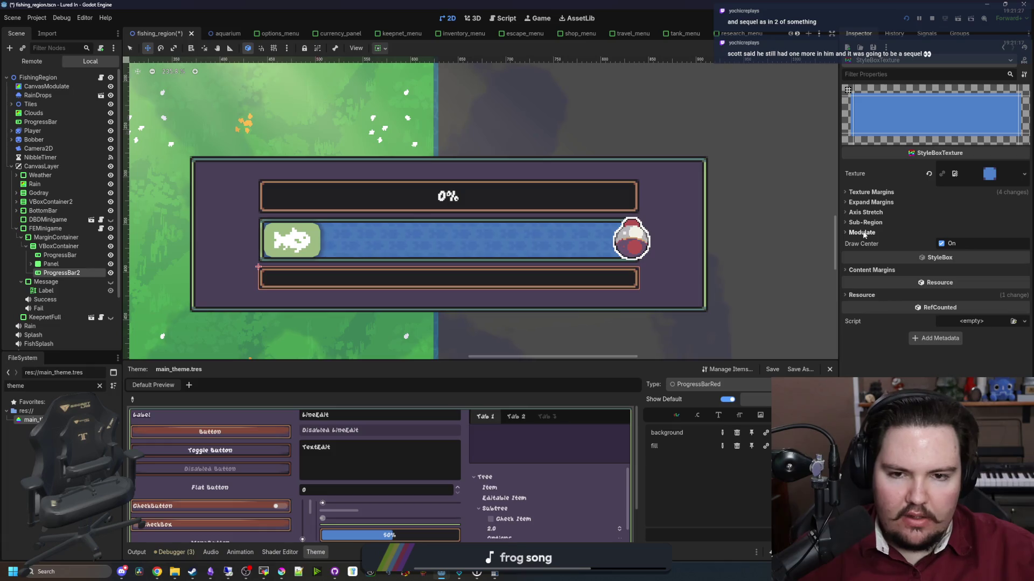
{"action": "left_click", "coordinate": [281, 572]}
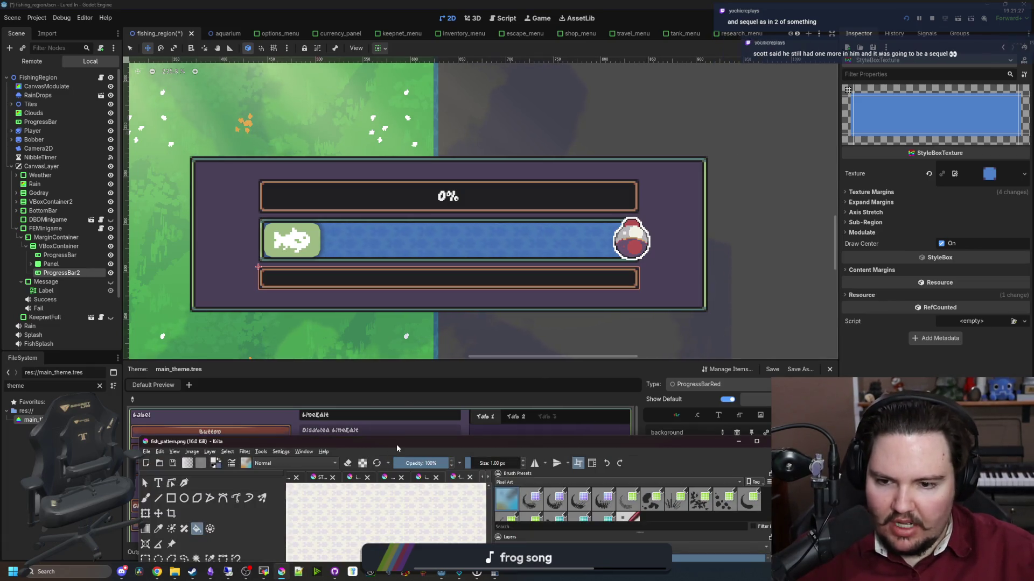
Open progress_bar_fill.png from the lured-in project's Sprites folder in Krita.
{"action": "double_click", "coordinate": [397, 444]}
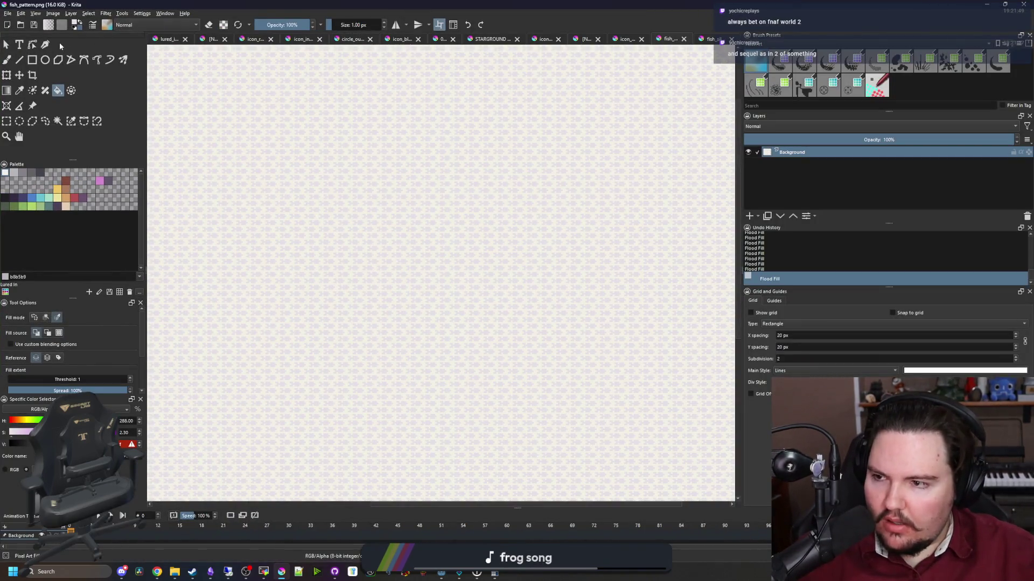
{"action": "left_click", "coordinate": [9, 13]}
{"action": "left_click", "coordinate": [25, 32]}
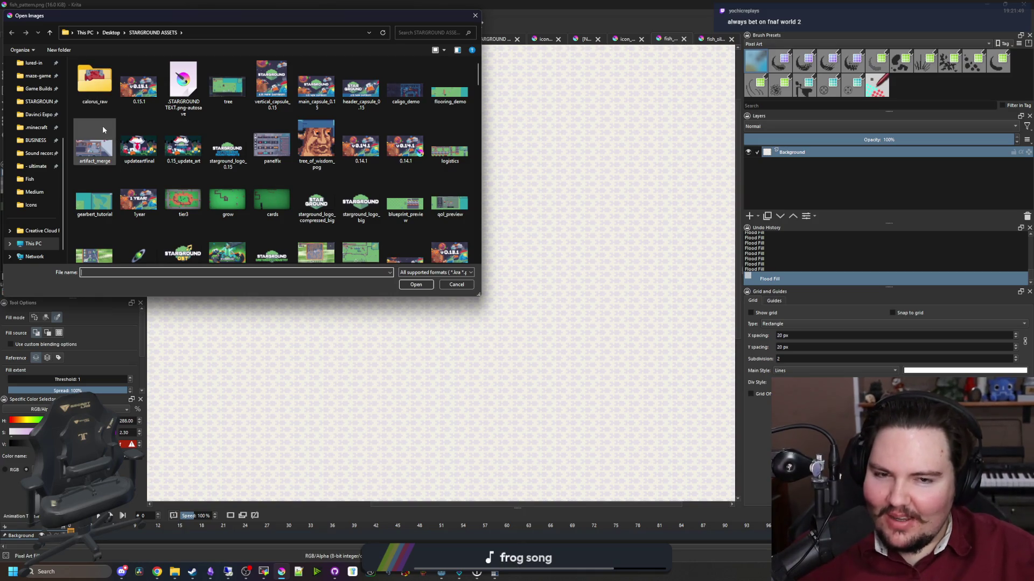
{"action": "scroll", "coordinate": [32, 143], "scroll_direction": "up", "scroll_amount": 2}
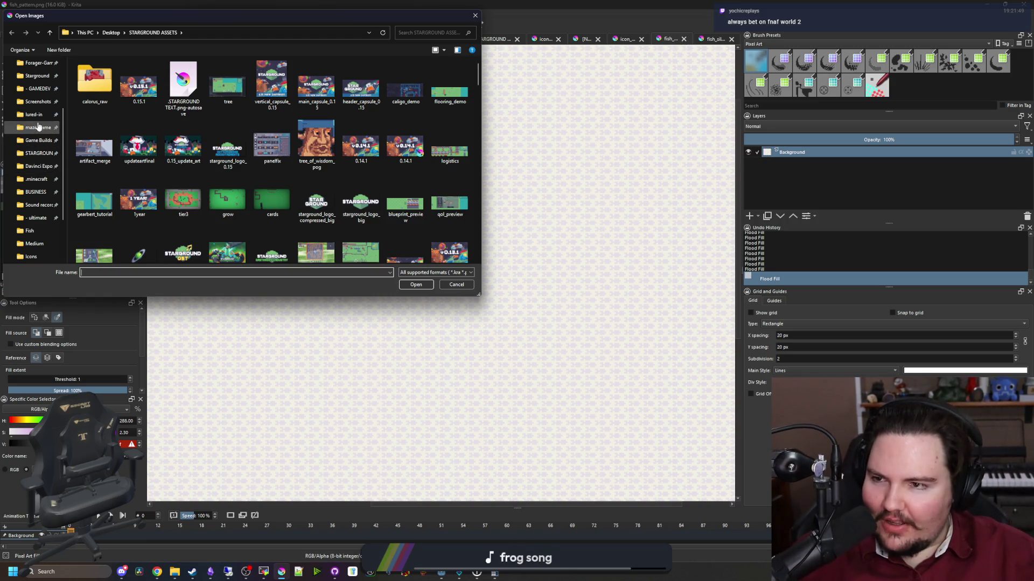
{"action": "left_click", "coordinate": [33, 115]}
{"action": "double_click", "coordinate": [165, 187]}
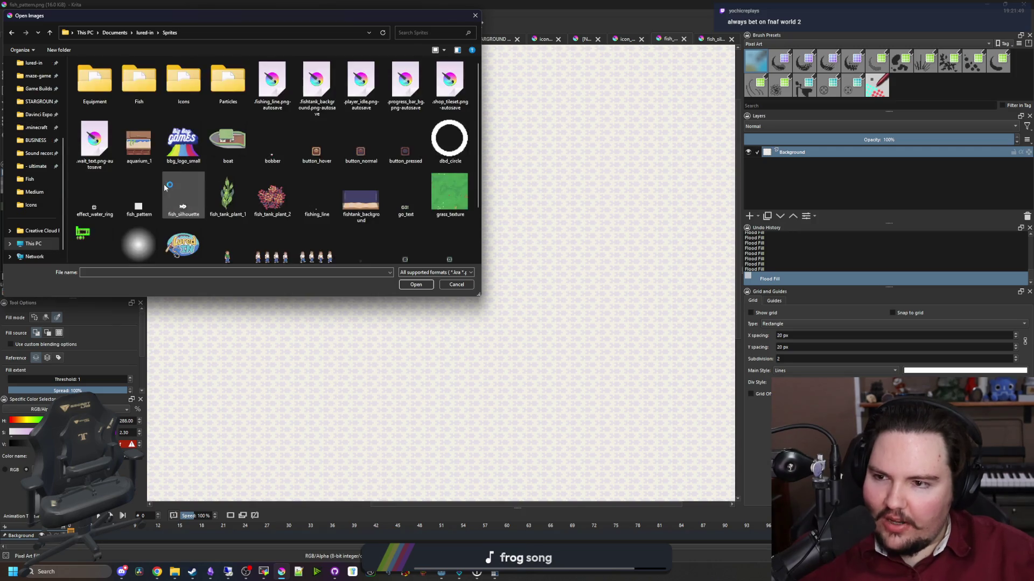
{"action": "scroll", "coordinate": [237, 183], "scroll_direction": "down", "scroll_amount": 2}
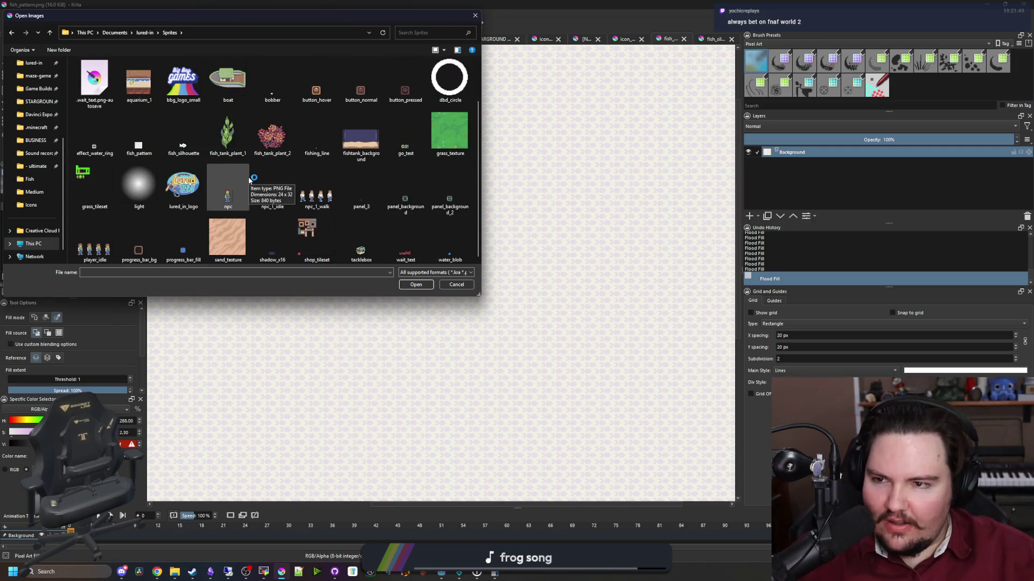
{"action": "double_click", "coordinate": [204, 253]}
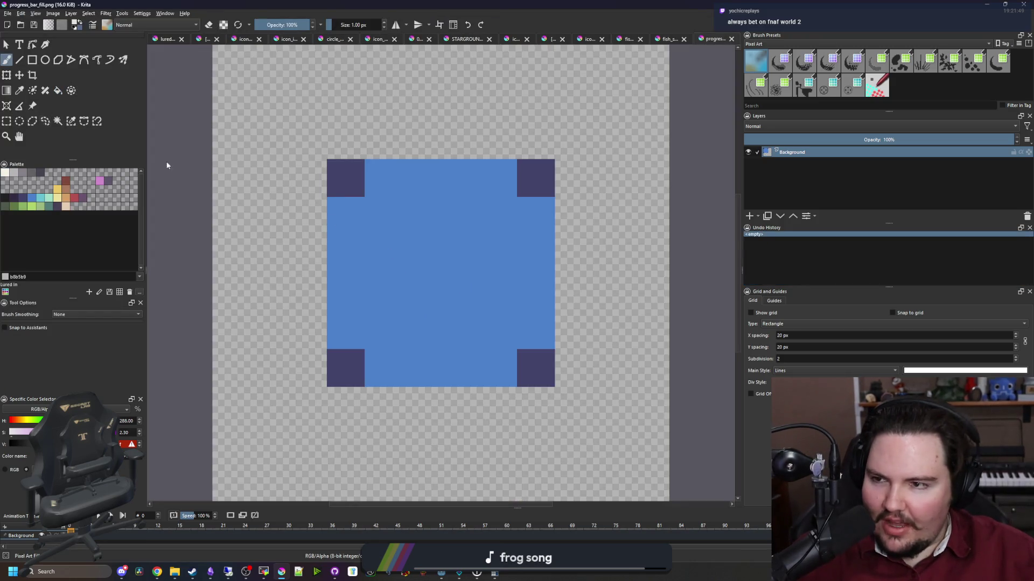
Flood-fill the blue square off-white and the four dark corners grey.
{"action": "key", "text": "f"}
{"action": "left_click", "coordinate": [16, 196]}
{"action": "left_click", "coordinate": [5, 172]}
{"action": "left_click", "coordinate": [423, 248]}
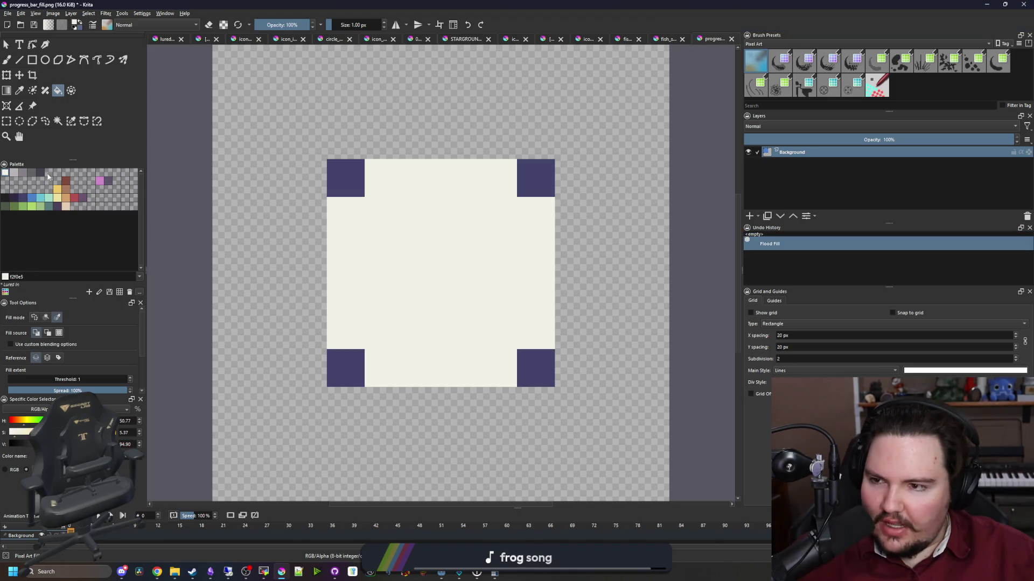
{"action": "left_click", "coordinate": [23, 173]}
{"action": "left_click", "coordinate": [341, 176]}
{"action": "scroll", "coordinate": [404, 261], "scroll_direction": "down", "scroll_amount": 2}
{"action": "scroll", "coordinate": [451, 281], "scroll_direction": "up", "scroll_amount": 1}
Refill the centre white, save the PNG, and return to Godot.
{"action": "key", "text": "ctrl+s"}
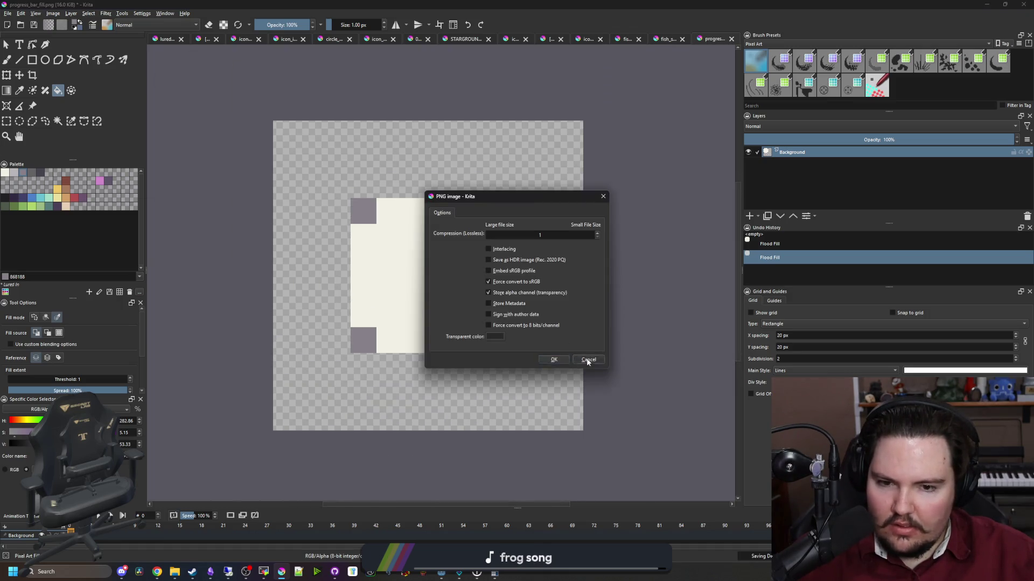
{"action": "left_click", "coordinate": [588, 360]}
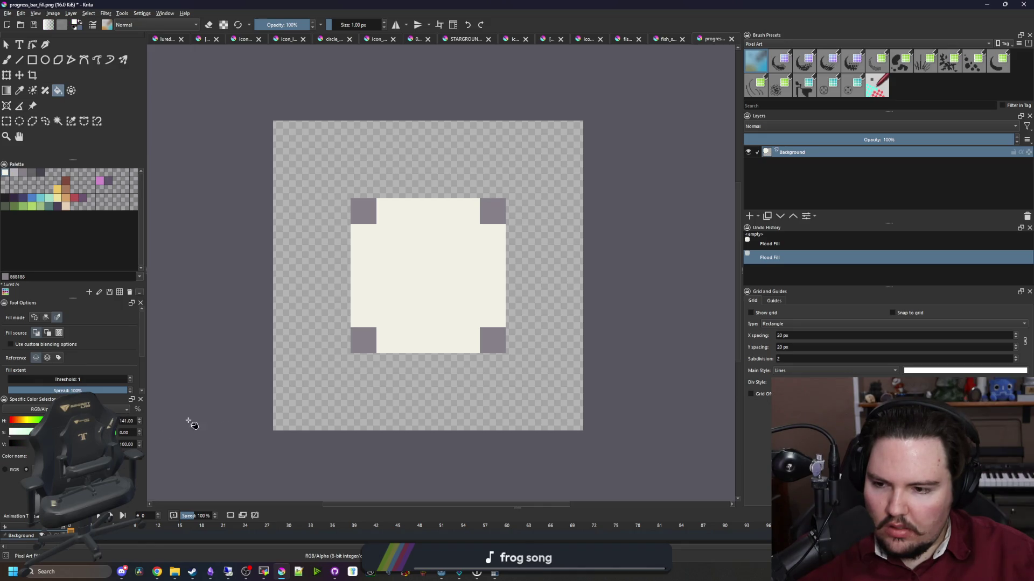
{"action": "left_click", "coordinate": [409, 291]}
{"action": "key", "text": "ctrl+s"}
{"action": "left_click", "coordinate": [554, 360]}
{"action": "key", "text": "alt+Tab"}
{"action": "left_click_drag", "start_coordinate": [760, 201], "coordinate": [740, 246]}
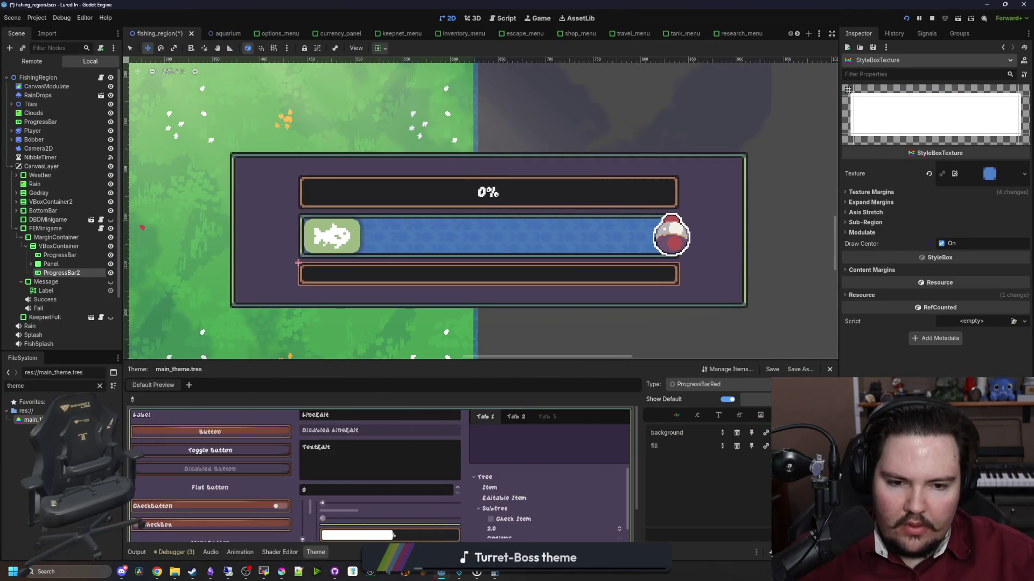
Tint ProgressBarRed's fill StyleBoxTexture red with Modulate Color and save the scene.
{"action": "left_click", "coordinate": [862, 233]}
{"action": "left_click", "coordinate": [966, 243]}
{"action": "left_click", "coordinate": [284, 573]}
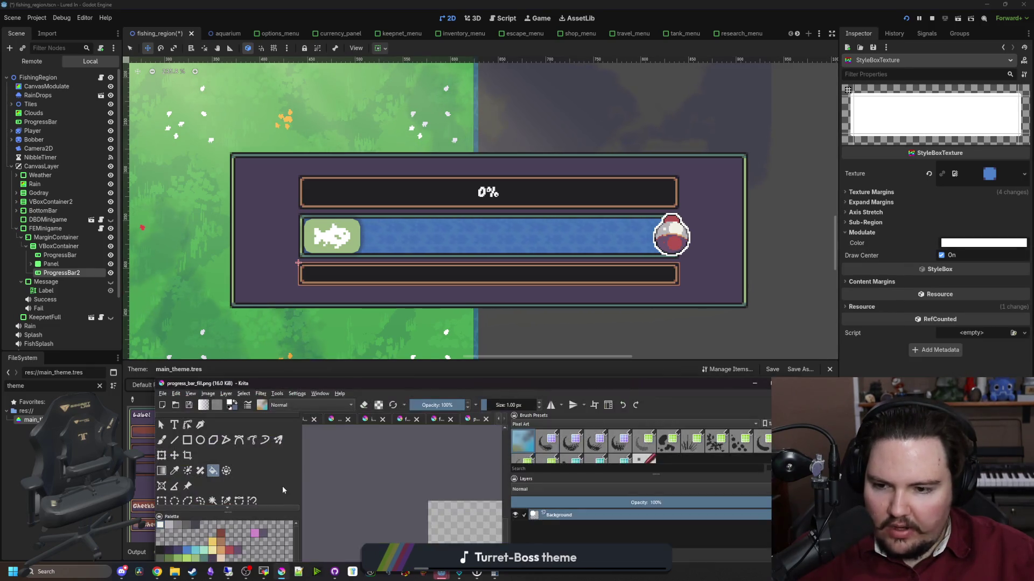
{"action": "left_click_drag", "start_coordinate": [309, 384], "coordinate": [221, 222]}
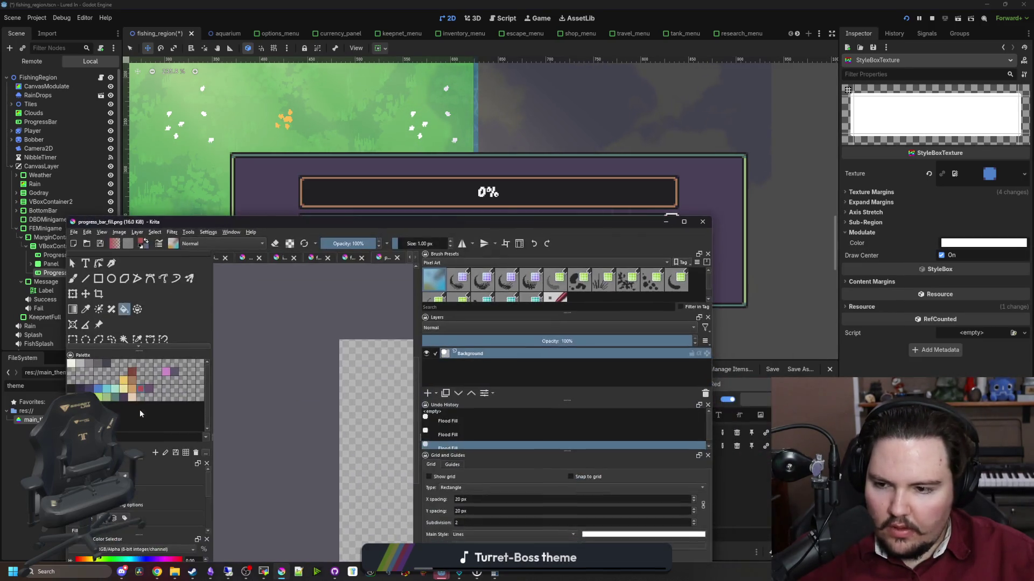
{"action": "left_click", "coordinate": [978, 243]}
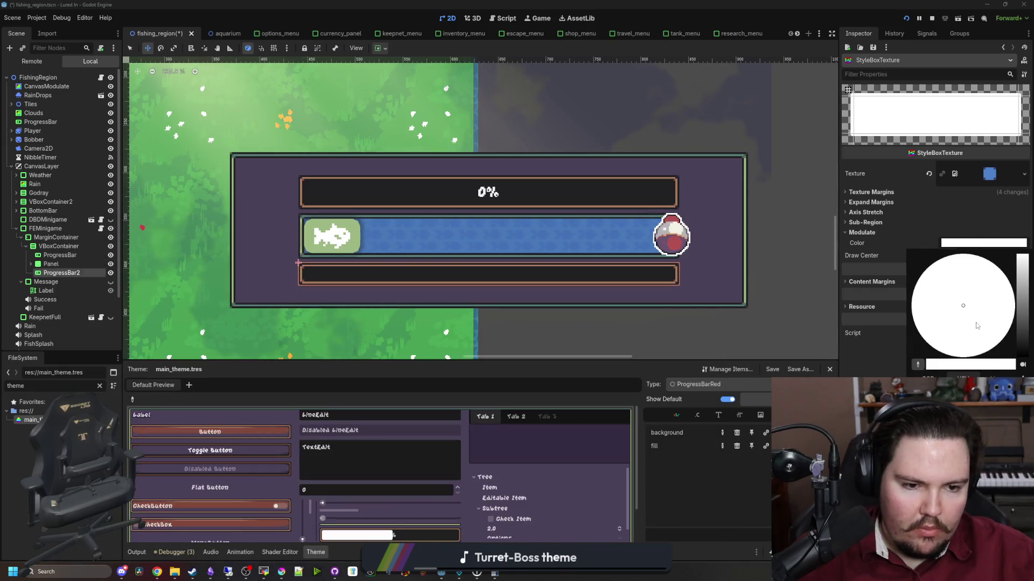
{"action": "left_click", "coordinate": [955, 356]}
{"action": "key", "text": "ctrl+s"}
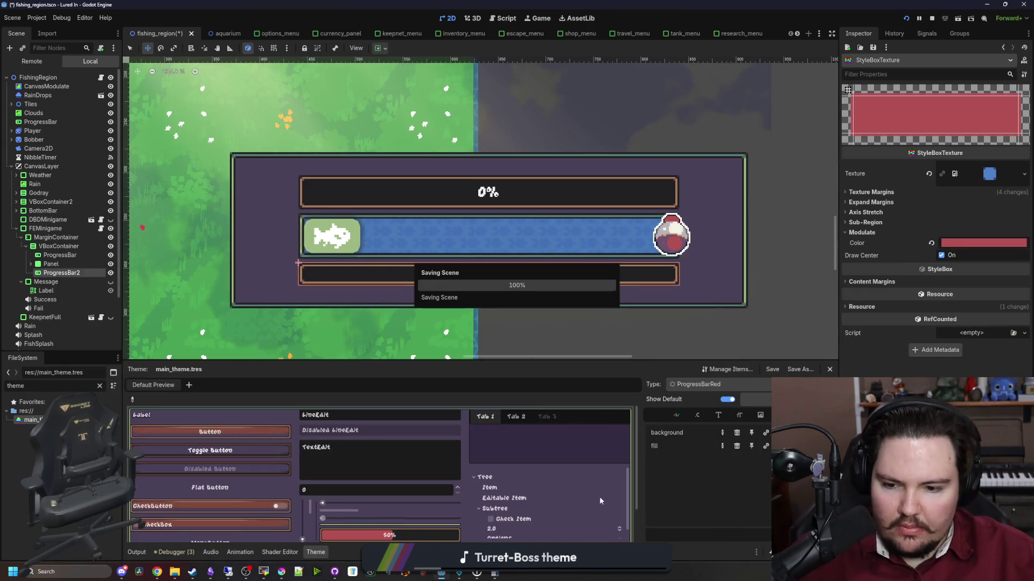
Switch the theme editor's Type to ProgressBar.
{"action": "scroll", "coordinate": [354, 528], "scroll_direction": "down", "scroll_amount": 1}
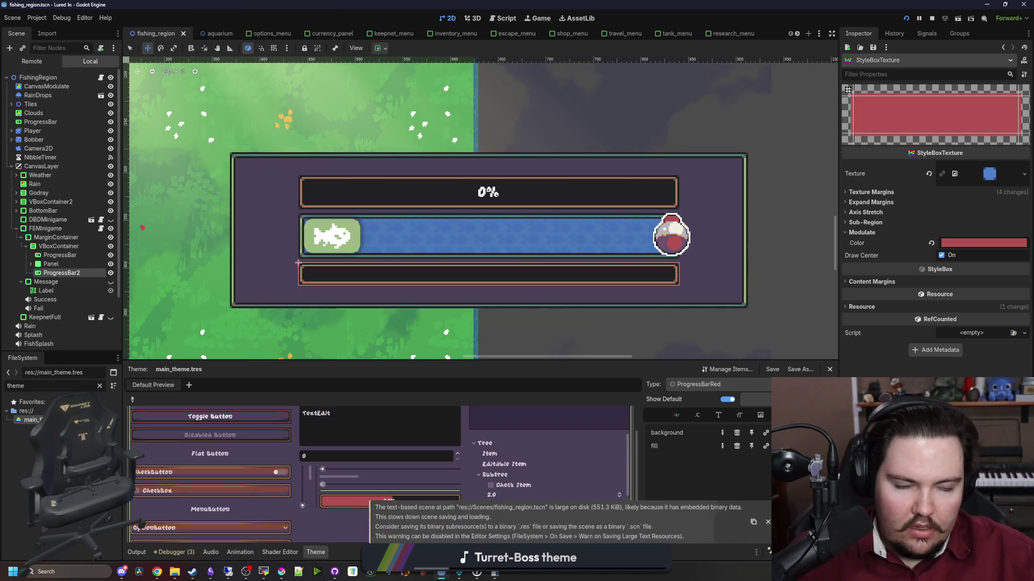
{"action": "left_click", "coordinate": [711, 384]}
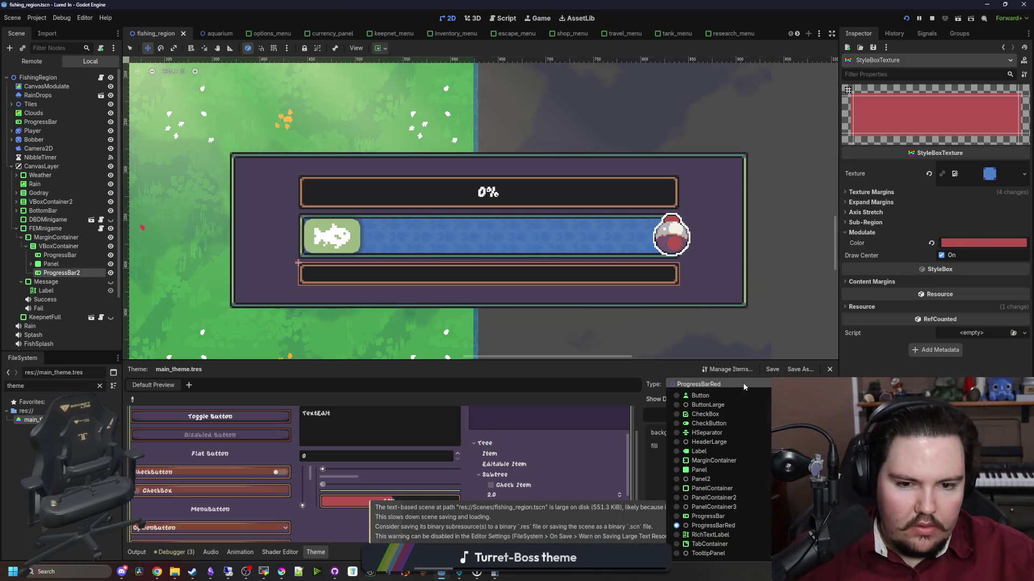
{"action": "left_click", "coordinate": [720, 517]}
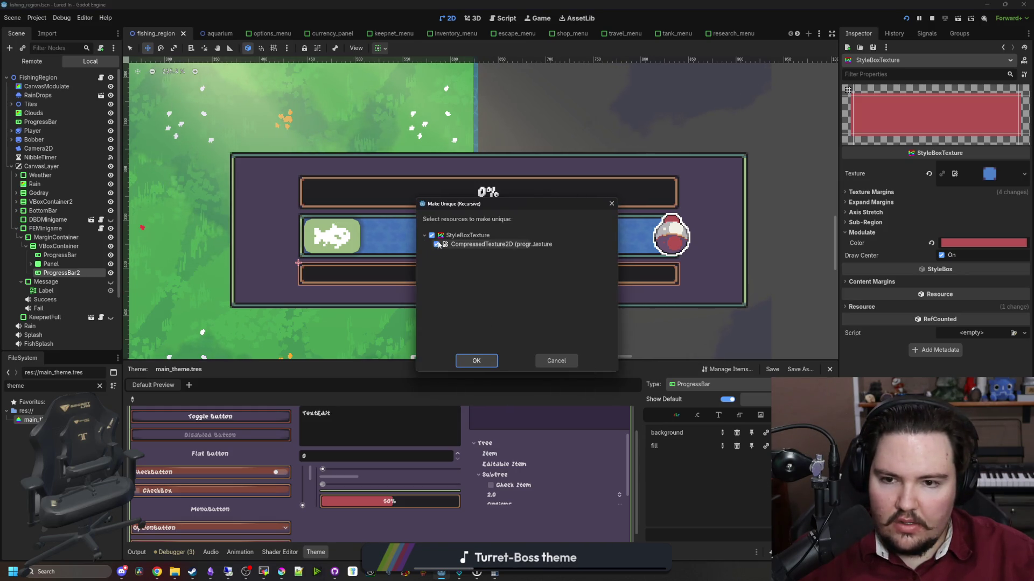
Make ProgressBar's fill style unique, tint it blue, and save.
{"action": "left_click", "coordinate": [483, 360]}
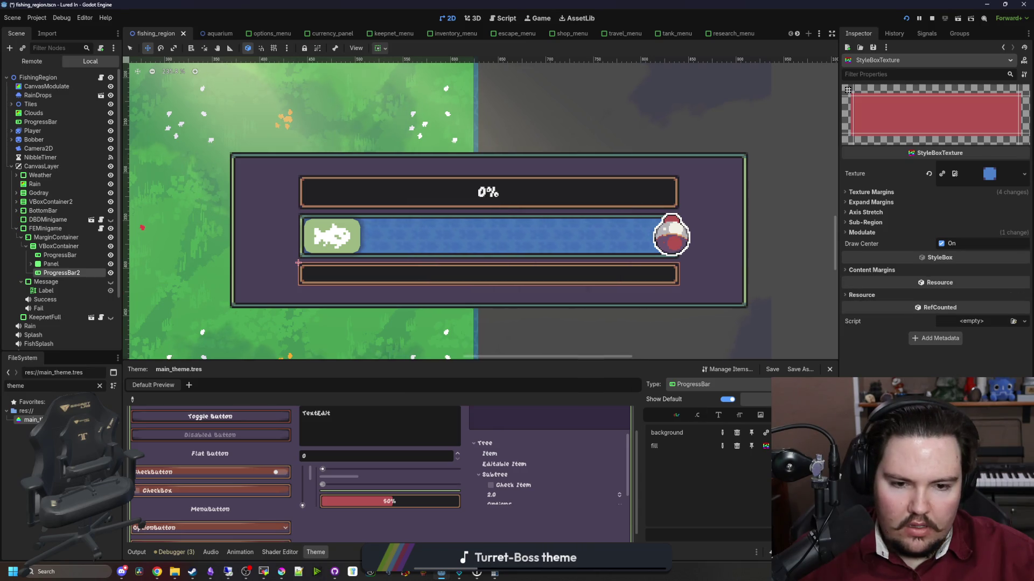
{"action": "right_click", "coordinate": [919, 173]}
{"action": "key", "text": "Escape"}
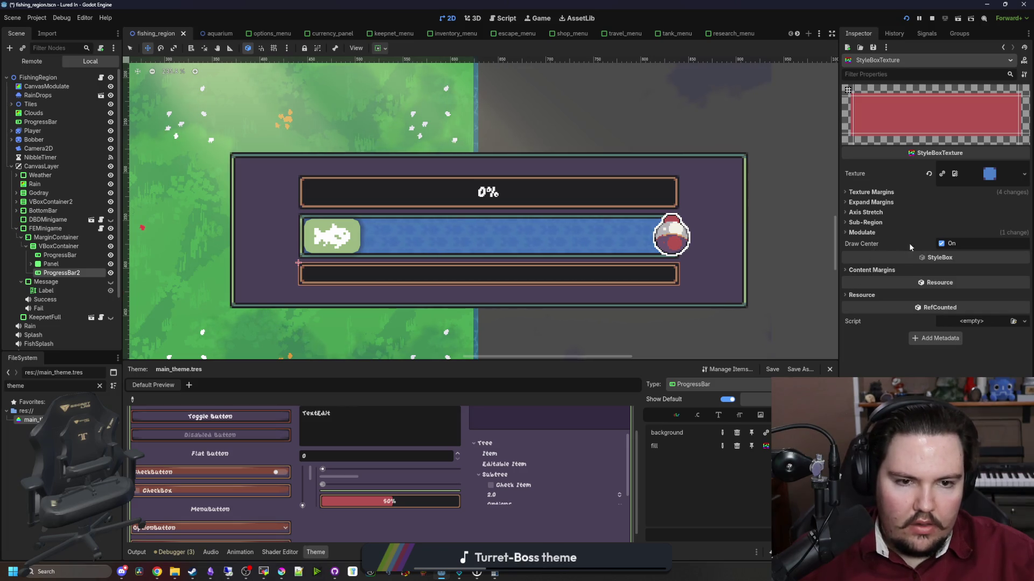
{"action": "left_click", "coordinate": [861, 232]}
{"action": "left_click", "coordinate": [983, 243]}
{"action": "left_click", "coordinate": [1027, 279]}
{"action": "left_click_drag", "start_coordinate": [1028, 279], "coordinate": [1027, 255]}
{"action": "left_click", "coordinate": [282, 571]}
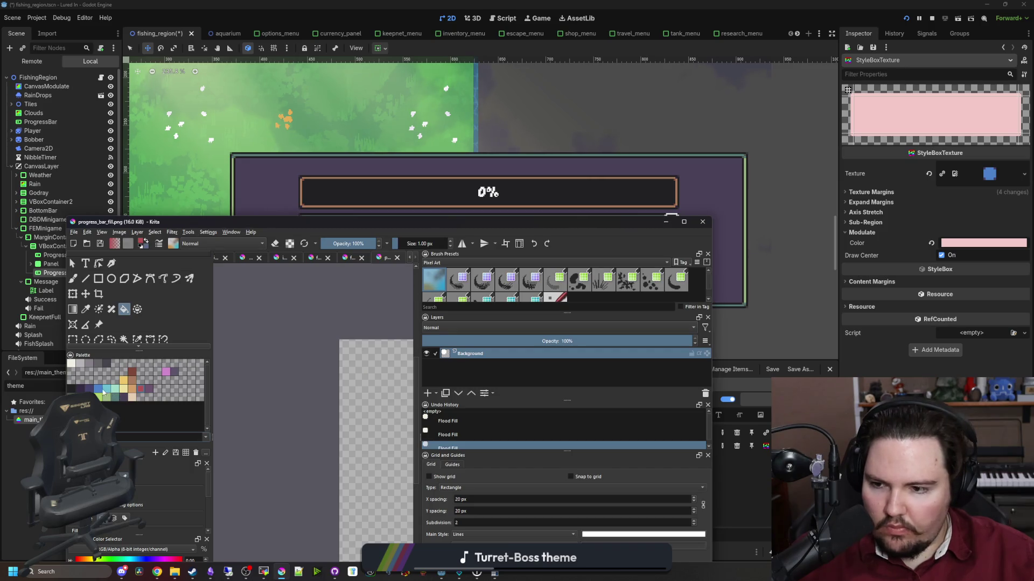
{"action": "left_click", "coordinate": [442, 571]}
{"action": "left_click", "coordinate": [983, 243]}
{"action": "key", "text": "ctrl+s"}
Compare ProgressBar and ProgressBarRed fills via the Type dropdown, ending on ProgressBarRed.
{"action": "left_click", "coordinate": [716, 384]}
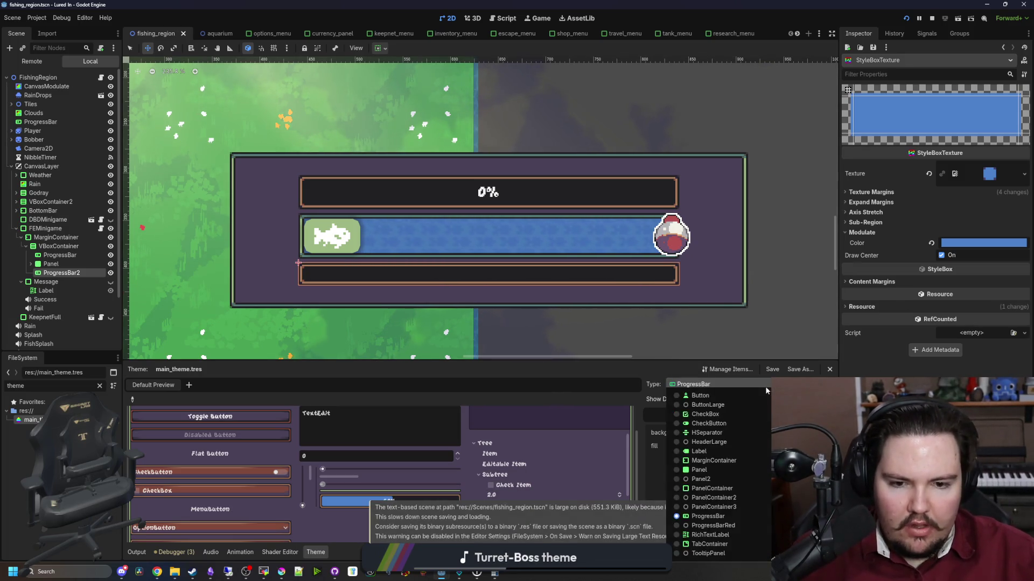
{"action": "left_click", "coordinate": [722, 520]}
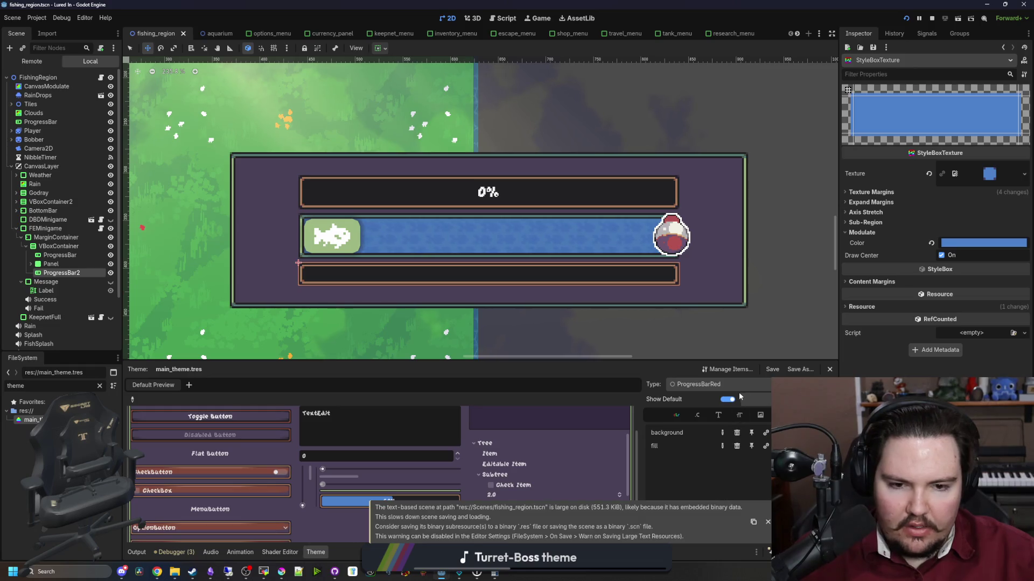
{"action": "left_click", "coordinate": [716, 384]}
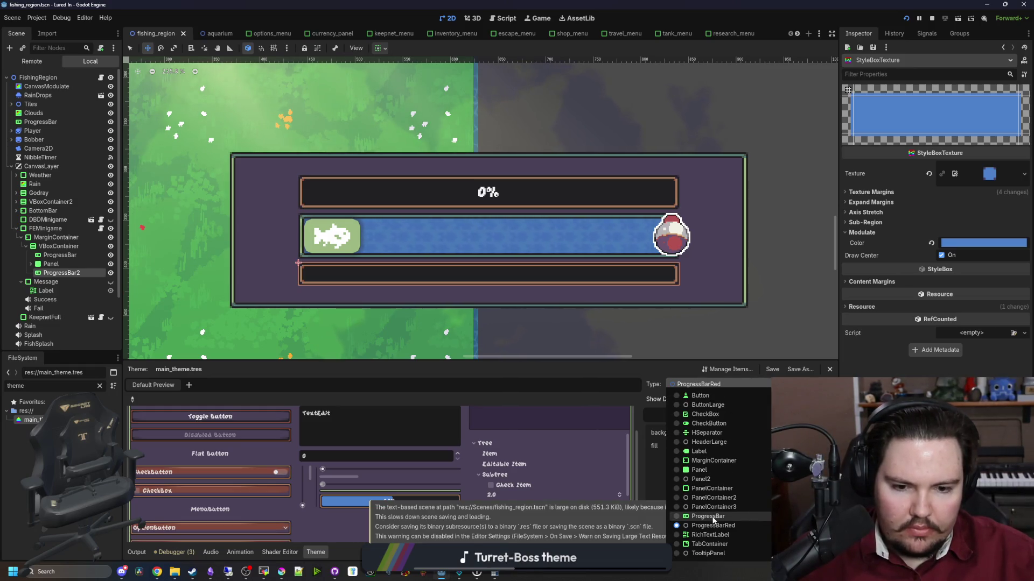
{"action": "left_click", "coordinate": [768, 491]}
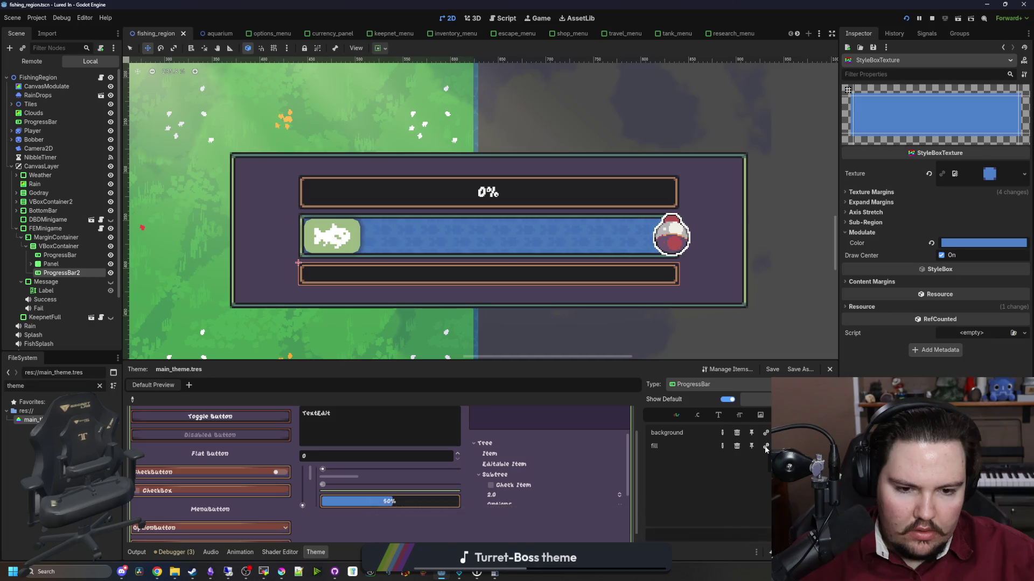
{"action": "left_click", "coordinate": [716, 384]}
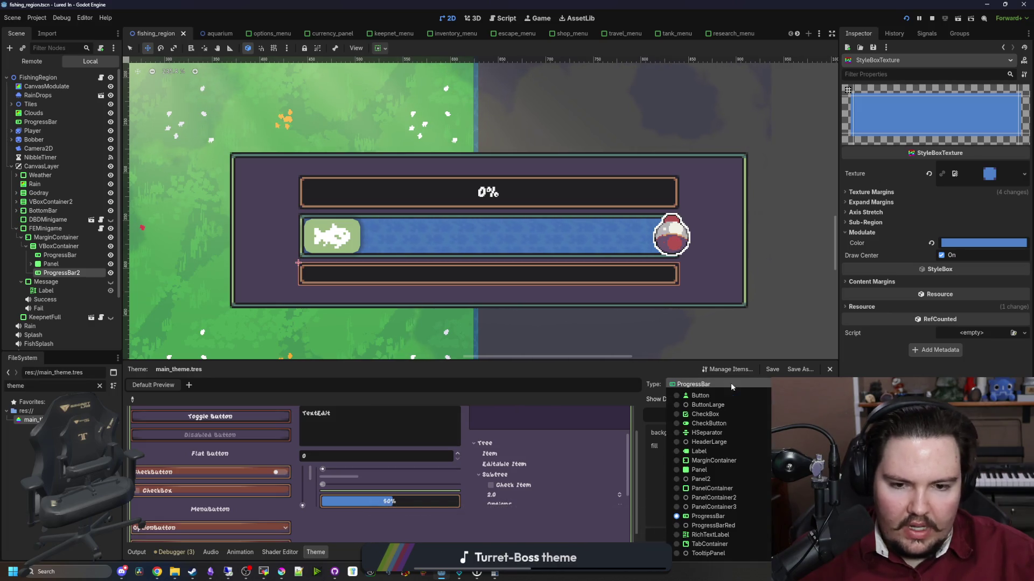
{"action": "left_click", "coordinate": [717, 528]}
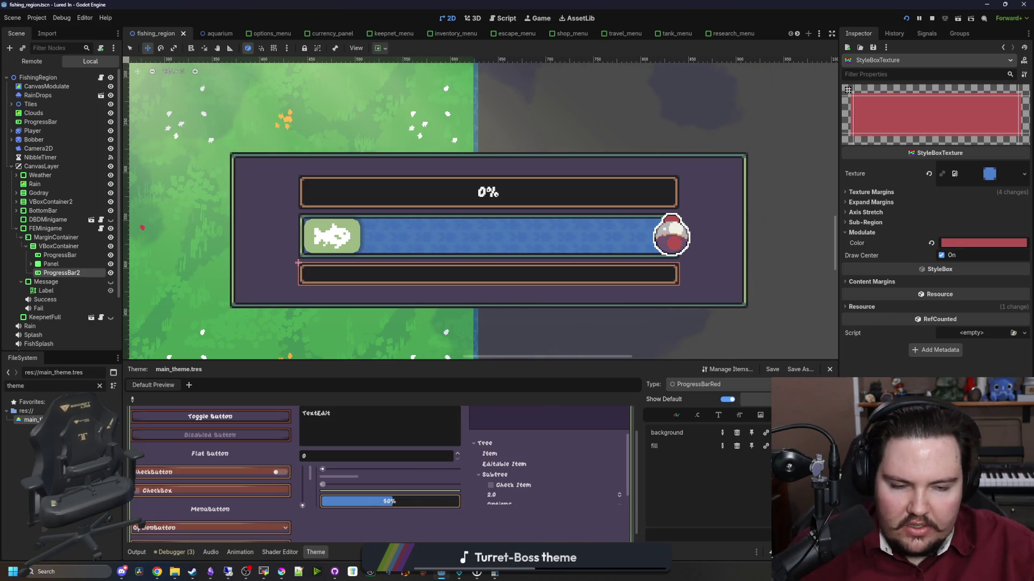
{"action": "left_click", "coordinate": [763, 383]}
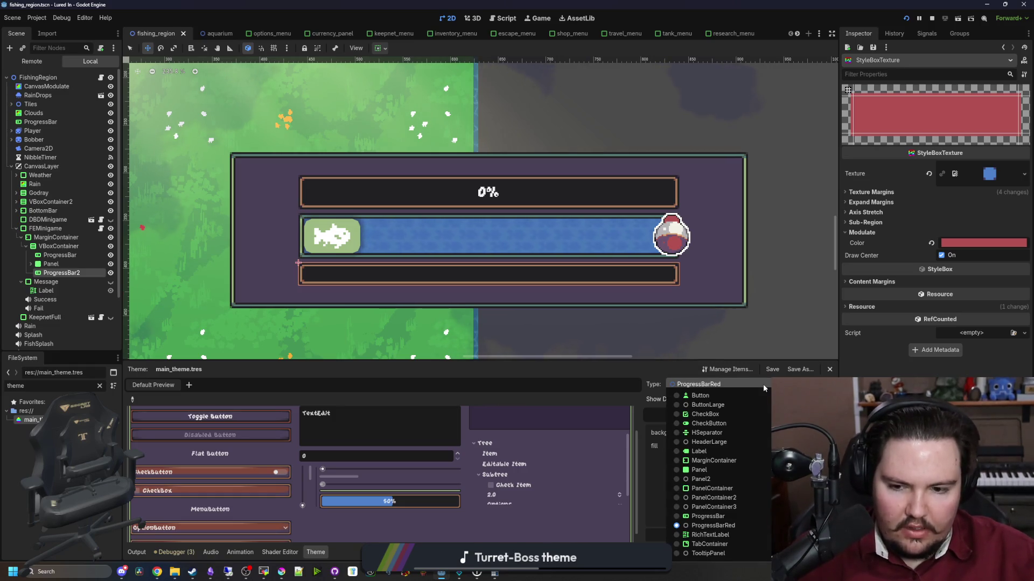
{"action": "left_click", "coordinate": [764, 383]}
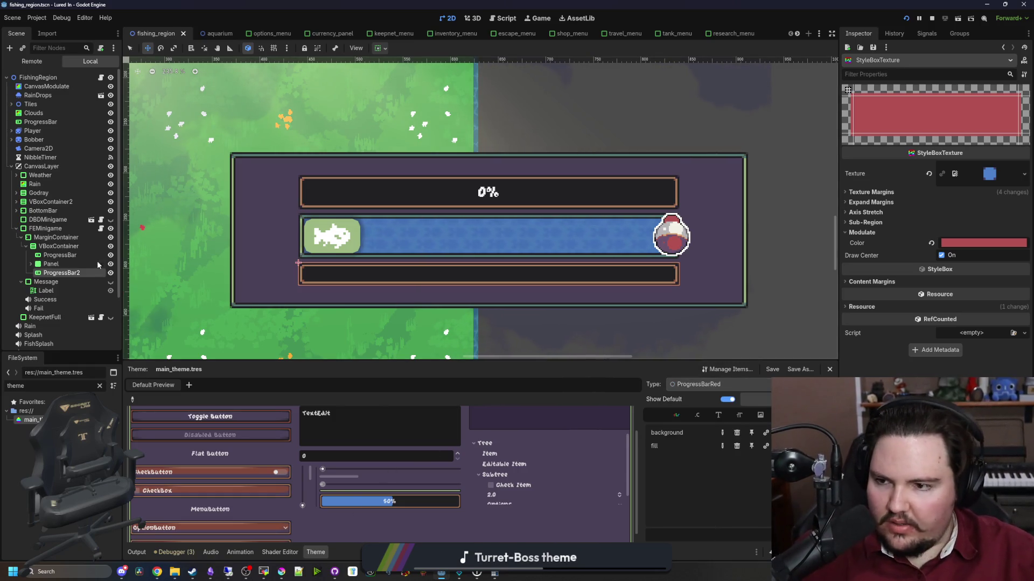
Set ProgressBar2's Value to 0.58 to preview its red fill, then open fe_minigame.gd.
{"action": "left_click", "coordinate": [51, 264]}
{"action": "left_click", "coordinate": [57, 273]}
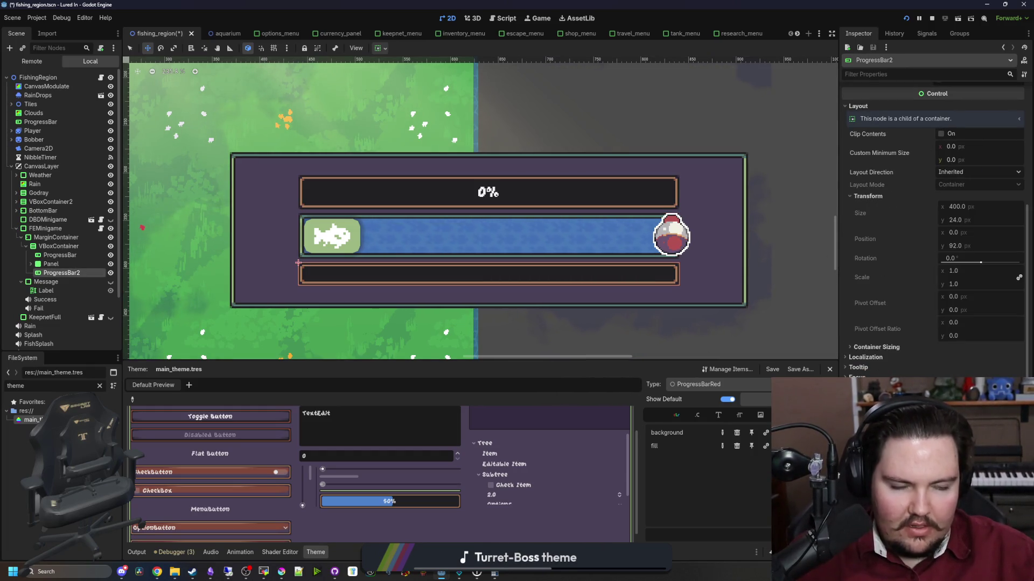
{"action": "scroll", "coordinate": [926, 330], "scroll_direction": "up", "scroll_amount": 3}
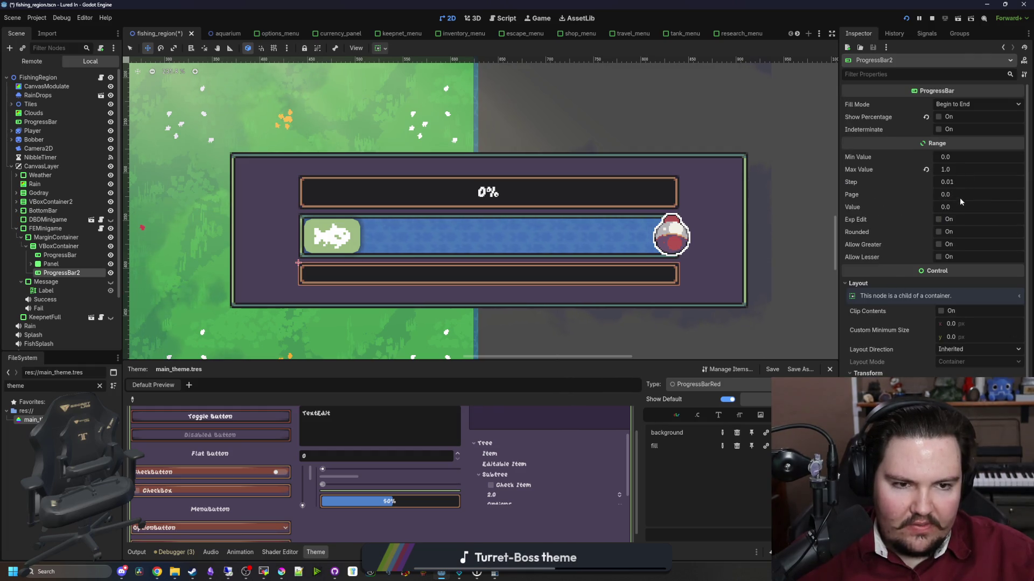
{"action": "left_click_drag", "start_coordinate": [962, 207], "coordinate": [990, 207]}
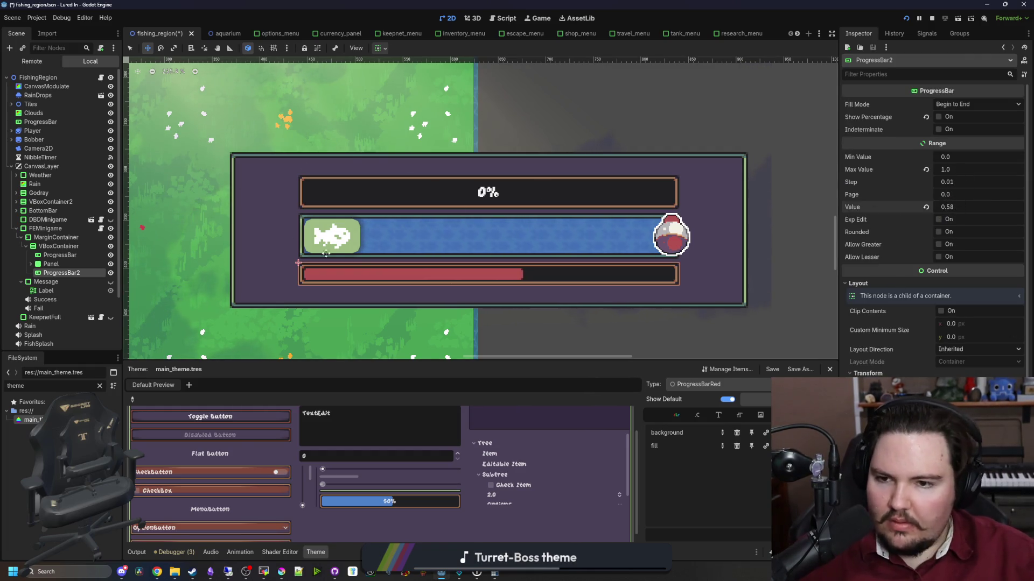
{"action": "scroll", "coordinate": [503, 290], "scroll_direction": "up", "scroll_amount": 1}
{"action": "scroll", "coordinate": [434, 291], "scroll_direction": "down", "scroll_amount": 1}
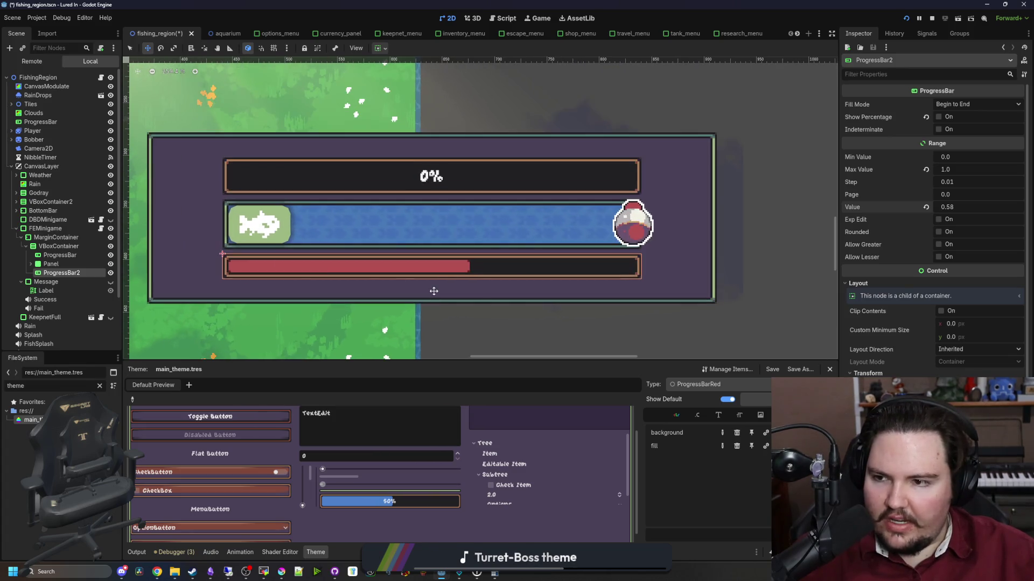
{"action": "left_click", "coordinate": [101, 229]}
{"action": "scroll", "coordinate": [243, 260], "scroll_direction": "down", "scroll_amount": 10}
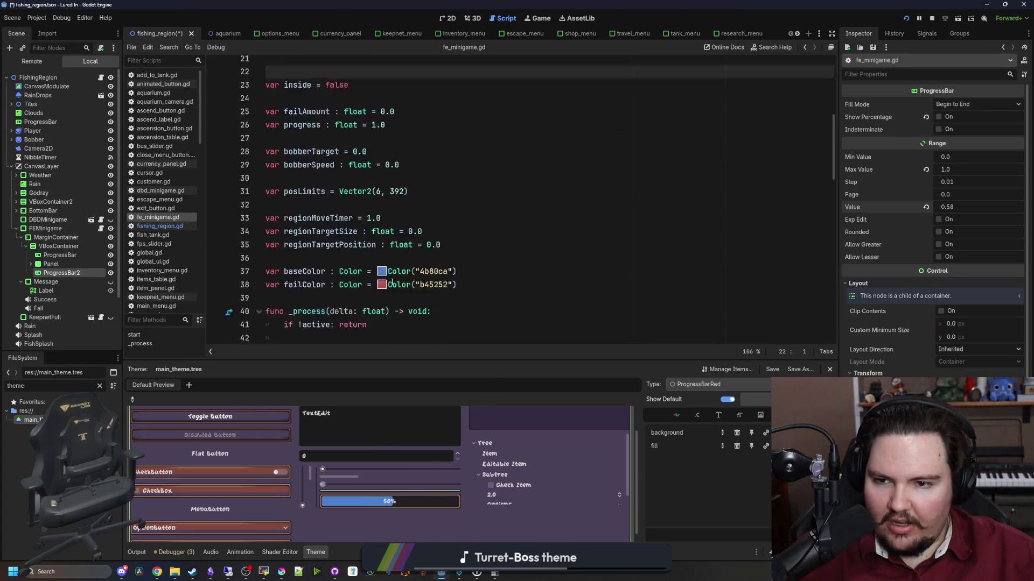
Rename ProgressBar2 to FailBar.
{"action": "scroll", "coordinate": [372, 270], "scroll_direction": "up", "scroll_amount": 9}
{"action": "scroll", "coordinate": [372, 270], "scroll_direction": "down", "scroll_amount": 2}
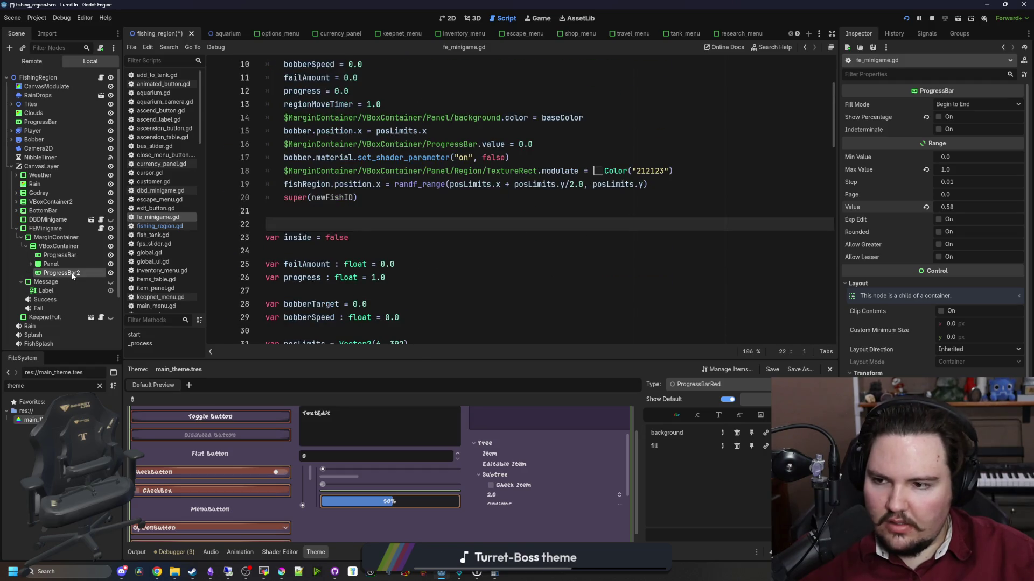
{"action": "type", "text": "FailBar"}
{"action": "key", "text": "Return"}
Add a line in start() resetting FailBar.value to 0.0.
{"action": "mouse_move", "coordinate": [72, 272]}
{"action": "left_mouse_down"}
{"action": "mouse_move", "coordinate": [377, 215]}
{"action": "mouse_move", "coordinate": [672, 190]}
{"action": "mouse_move", "coordinate": [646, 184]}
{"action": "left_mouse_up"}
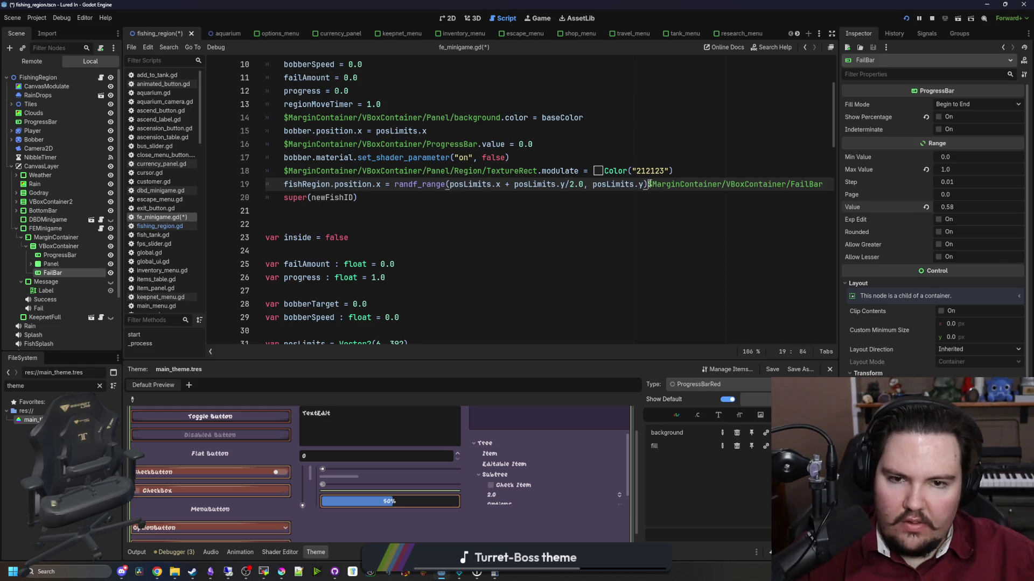
{"action": "key", "text": "Return"}
{"action": "left_click", "coordinate": [615, 202]}
{"action": "type", "text": "value =-"}
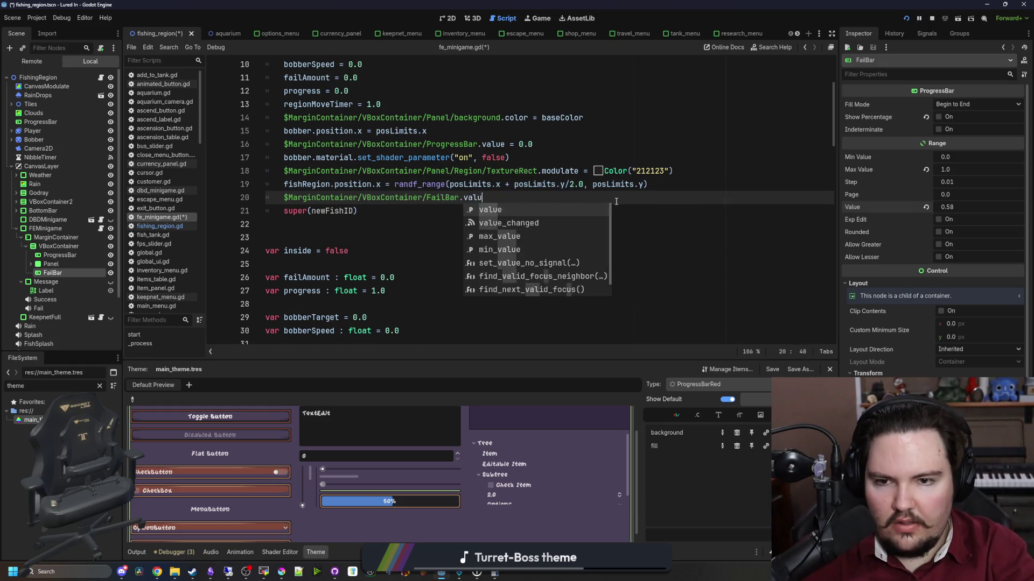
Add FailBar.value = failAmount after the ProgressBar update on line 95 and save.
{"action": "scroll", "coordinate": [616, 202], "scroll_direction": "up", "scroll_amount": 1}
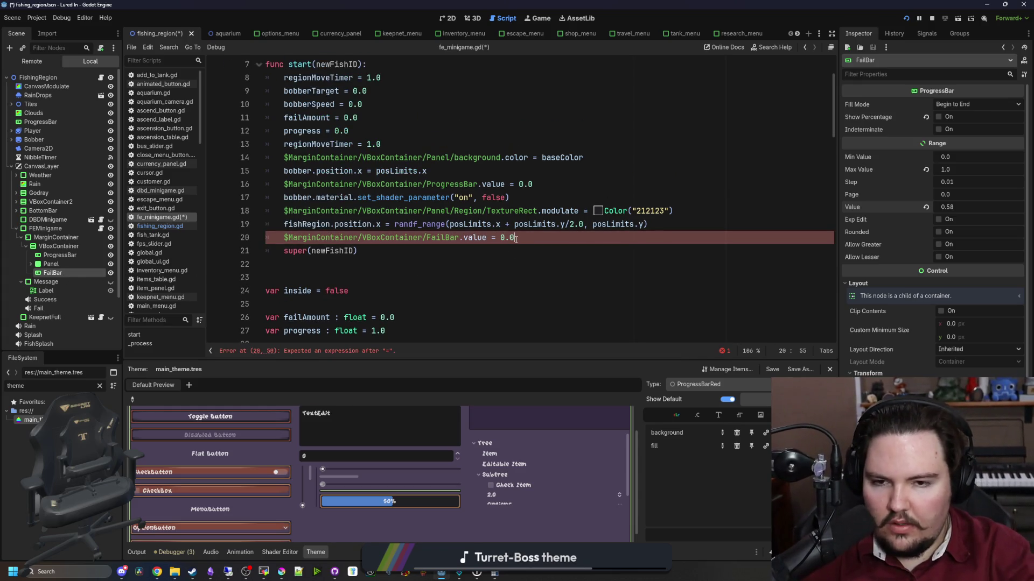
{"action": "mouse_move", "coordinate": [515, 239]}
{"action": "left_mouse_down"}
{"action": "mouse_move", "coordinate": [283, 226]}
{"action": "mouse_move", "coordinate": [283, 237]}
{"action": "left_mouse_up"}
{"action": "key", "text": "ctrl+c"}
{"action": "scroll", "coordinate": [476, 267], "scroll_direction": "down", "scroll_amount": 10}
{"action": "scroll", "coordinate": [476, 268], "scroll_direction": "down", "scroll_amount": 13}
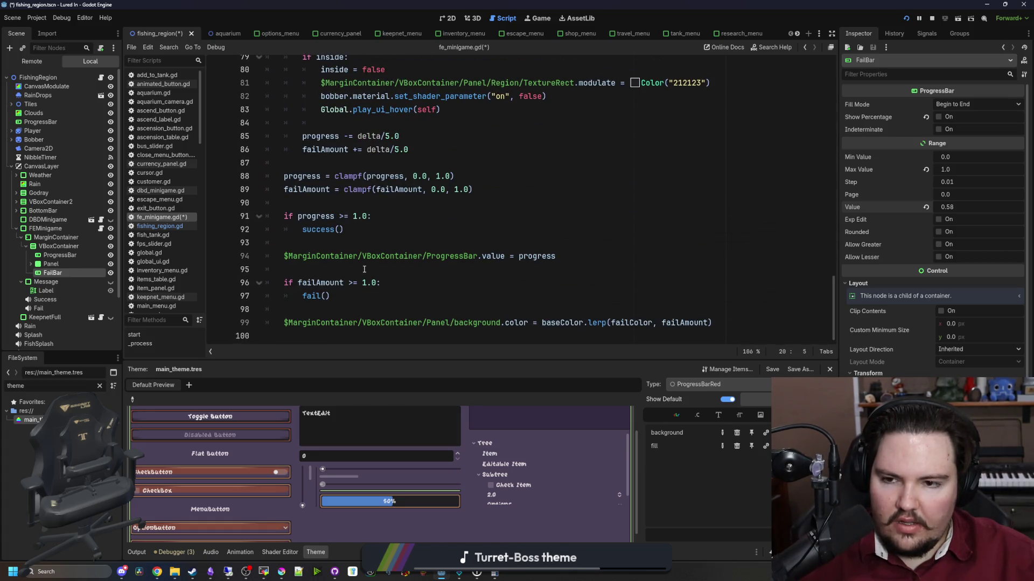
{"action": "left_click", "coordinate": [364, 269]}
{"action": "key", "text": "ctrl+v"}
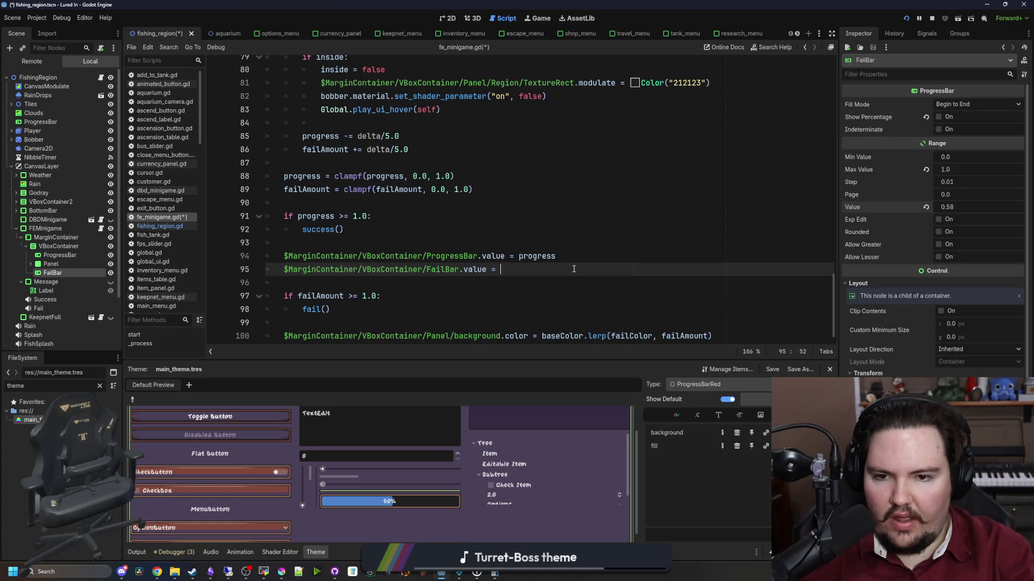
{"action": "type", "text": "fa"}
{"action": "key", "text": "Return"}
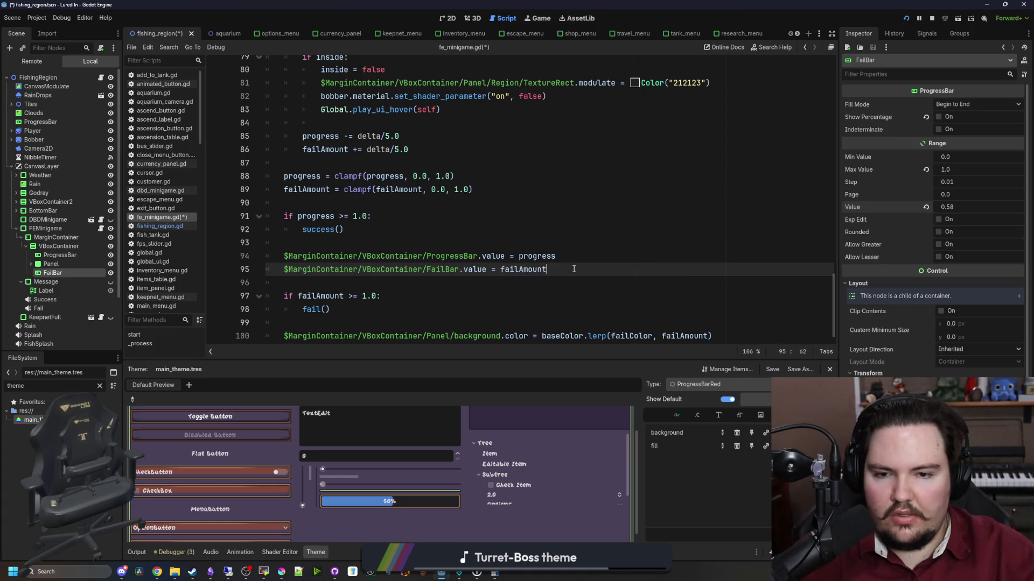
{"action": "key", "text": "ctrl+s"}
{"action": "left_click", "coordinate": [534, 21]}
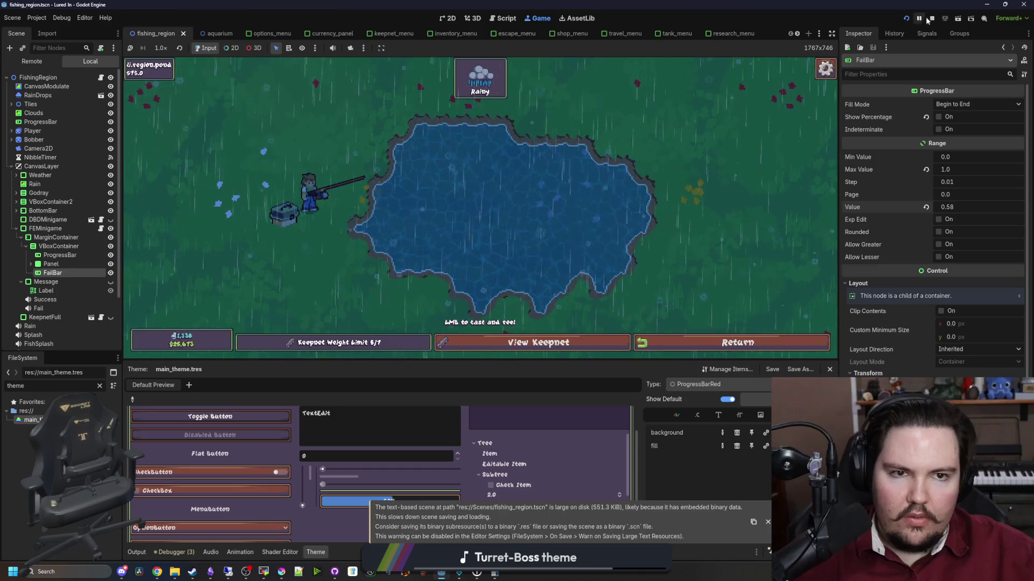
Relaunch the game, dismiss Welcome Back, and travel to the Pond.
{"action": "left_click", "coordinate": [918, 20]}
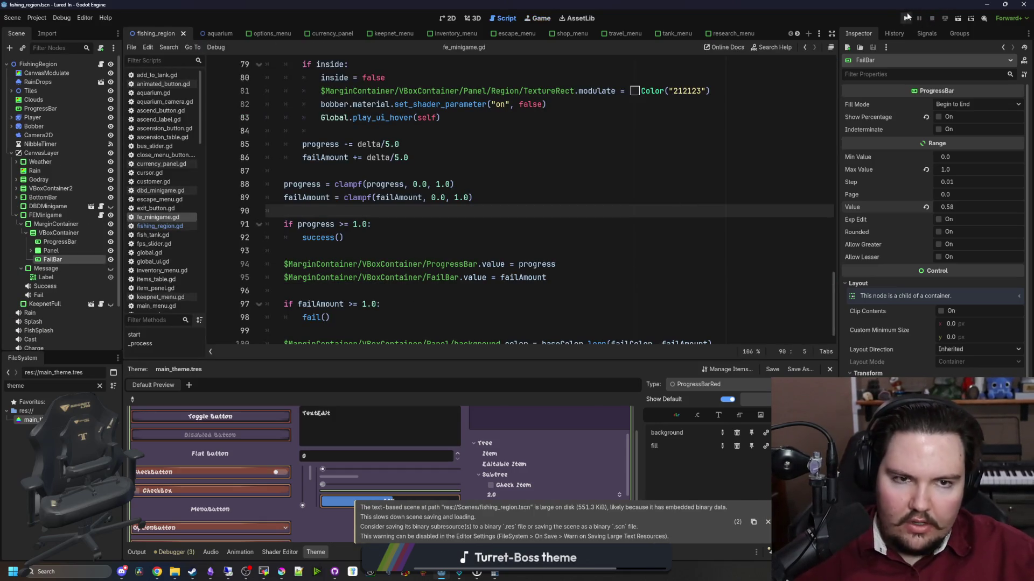
{"action": "left_click", "coordinate": [907, 18]}
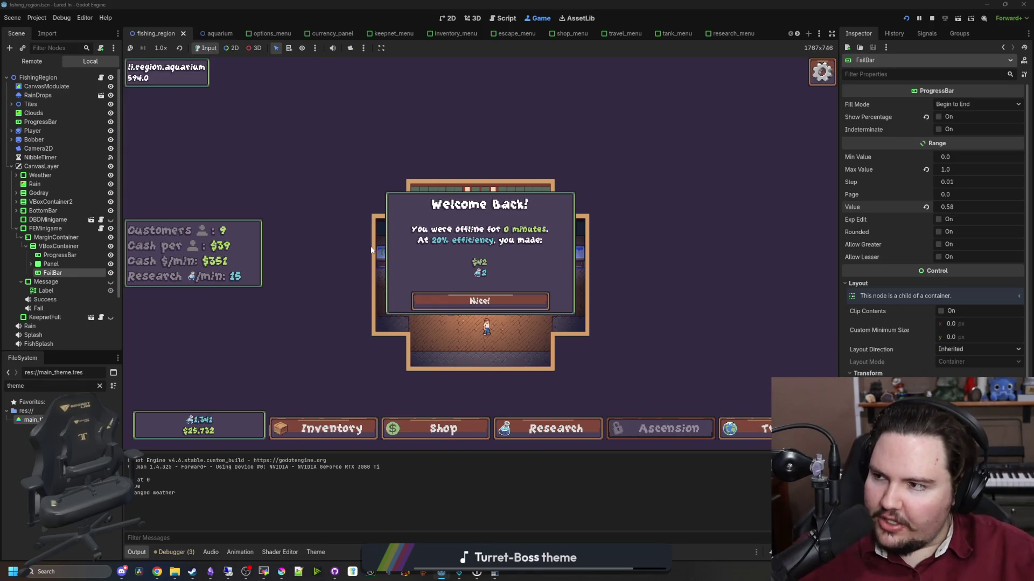
{"action": "left_click", "coordinate": [426, 301]}
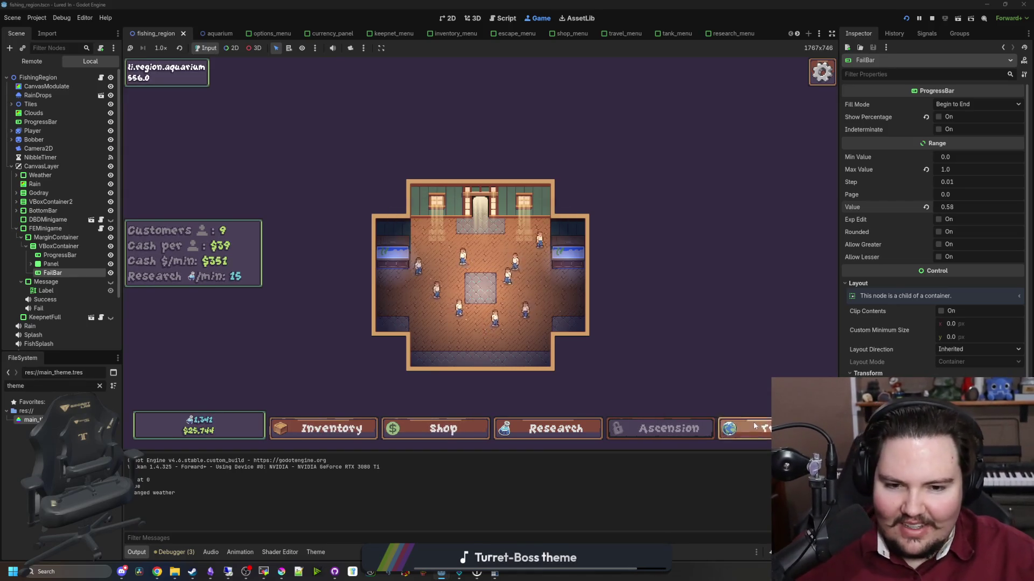
{"action": "left_click", "coordinate": [740, 428]}
{"action": "left_click", "coordinate": [653, 181]}
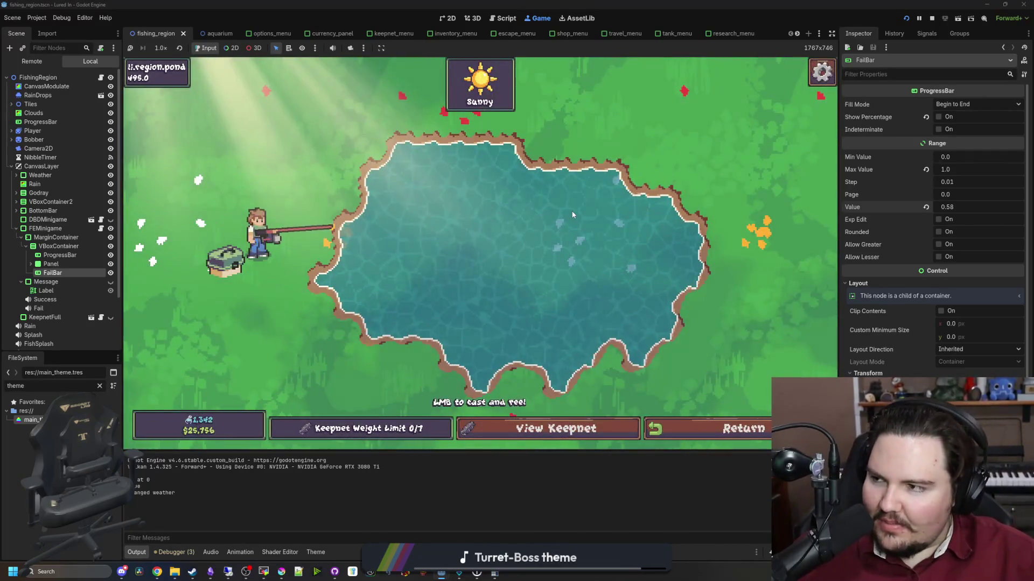
Cast and win the fishing minigame twice, then stop the game and return to the script.
{"action": "left_click", "coordinate": [484, 194]}
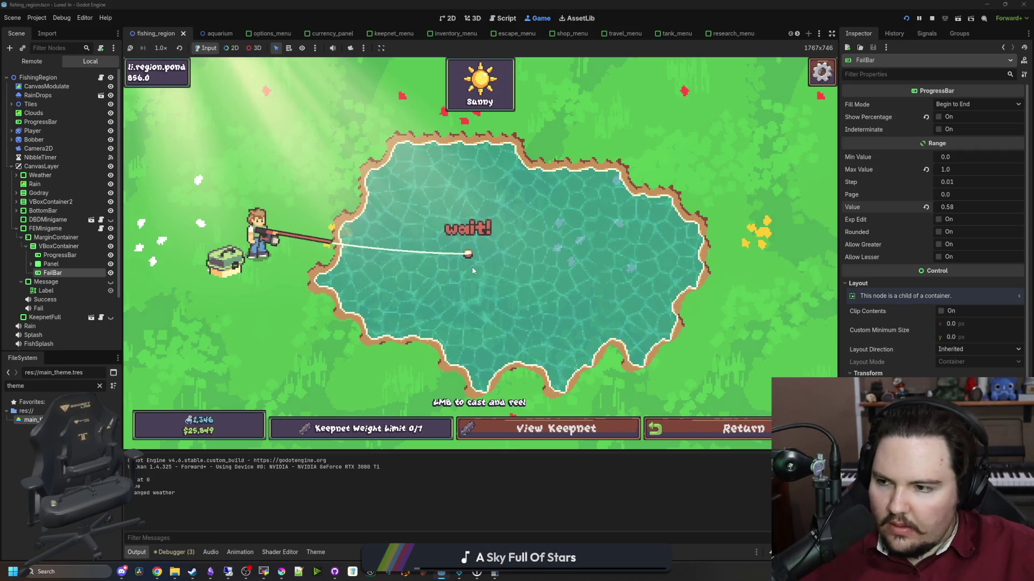
{"action": "left_click", "coordinate": [516, 232]}
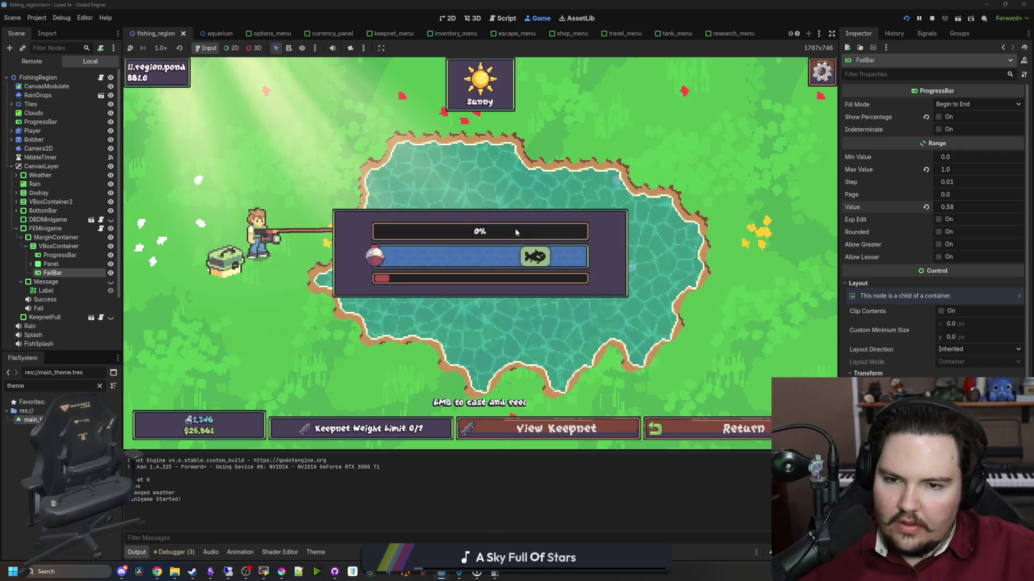
{"action": "left_click", "coordinate": [524, 226]}
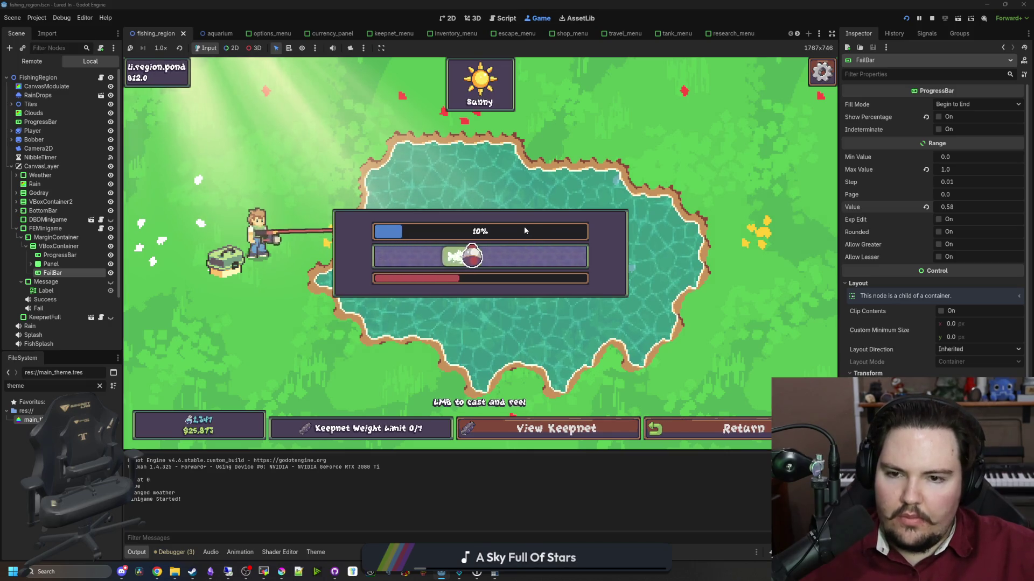
{"action": "left_click", "coordinate": [525, 231]}
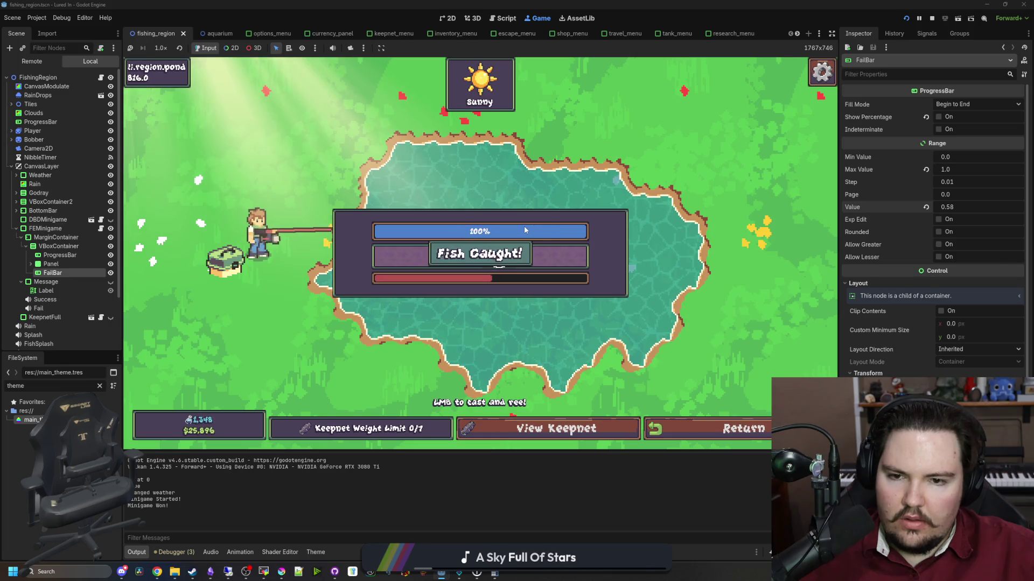
{"action": "left_click_drag", "start_coordinate": [524, 226], "coordinate": [515, 218]}
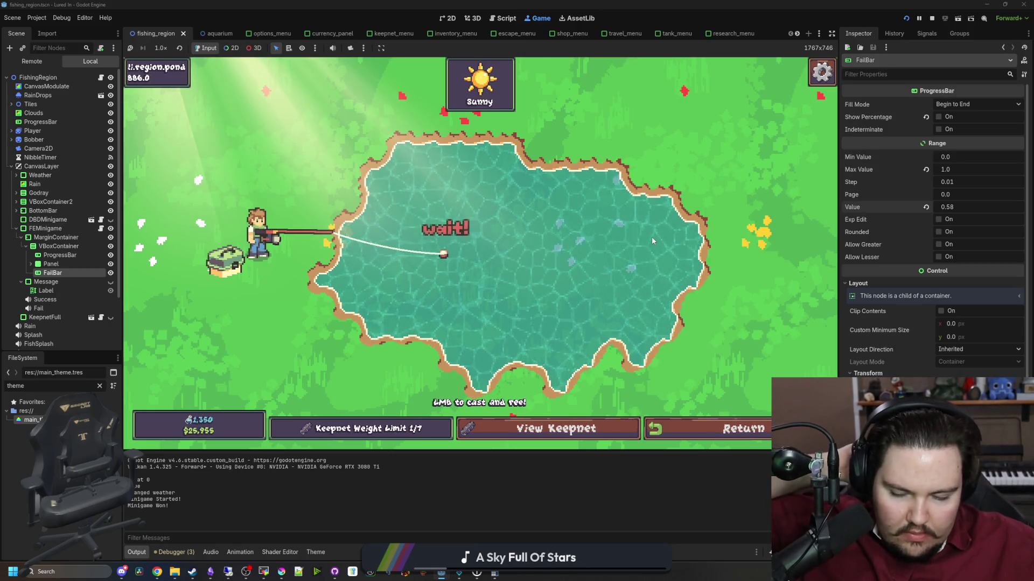
{"action": "left_click", "coordinate": [592, 199]}
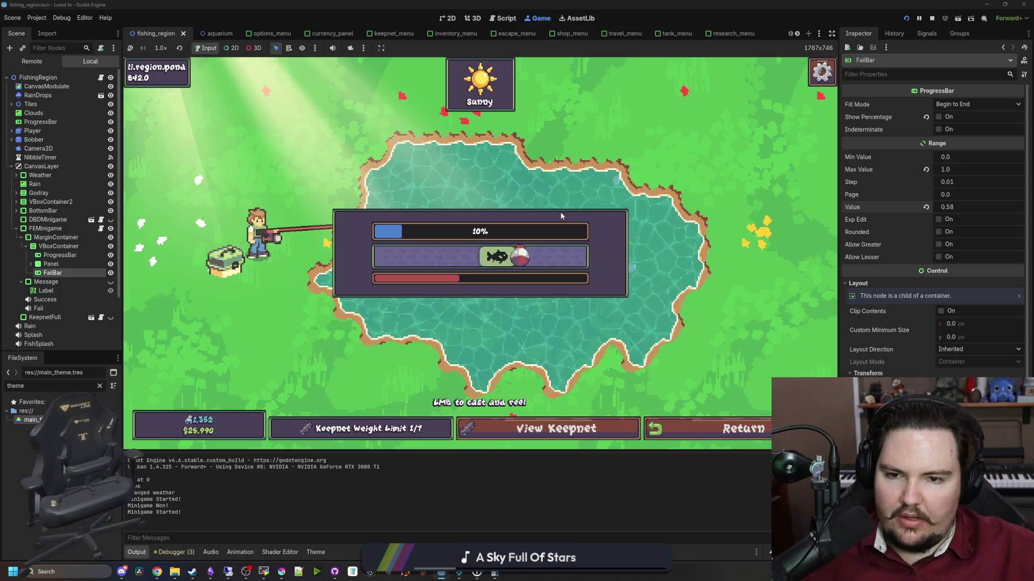
{"action": "left_click_drag", "start_coordinate": [546, 219], "coordinate": [546, 220]}
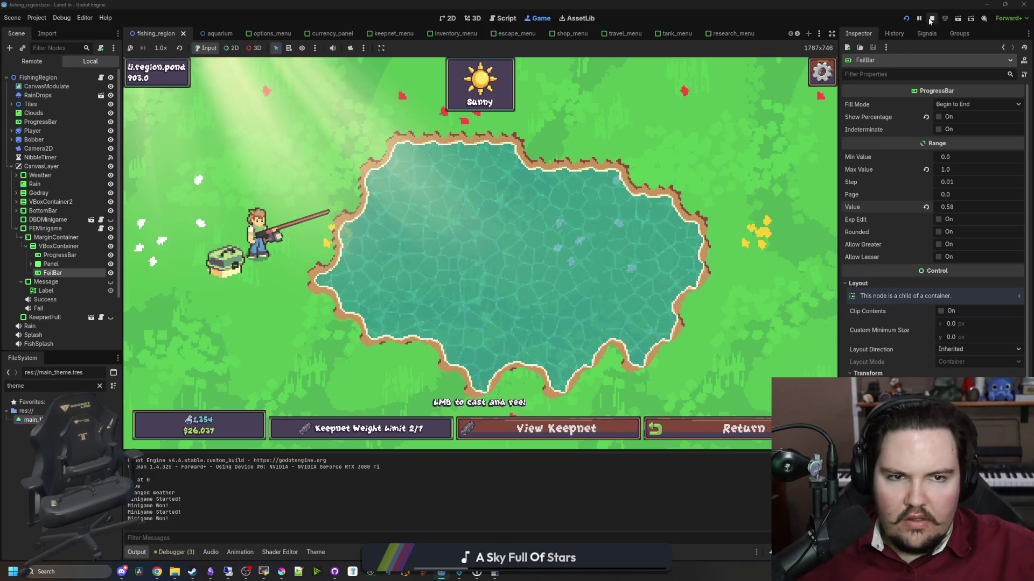
{"action": "key", "text": "F8"}
{"action": "left_click", "coordinate": [81, 215]}
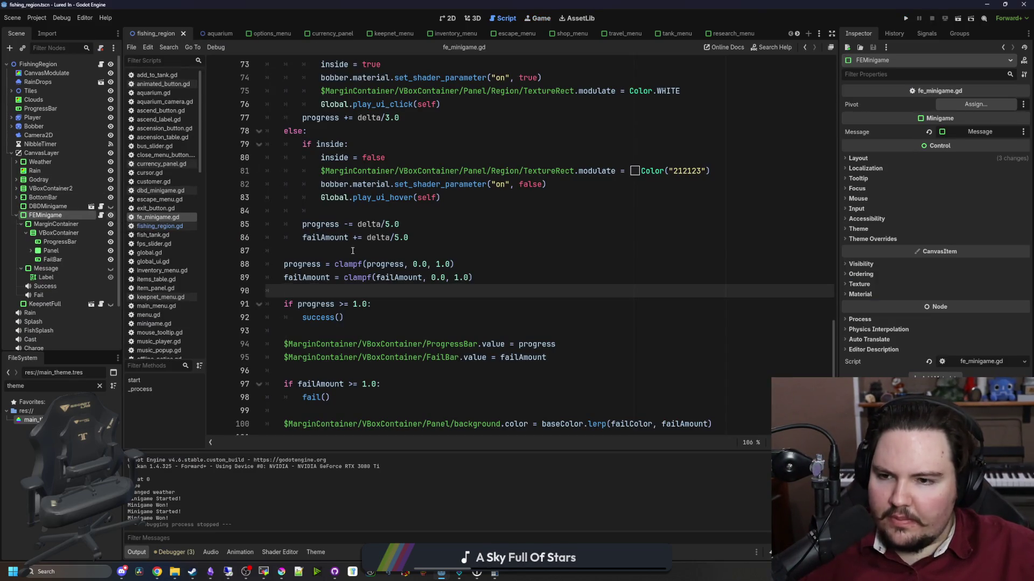
In fishing_region.gd, start a minigames array variable below _enter_tree.
{"action": "left_click", "coordinate": [100, 63]}
{"action": "scroll", "coordinate": [388, 250], "scroll_direction": "down", "scroll_amount": 8}
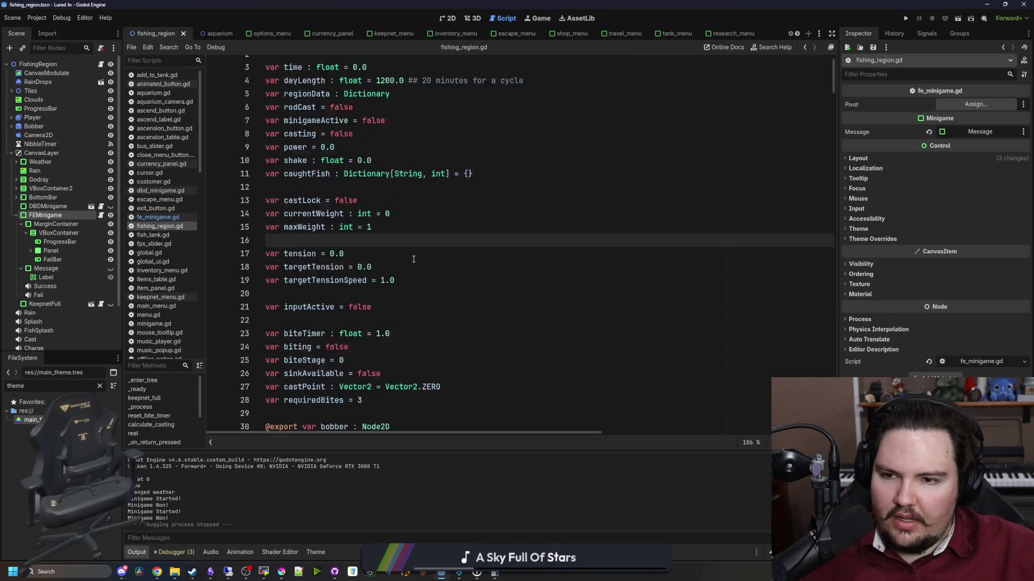
{"action": "left_click", "coordinate": [343, 255]}
{"action": "key", "text": "Return"}
{"action": "key", "text": "Return"}
{"action": "key", "text": "Up"}
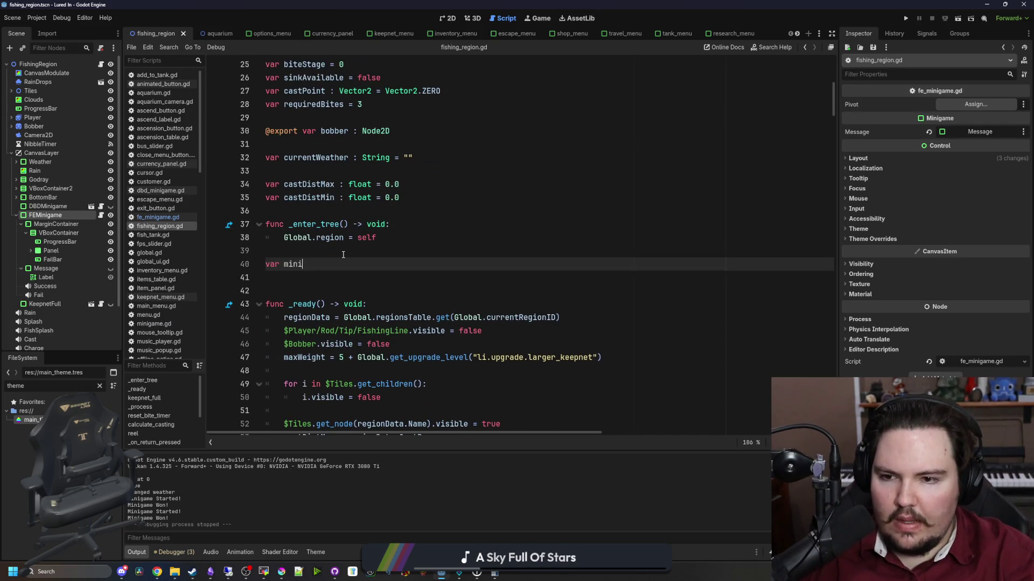
{"action": "type", "text": "games = ["}
{"action": "key", "text": "Return"}
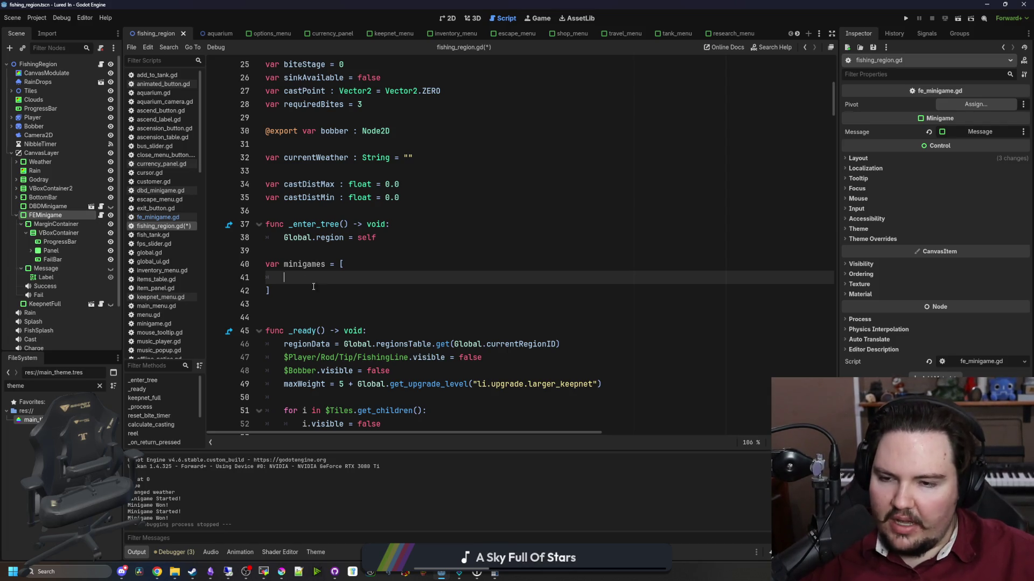
Fill the array with $CanvasLayer/DBDMinigame and $CanvasLayer/FEMinigame, comma-separated, and save.
{"action": "mouse_move", "coordinate": [48, 206]}
{"action": "left_mouse_down"}
{"action": "mouse_move", "coordinate": [323, 278]}
{"action": "mouse_move", "coordinate": [70, 226]}
{"action": "mouse_move", "coordinate": [407, 276]}
{"action": "left_mouse_up"}
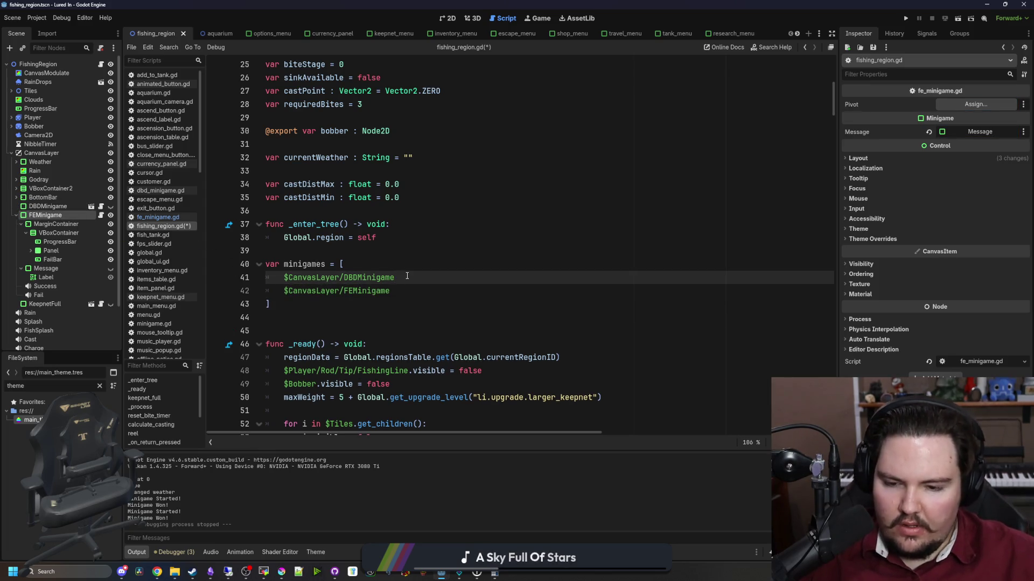
{"action": "type", "text": ","}
{"action": "key", "text": "Down"}
{"action": "type", "text": ","}
{"action": "left_click", "coordinate": [401, 269]}
{"action": "scroll", "coordinate": [380, 279], "scroll_direction": "down", "scroll_amount": 3}
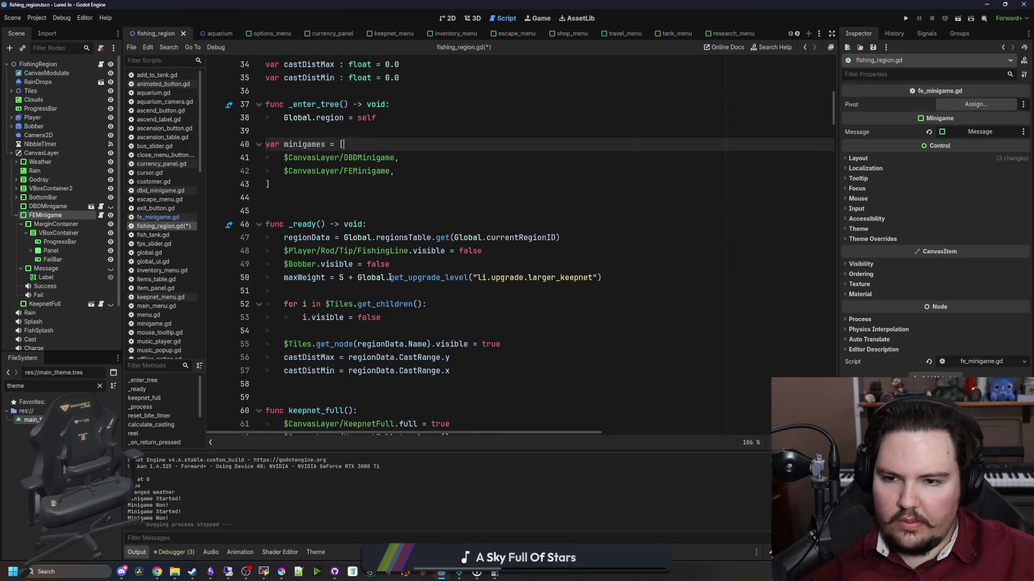
{"action": "scroll", "coordinate": [388, 189], "scroll_direction": "down", "scroll_amount": 18}
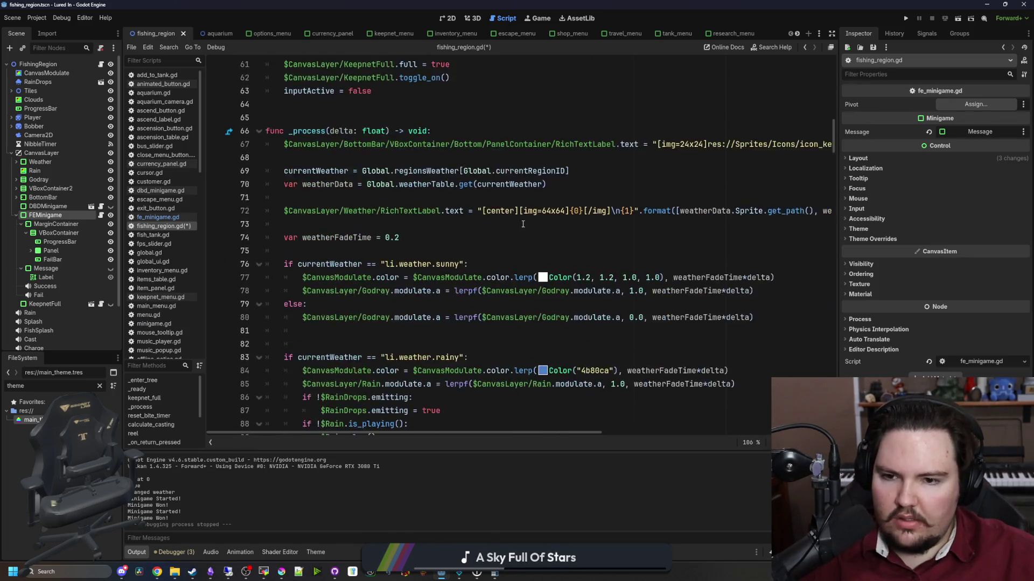
{"action": "left_click", "coordinate": [679, 243]}
{"action": "key", "text": "ctrl+s"}
Begin a new 'minigam' line after the commented DBD start call.
{"action": "scroll", "coordinate": [673, 253], "scroll_direction": "down", "scroll_amount": 16}
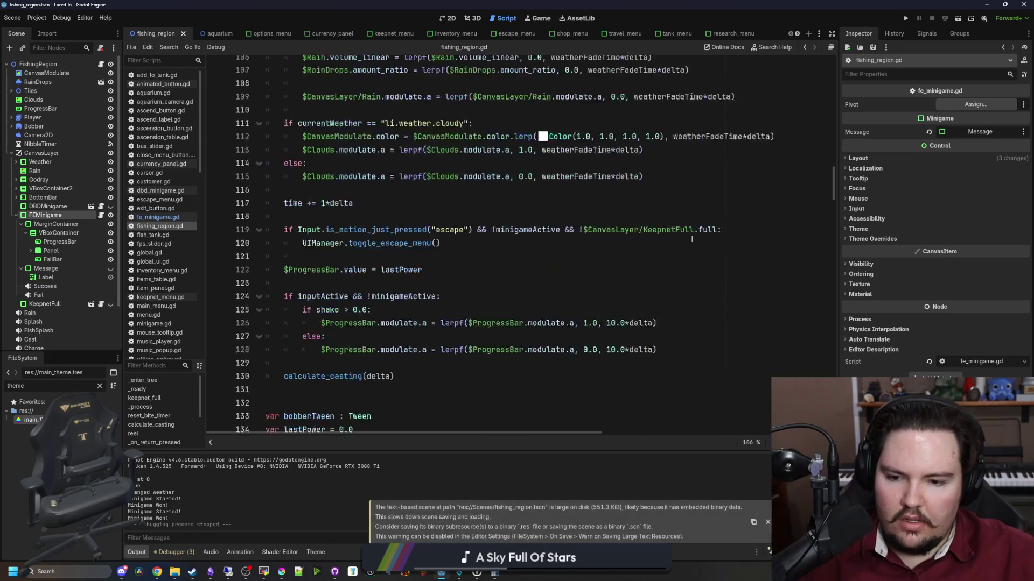
{"action": "scroll", "coordinate": [521, 285], "scroll_direction": "down", "scroll_amount": 19}
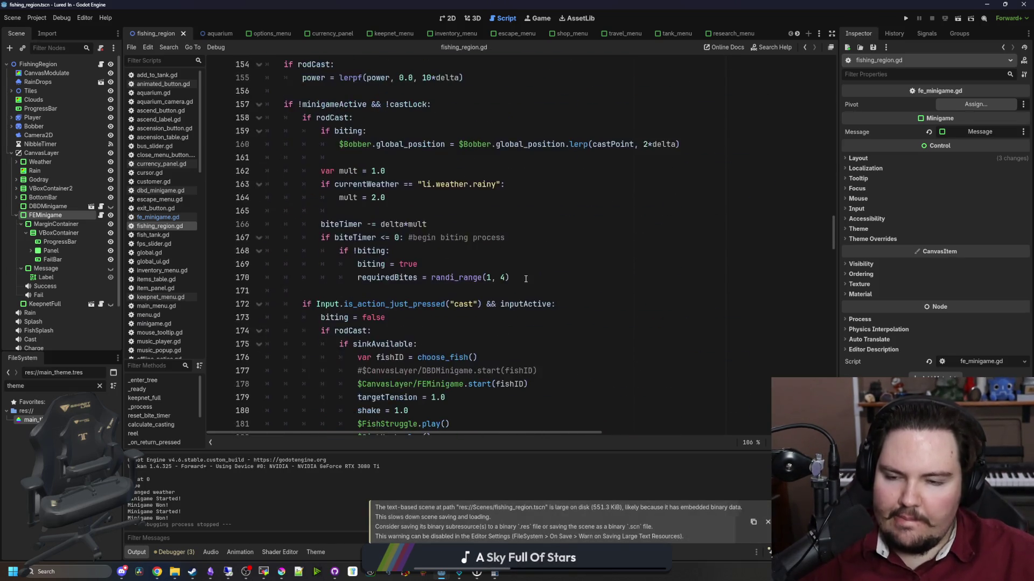
{"action": "scroll", "coordinate": [550, 277], "scroll_direction": "up", "scroll_amount": 10}
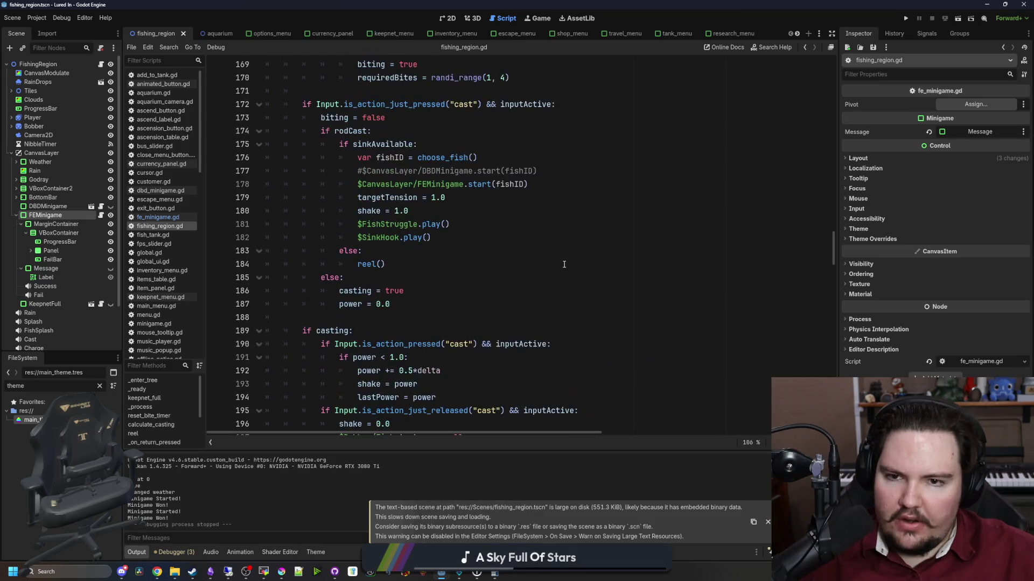
{"action": "left_click", "coordinate": [567, 253]}
{"action": "key", "text": "Return"}
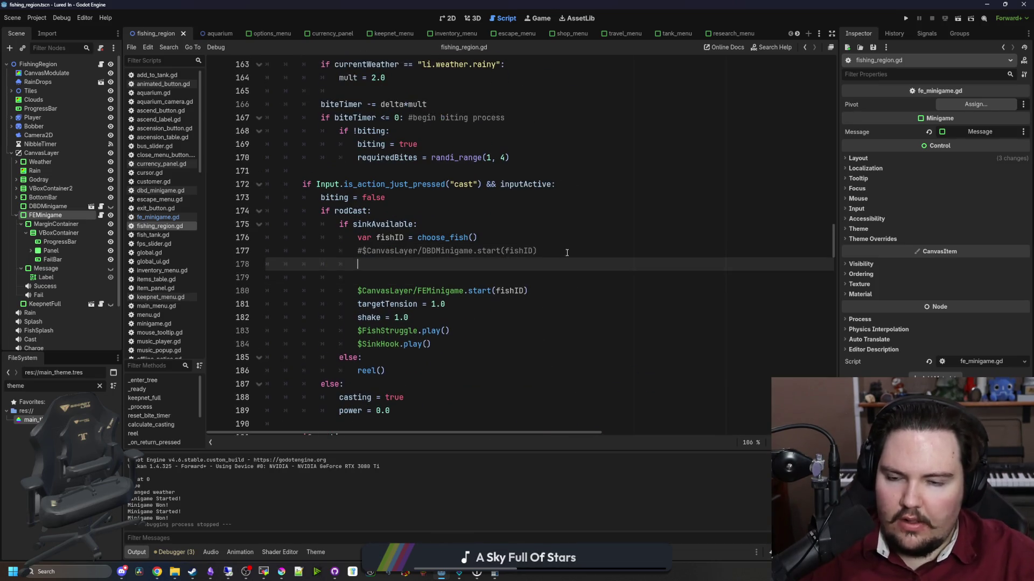
{"action": "type", "text": "miniga"}
{"action": "type", "text": "mes.pick"}
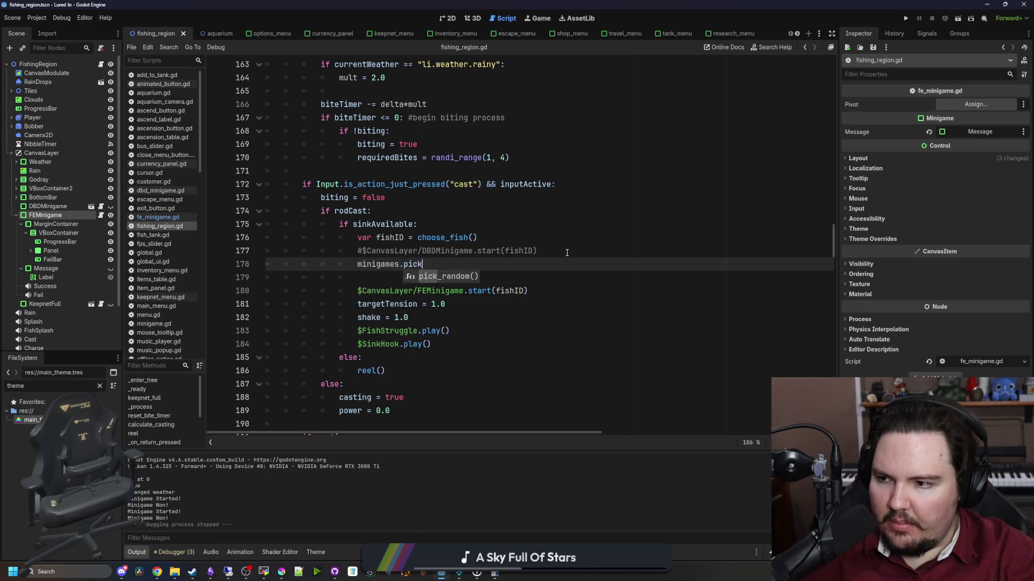
{"action": "key", "text": "alt+Tab"}
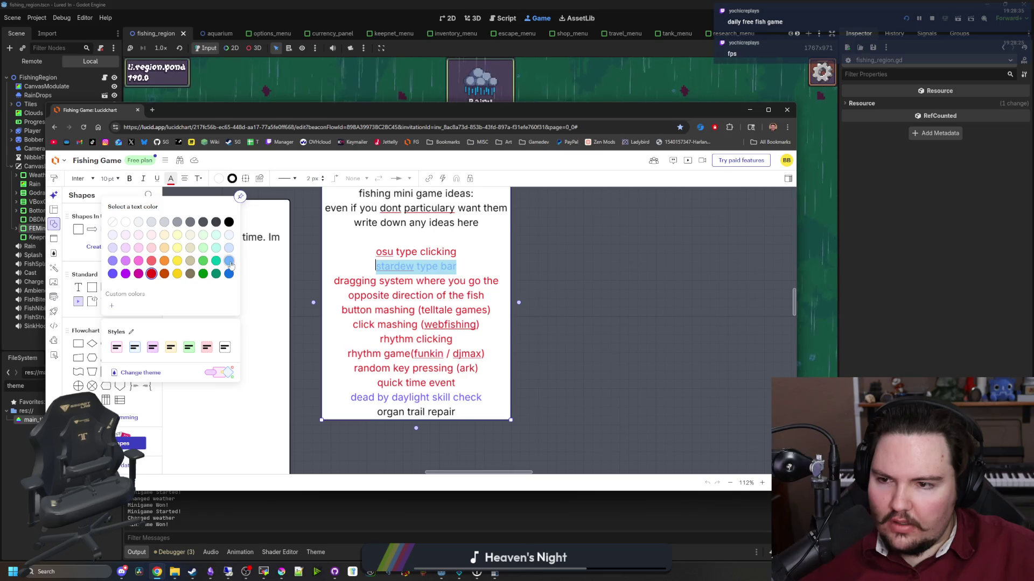
Colour the 'stardew type bar' idea light blue and move the Lucidchart window aside.
{"action": "left_click", "coordinate": [588, 299]}
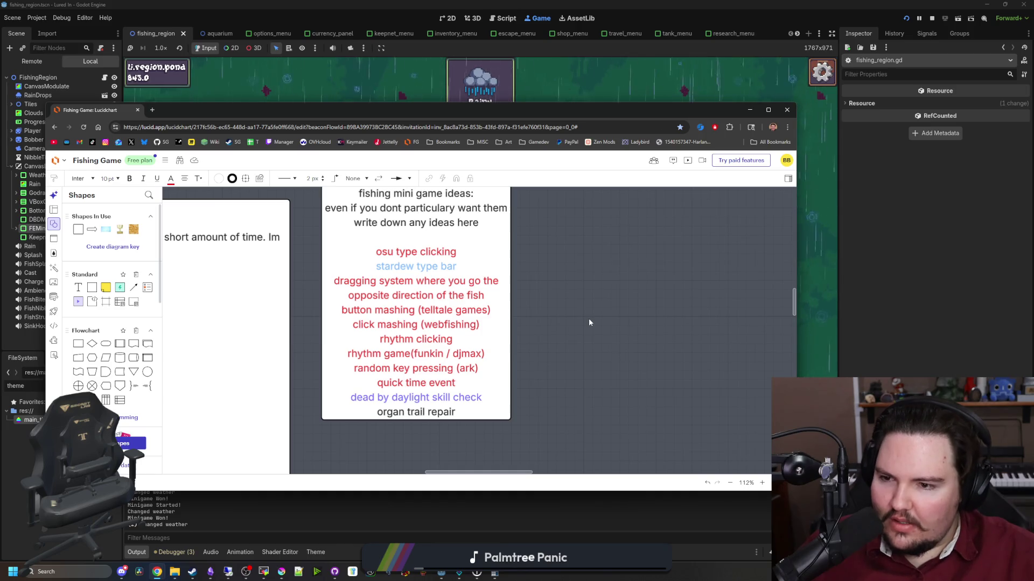
{"action": "mouse_move", "coordinate": [453, 108]}
{"action": "left_mouse_down"}
{"action": "mouse_move", "coordinate": [683, 530]}
{"action": "mouse_move", "coordinate": [607, 425]}
{"action": "mouse_move", "coordinate": [489, 129]}
{"action": "mouse_move", "coordinate": [360, 91]}
{"action": "left_mouse_up"}
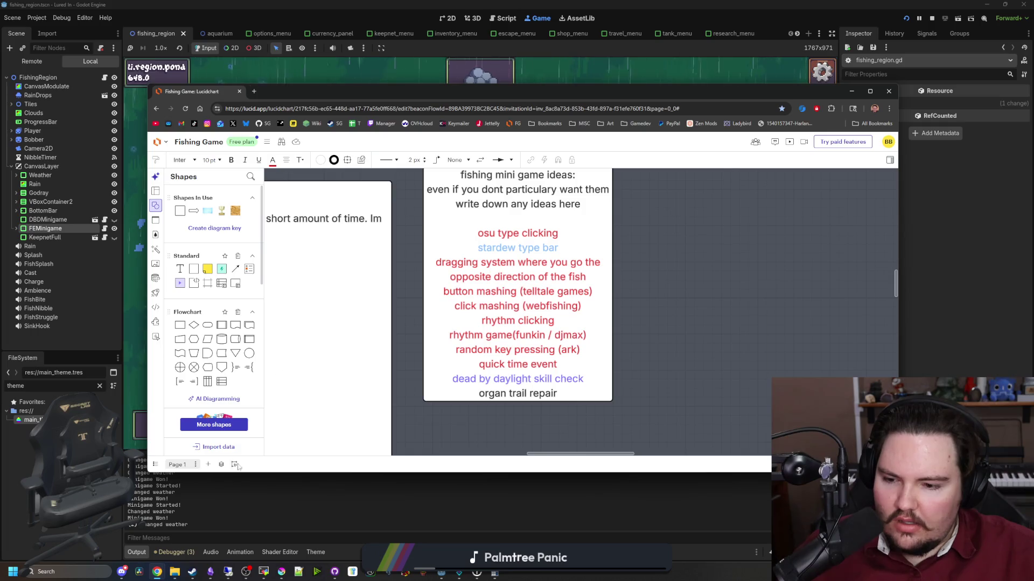
{"action": "left_click", "coordinate": [228, 571]}
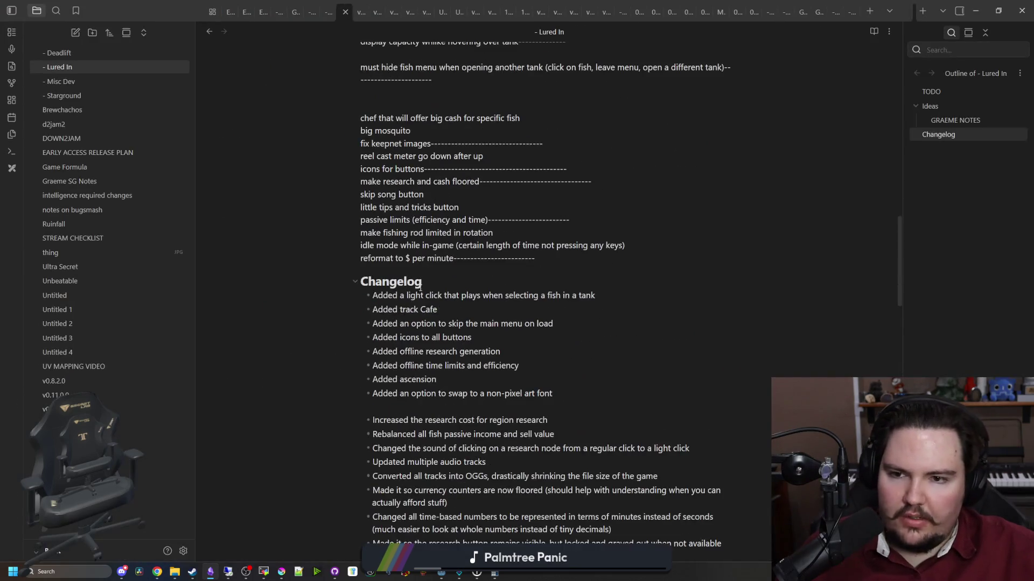
Add an 'ability to turn minigames on an…' idea line above the Changelog, then restore the window size.
{"action": "key", "text": "Return"}
{"action": "type", "text": "Added"}
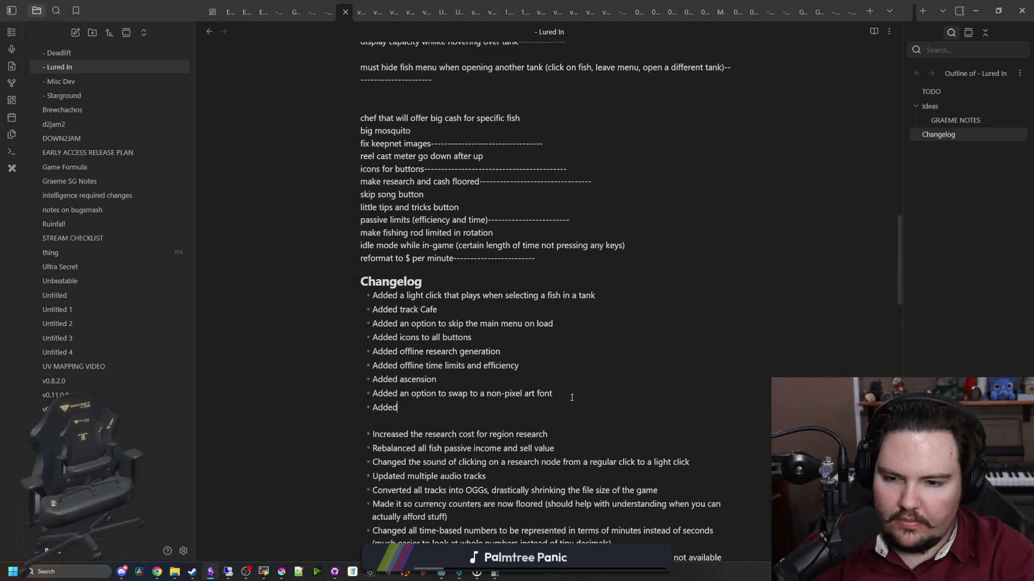
{"action": "type", "text": " a new minigame"}
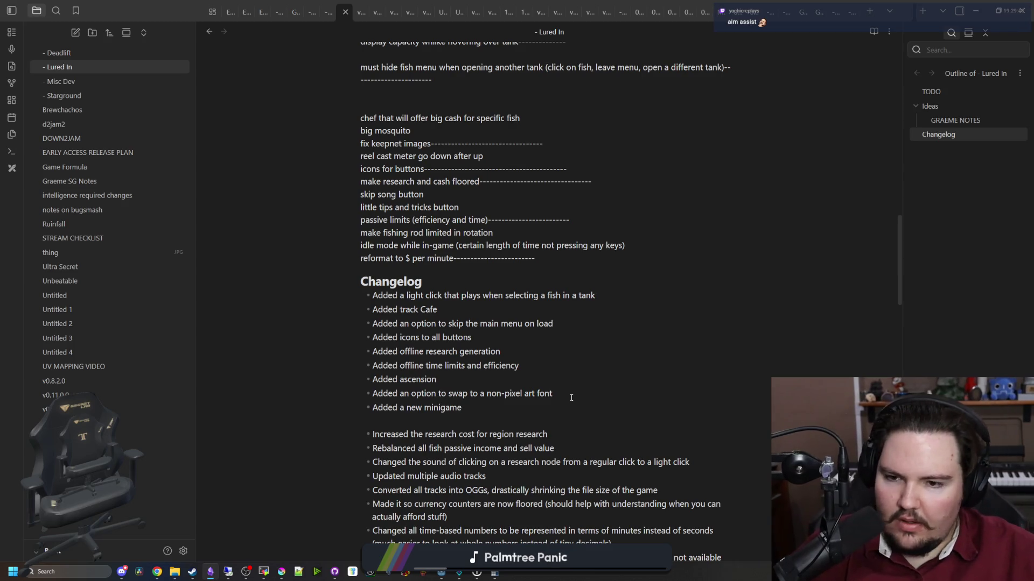
{"action": "key", "text": "Up"}
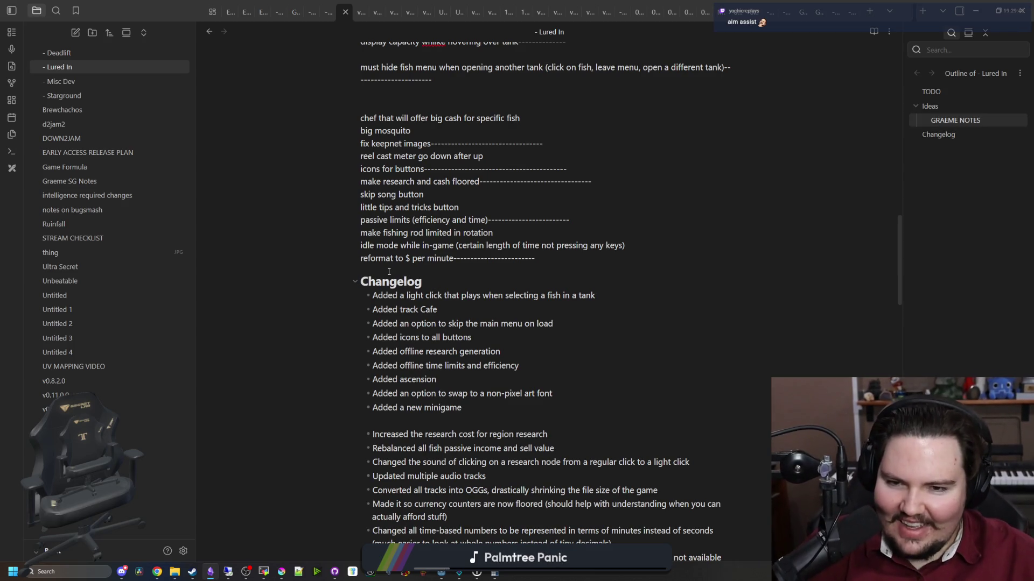
{"action": "left_click", "coordinate": [582, 259]}
{"action": "key", "text": "Return"}
{"action": "key", "text": "Return"}
{"action": "key", "text": "Return"}
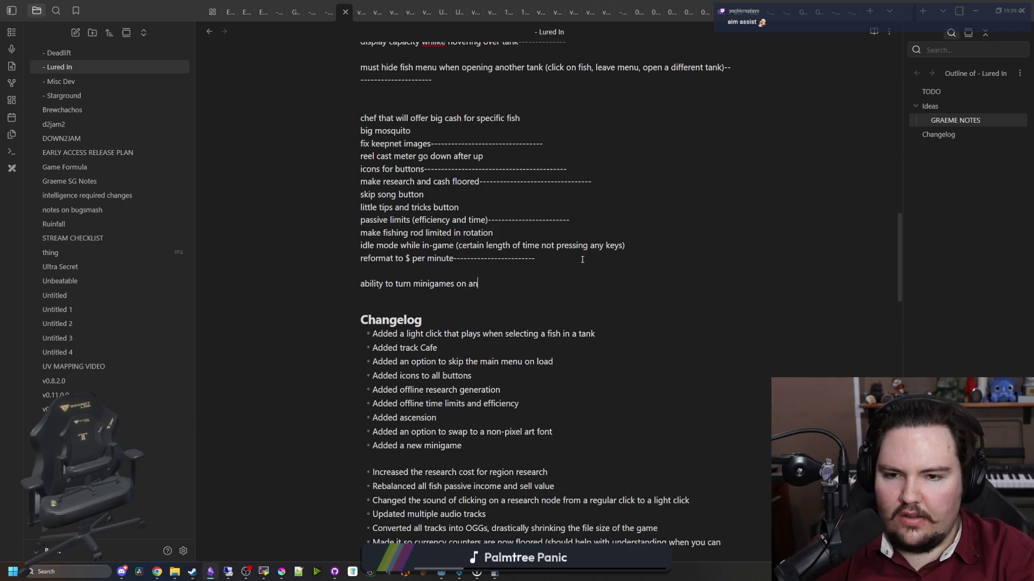
{"action": "double_click", "coordinate": [112, 3]}
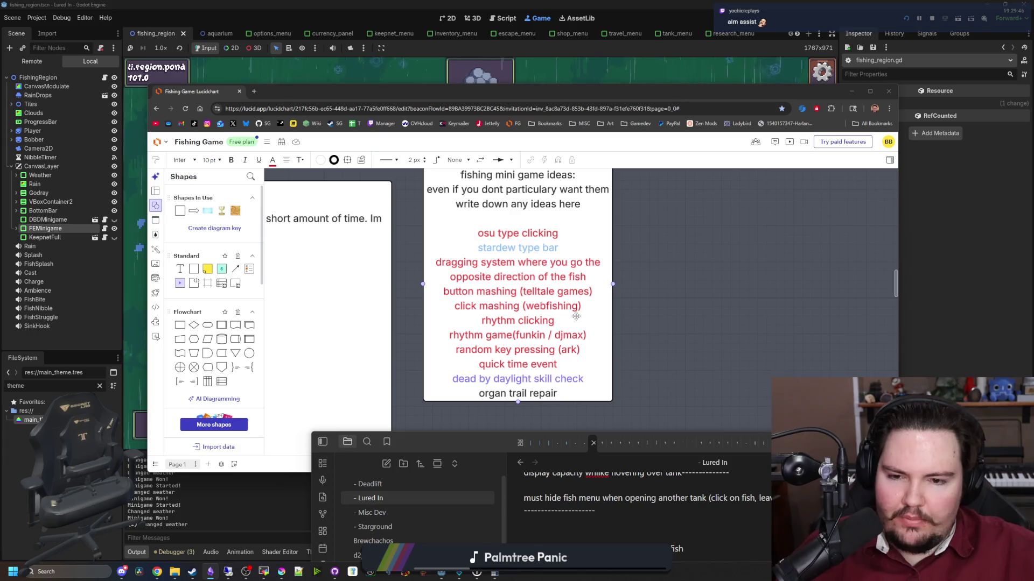
Catch more Pond fish until the keepnet reads 5/7, closing a stray browser window, then open fe_minigame.gd.
{"action": "left_click", "coordinate": [586, 60]}
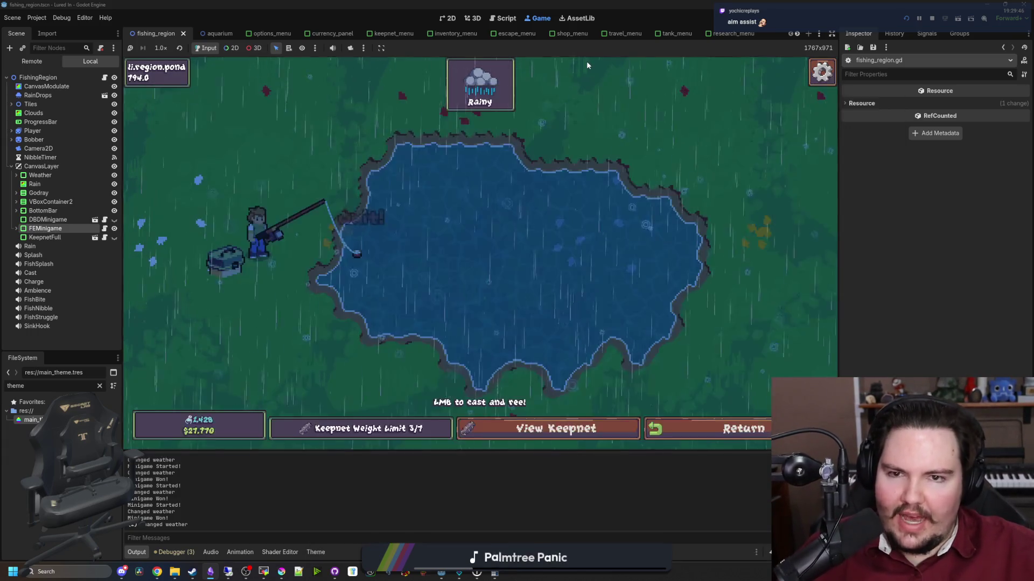
{"action": "left_click", "coordinate": [521, 192]}
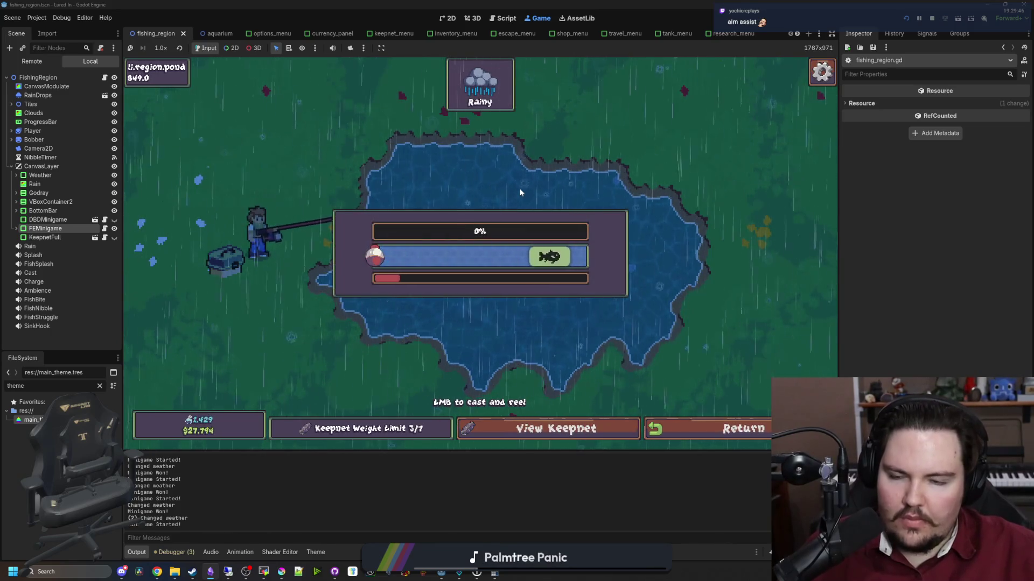
{"action": "left_click_drag", "start_coordinate": [520, 192], "coordinate": [518, 195]}
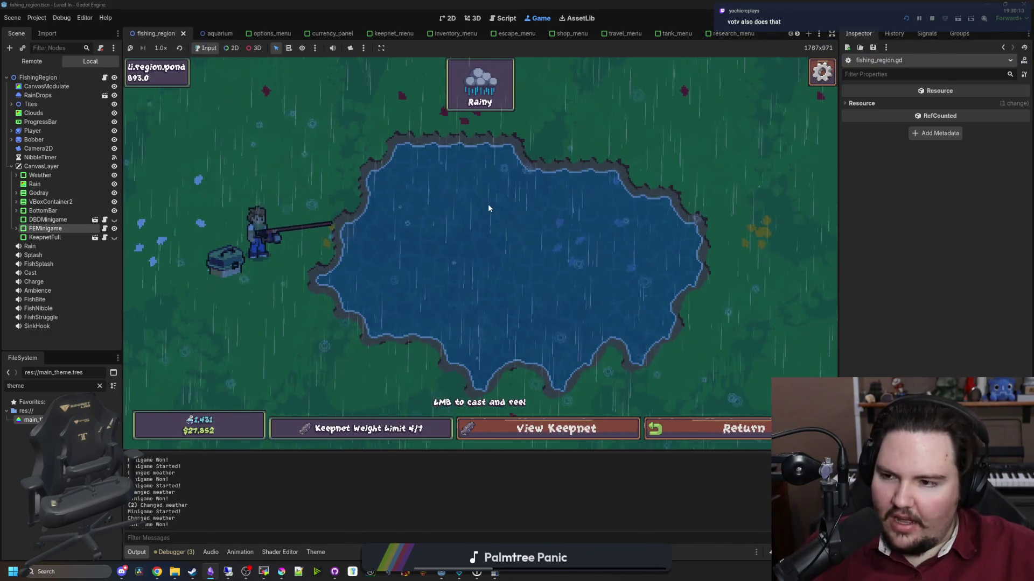
{"action": "left_click_drag", "start_coordinate": [488, 208], "coordinate": [489, 208]}
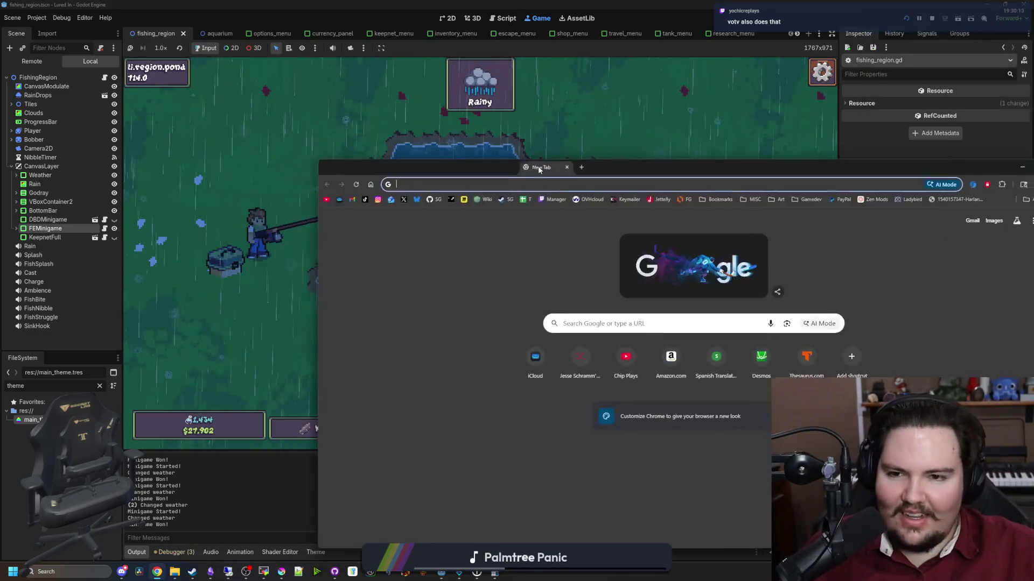
{"action": "left_click_drag", "start_coordinate": [450, 168], "coordinate": [602, 192]}
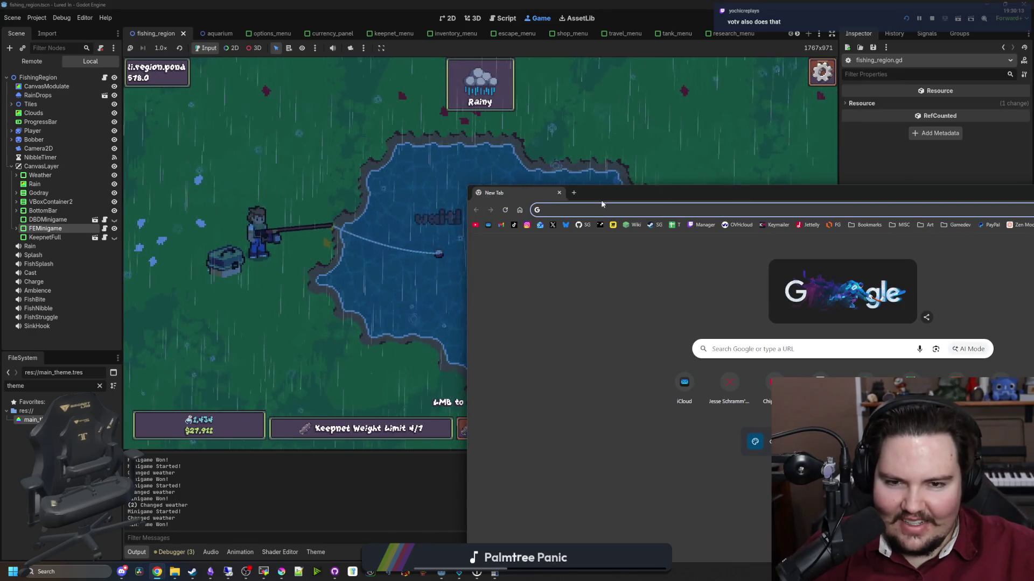
{"action": "key", "text": "ctrl+w"}
{"action": "left_click", "coordinate": [514, 211]}
{"action": "mouse_move", "coordinate": [537, 200]}
{"action": "left_mouse_down"}
{"action": "mouse_move", "coordinate": [557, 211]}
{"action": "mouse_move", "coordinate": [574, 261]}
{"action": "mouse_move", "coordinate": [589, 257]}
{"action": "mouse_move", "coordinate": [569, 256]}
{"action": "left_mouse_up"}
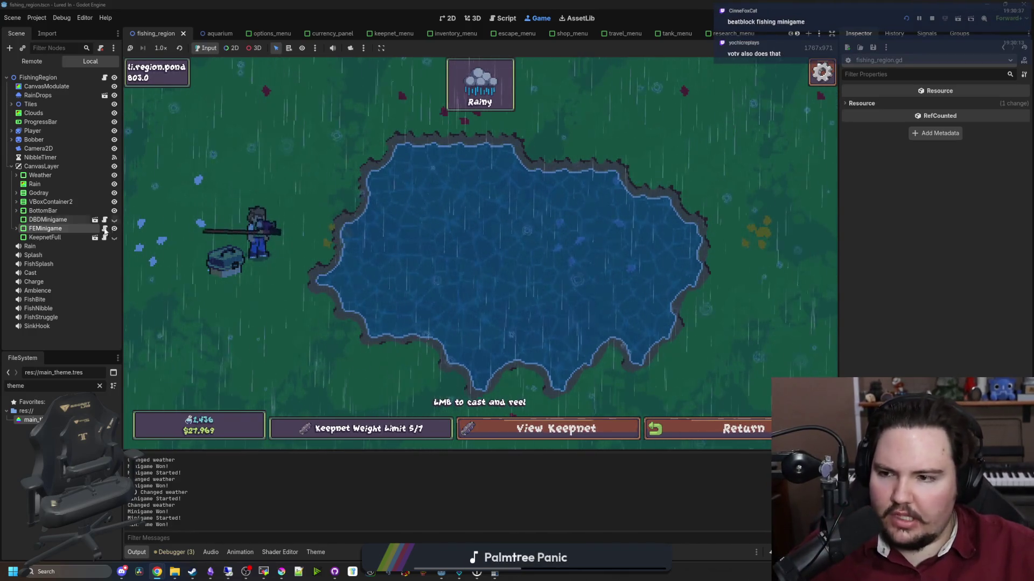
{"action": "left_click", "coordinate": [105, 228]}
{"action": "scroll", "coordinate": [449, 260], "scroll_direction": "up", "scroll_amount": 15}
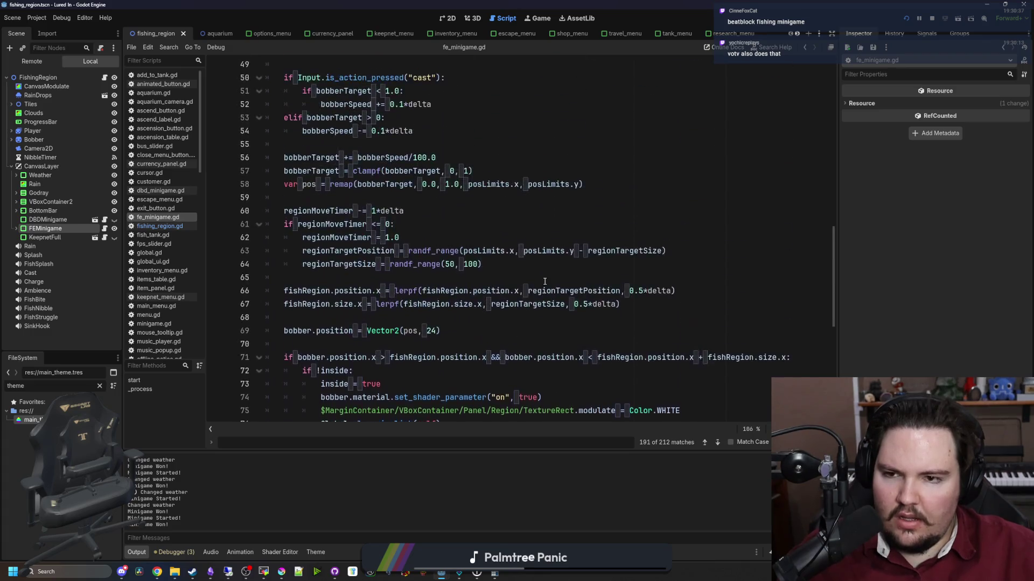
Reset the fail bar in start() with FailBar.value = 0.0.
{"action": "scroll", "coordinate": [550, 289], "scroll_direction": "down", "scroll_amount": 4}
{"action": "left_click", "coordinate": [551, 289]}
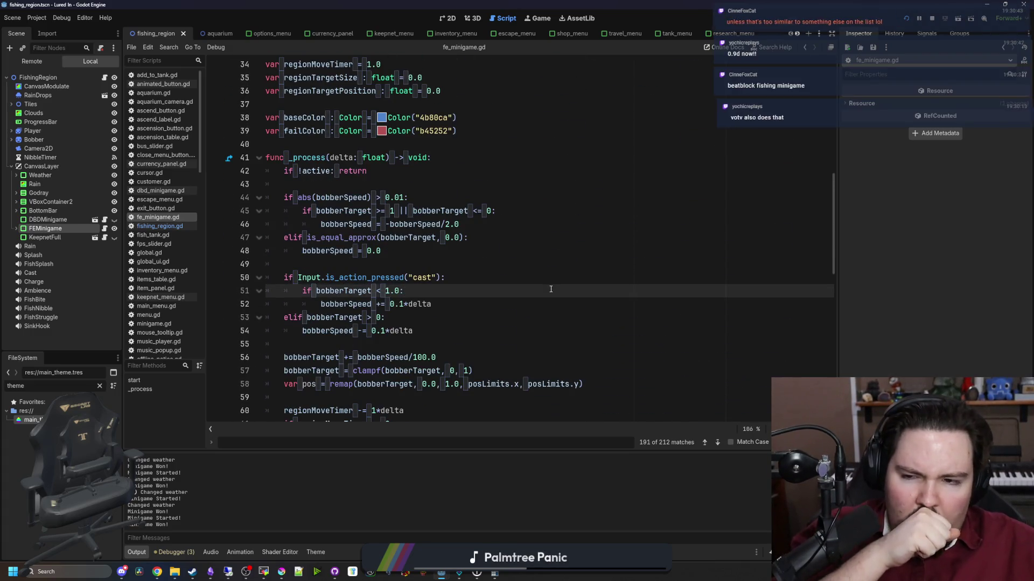
{"action": "scroll", "coordinate": [511, 318], "scroll_direction": "up", "scroll_amount": 10}
{"action": "left_click", "coordinate": [453, 352]}
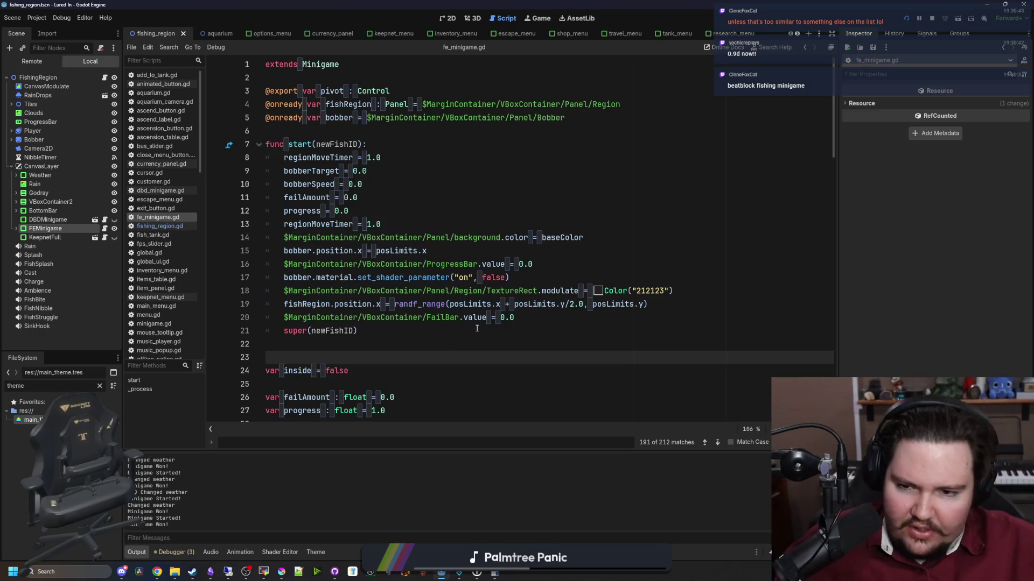
{"action": "key", "text": "Up"}
{"action": "key", "text": "Up"}
{"action": "key", "text": "Up"}
{"action": "left_click", "coordinate": [454, 320]}
{"action": "type", "text": "Bar.value = 0.0"}
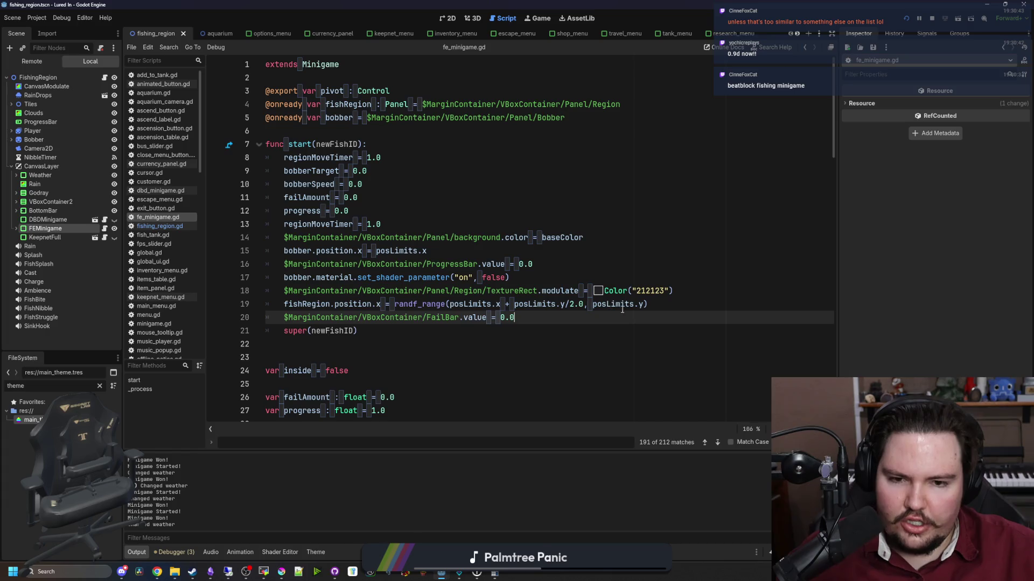
Cap the fish region's randf_range upper bound at posLimits.y-regionTargetSize and save the script.
{"action": "left_click", "coordinate": [645, 305]}
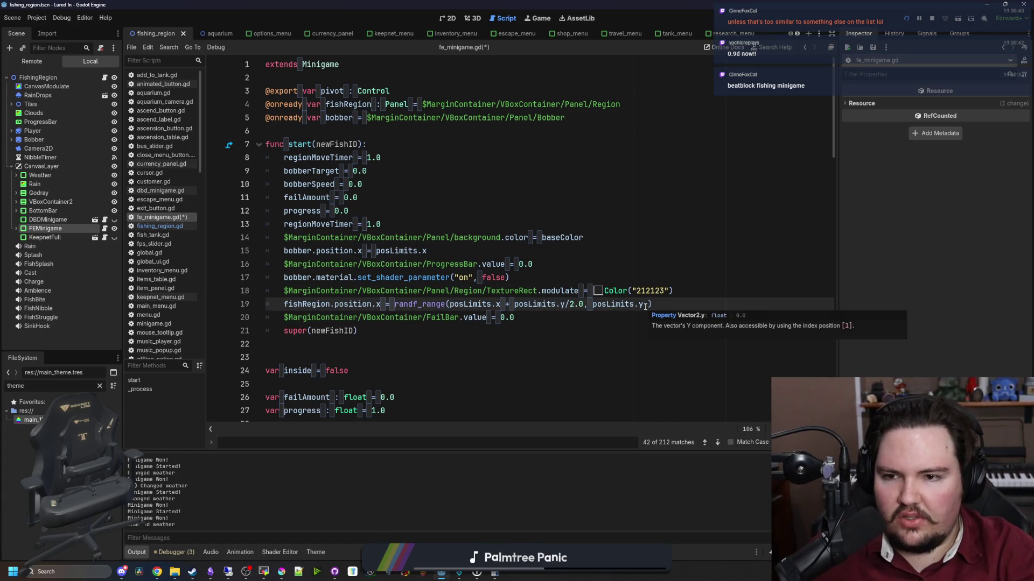
{"action": "type", "text": "-regio"}
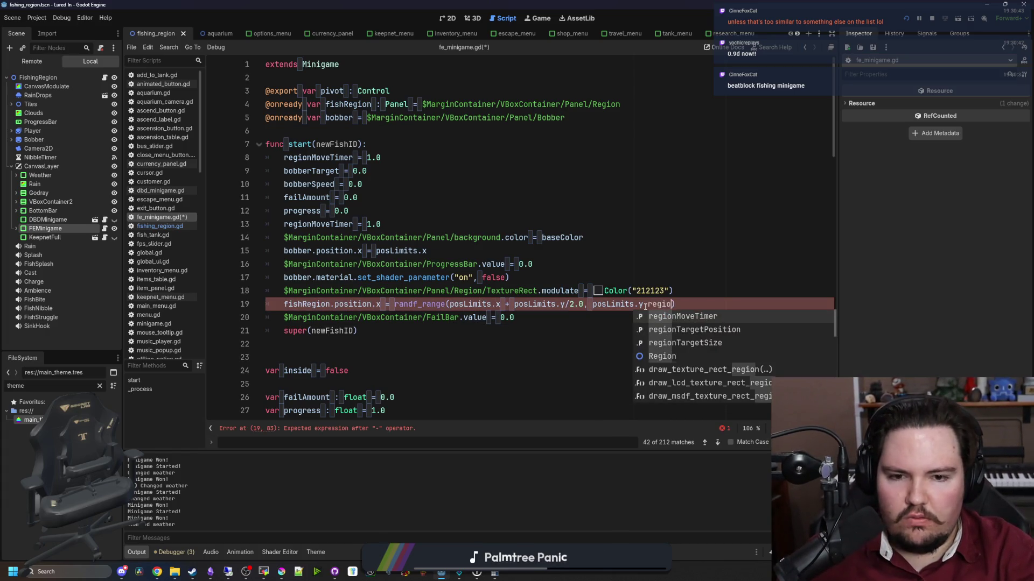
{"action": "key", "text": "Down"}
{"action": "key", "text": "Down"}
{"action": "key", "text": "Return"}
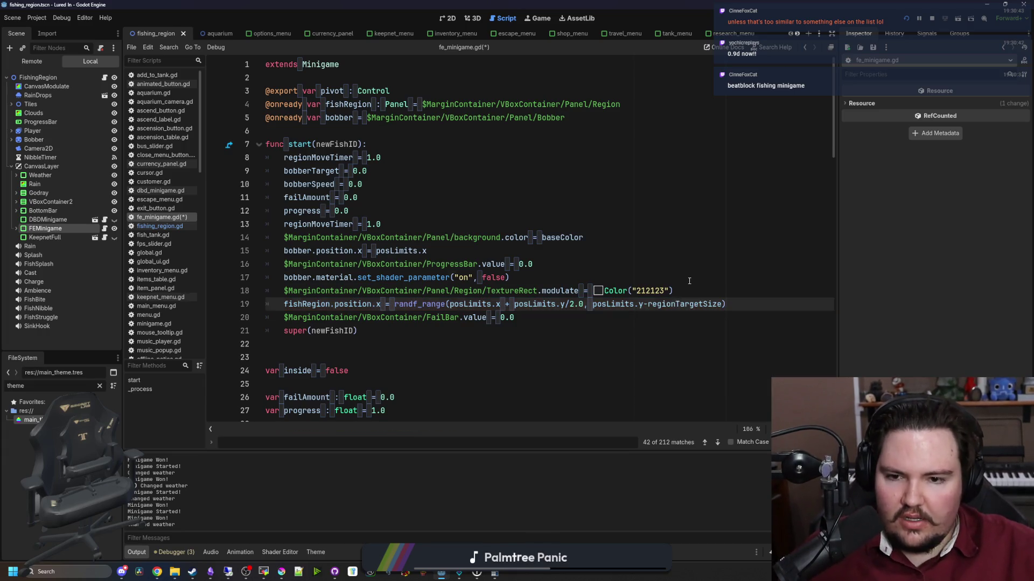
{"action": "left_click", "coordinate": [689, 279]}
{"action": "key", "text": "ctrl+s"}
{"action": "left_click", "coordinate": [615, 317]}
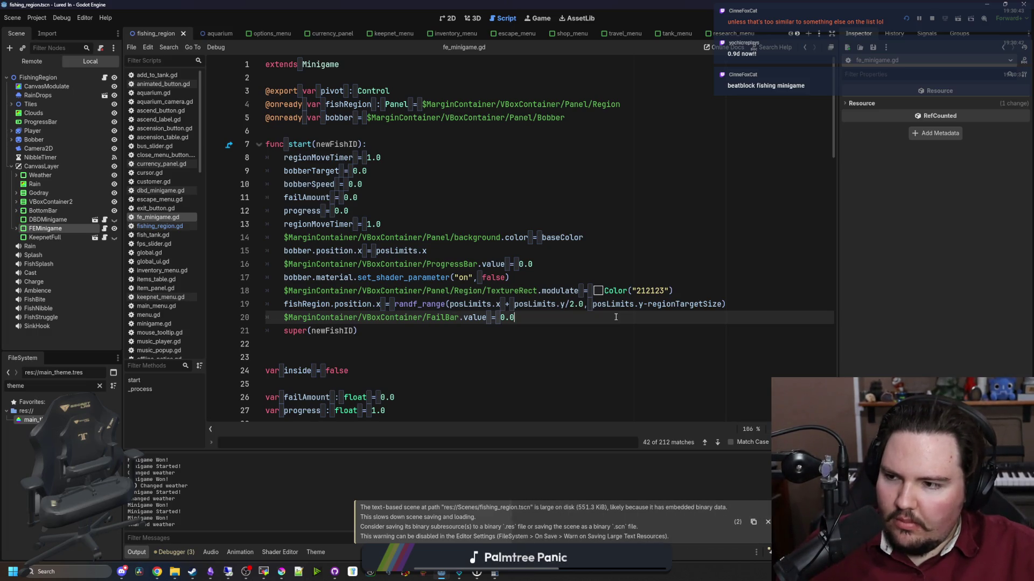
{"action": "key", "text": "super+3"}
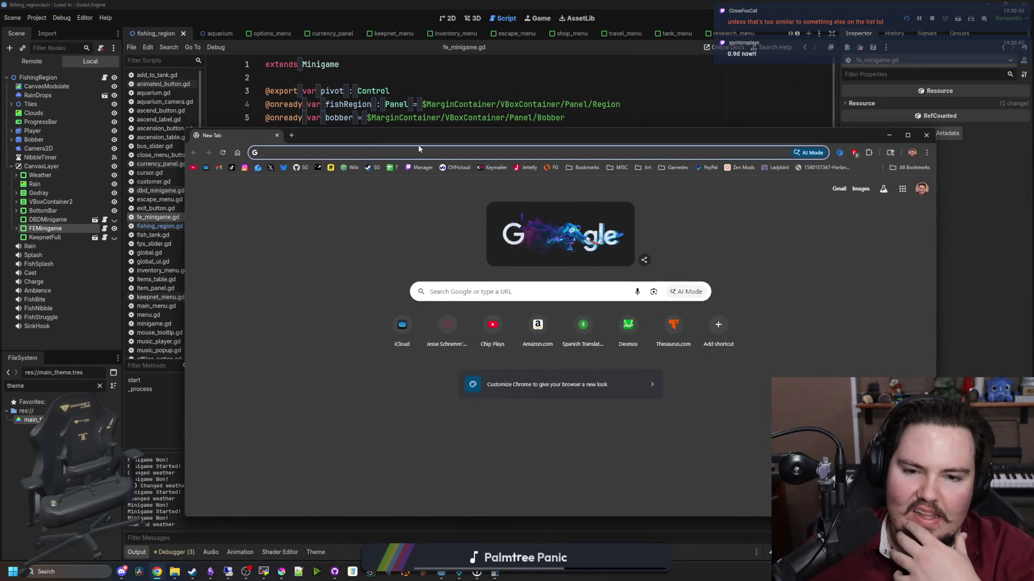
Search 'votv' and browse the Voices of the Void itch.io page and its devlog.
{"action": "type", "text": "votv"}
{"action": "key", "text": "Return"}
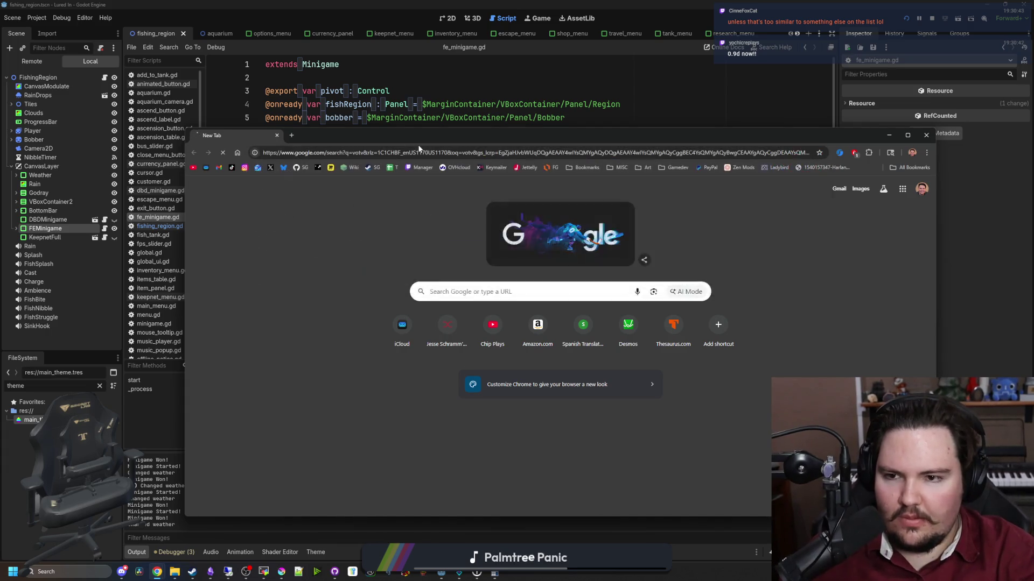
{"action": "scroll", "coordinate": [462, 344], "scroll_direction": "down", "scroll_amount": 4}
{"action": "left_click", "coordinate": [441, 355]}
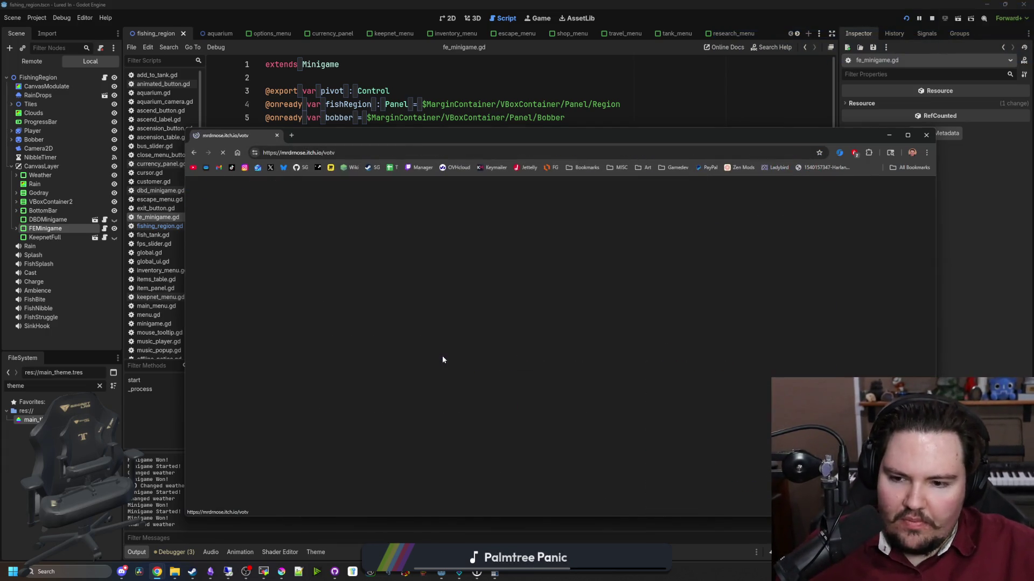
{"action": "scroll", "coordinate": [443, 359], "scroll_direction": "down", "scroll_amount": 2}
{"action": "scroll", "coordinate": [443, 359], "scroll_direction": "down", "scroll_amount": 15}
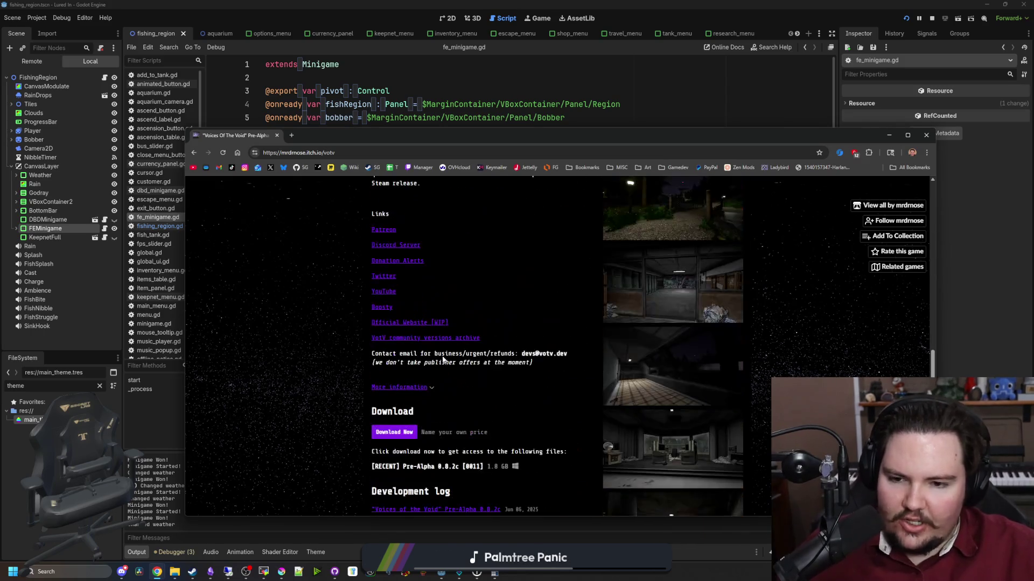
{"action": "scroll", "coordinate": [419, 349], "scroll_direction": "down", "scroll_amount": 3}
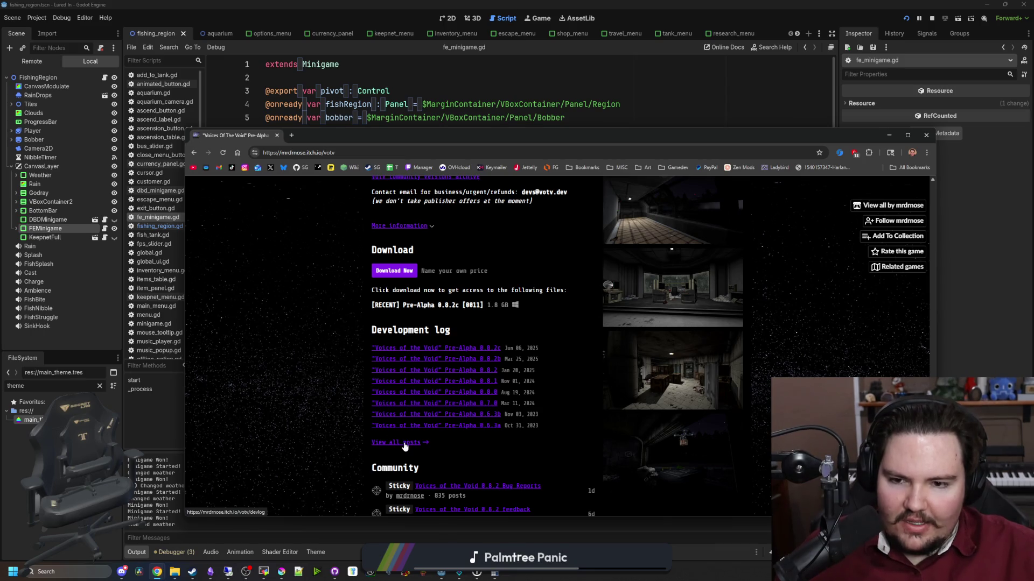
{"action": "scroll", "coordinate": [454, 382], "scroll_direction": "down", "scroll_amount": 5}
{"action": "scroll", "coordinate": [454, 382], "scroll_direction": "up", "scroll_amount": 5}
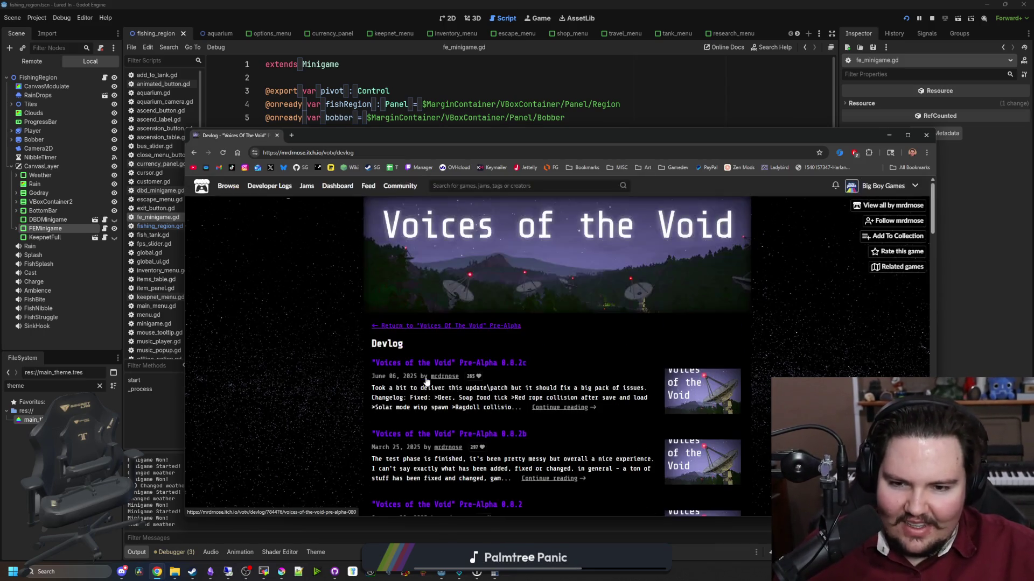
{"action": "key", "text": "alt+Left"}
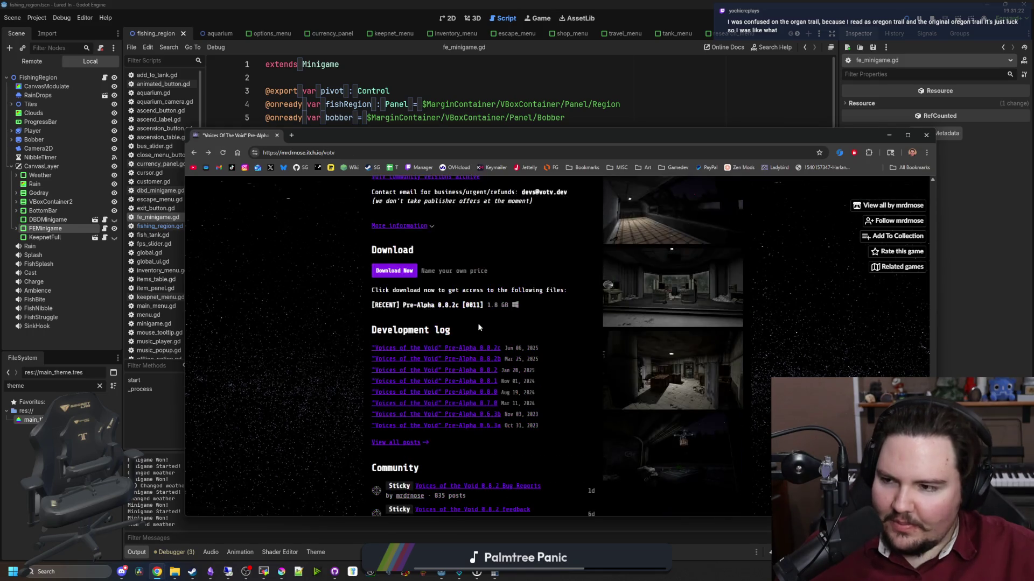
{"action": "scroll", "coordinate": [482, 321], "scroll_direction": "down", "scroll_amount": 4}
{"action": "scroll", "coordinate": [427, 323], "scroll_direction": "down", "scroll_amount": 2}
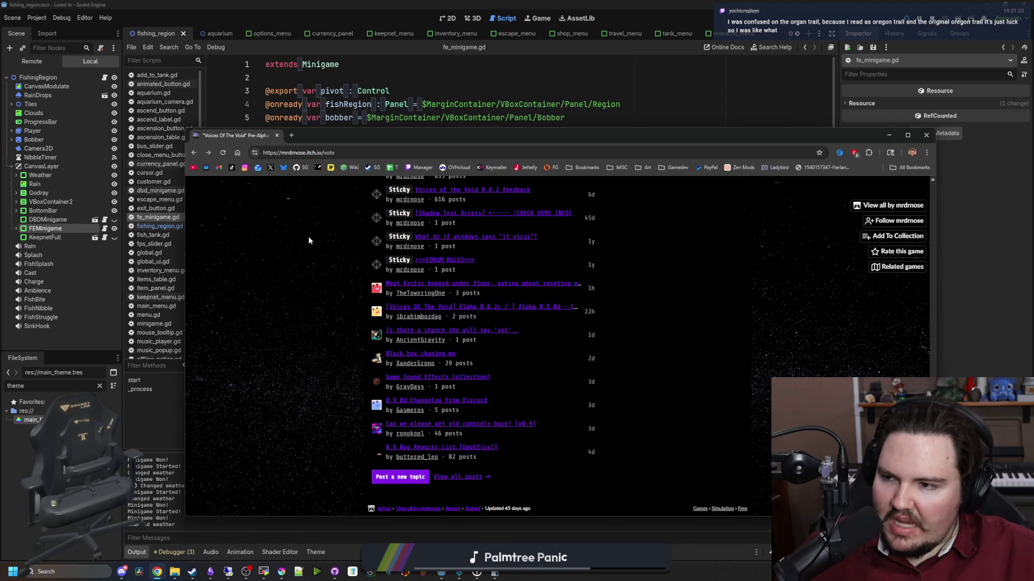
Search for Beatblock in a new tab.
{"action": "left_click", "coordinate": [291, 135]}
{"action": "type", "text": "beatblock"}
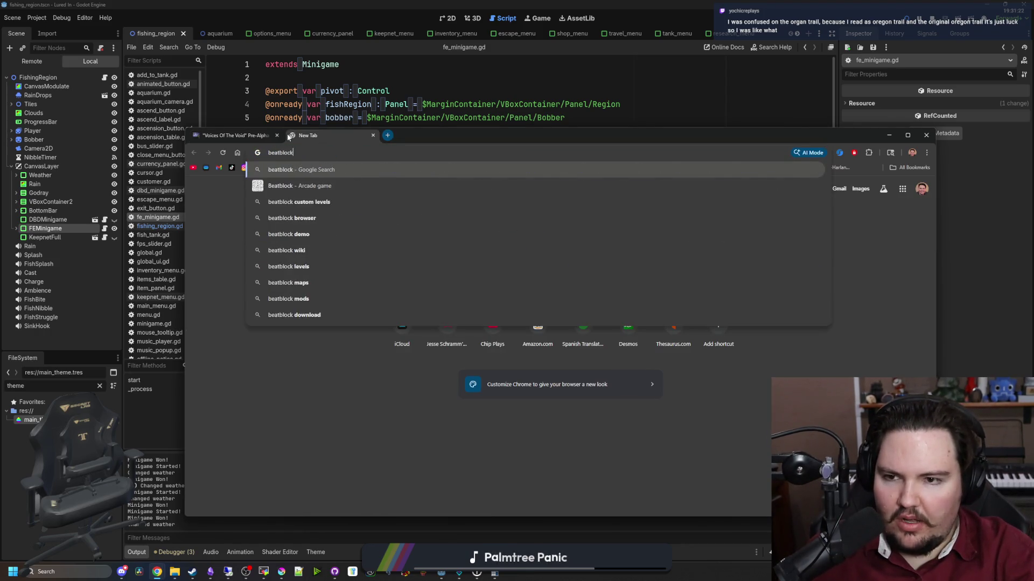
{"action": "key", "text": "Return"}
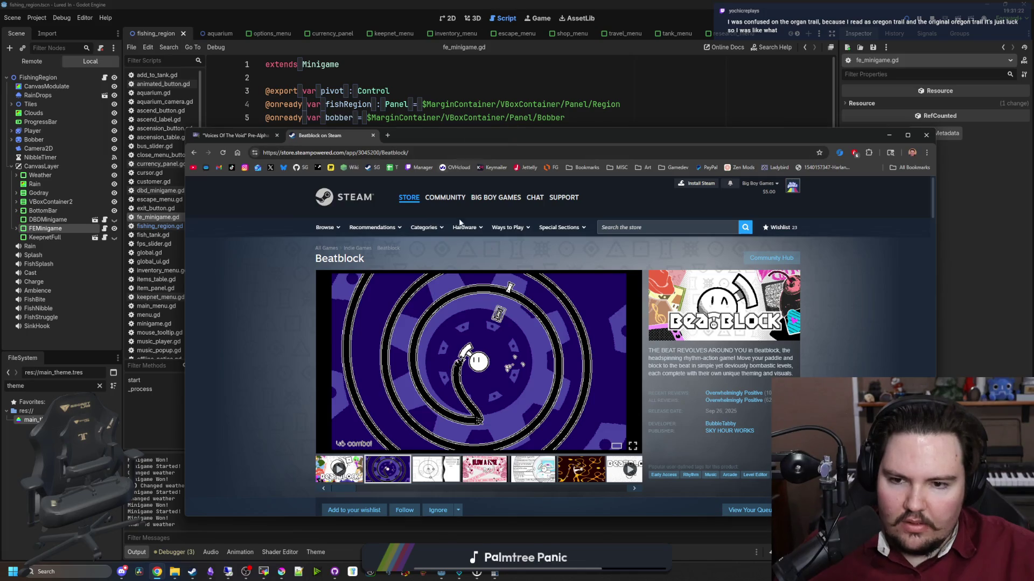
Play the Beatblock launch trailer full screen, pause it on the title card, and exit full screen.
{"action": "double_click", "coordinate": [540, 135]}
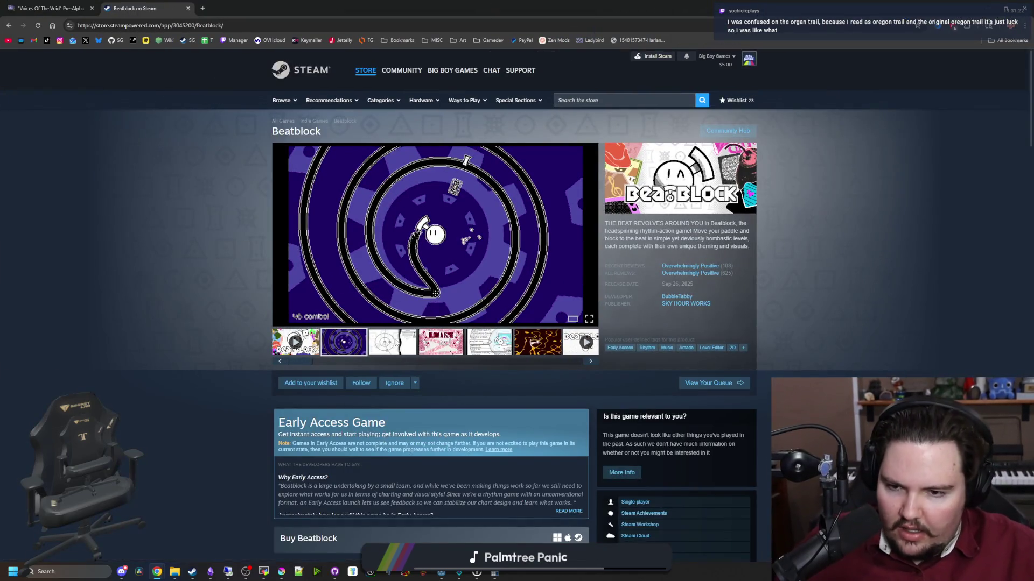
{"action": "left_click", "coordinate": [396, 343]}
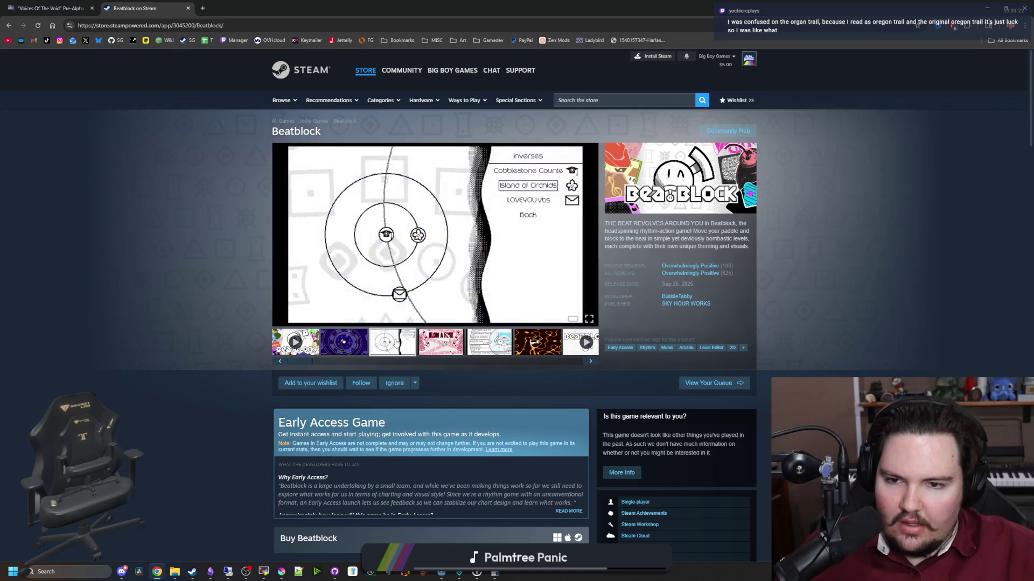
{"action": "left_click", "coordinate": [309, 349]}
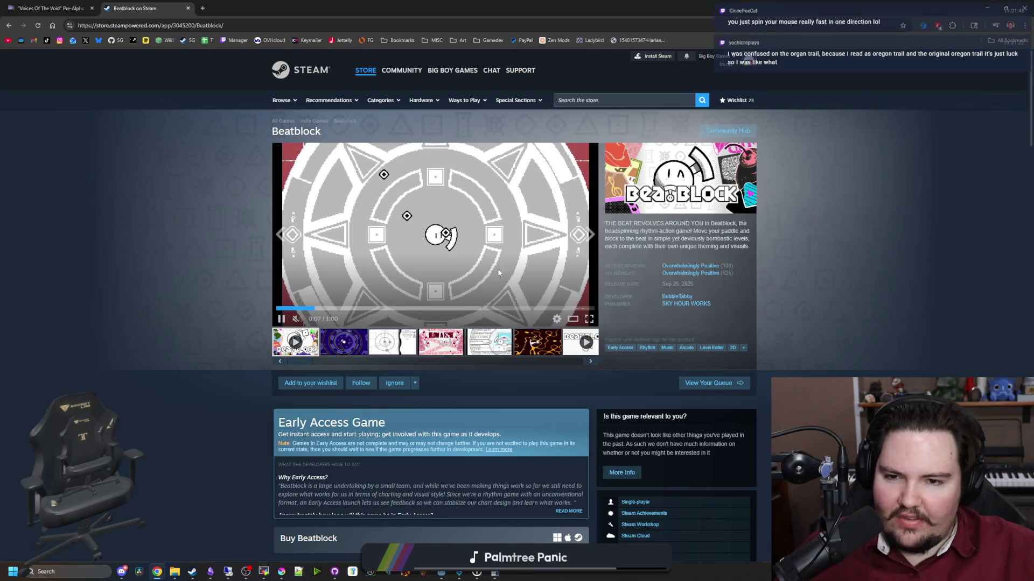
{"action": "left_click", "coordinate": [589, 320]}
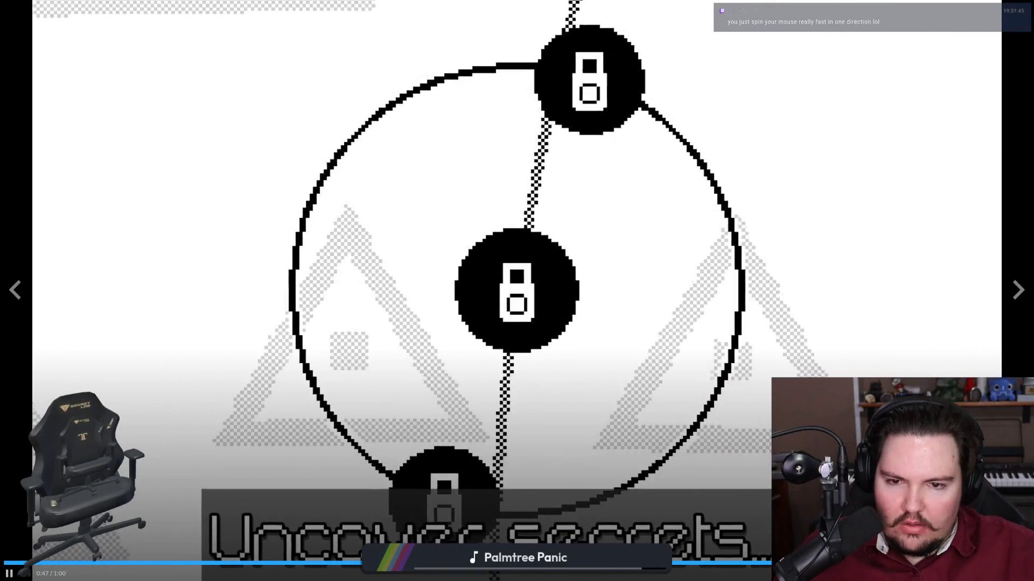
{"action": "key", "text": "space"}
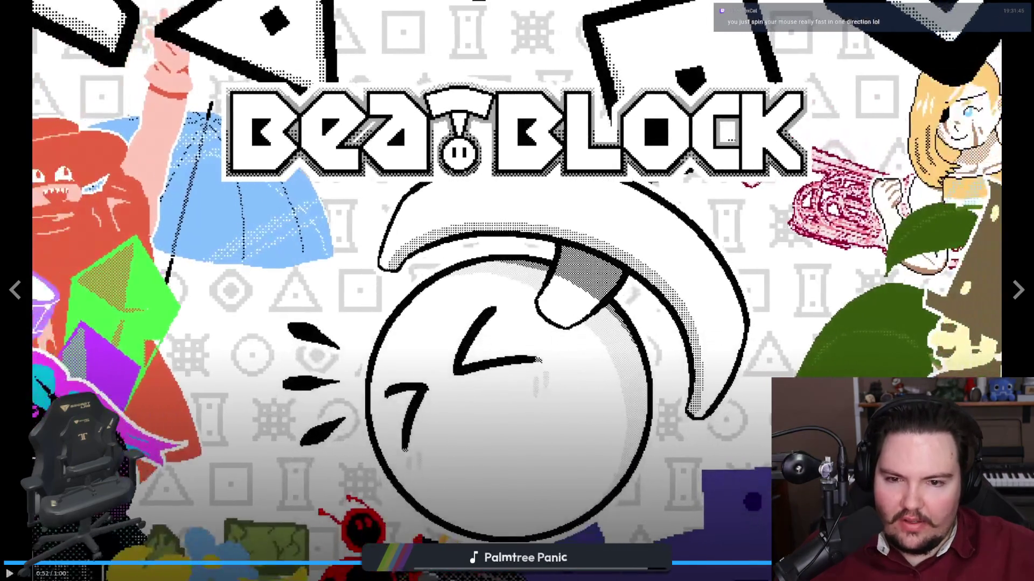
{"action": "key", "text": "Escape"}
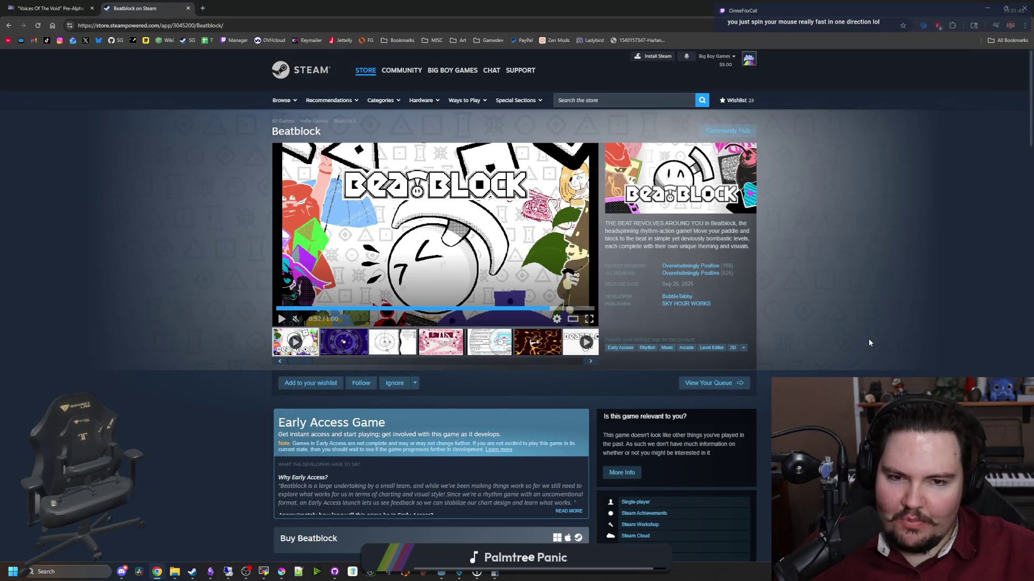
Scroll through the Beatblock store page details.
{"action": "scroll", "coordinate": [808, 329], "scroll_direction": "down", "scroll_amount": 4}
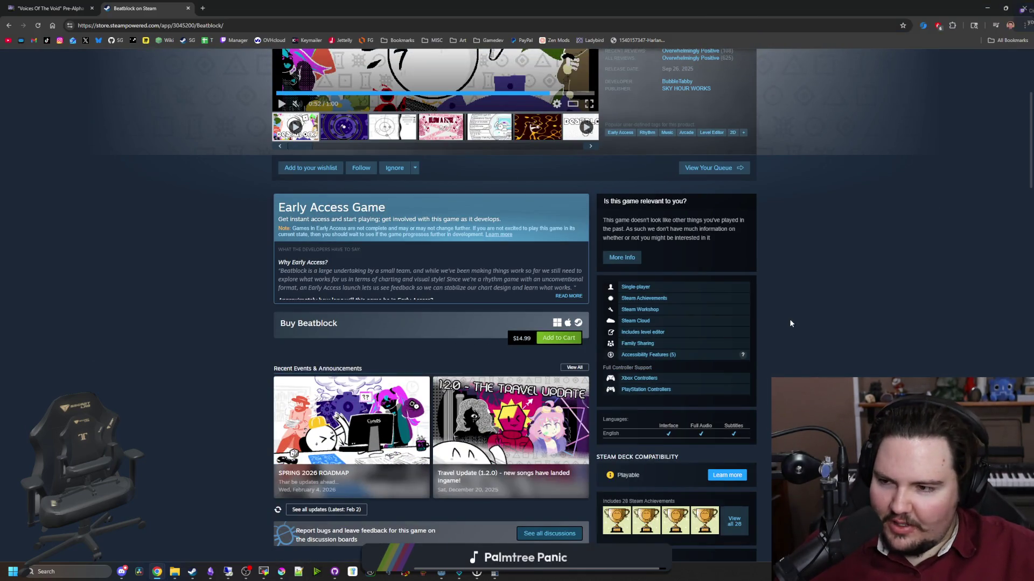
{"action": "scroll", "coordinate": [781, 339], "scroll_direction": "down", "scroll_amount": 3}
{"action": "scroll", "coordinate": [764, 329], "scroll_direction": "down", "scroll_amount": 5}
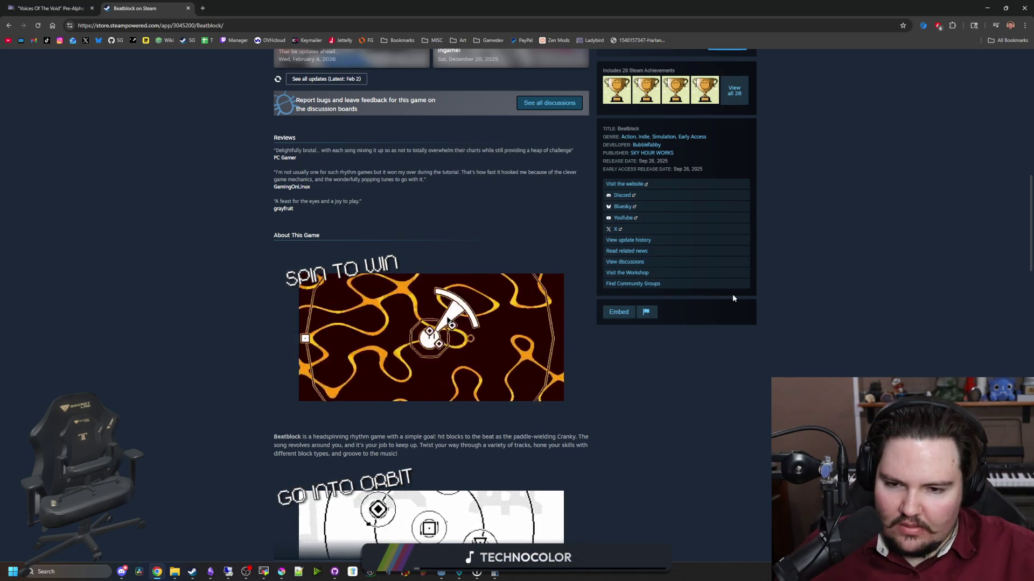
{"action": "scroll", "coordinate": [588, 297], "scroll_direction": "down", "scroll_amount": 2}
{"action": "scroll", "coordinate": [476, 376], "scroll_direction": "down", "scroll_amount": 10}
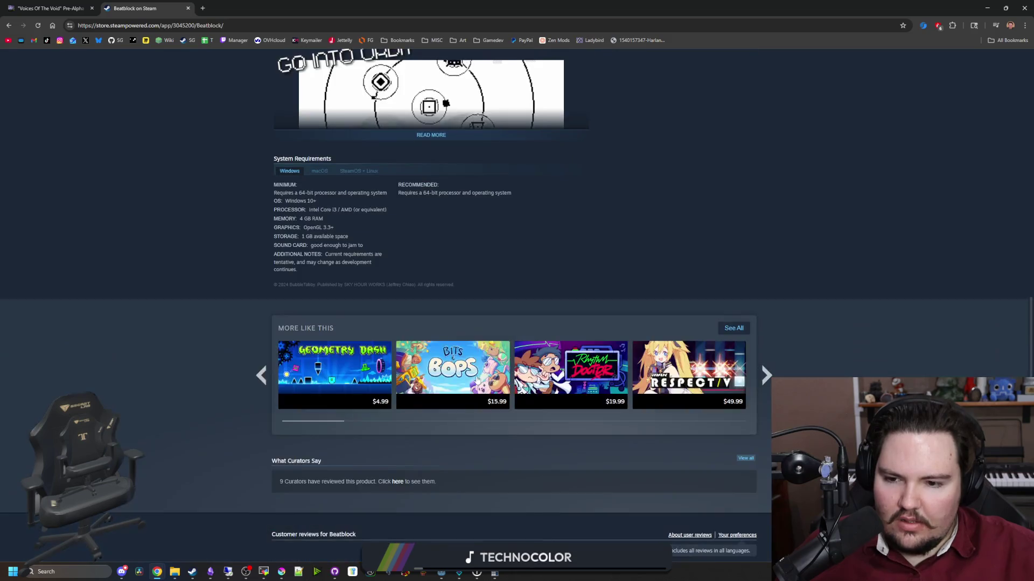
{"action": "scroll", "coordinate": [495, 338], "scroll_direction": "down", "scroll_amount": 5}
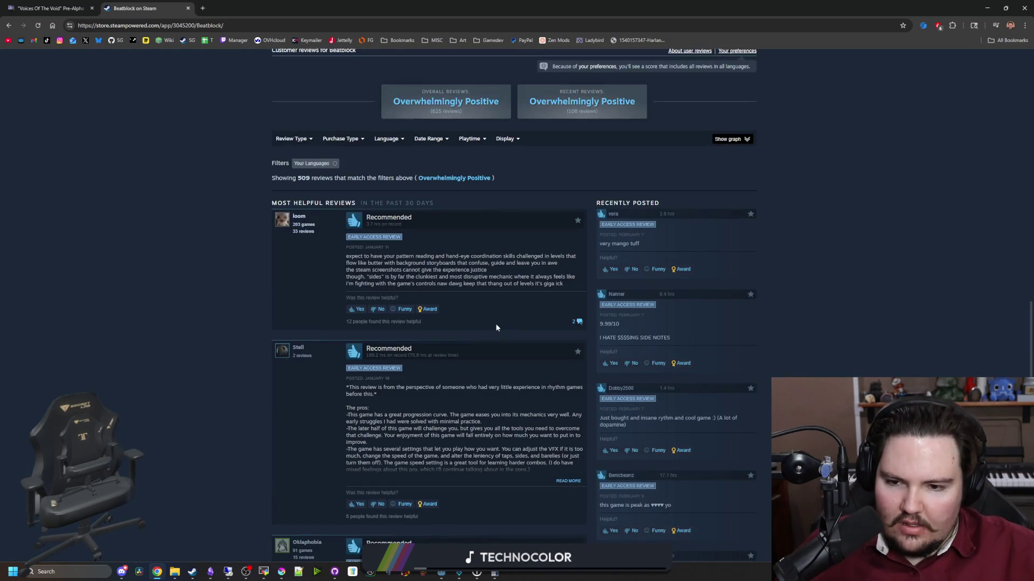
{"action": "scroll", "coordinate": [495, 327], "scroll_direction": "up", "scroll_amount": 20}
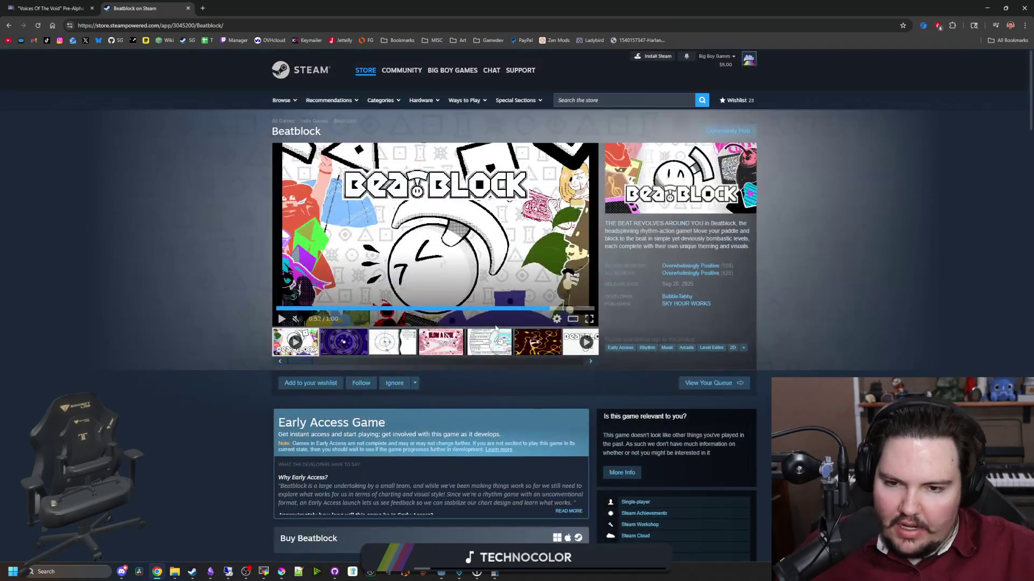
Browse the Beatblock screenshots, then start a new-tab search for 'organ trail repair minigame'.
{"action": "left_click", "coordinate": [533, 350]}
{"action": "left_click", "coordinate": [499, 350]}
{"action": "left_click", "coordinate": [451, 349]}
{"action": "left_click", "coordinate": [412, 347]}
{"action": "left_click", "coordinate": [587, 368]}
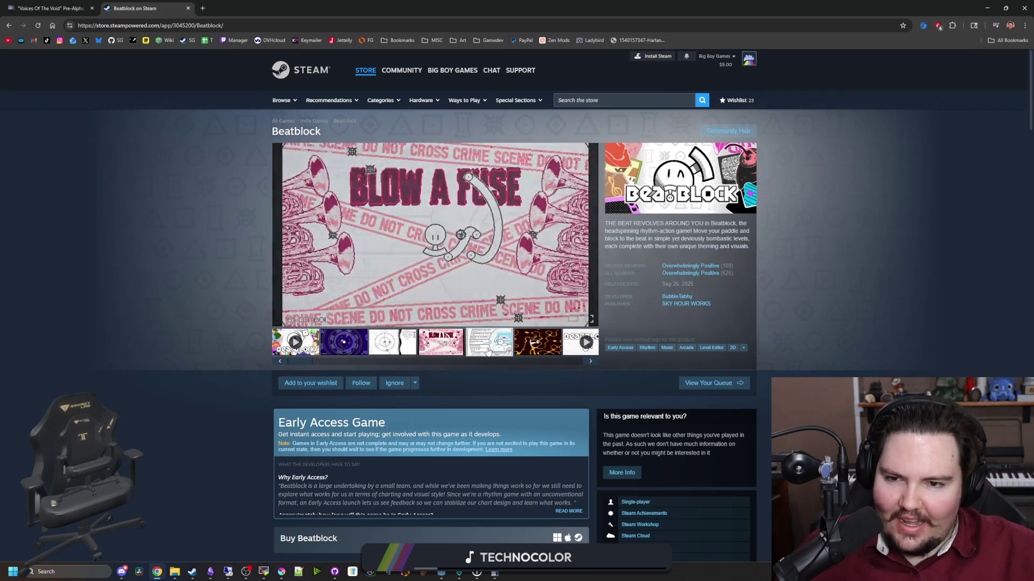
{"action": "left_click", "coordinate": [587, 369]}
{"action": "left_click", "coordinate": [587, 369]}
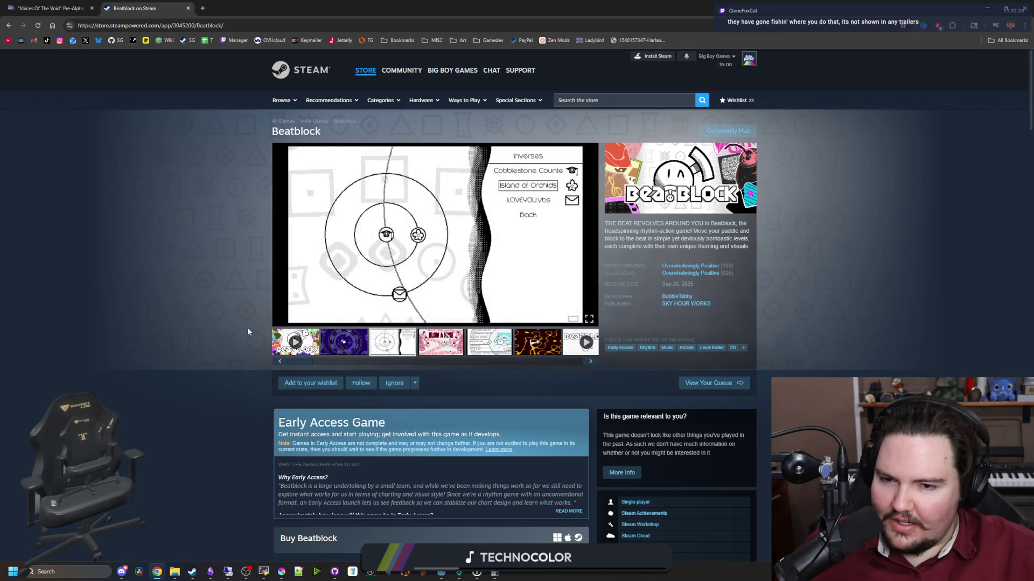
{"action": "left_click", "coordinate": [429, 350]}
{"action": "left_click", "coordinate": [491, 354]}
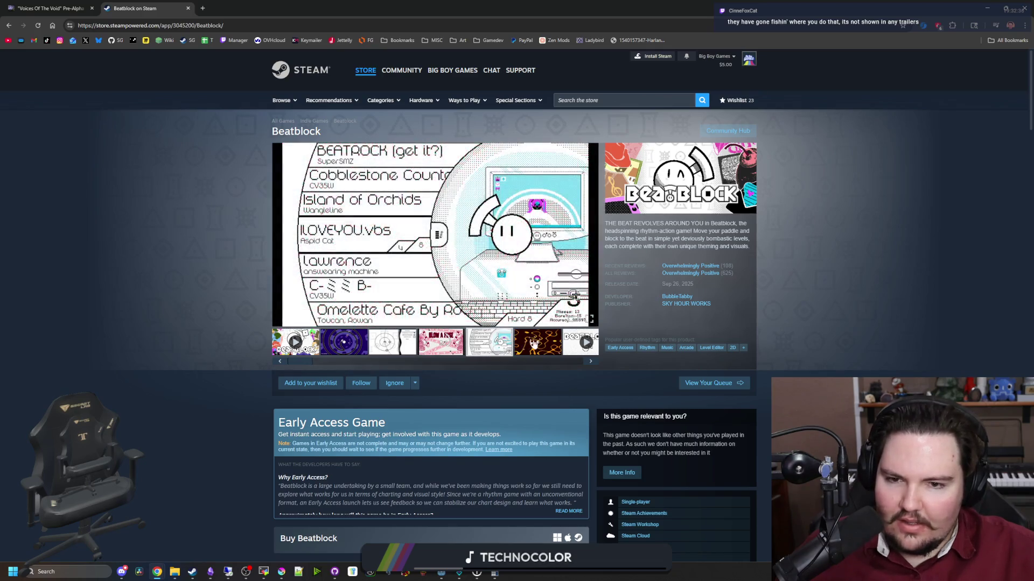
{"action": "left_click", "coordinate": [535, 345]}
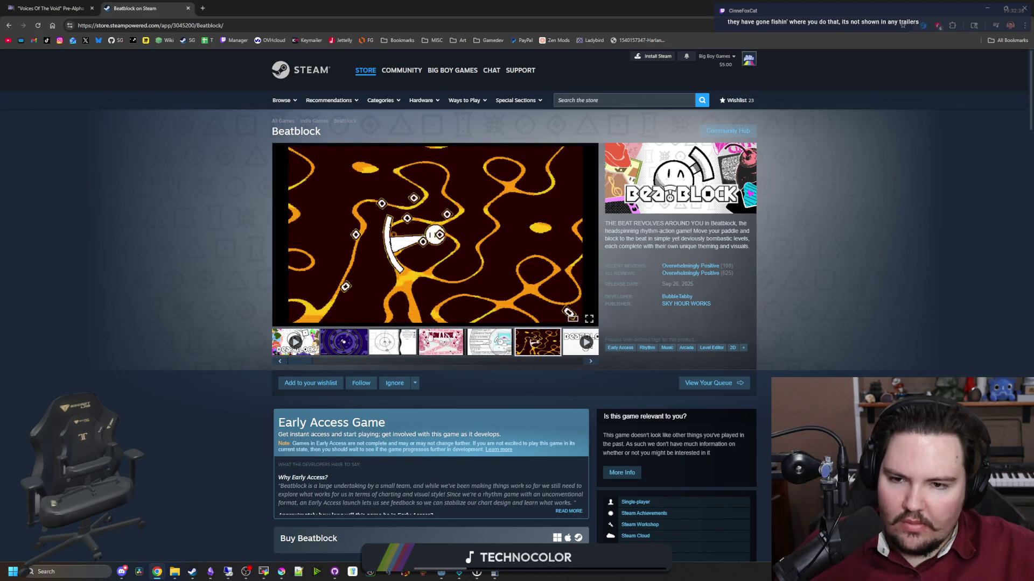
{"action": "left_click", "coordinate": [355, 345]}
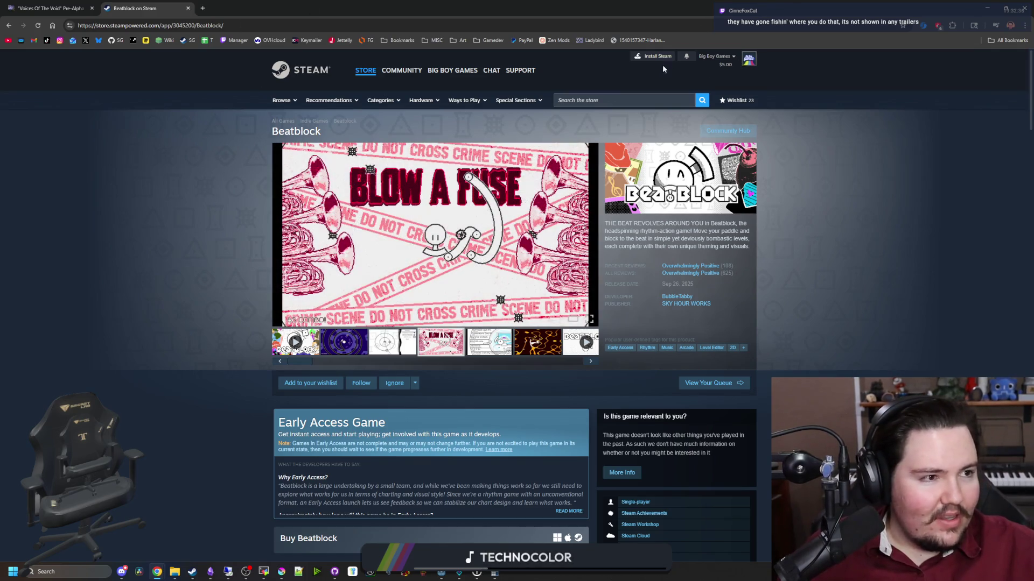
{"action": "left_click", "coordinate": [203, 8]}
{"action": "type", "text": "or"}
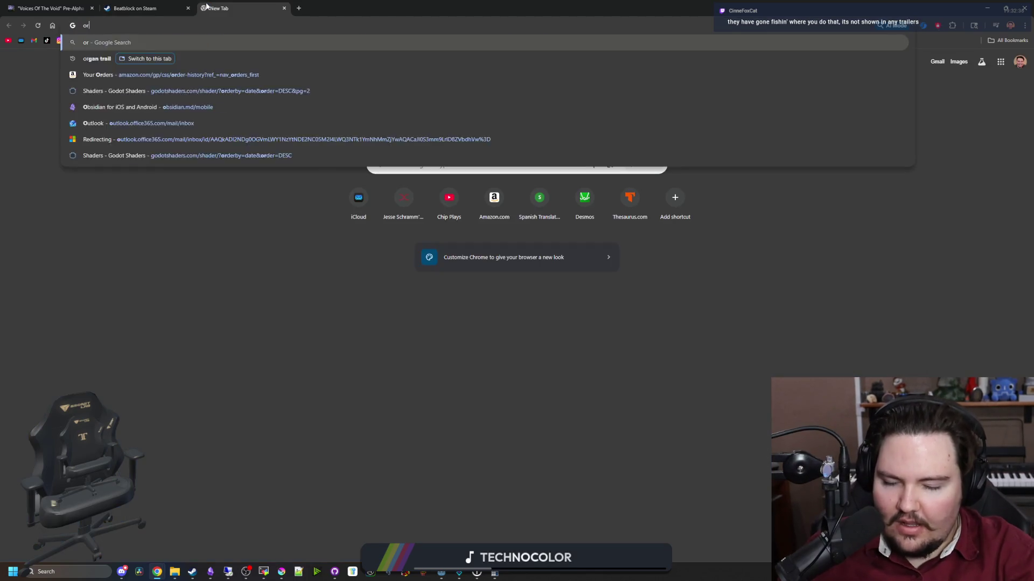
{"action": "type", "text": "gan trail repair minigame"}
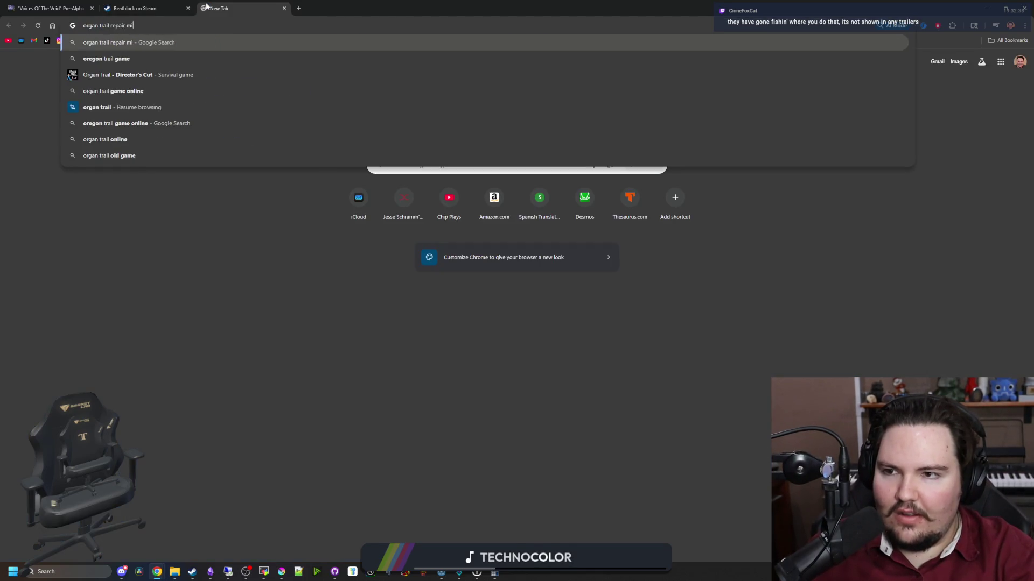
Browse Google Images results for 'organ trail repair minigame', then bring Krita forward.
{"action": "key", "text": "Return"}
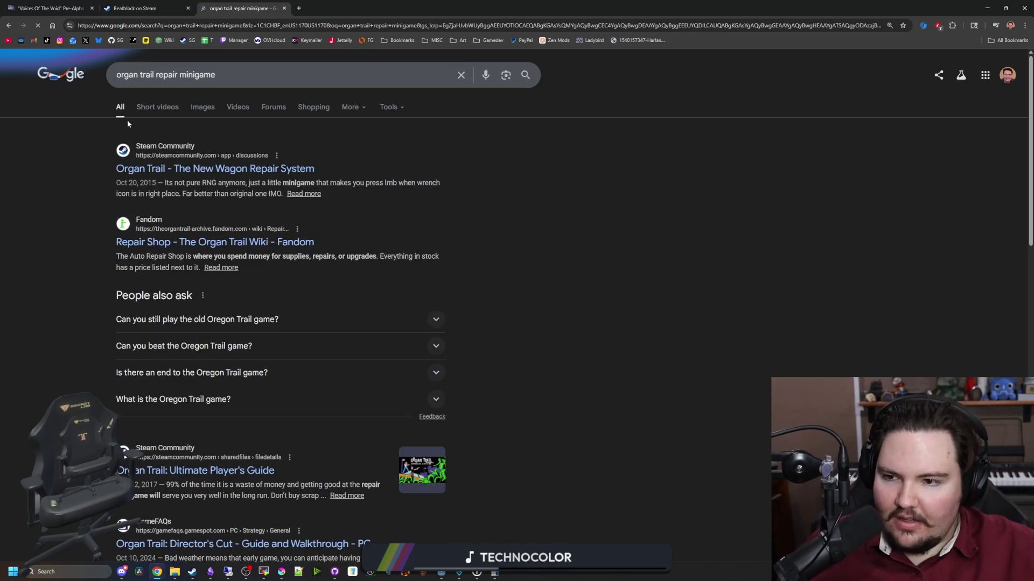
{"action": "left_click", "coordinate": [203, 108]}
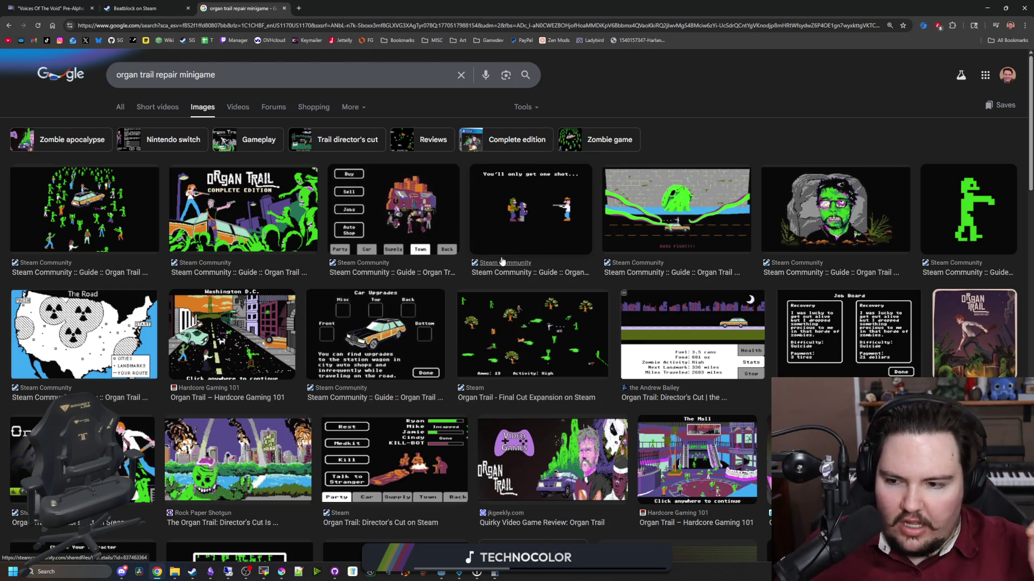
{"action": "scroll", "coordinate": [487, 285], "scroll_direction": "down", "scroll_amount": 4}
{"action": "scroll", "coordinate": [486, 290], "scroll_direction": "down", "scroll_amount": 2}
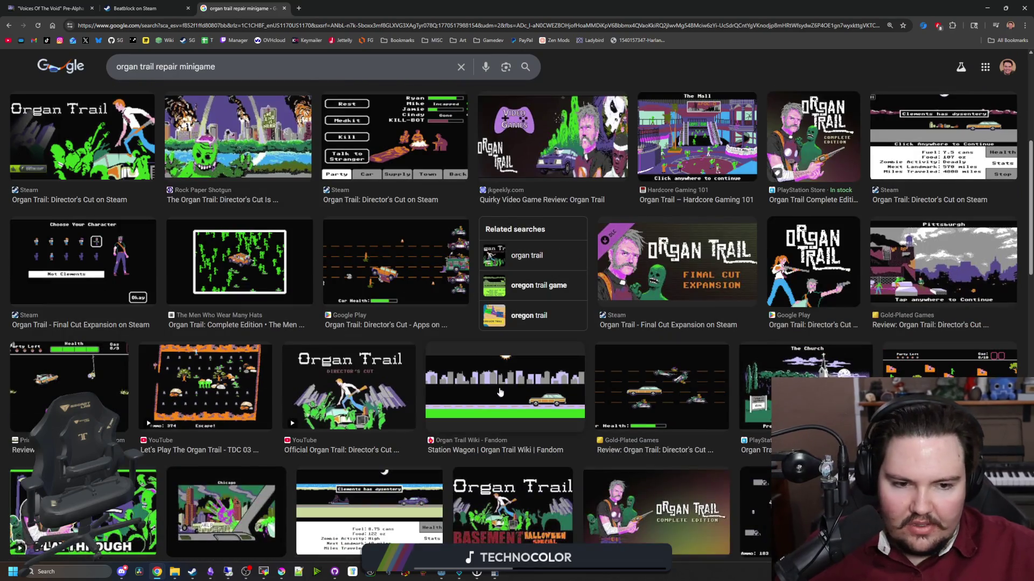
{"action": "scroll", "coordinate": [491, 418], "scroll_direction": "down", "scroll_amount": 5}
{"action": "scroll", "coordinate": [491, 418], "scroll_direction": "down", "scroll_amount": 5}
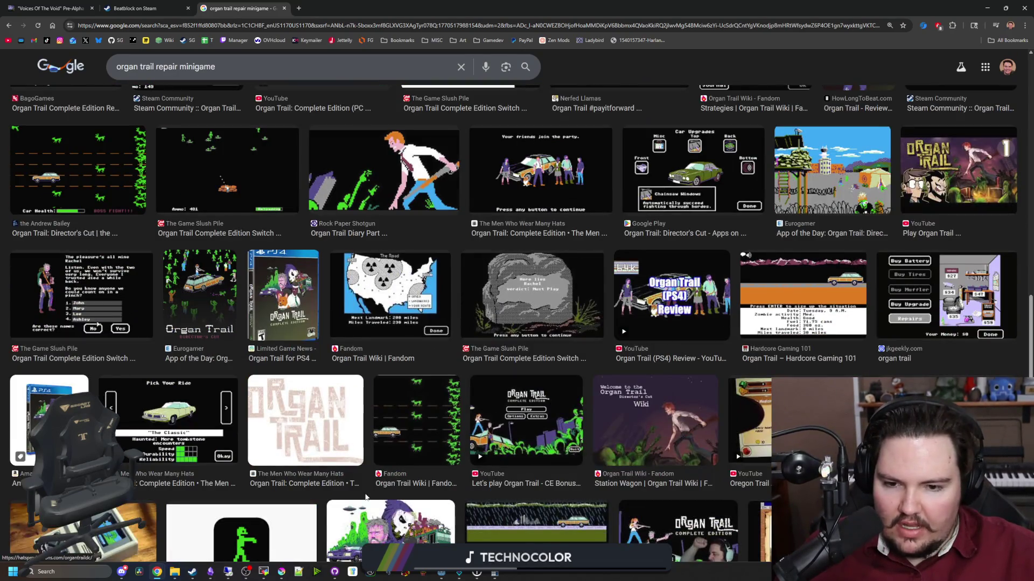
{"action": "scroll", "coordinate": [491, 418], "scroll_direction": "up", "scroll_amount": 15}
{"action": "left_click", "coordinate": [281, 571]}
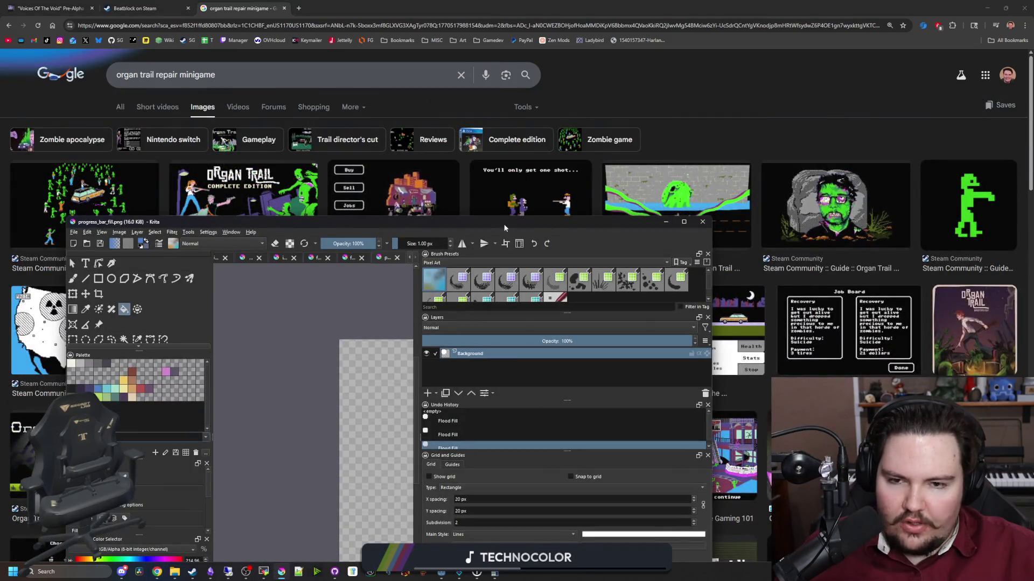
Maximize Krita and bring up the canvas with the five circle pairs.
{"action": "double_click", "coordinate": [505, 229]}
{"action": "left_click", "coordinate": [667, 39]}
{"action": "left_click", "coordinate": [627, 39]}
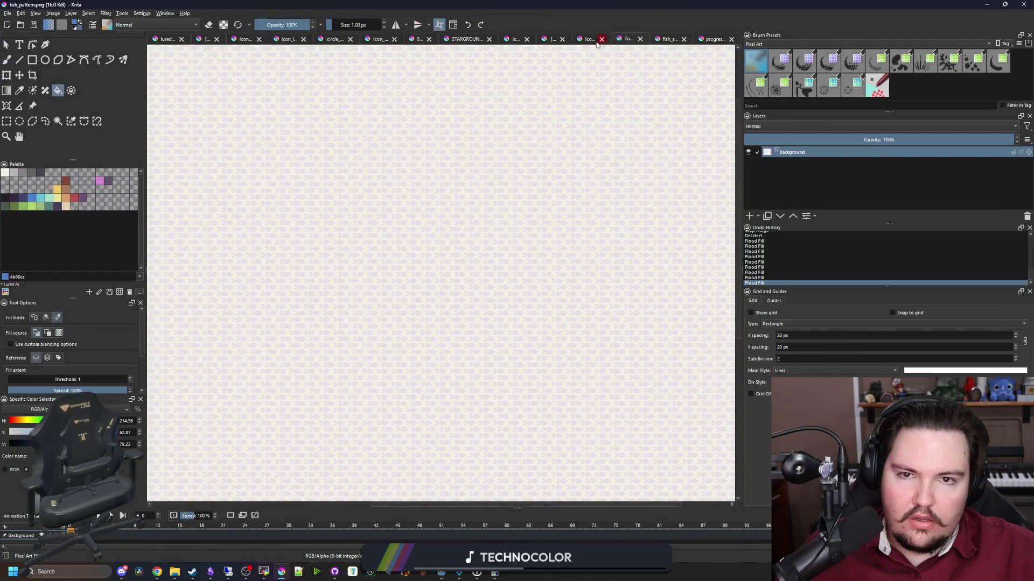
{"action": "left_click", "coordinate": [587, 39]}
{"action": "left_click", "coordinate": [553, 38]}
{"action": "scroll", "coordinate": [364, 284], "scroll_direction": "down", "scroll_amount": 3}
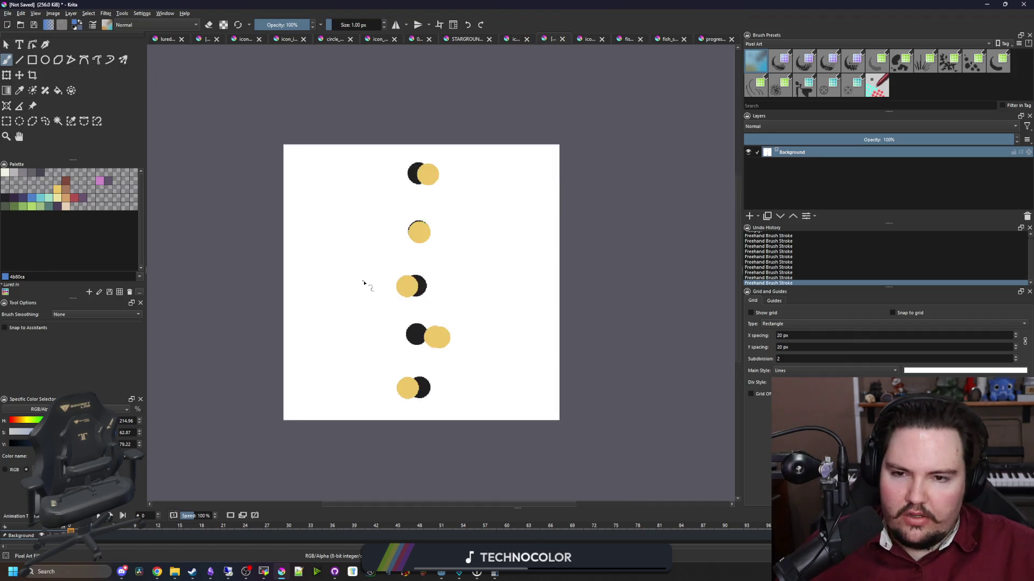
{"action": "scroll", "coordinate": [456, 172], "scroll_direction": "up", "scroll_amount": 2}
{"action": "scroll", "coordinate": [456, 171], "scroll_direction": "up", "scroll_amount": 3}
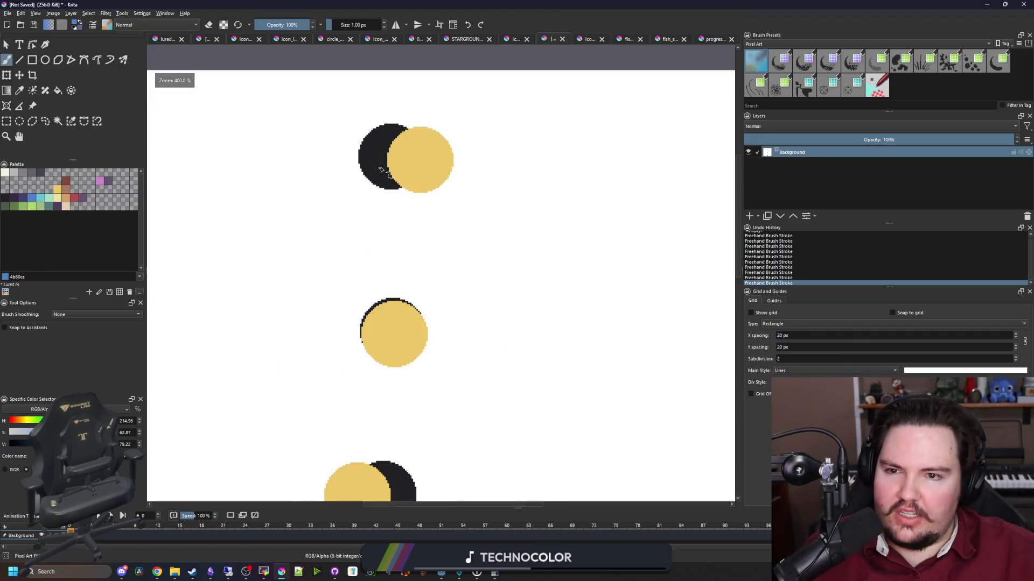
Enlarge the brush, try a yellow dab on the top pair, then undo it.
{"action": "left_click", "coordinate": [64, 199]}
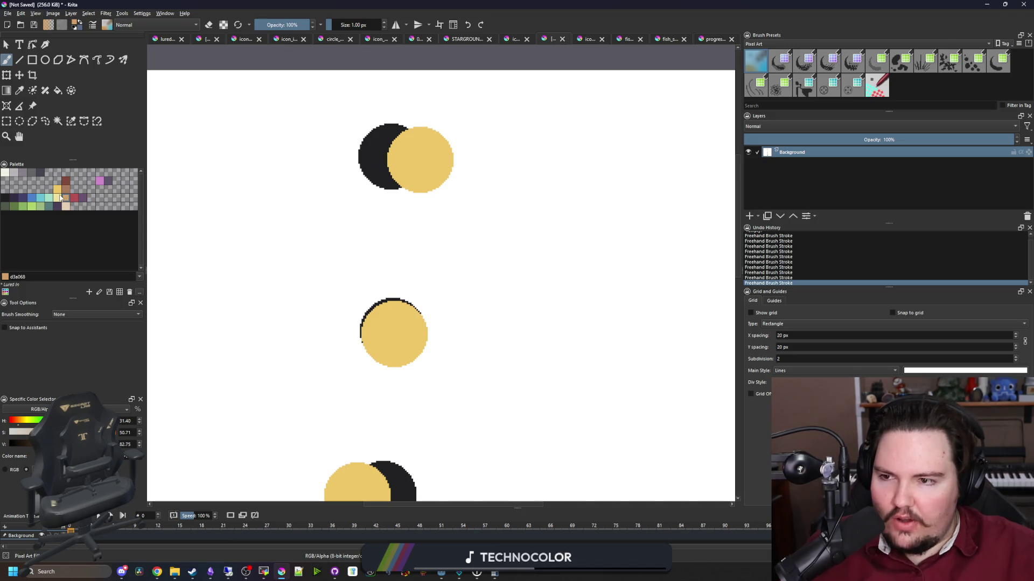
{"action": "left_click", "coordinate": [58, 197]}
{"action": "scroll", "coordinate": [346, 235], "scroll_direction": "down", "scroll_amount": 3}
{"action": "key", "text": "bracketright"}
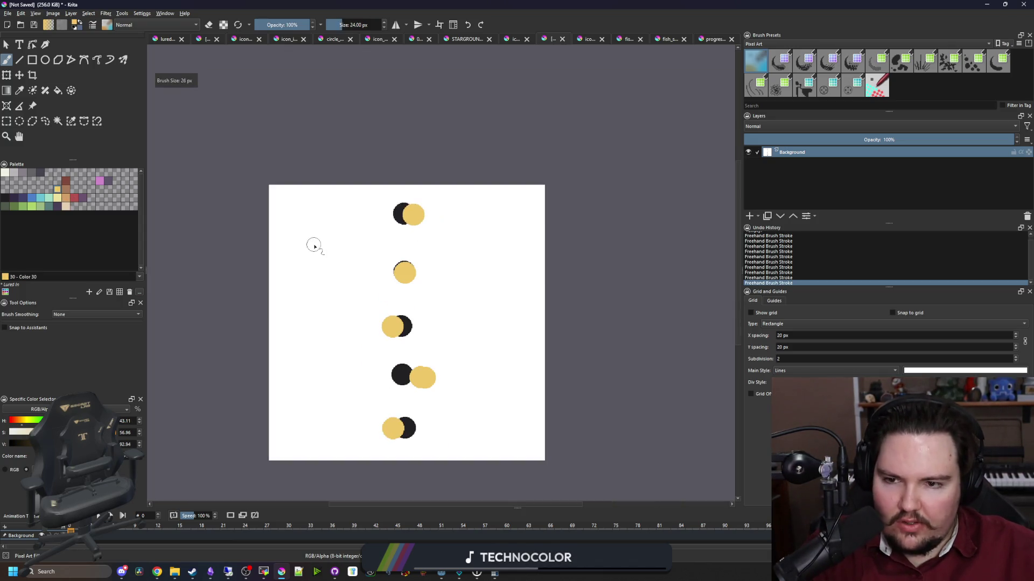
{"action": "key", "text": "bracketright"}
{"action": "key", "text": "bracketright"}
{"action": "key", "text": "bracketright"}
{"action": "scroll", "coordinate": [323, 241], "scroll_direction": "up", "scroll_amount": 2}
{"action": "scroll", "coordinate": [326, 212], "scroll_direction": "down", "scroll_amount": 3}
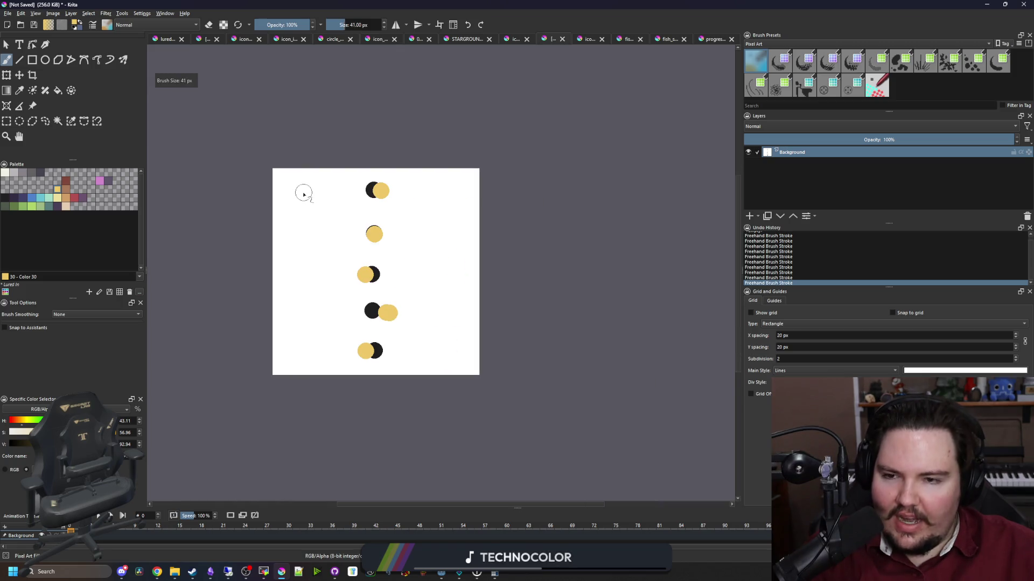
{"action": "scroll", "coordinate": [304, 193], "scroll_direction": "up", "scroll_amount": 2}
{"action": "left_click", "coordinate": [441, 187]}
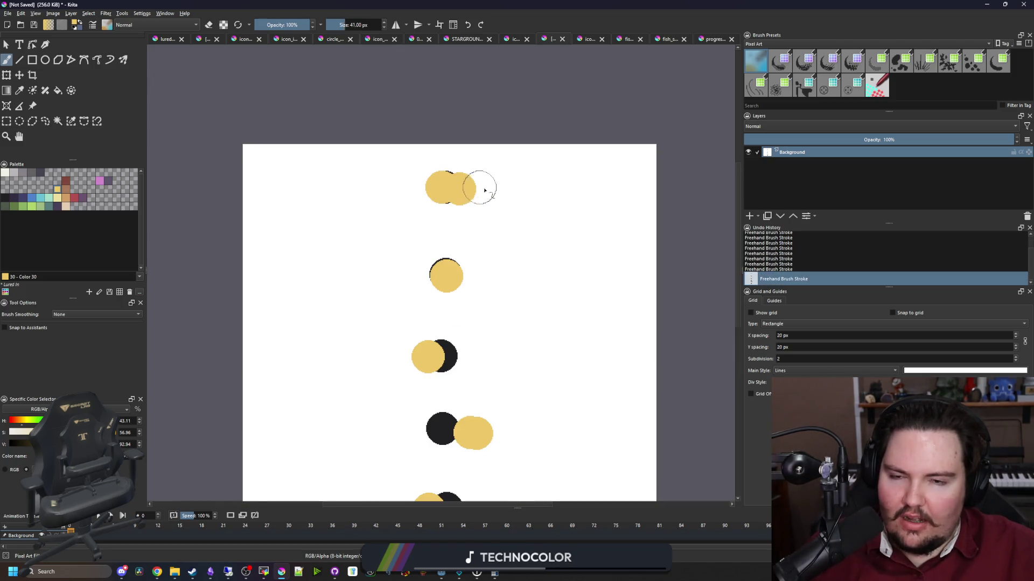
{"action": "key", "text": "ctrl+z"}
Switch to red b45252 and dab red circles onto the five pairs, top to bottom.
{"action": "scroll", "coordinate": [486, 283], "scroll_direction": "down", "scroll_amount": 1}
{"action": "scroll", "coordinate": [487, 282], "scroll_direction": "up", "scroll_amount": 1}
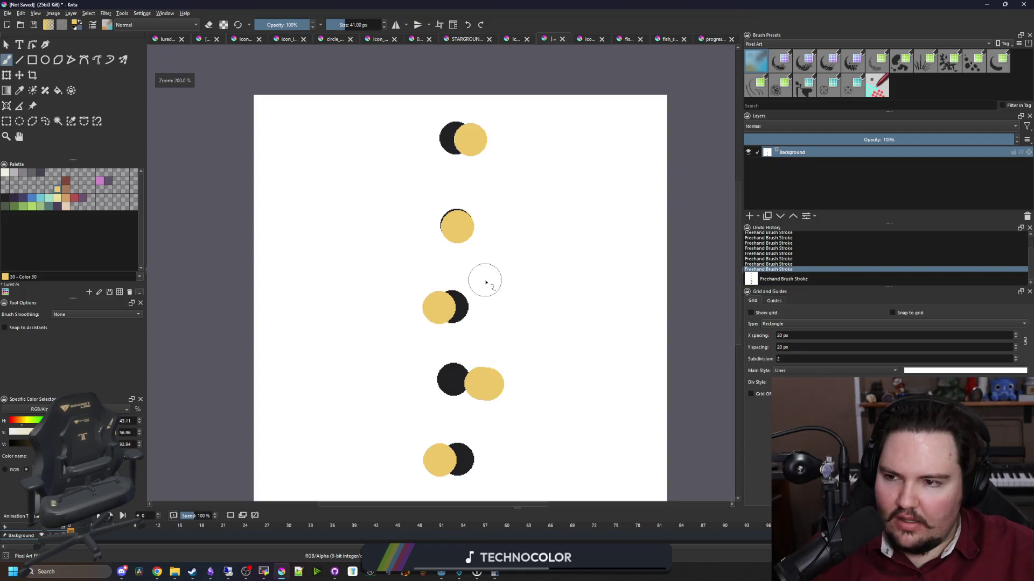
{"action": "left_click", "coordinate": [75, 197]}
{"action": "scroll", "coordinate": [345, 199], "scroll_direction": "down", "scroll_amount": 1}
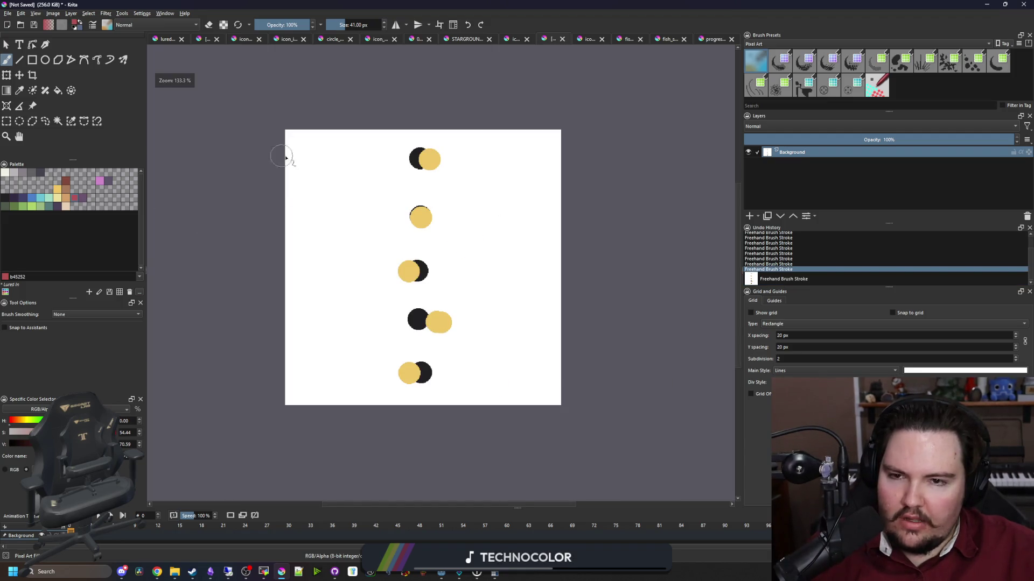
{"action": "left_click", "coordinate": [424, 161]}
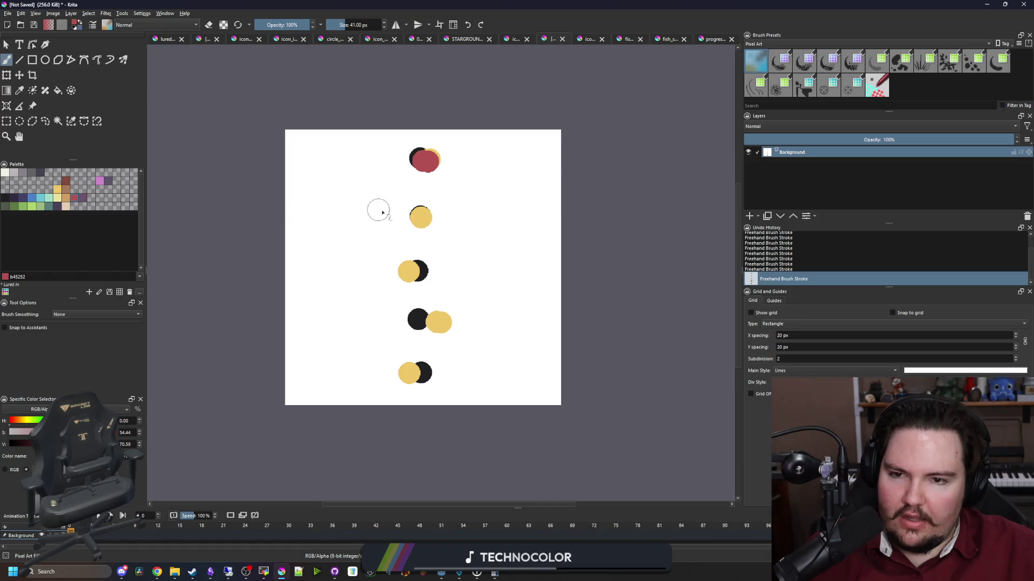
{"action": "left_click", "coordinate": [417, 214]}
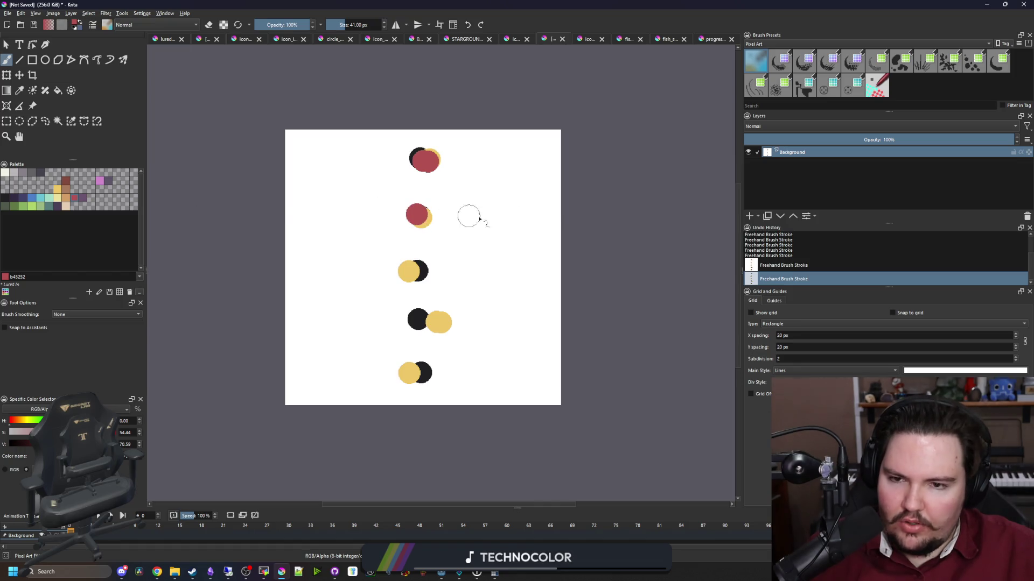
{"action": "left_click", "coordinate": [455, 272]}
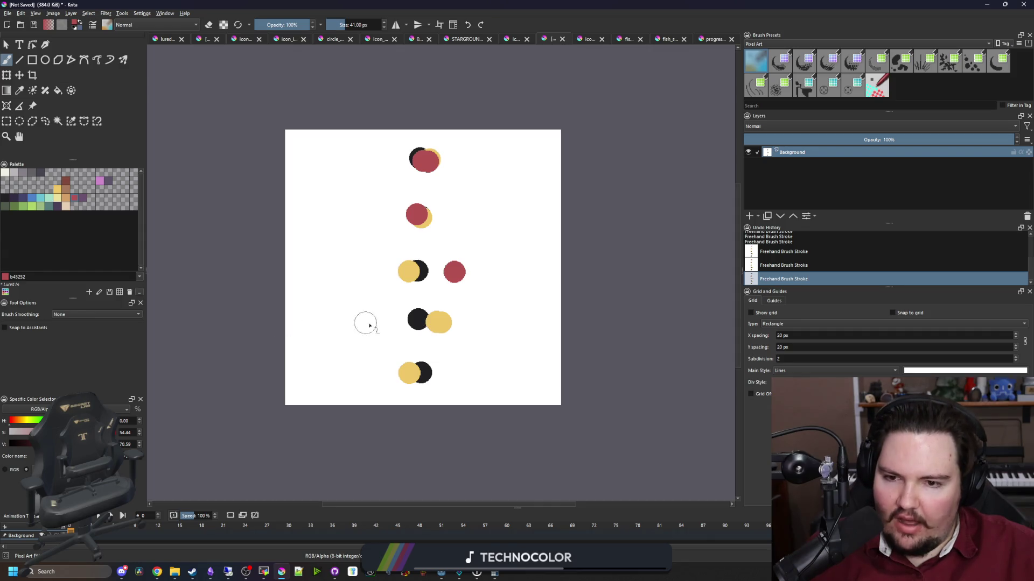
{"action": "left_click", "coordinate": [411, 324]}
{"action": "left_click", "coordinate": [455, 370]}
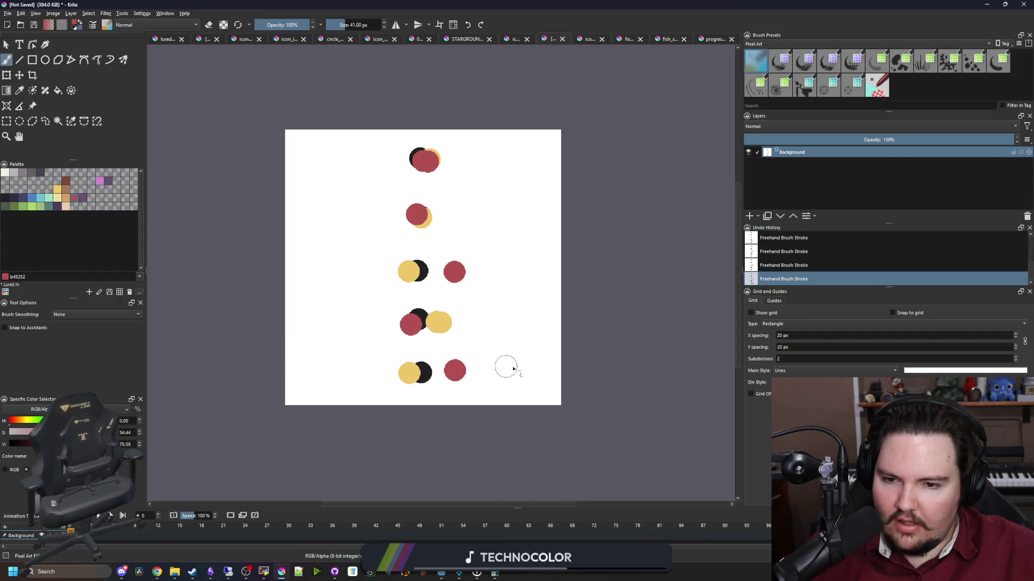
Redo the bottom pair's red dab over its black circle, then bring the browser forward.
{"action": "scroll", "coordinate": [577, 323], "scroll_direction": "down", "scroll_amount": 1}
{"action": "scroll", "coordinate": [490, 351], "scroll_direction": "up", "scroll_amount": 1}
{"action": "key", "text": "ctrl+z"}
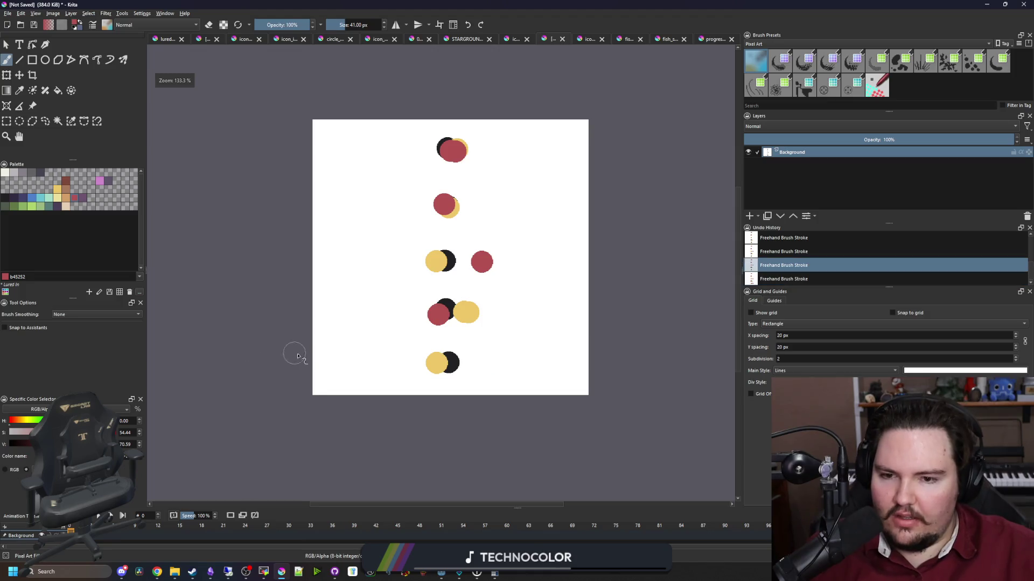
{"action": "scroll", "coordinate": [455, 357], "scroll_direction": "up", "scroll_amount": 4}
{"action": "scroll", "coordinate": [404, 357], "scroll_direction": "down", "scroll_amount": 4}
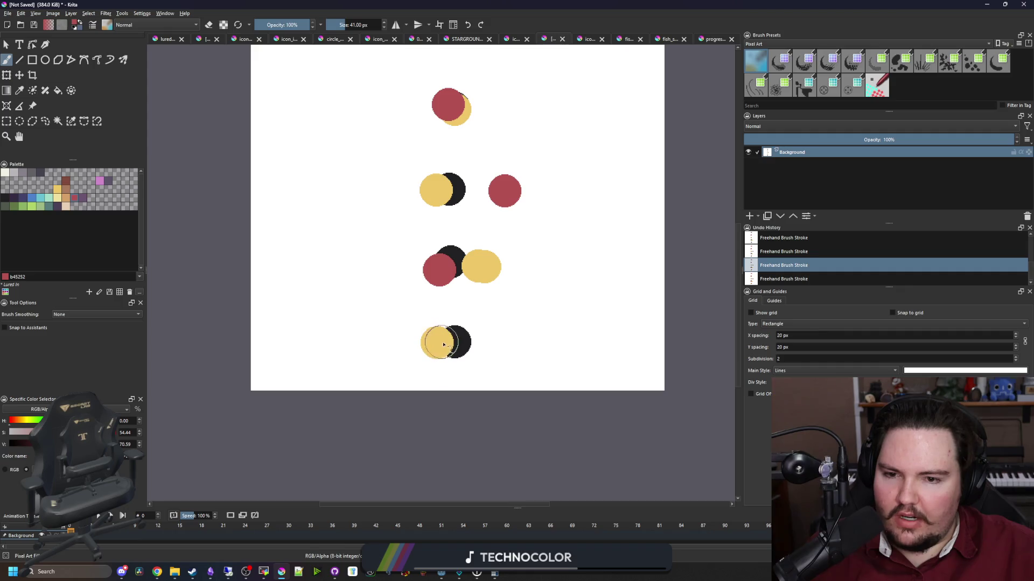
{"action": "left_click", "coordinate": [454, 343]}
{"action": "scroll", "coordinate": [453, 343], "scroll_direction": "down", "scroll_amount": 1}
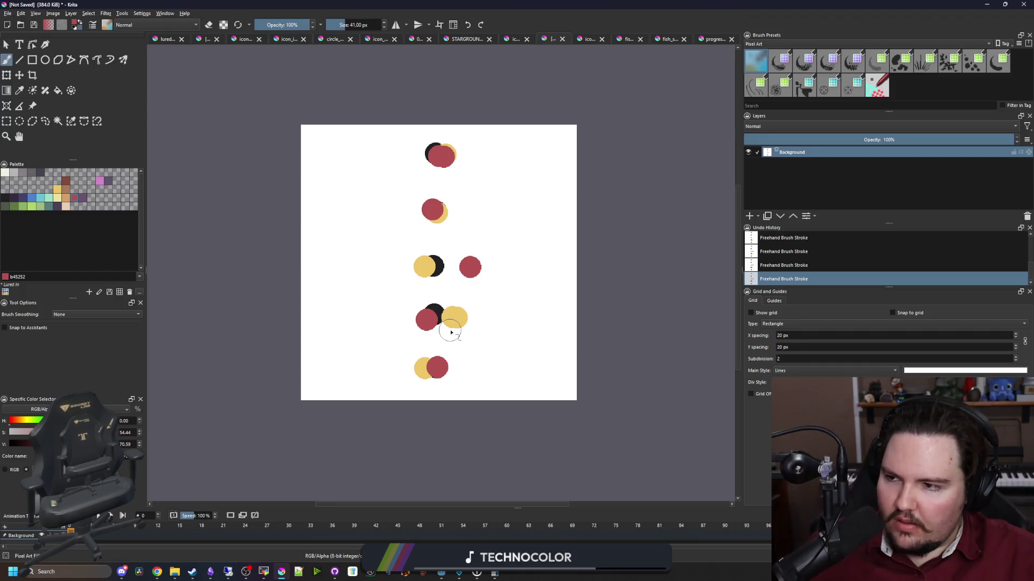
{"action": "scroll", "coordinate": [439, 330], "scroll_direction": "down", "scroll_amount": 1}
{"action": "scroll", "coordinate": [436, 332], "scroll_direction": "up", "scroll_amount": 2}
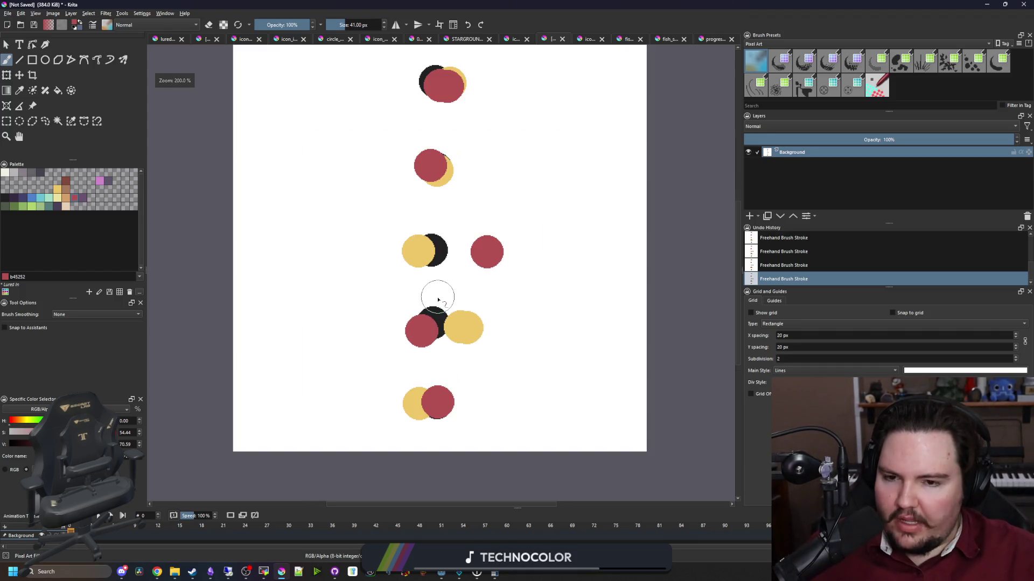
{"action": "scroll", "coordinate": [432, 335], "scroll_direction": "down", "scroll_amount": 1}
{"action": "scroll", "coordinate": [431, 323], "scroll_direction": "up", "scroll_amount": 1}
{"action": "scroll", "coordinate": [425, 319], "scroll_direction": "down", "scroll_amount": 1}
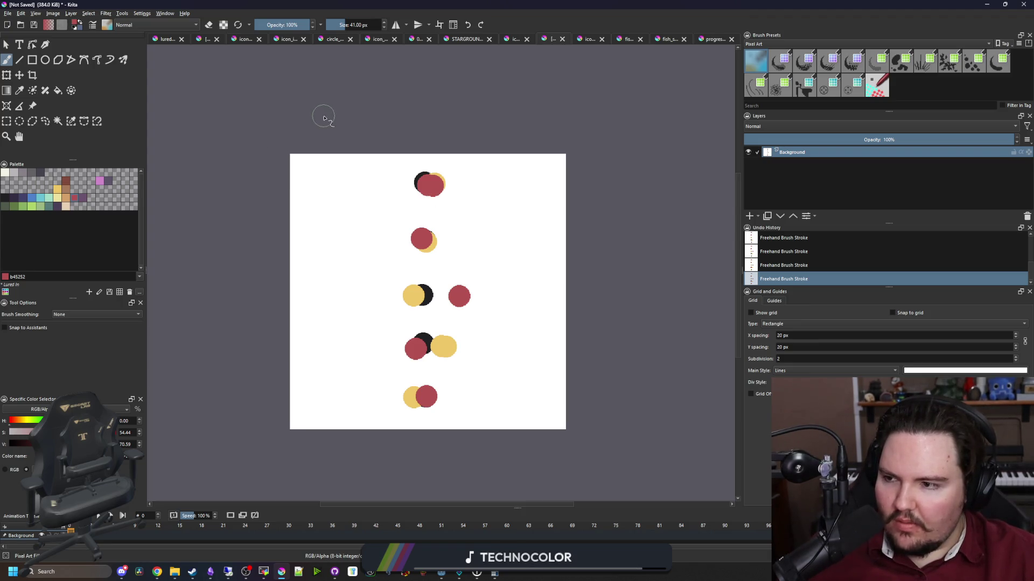
{"action": "left_click_drag", "start_coordinate": [517, 5], "coordinate": [561, 448]}
{"action": "left_click", "coordinate": [423, 161]}
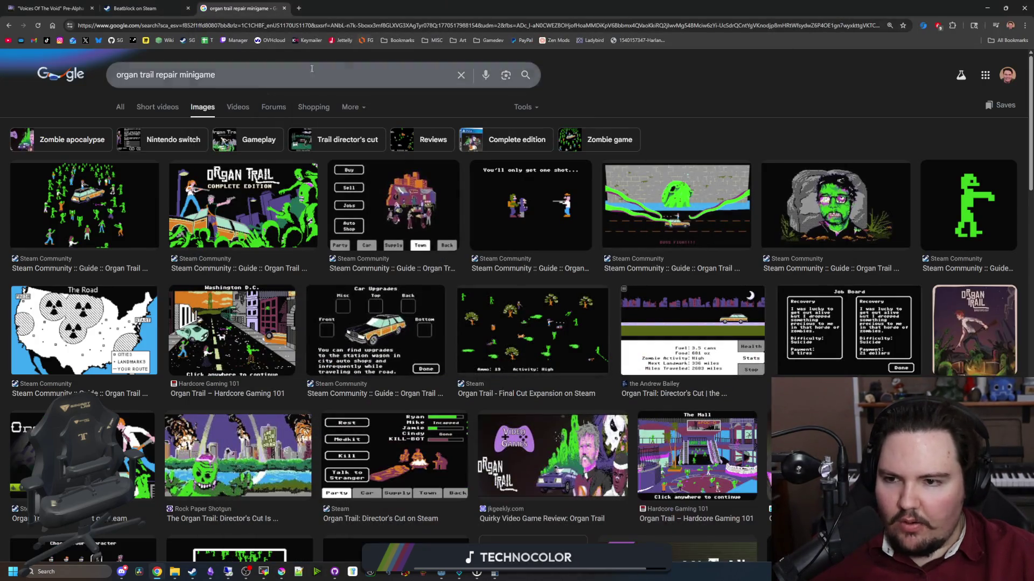
Switch to web results and read the Steam wagon repair discussion, then return.
{"action": "left_click", "coordinate": [120, 107]}
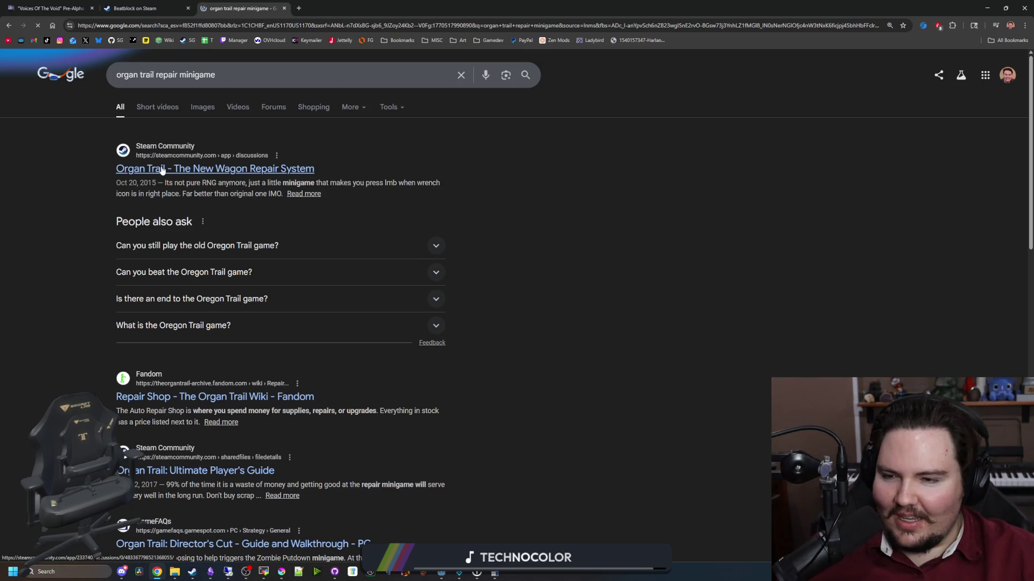
{"action": "left_click", "coordinate": [161, 170]}
{"action": "key", "text": "alt+Left"}
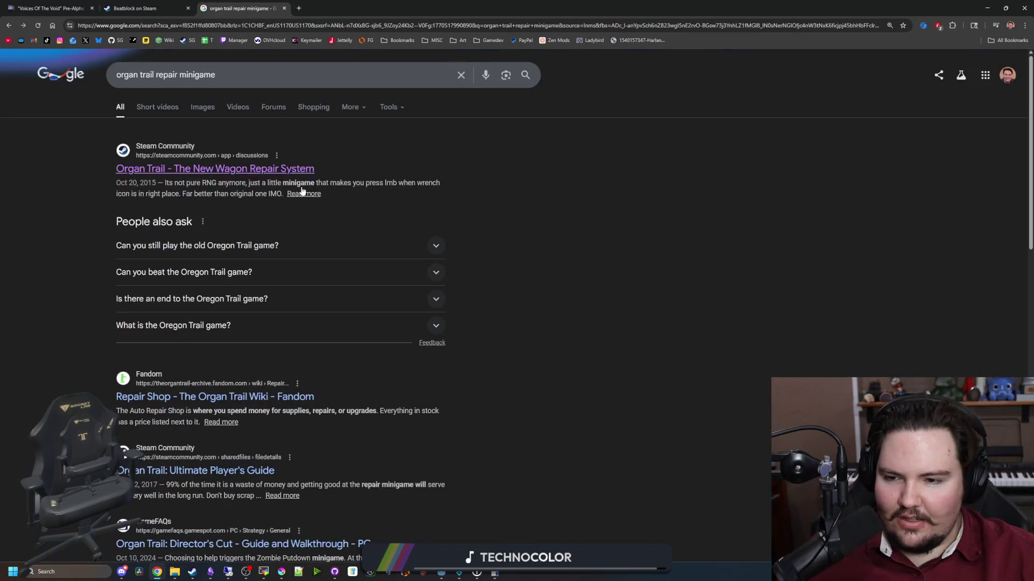
{"action": "left_click", "coordinate": [274, 169]}
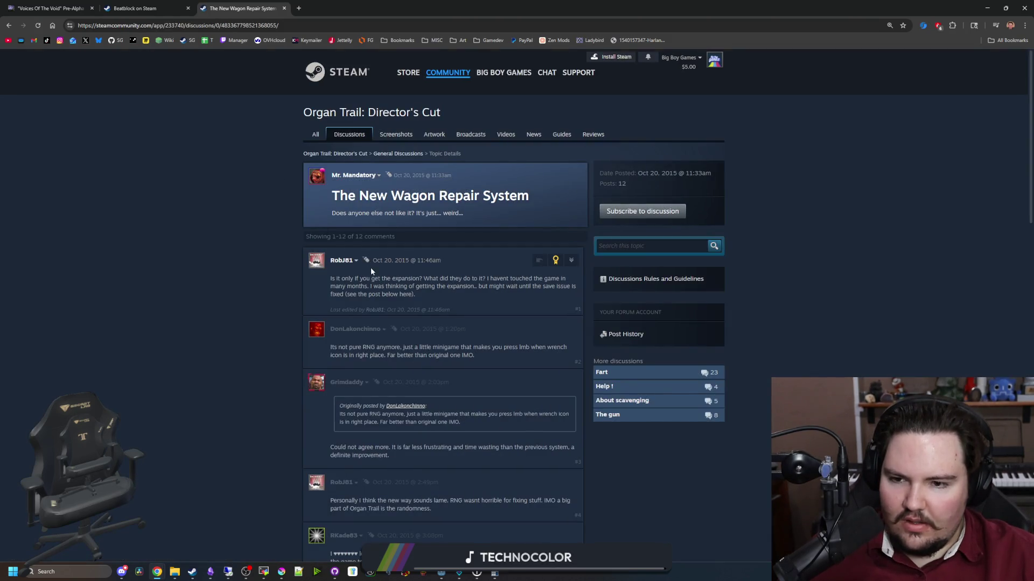
{"action": "left_click_drag", "start_coordinate": [393, 279], "coordinate": [473, 297]}
{"action": "left_click", "coordinate": [473, 297]}
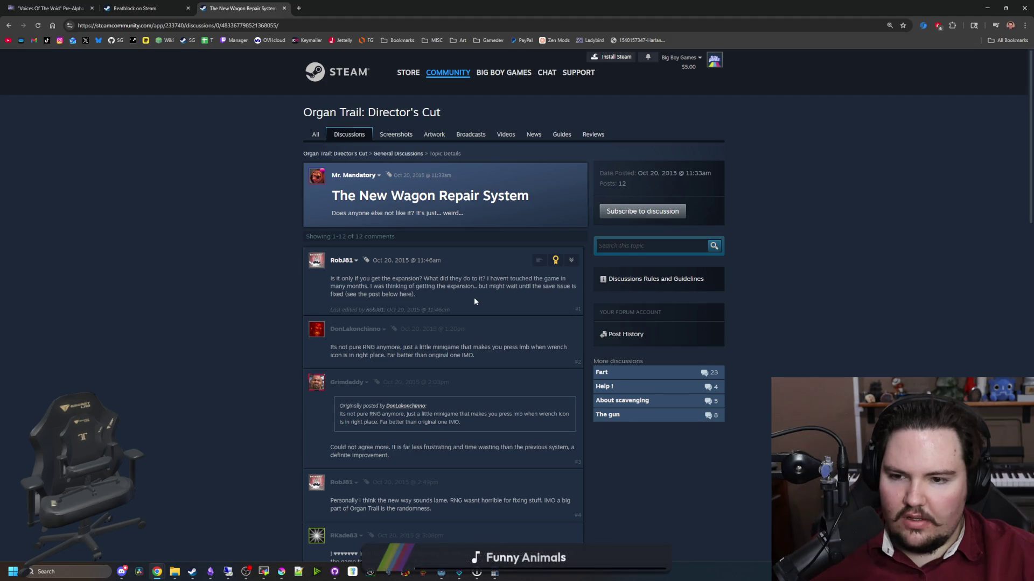
{"action": "mouse_move", "coordinate": [316, 271]}
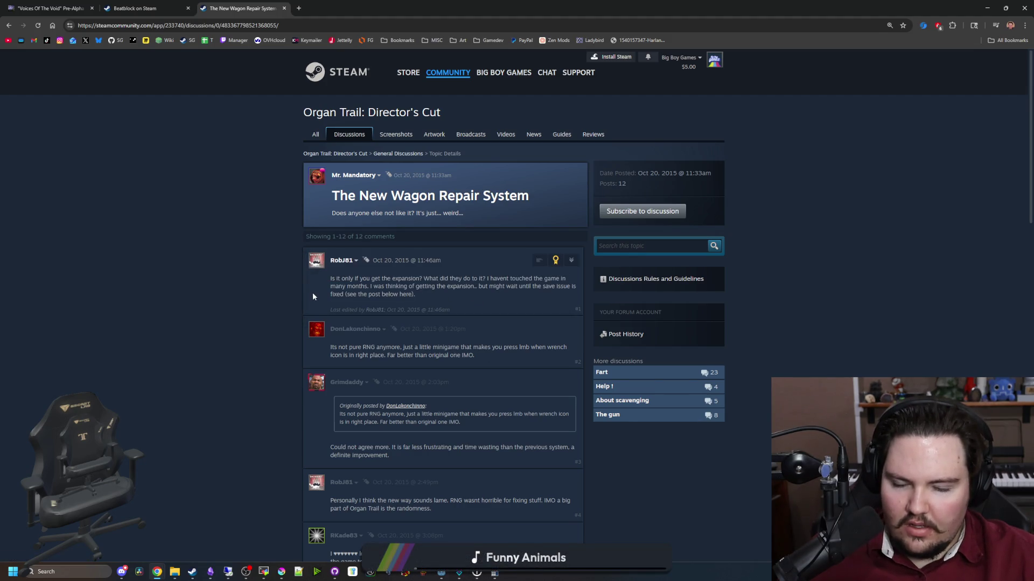
{"action": "key", "text": "alt+Left"}
Shorten the search query to 'organ trail' and run it.
{"action": "scroll", "coordinate": [282, 338], "scroll_direction": "down", "scroll_amount": 4}
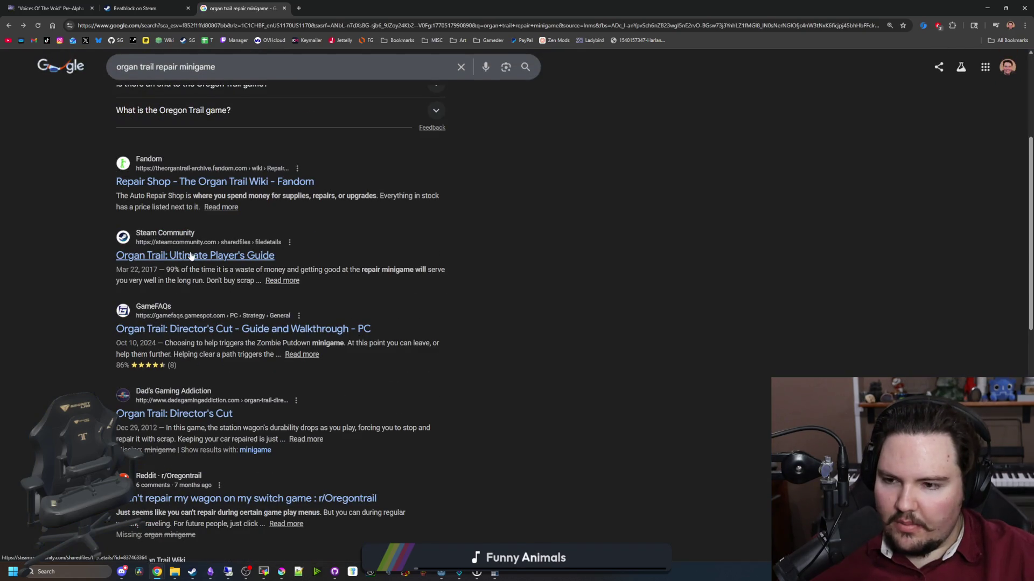
{"action": "scroll", "coordinate": [179, 374], "scroll_direction": "down", "scroll_amount": 5}
{"action": "scroll", "coordinate": [204, 291], "scroll_direction": "up", "scroll_amount": 10}
{"action": "double_click", "coordinate": [194, 75]}
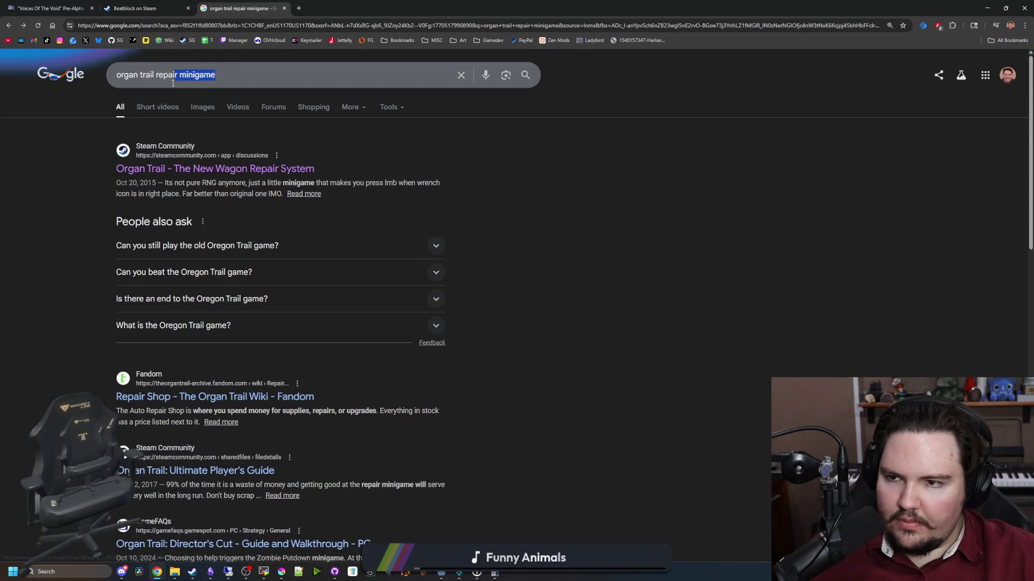
{"action": "key", "text": "ctrl+shift+Left"}
{"action": "key", "text": "BackSpace"}
{"action": "key", "text": "Return"}
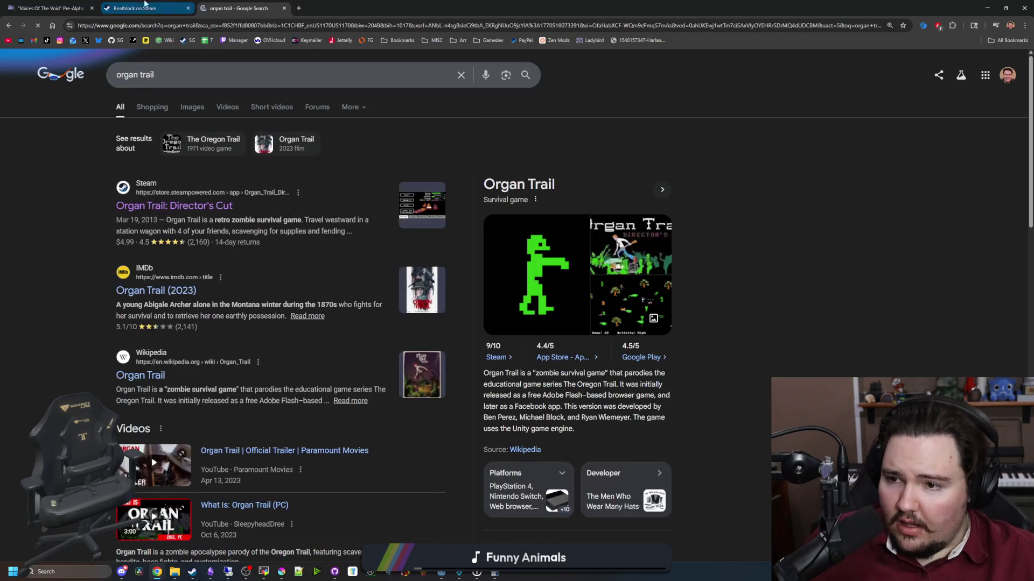
Open the Organ Trail: Director's Cut Steam page and view its highway car-health screenshot.
{"action": "left_click", "coordinate": [161, 206]}
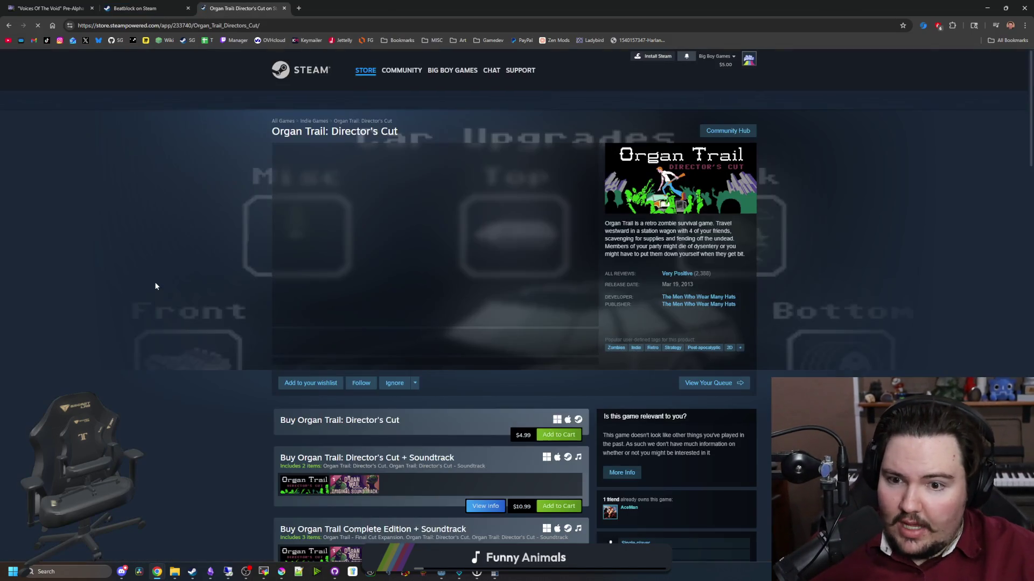
{"action": "left_click", "coordinate": [436, 345]}
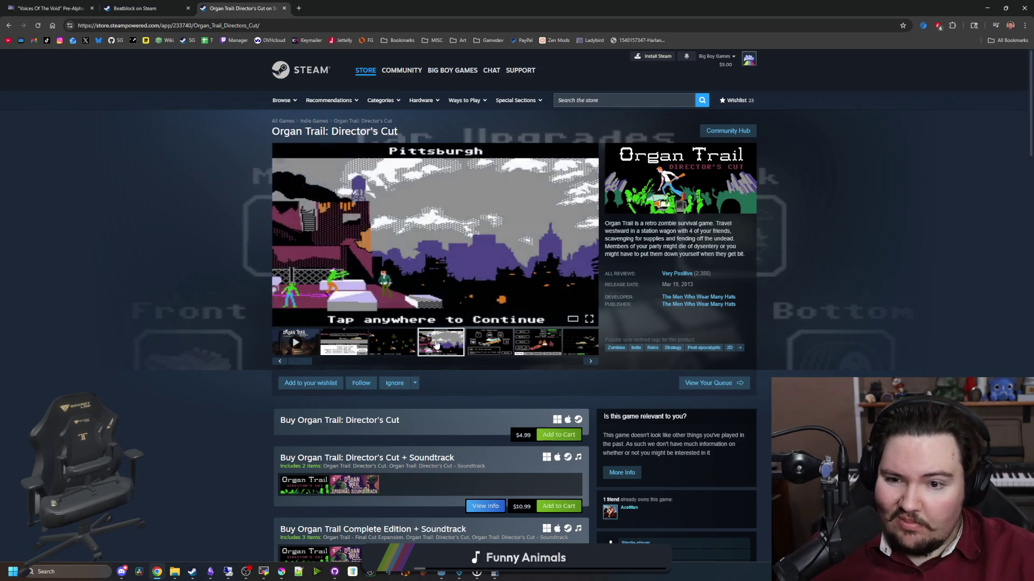
{"action": "left_click", "coordinate": [487, 344]}
{"action": "left_click", "coordinate": [521, 351]}
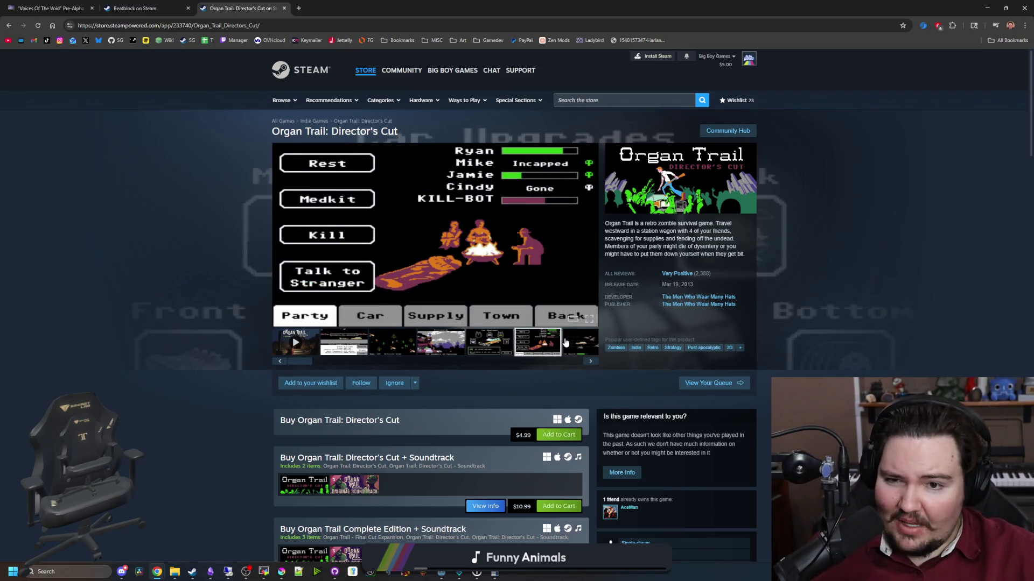
{"action": "left_click", "coordinate": [565, 342]}
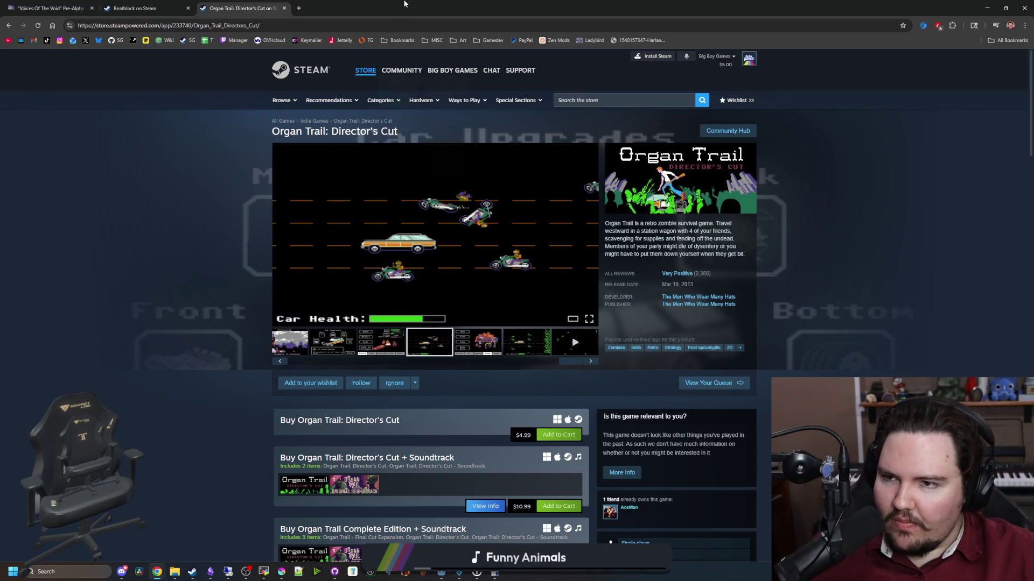
{"action": "key", "text": "super+Down"}
{"action": "left_click", "coordinate": [532, 342]}
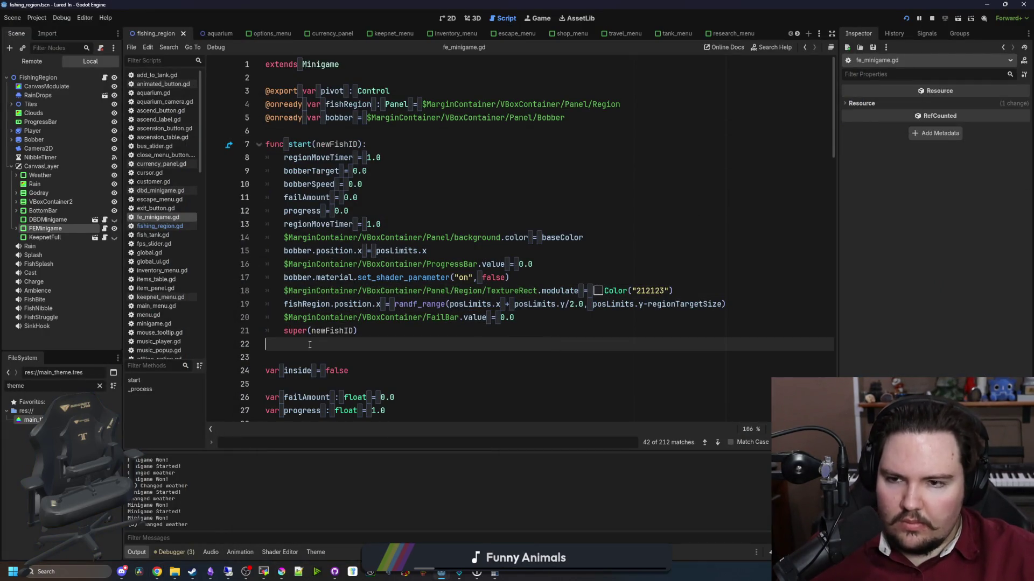
In the running game, return from the pond to the aquarium and select Research's River node.
{"action": "left_click", "coordinate": [435, 159]}
{"action": "left_click", "coordinate": [531, 19]}
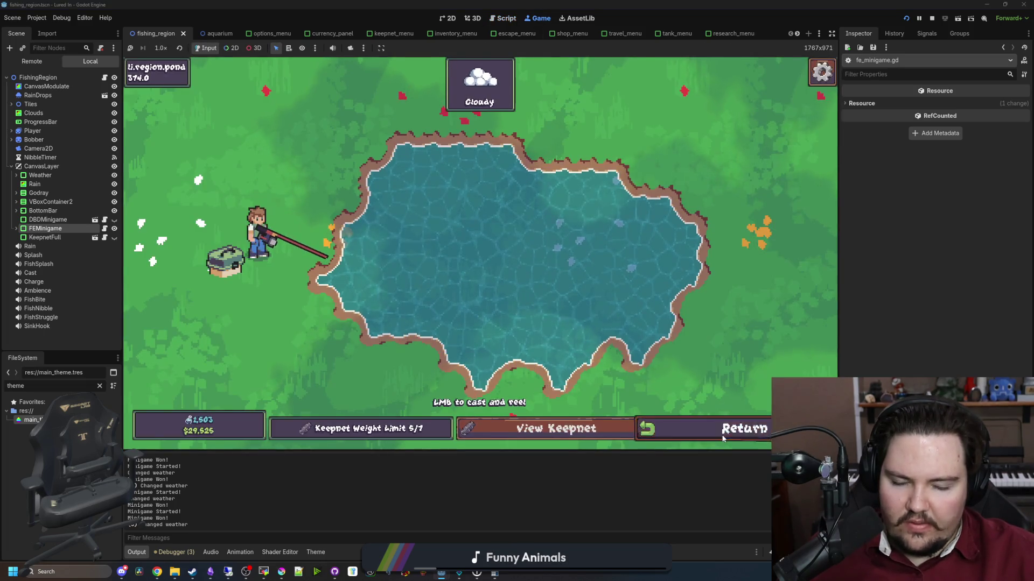
{"action": "left_click", "coordinate": [724, 431]}
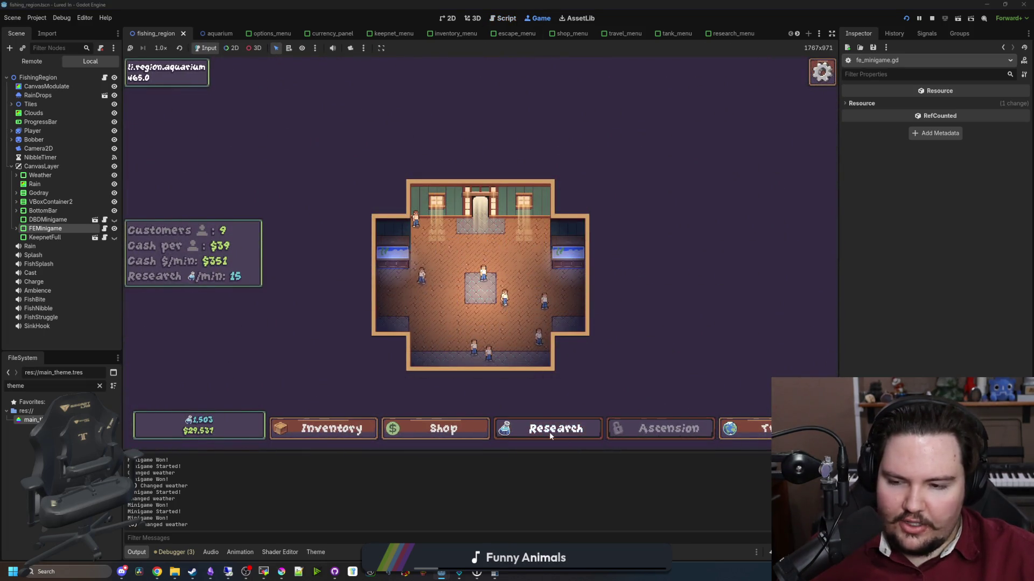
{"action": "left_click", "coordinate": [549, 431]}
{"action": "left_click", "coordinate": [556, 267]}
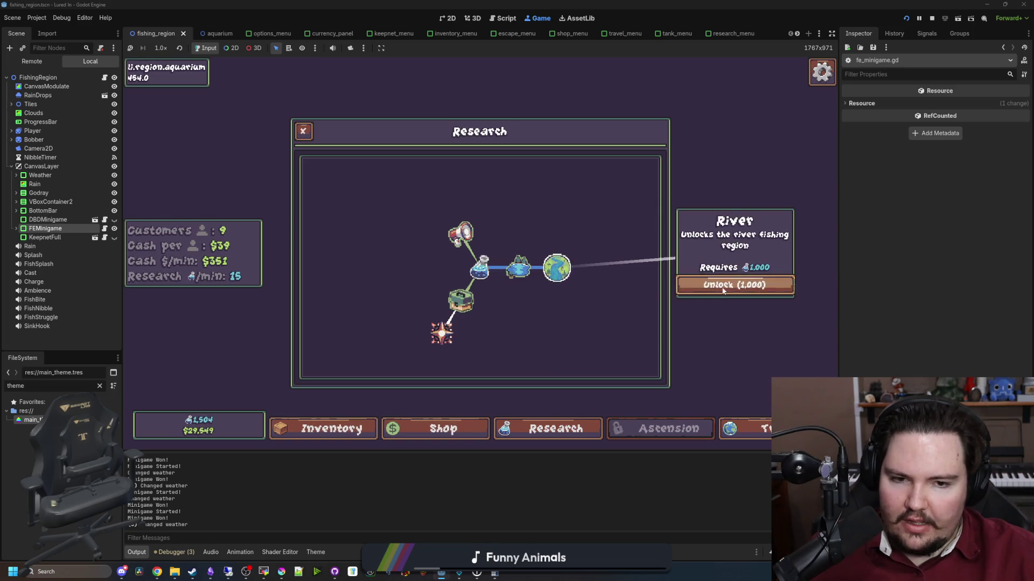